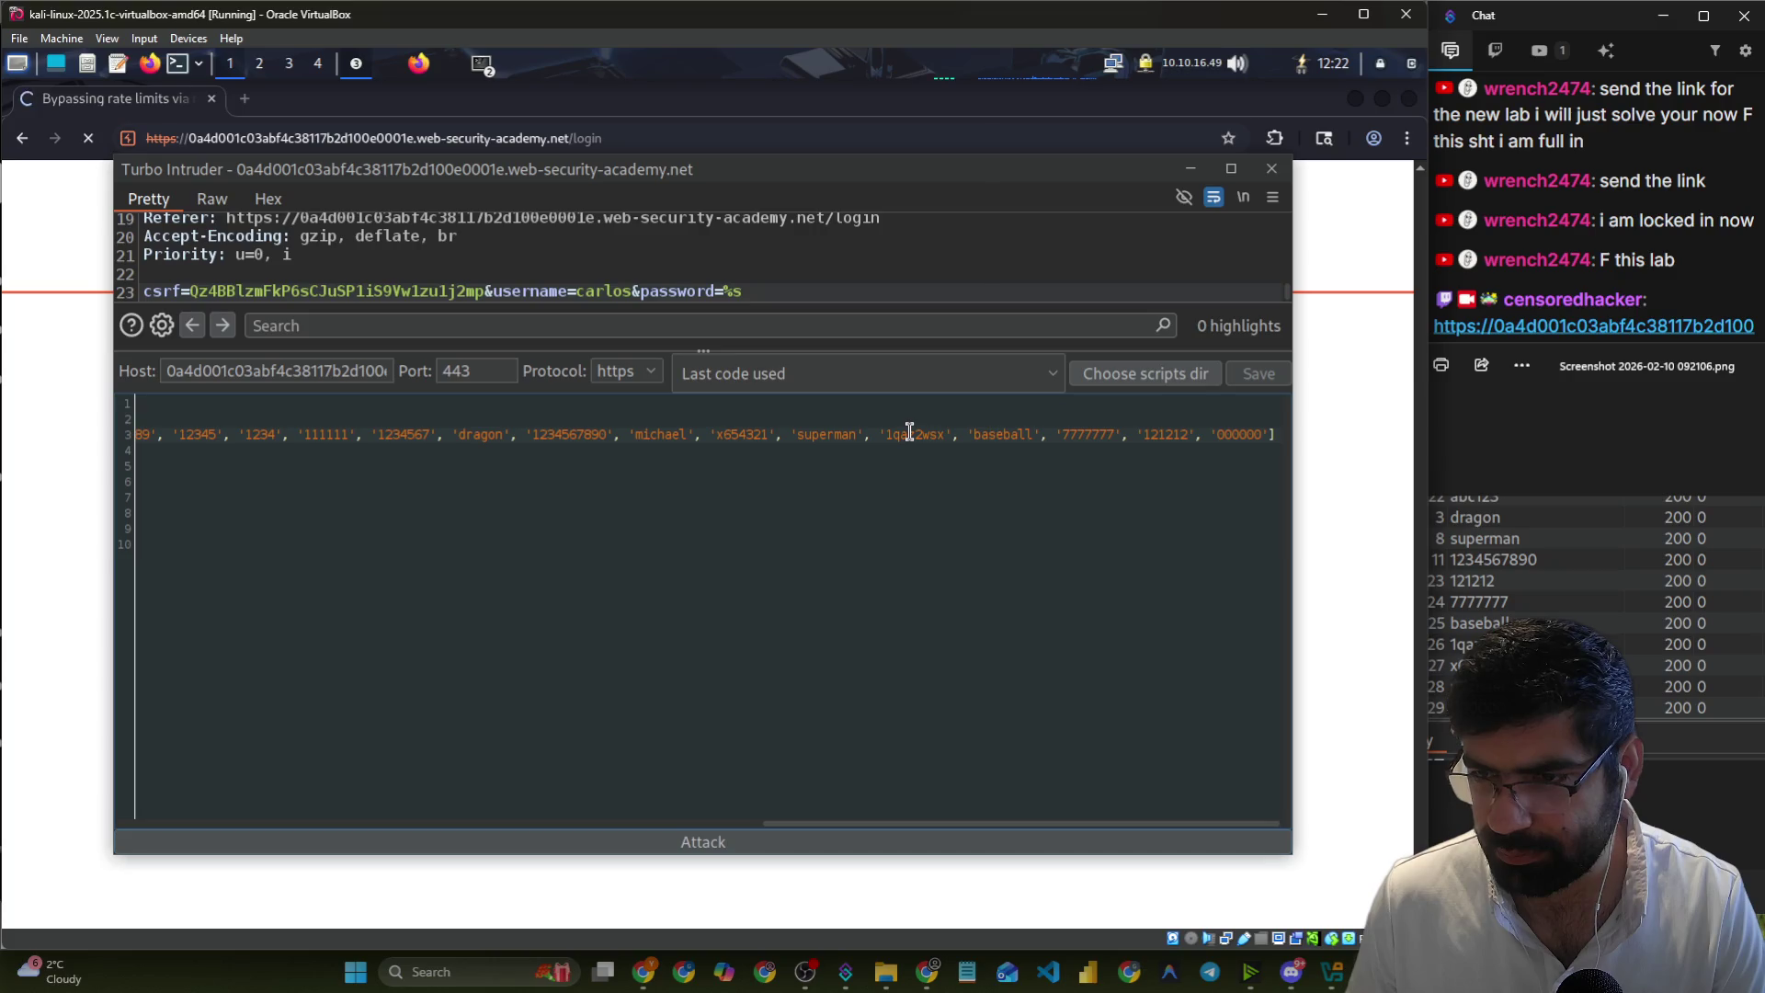
- Scroll along the script's password wordlist, then switch to the Turbo Intruder article in Firefox
click(820, 448)
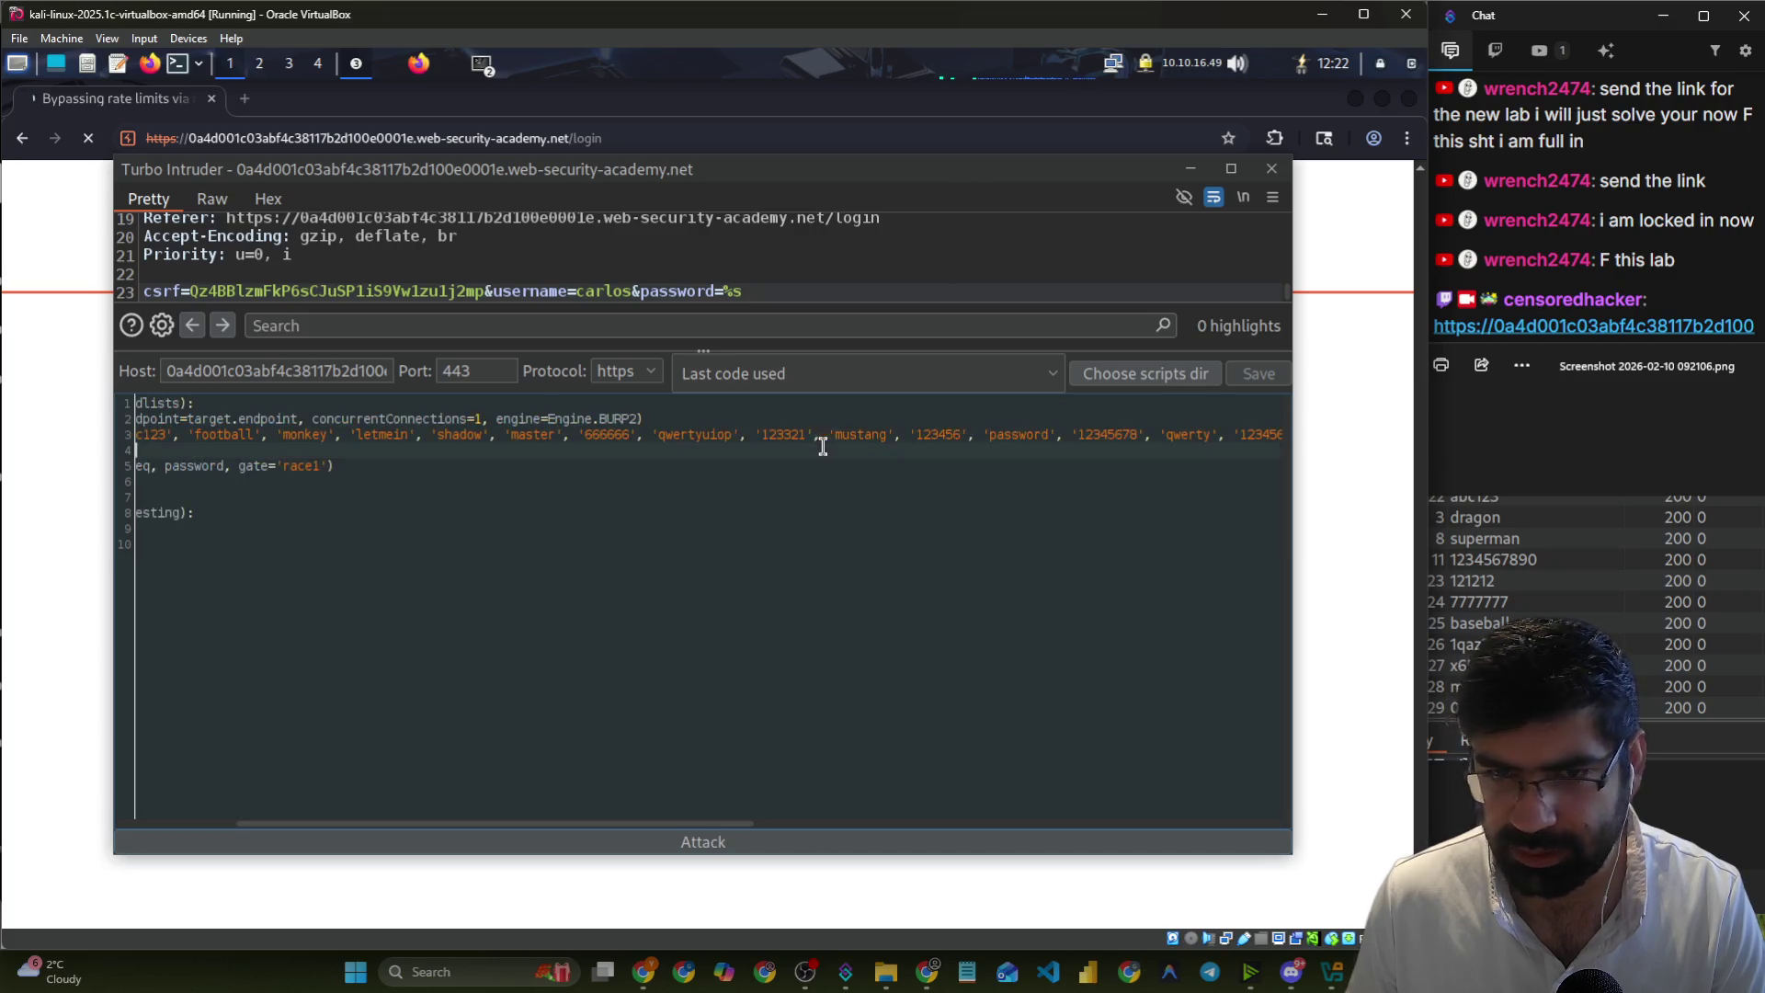
drag(743, 822, 1267, 823)
key(alt+Tab)
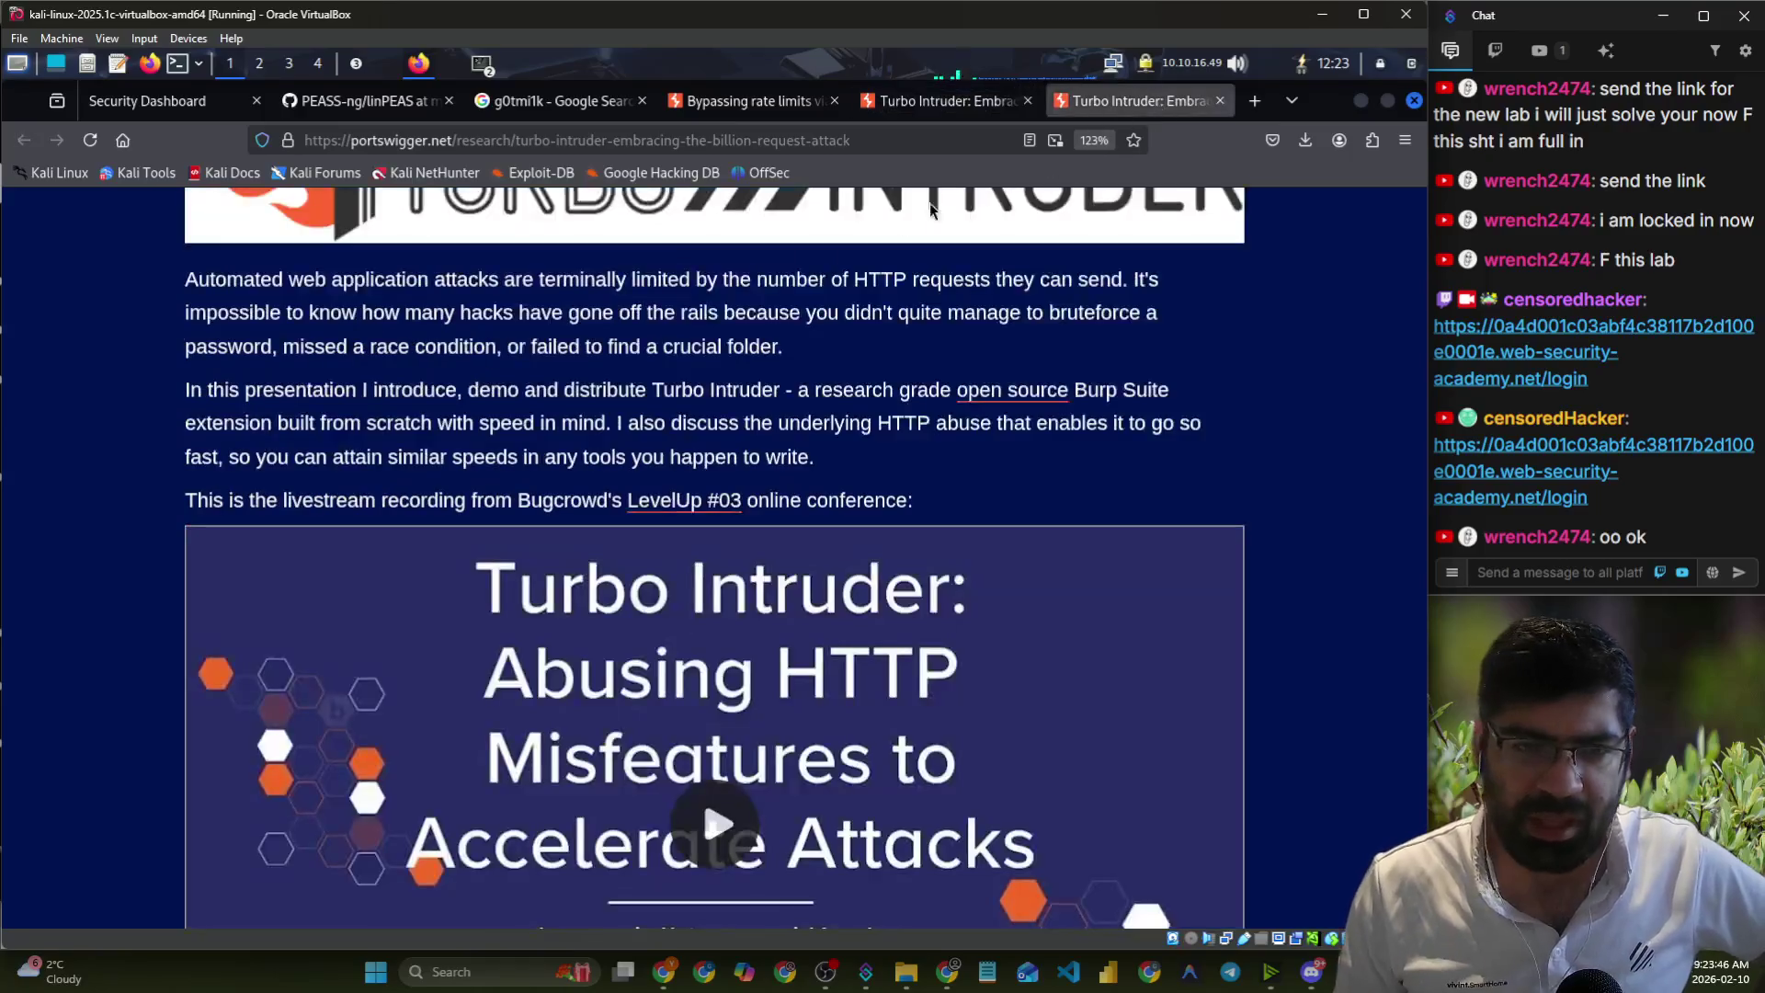
- Read the Turbo Intruder research article through to its 'Final note' section, then list Burp's open windows
scroll(858, 426, down, 5)
scroll(858, 427, up, 3)
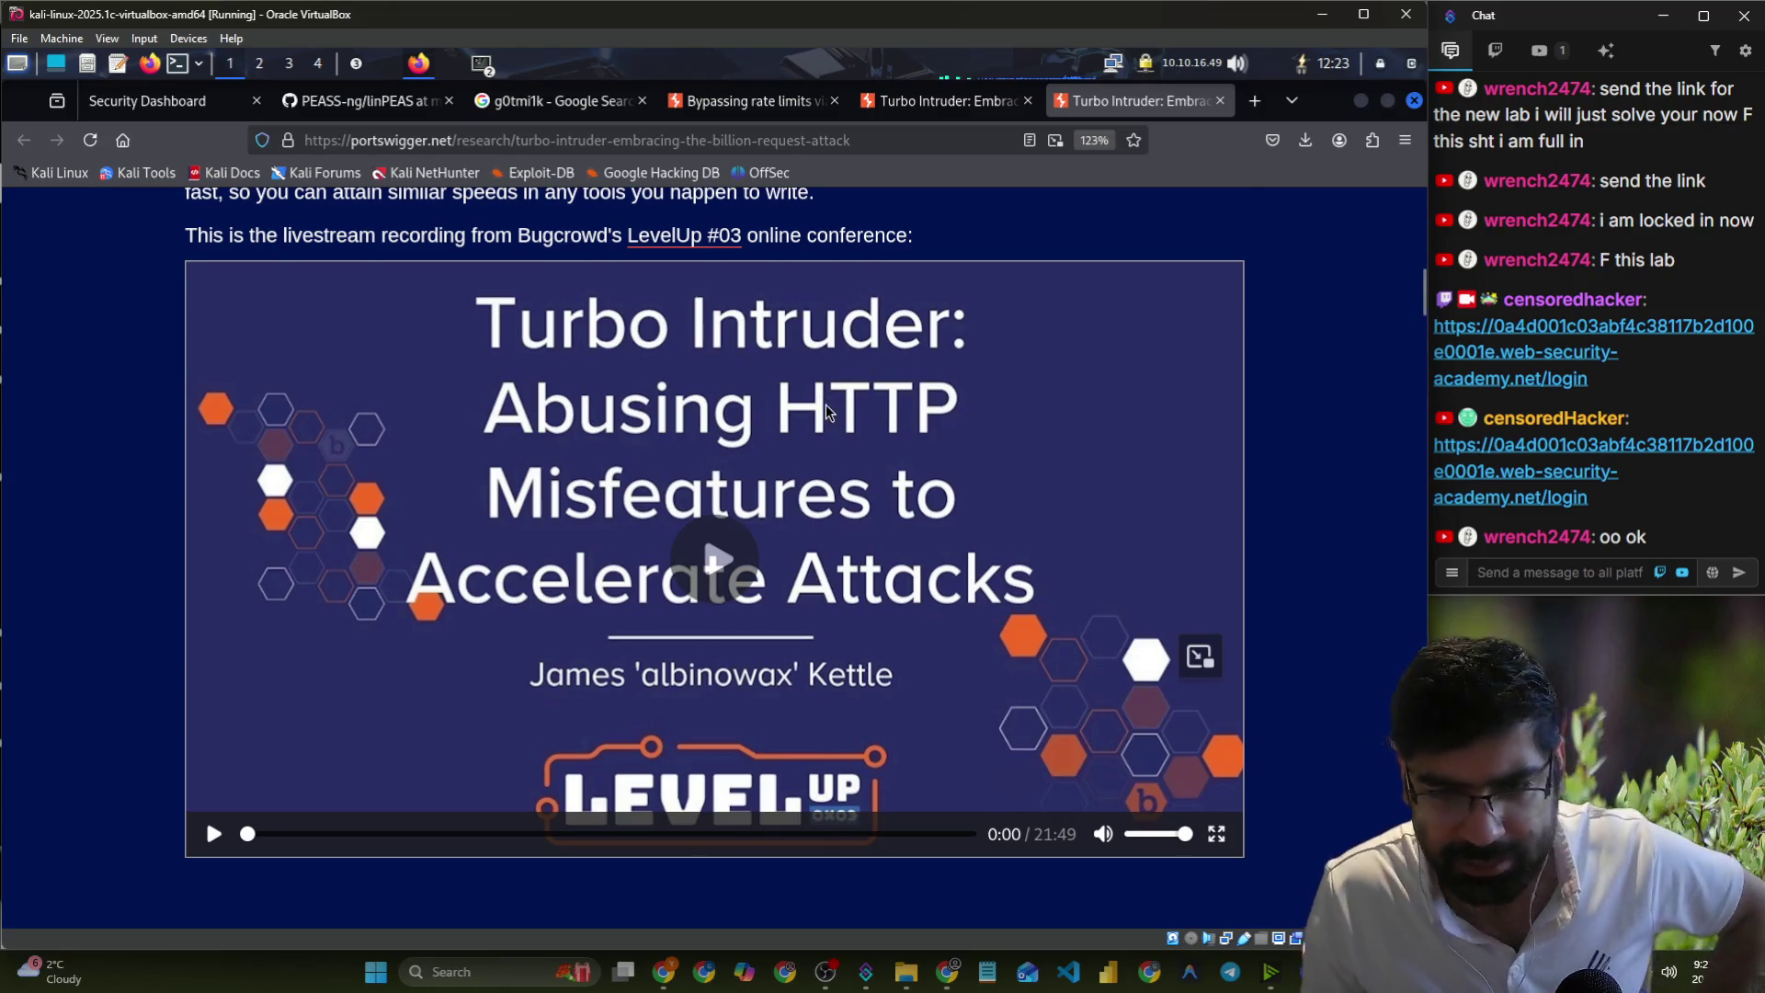
scroll(818, 396, down, 10)
scroll(796, 375, down, 5)
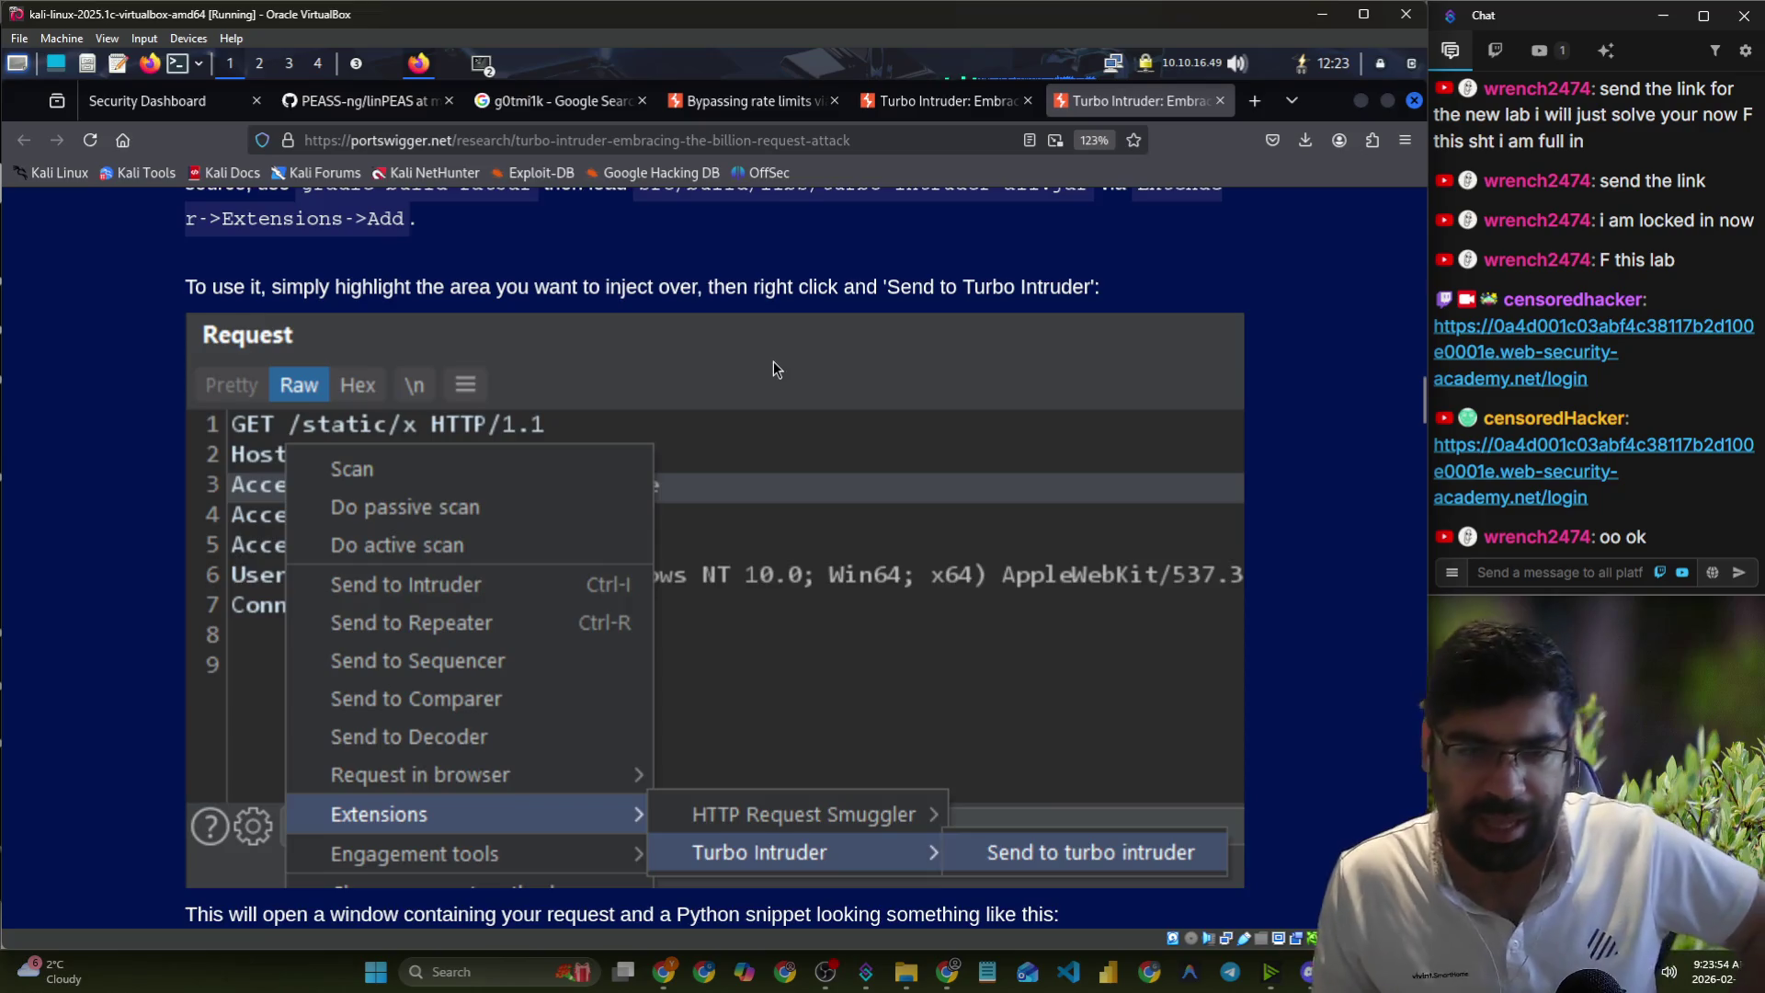
scroll(774, 360, down, 10)
scroll(691, 483, down, 15)
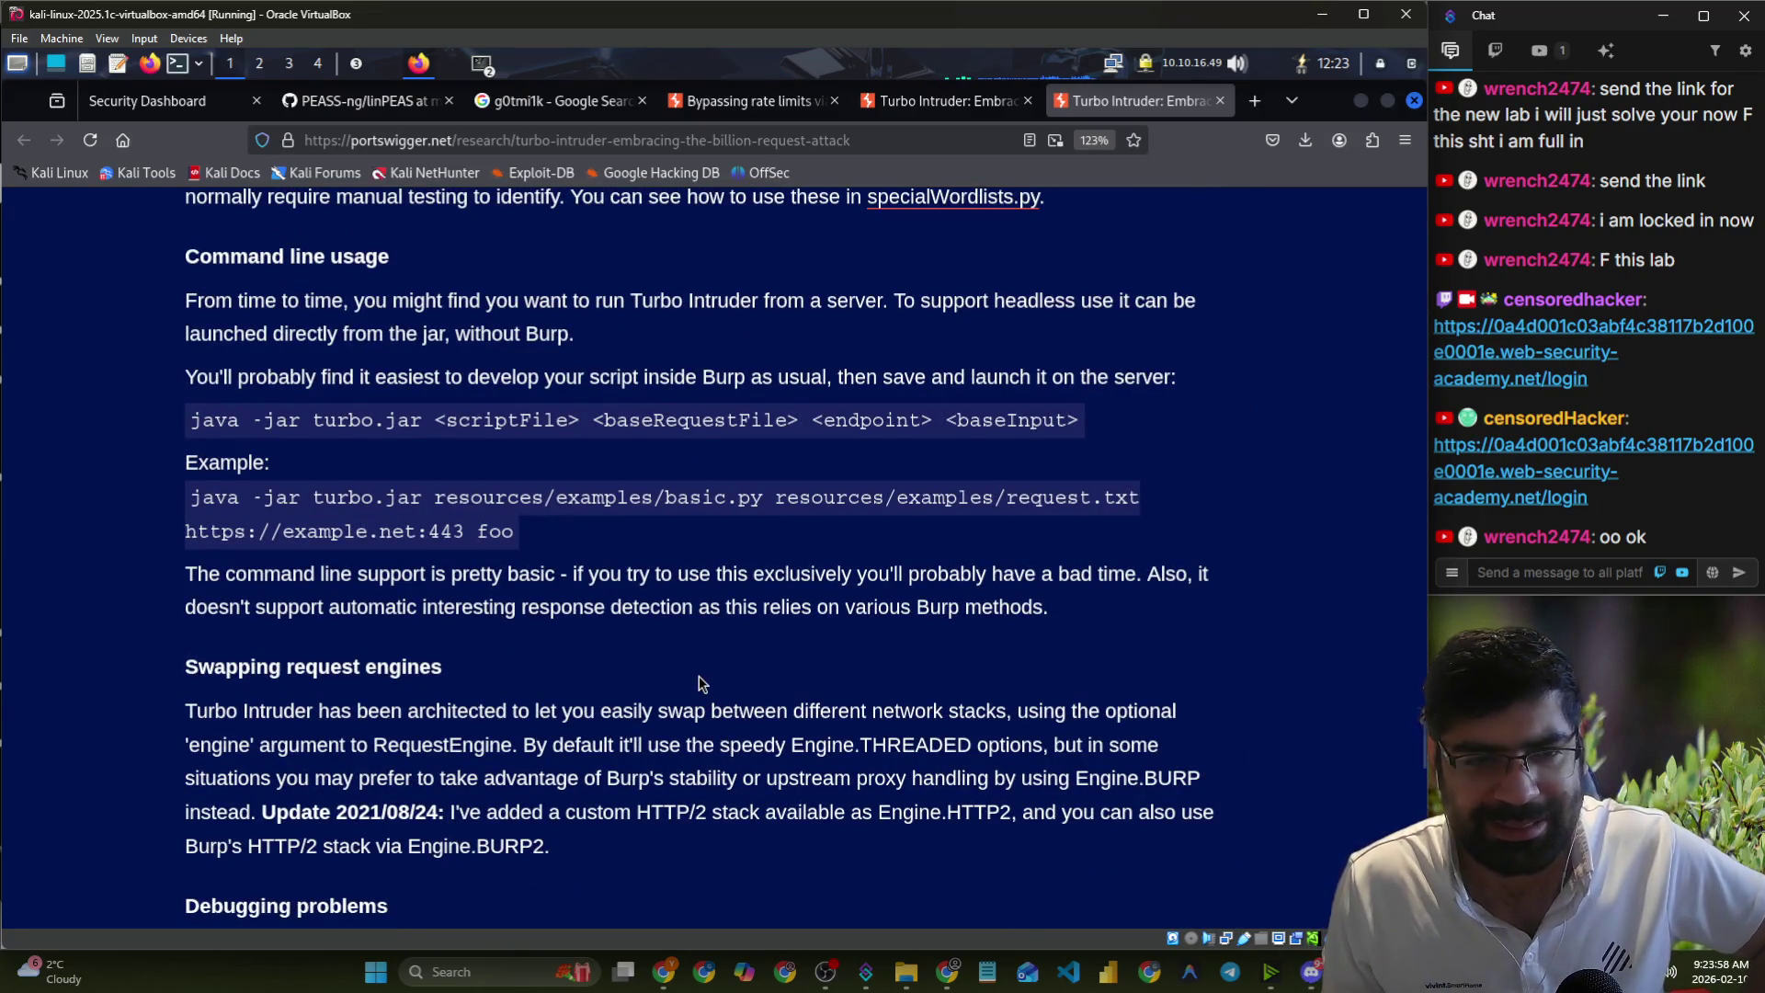
scroll(696, 681, down, 15)
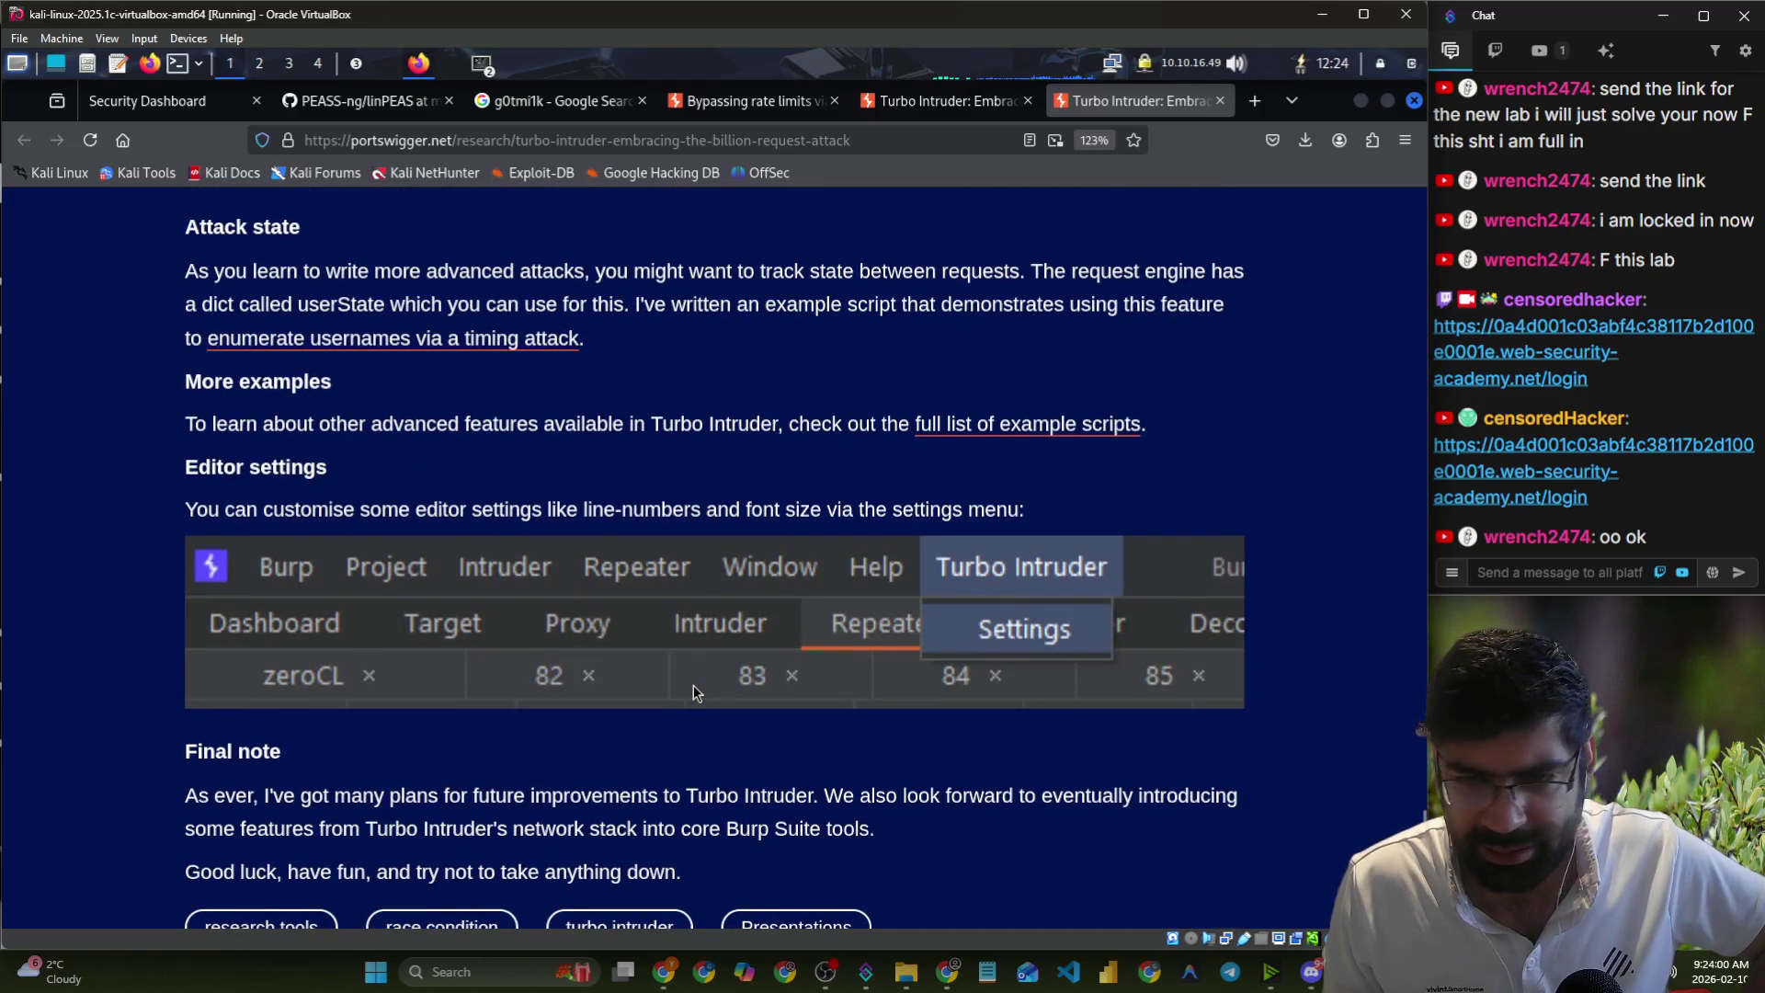
scroll(693, 686, down, 10)
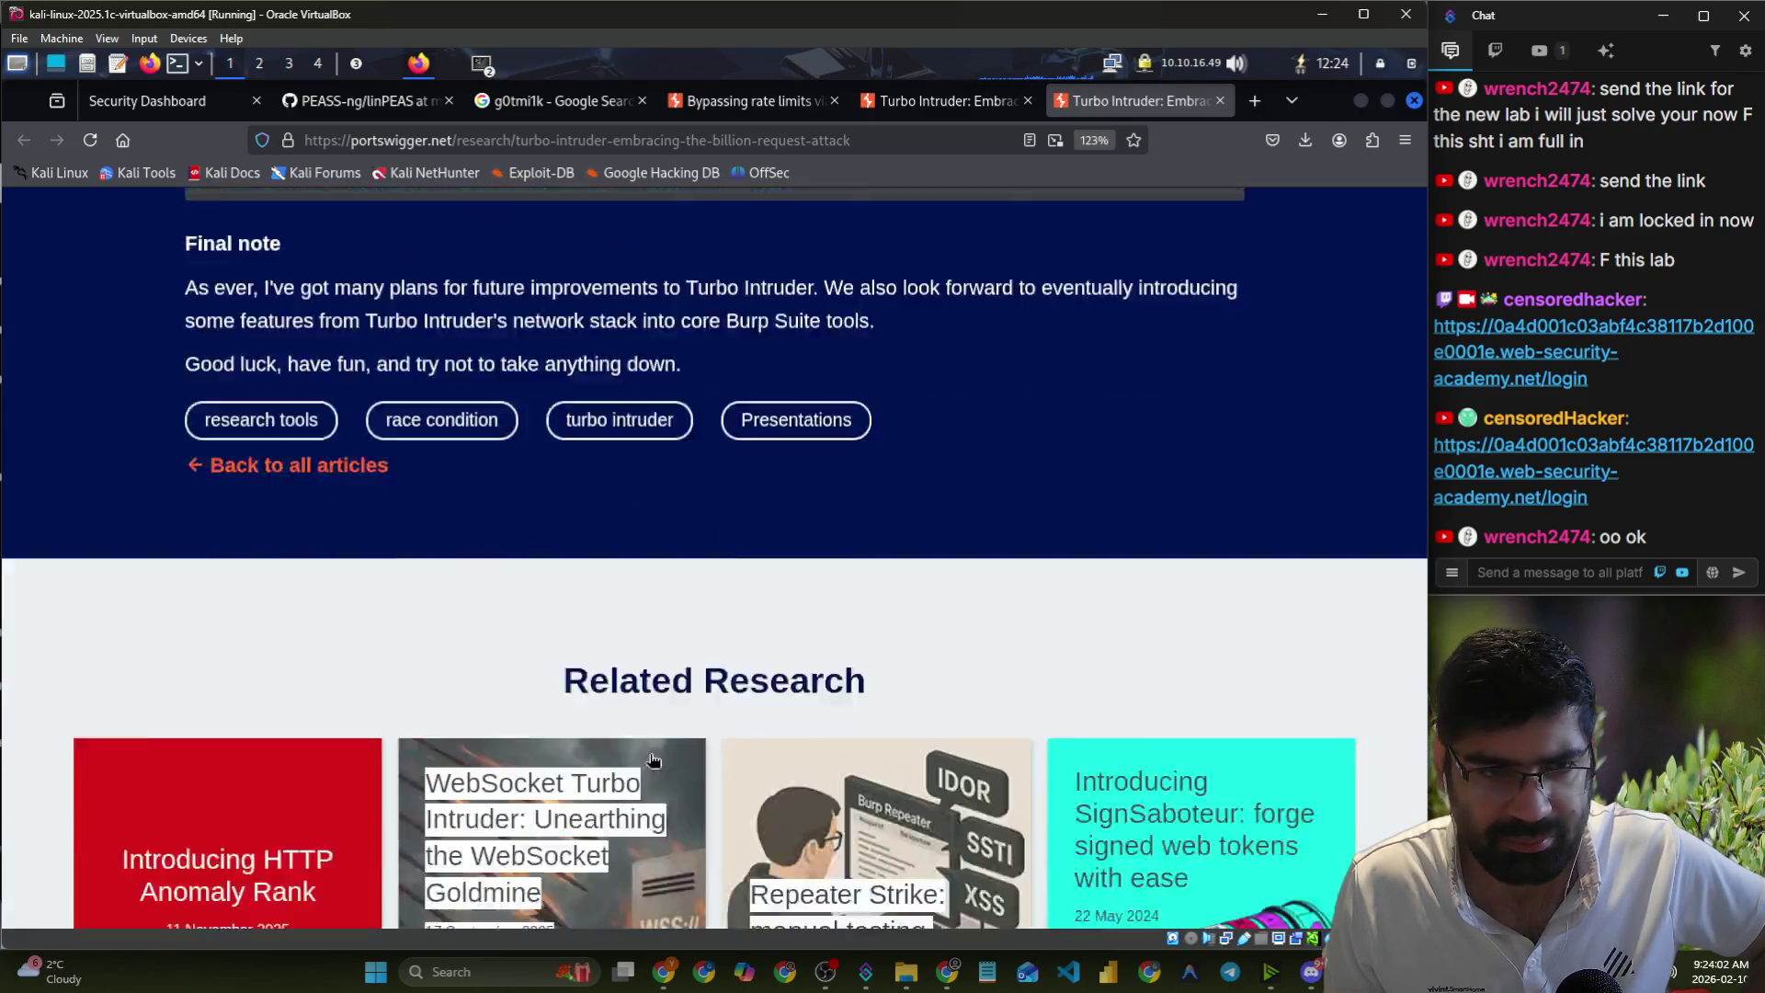
scroll(647, 749, up, 8)
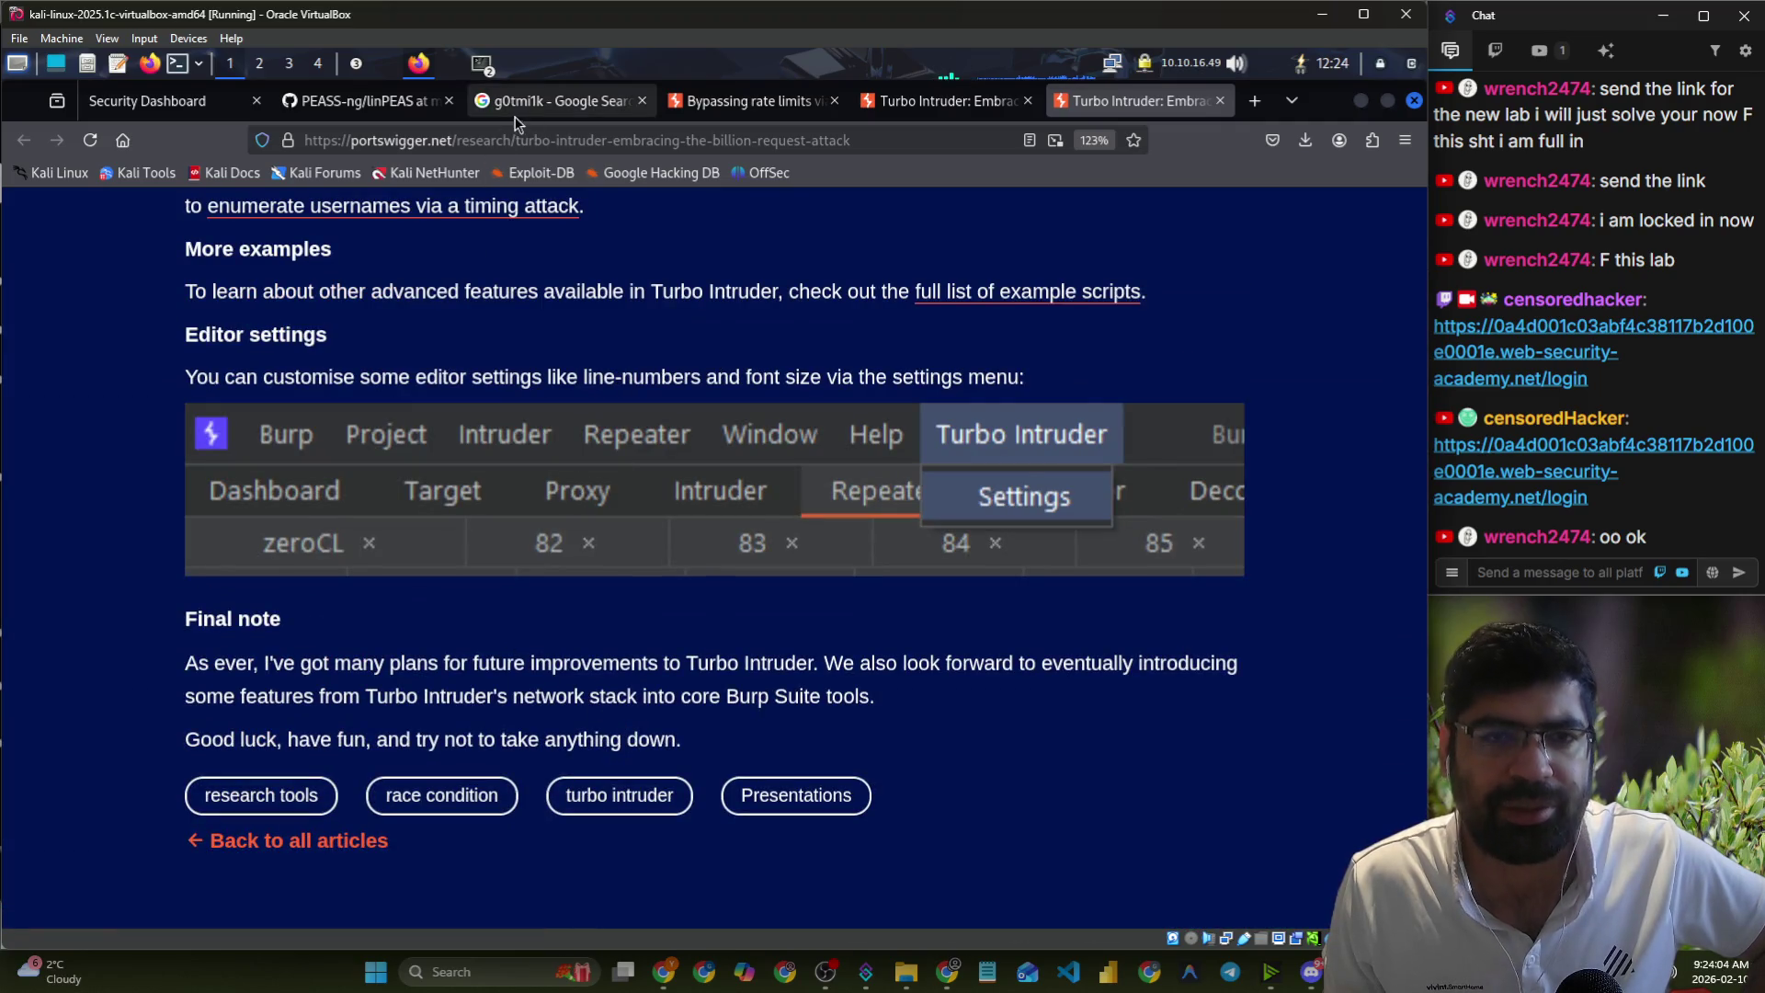
click(370, 66)
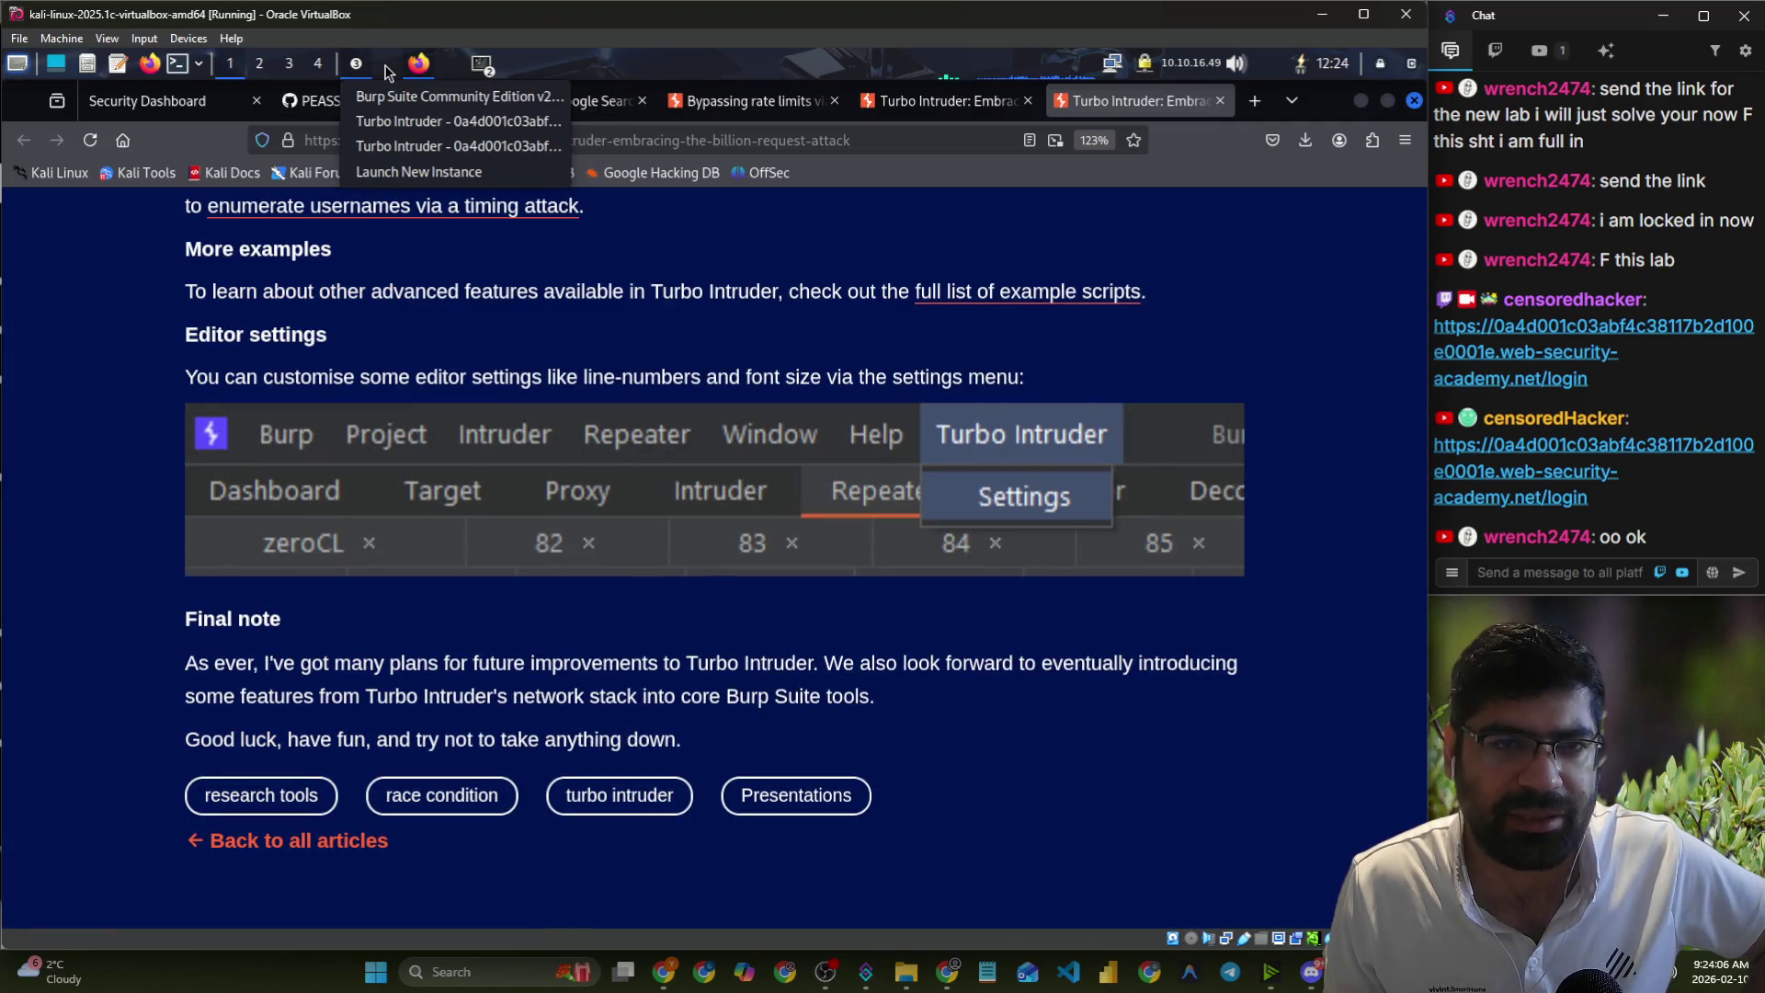
- Bring the main Burp Suite window to the front
click(392, 144)
click(357, 66)
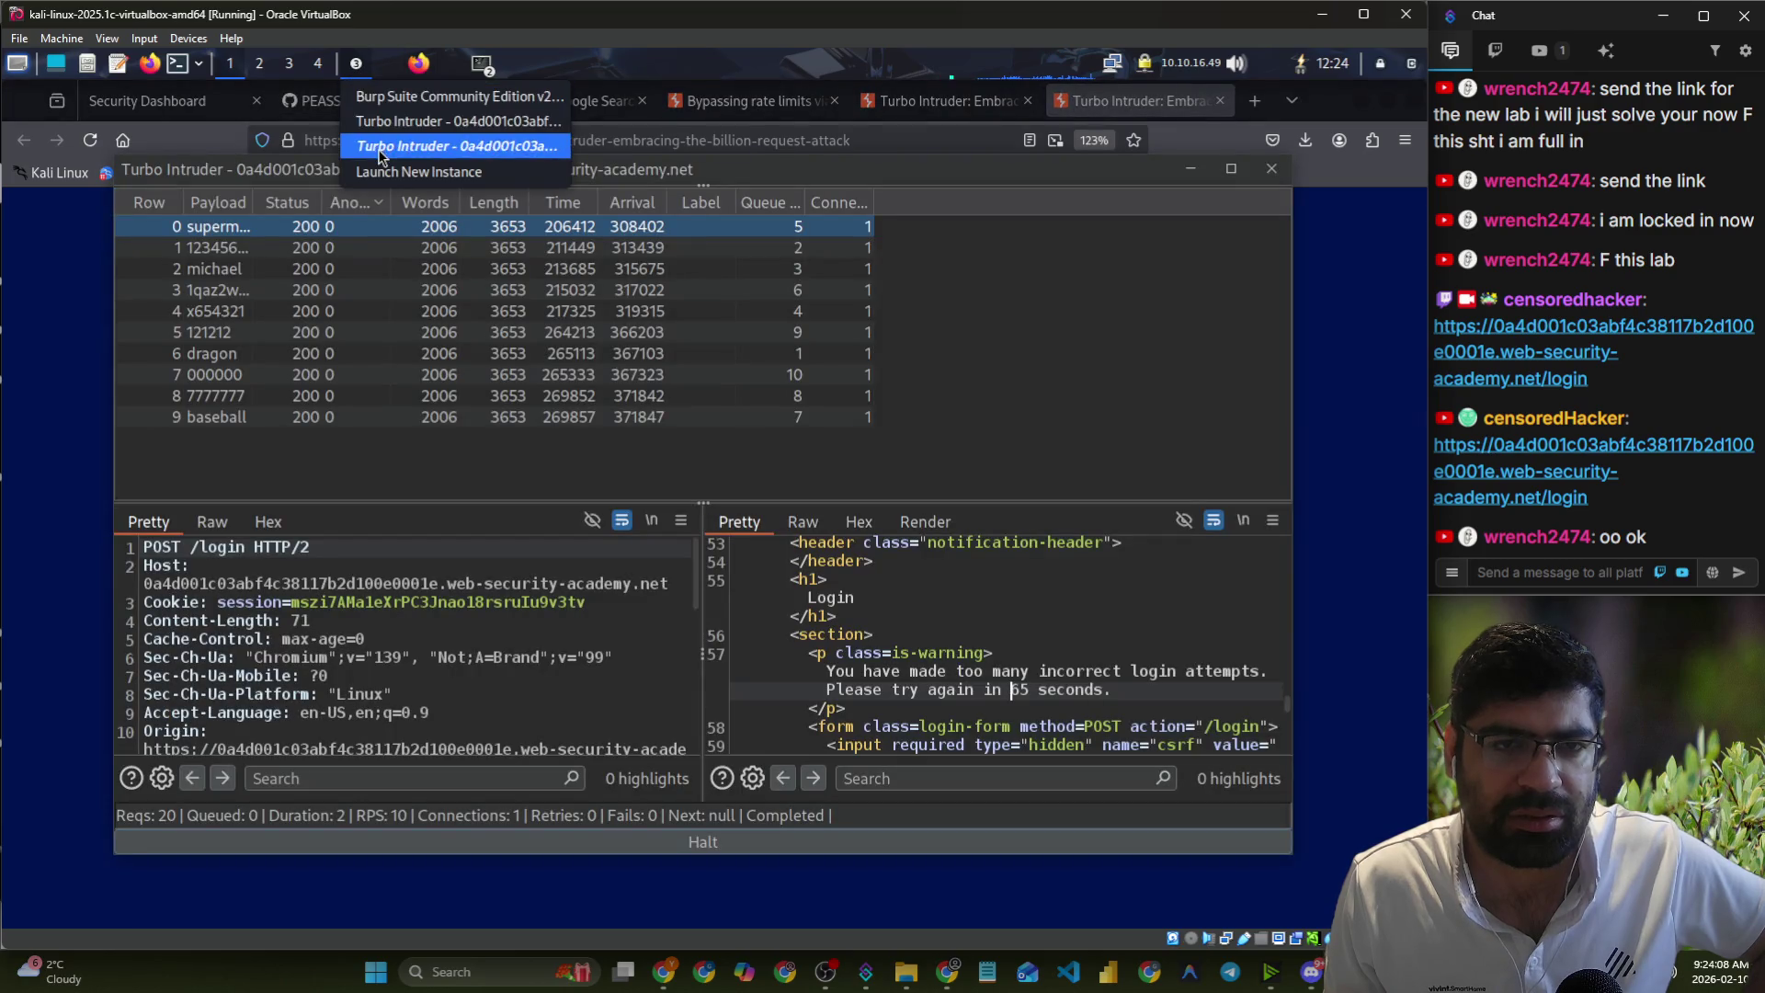
click(377, 107)
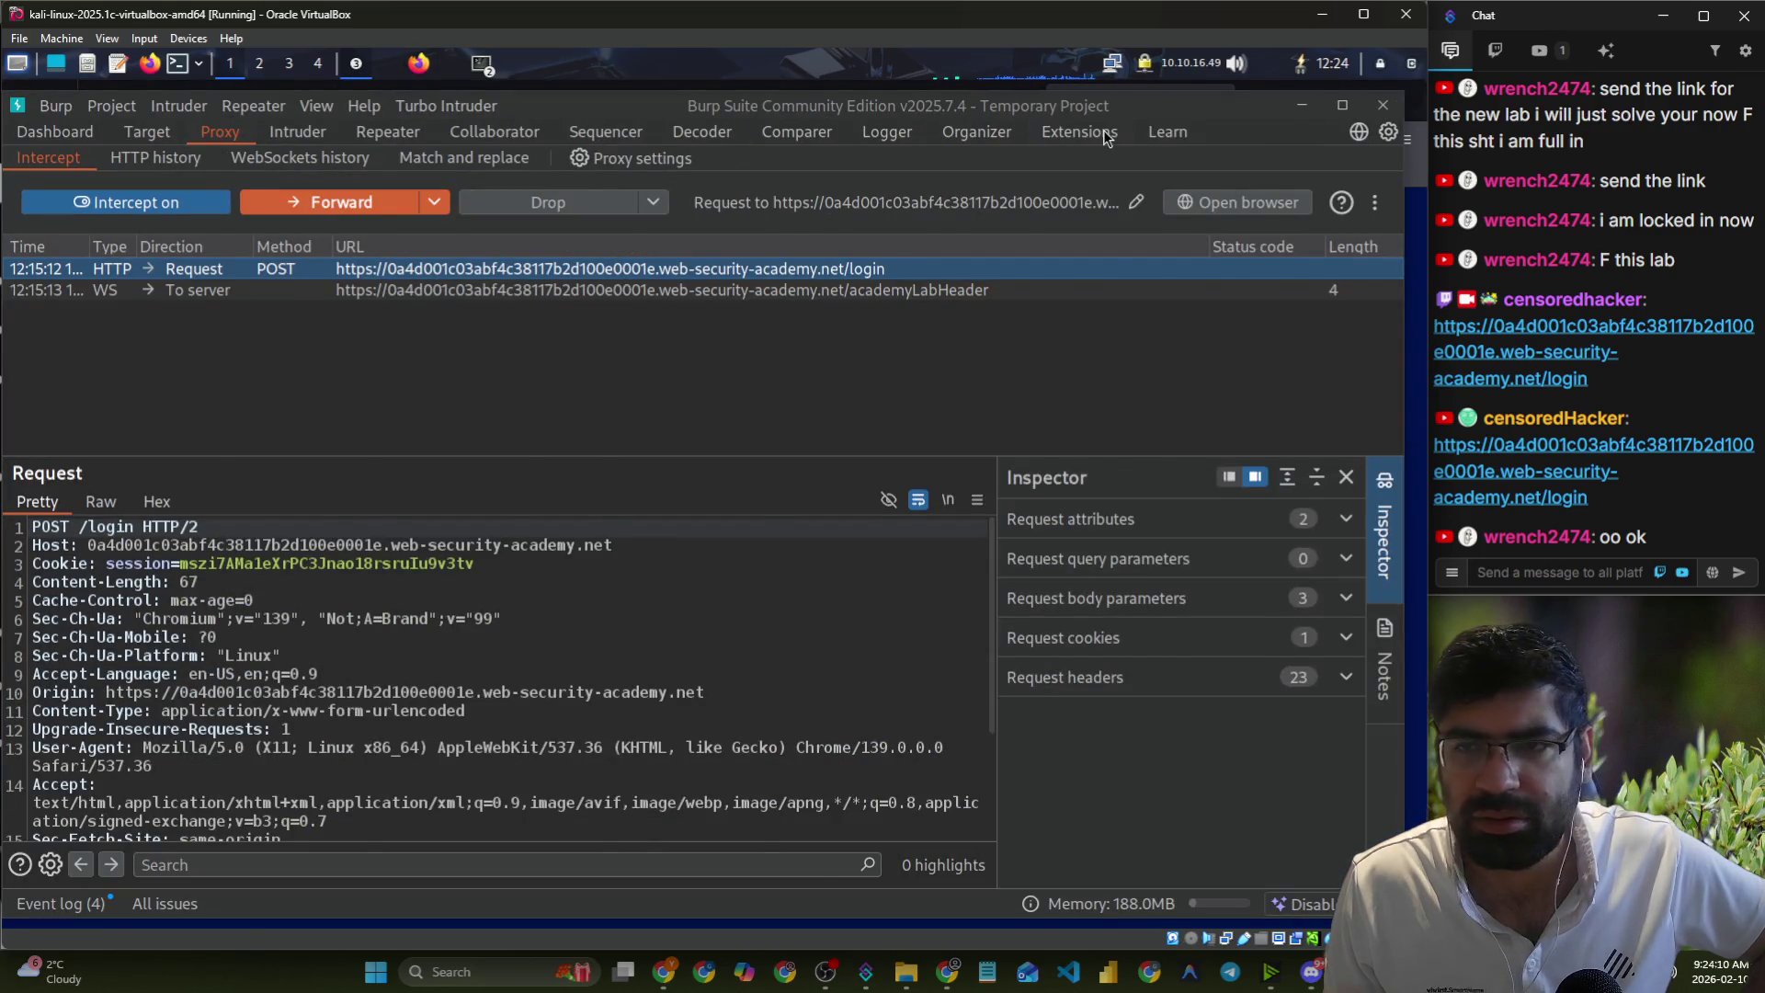
- Inspect Turbo Intruder's Attack Config (timeout 10, font-size 14, line numbers on) unchanged, then return to the lab page
click(1105, 137)
click(442, 108)
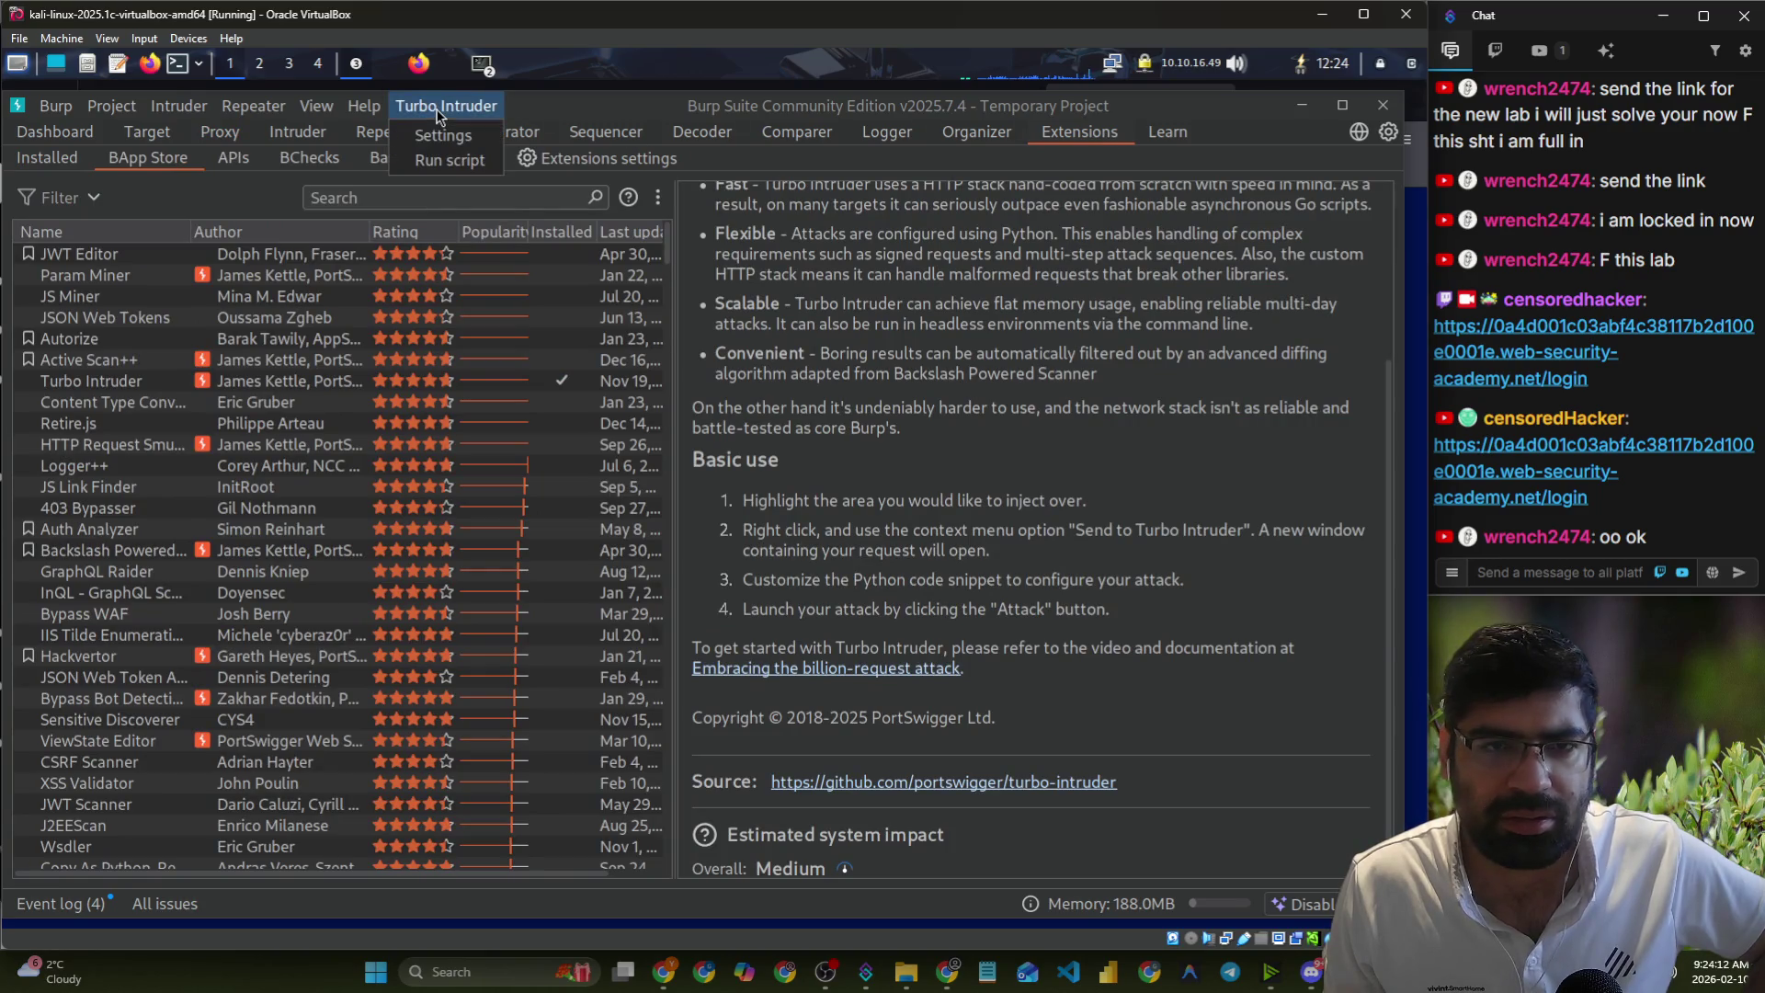
click(444, 136)
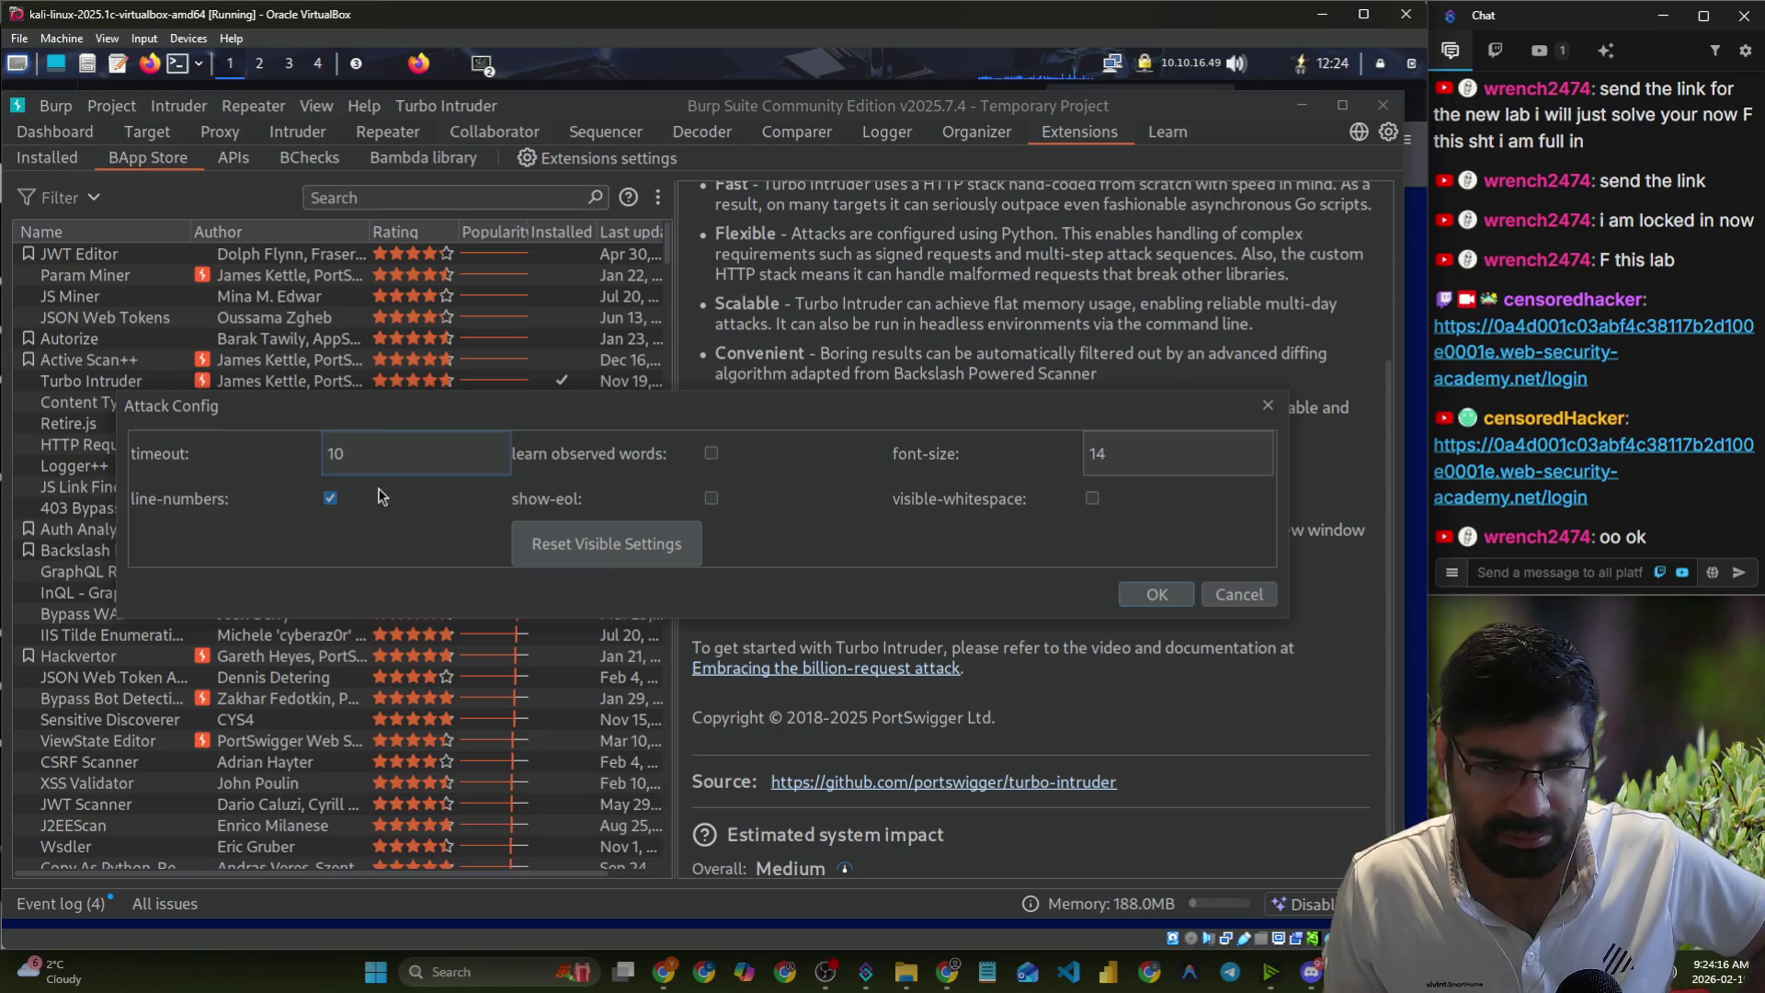
click(1120, 457)
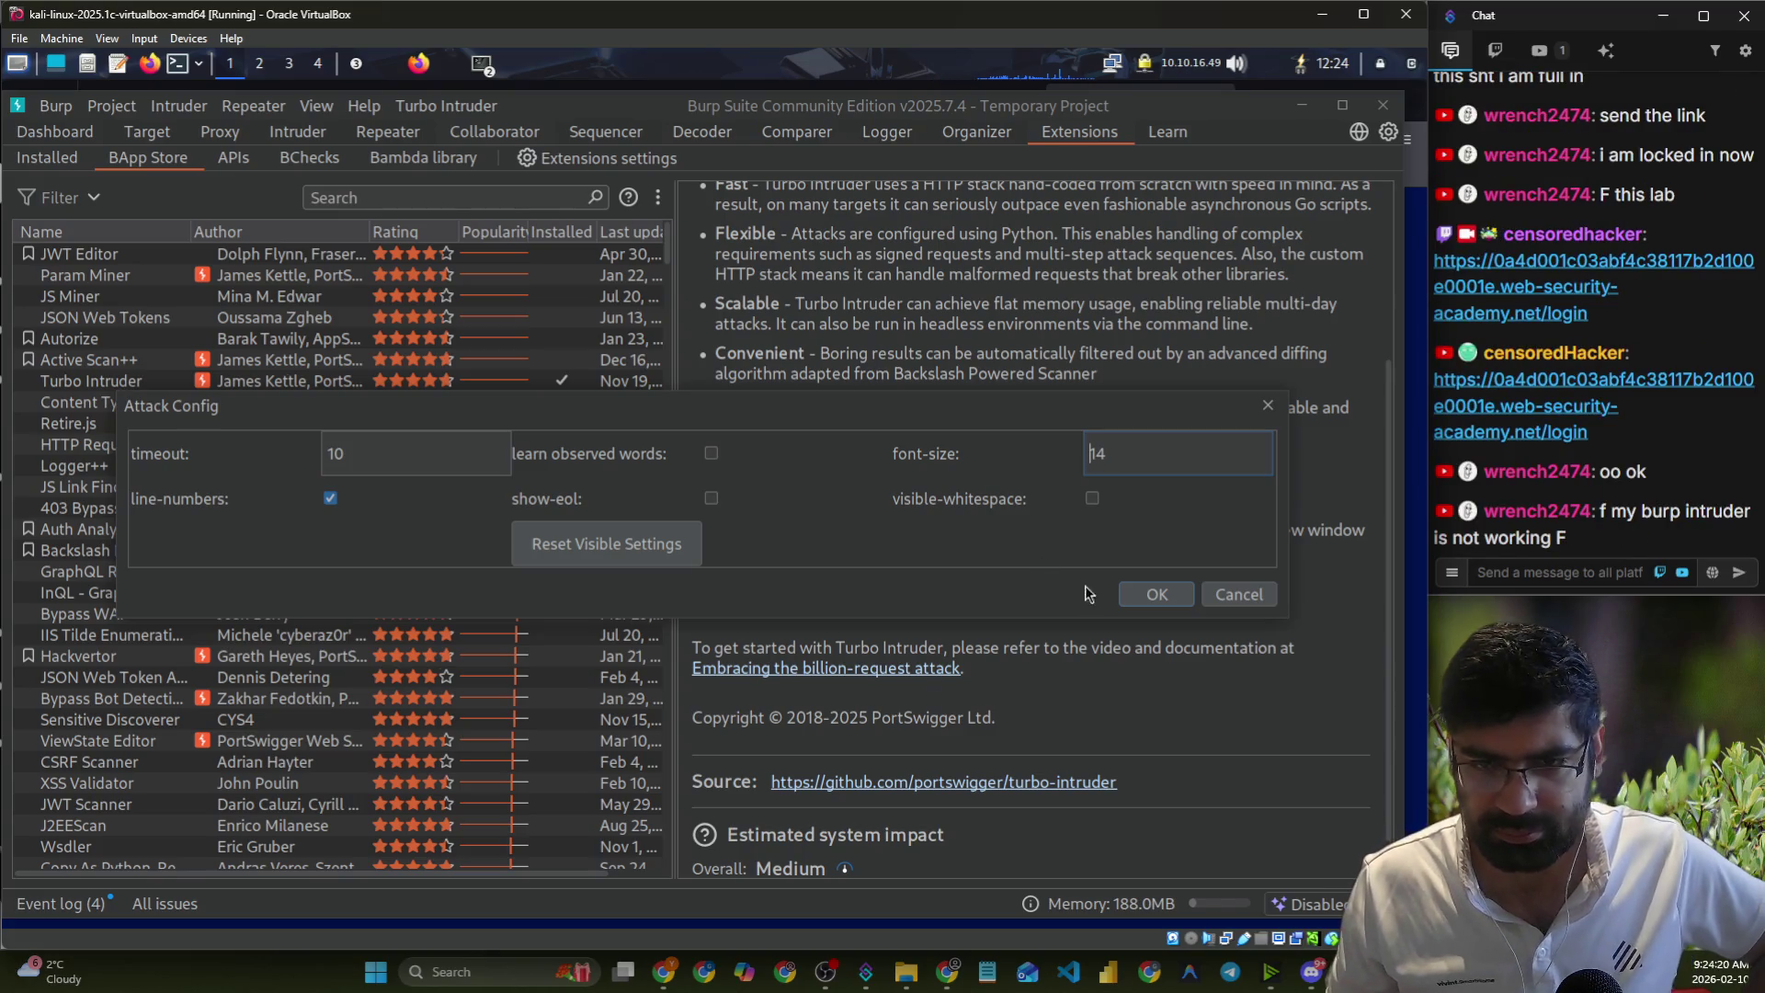
click(1150, 593)
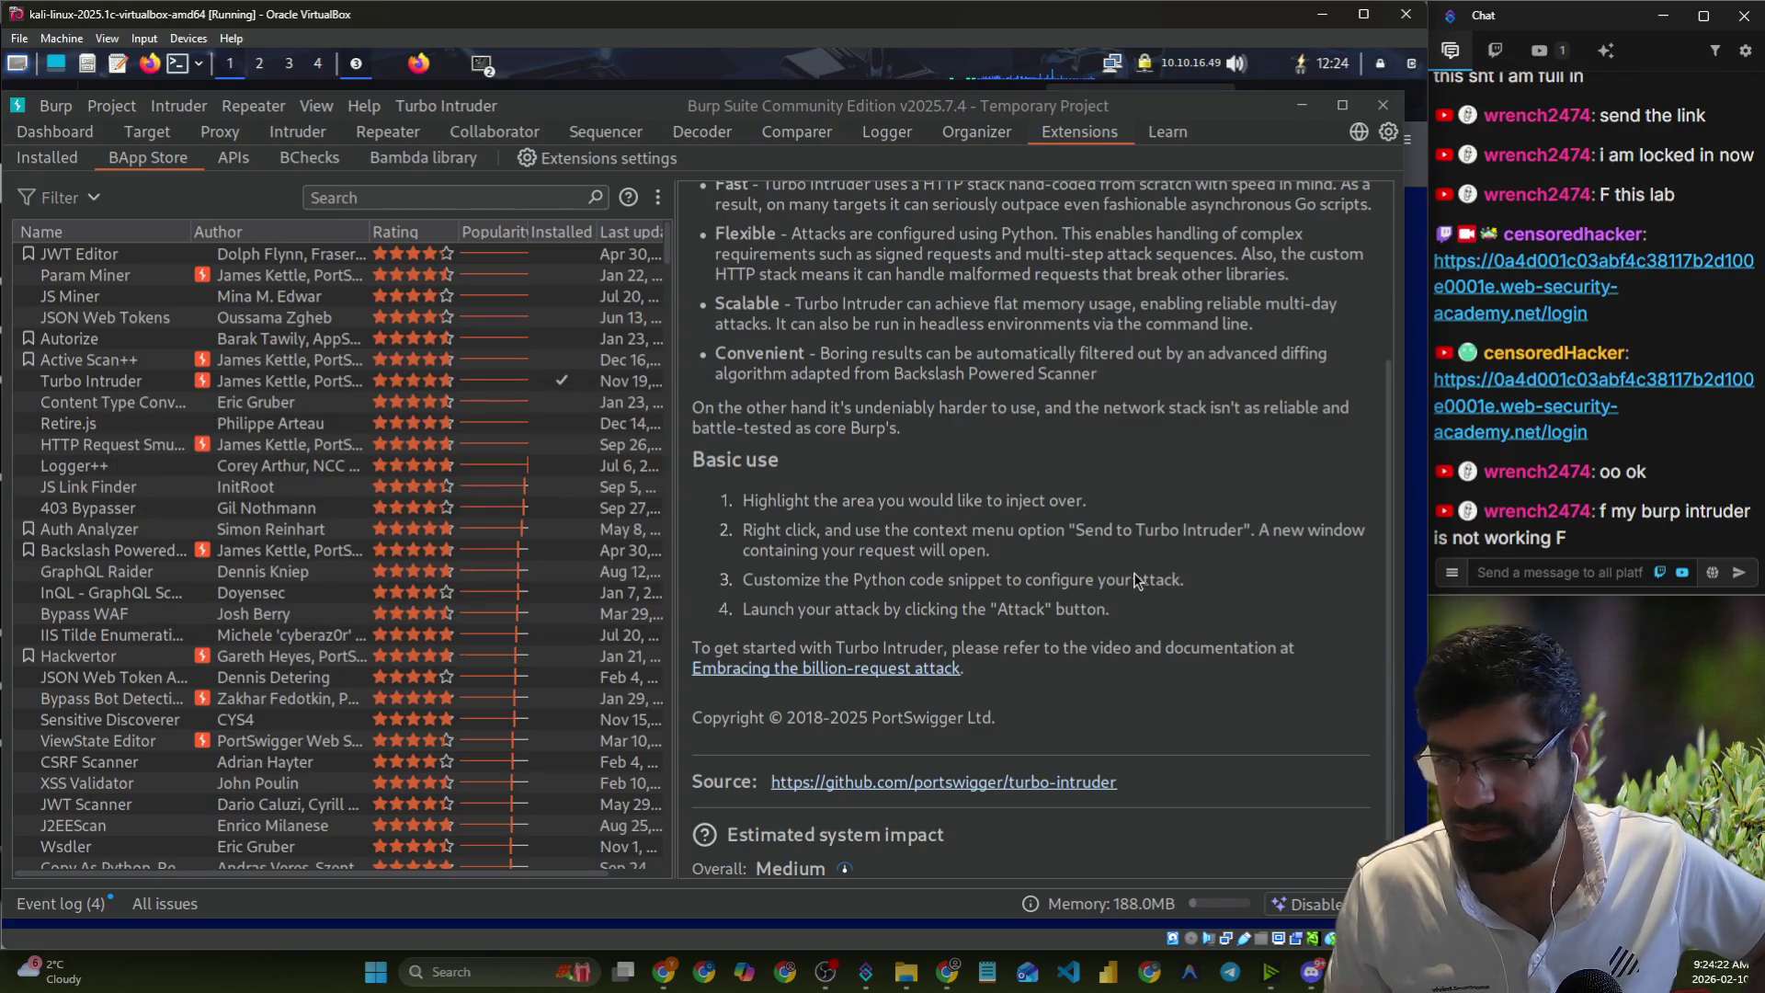
click(419, 66)
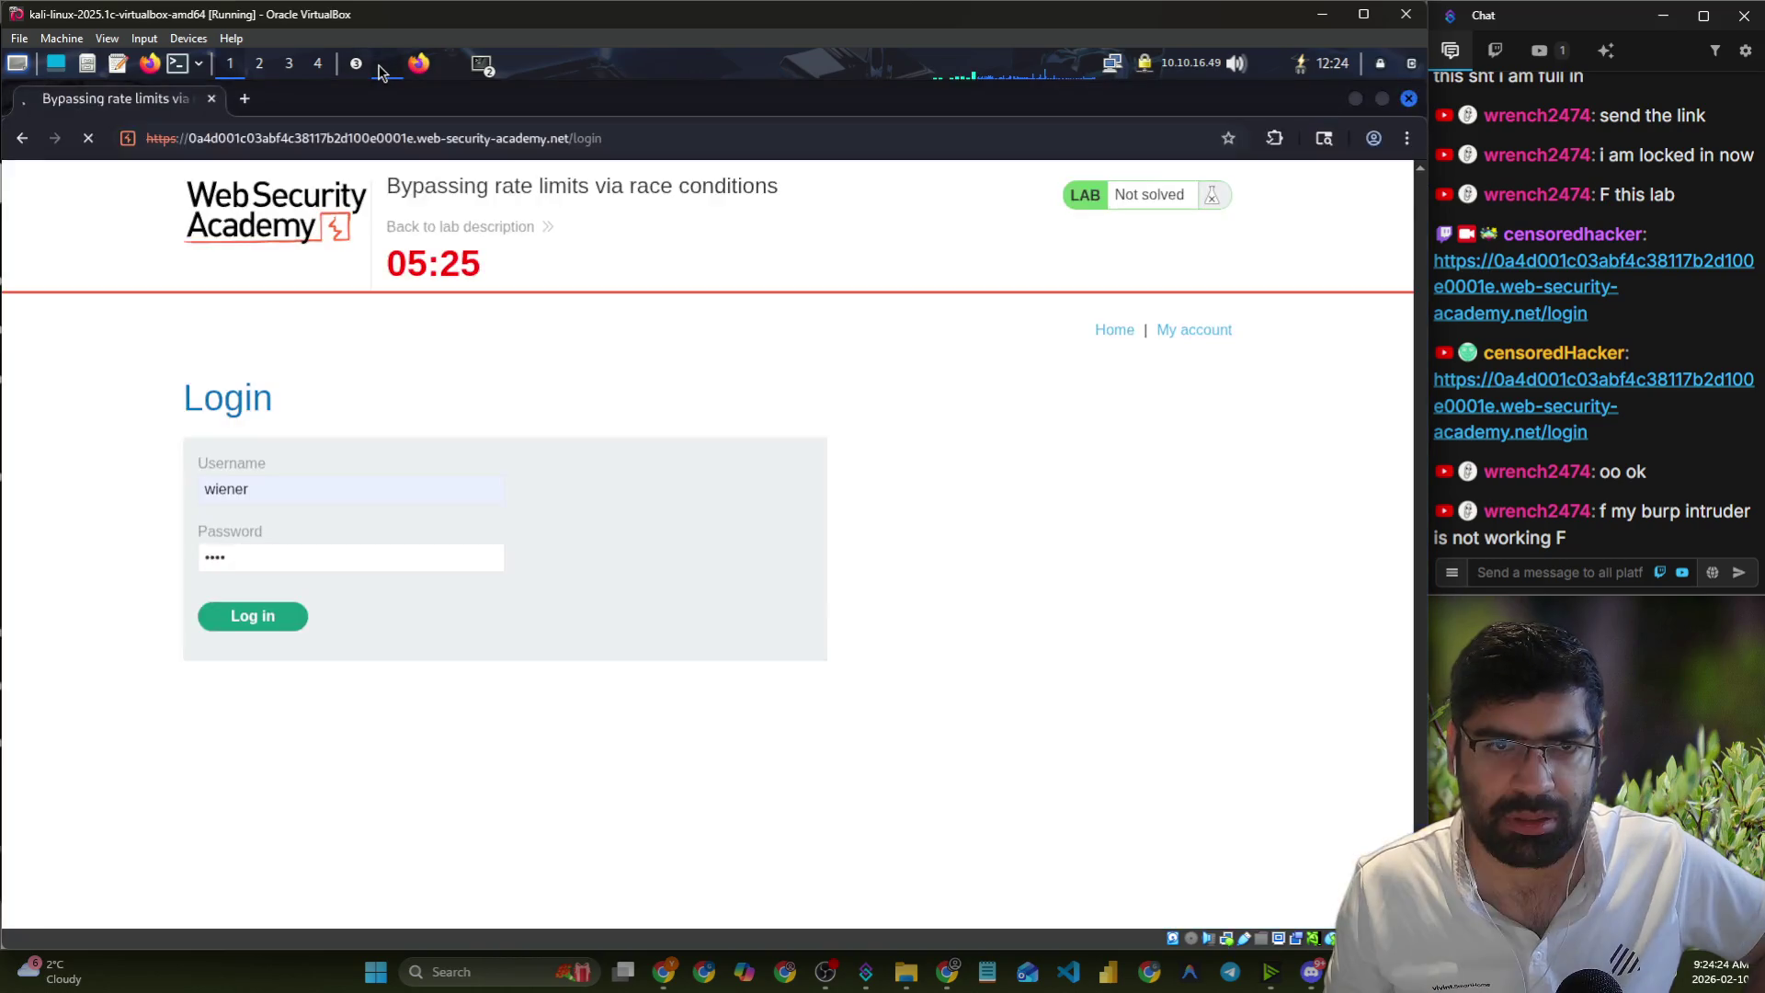
- Bring up the old Turbo Intruder results and go back to the attack script editor
click(359, 63)
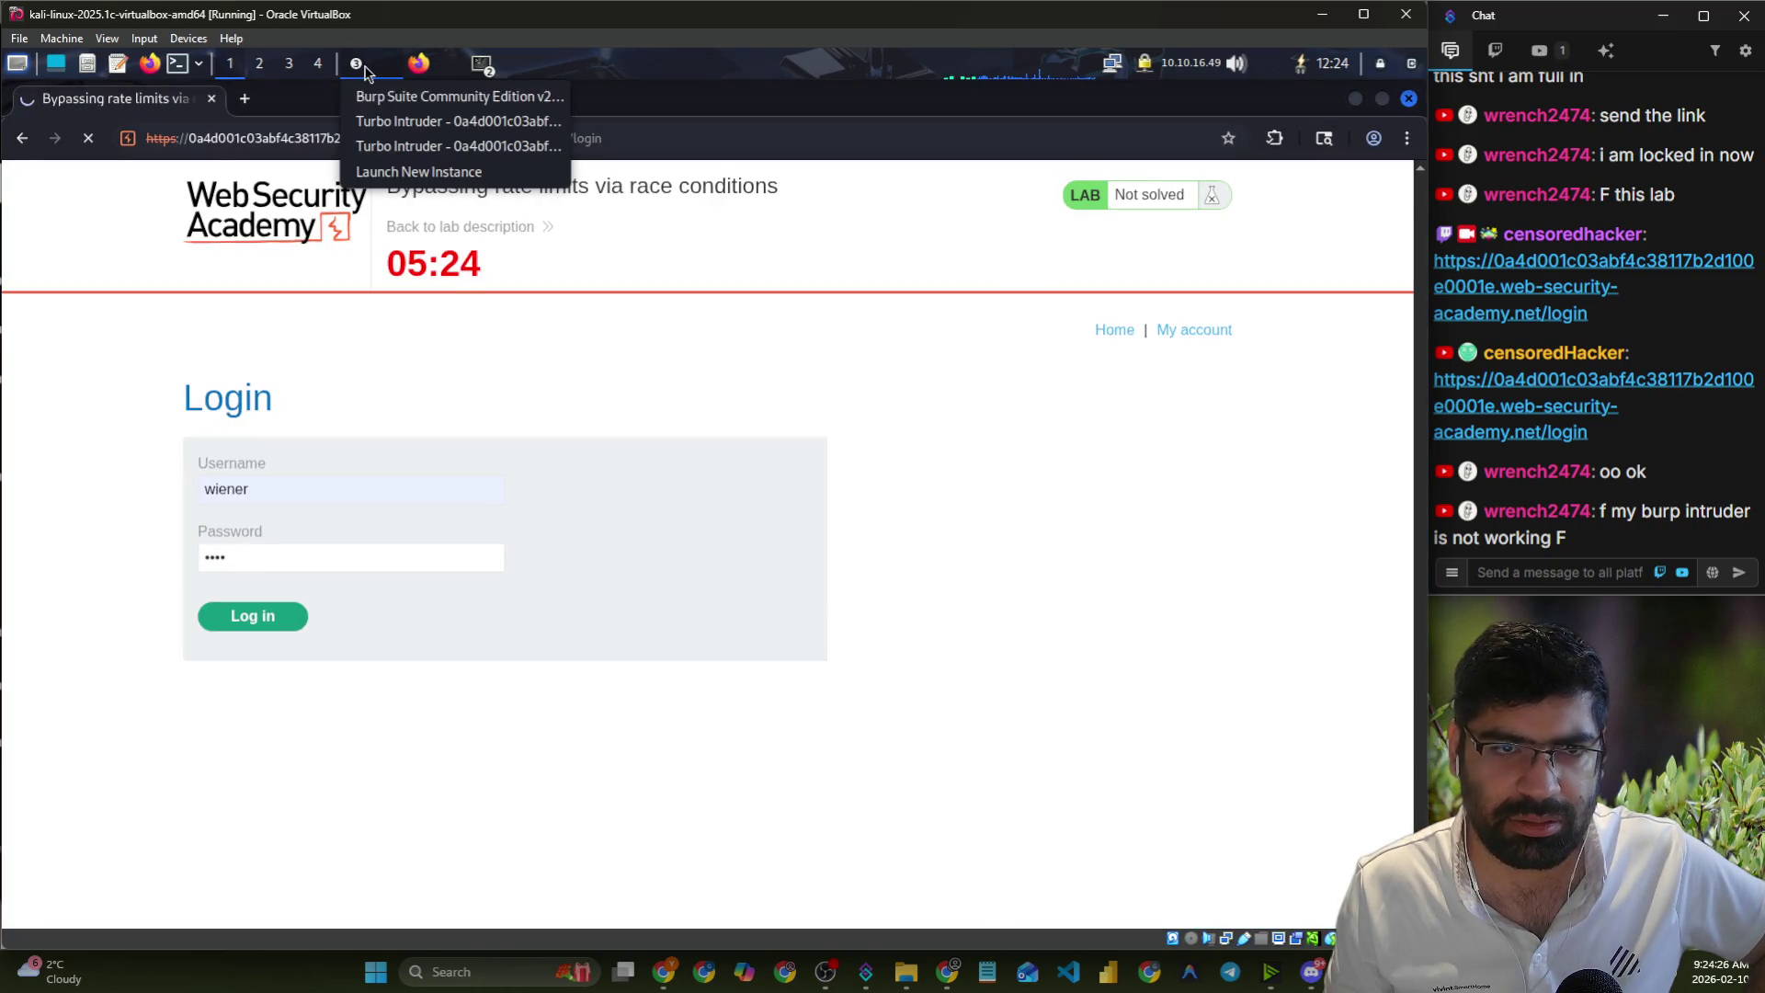
click(368, 132)
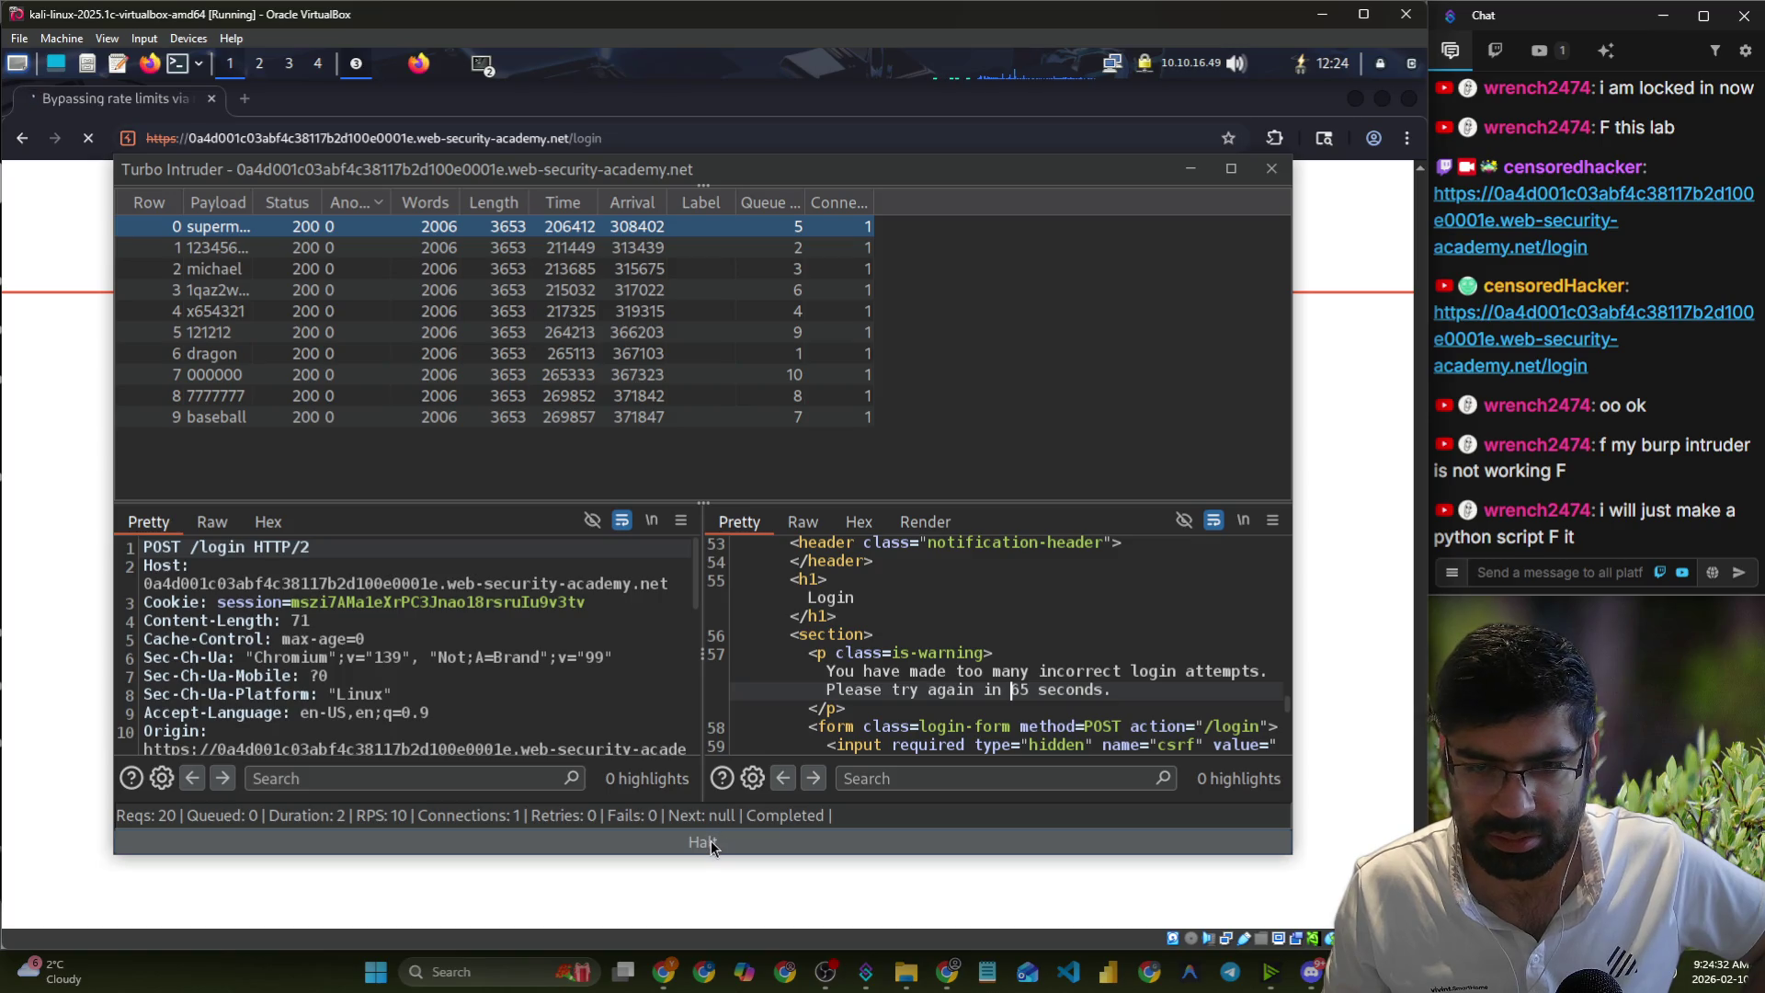
scroll(874, 715, down, 5)
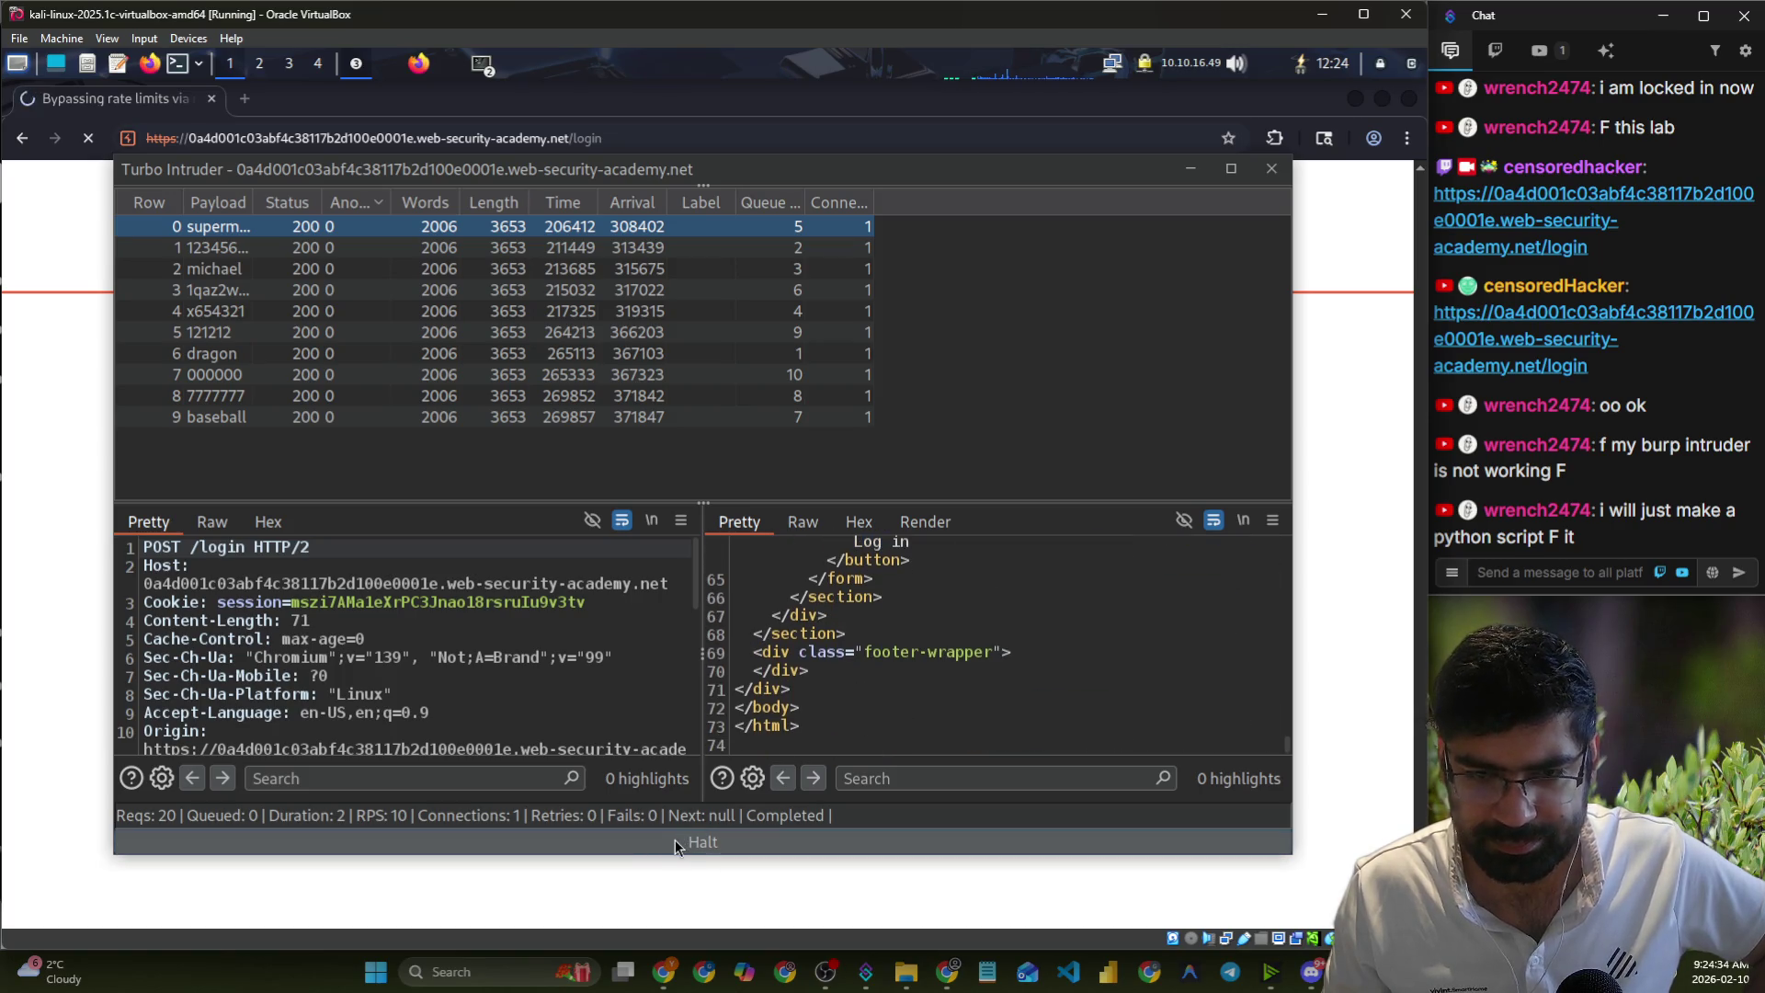
click(675, 840)
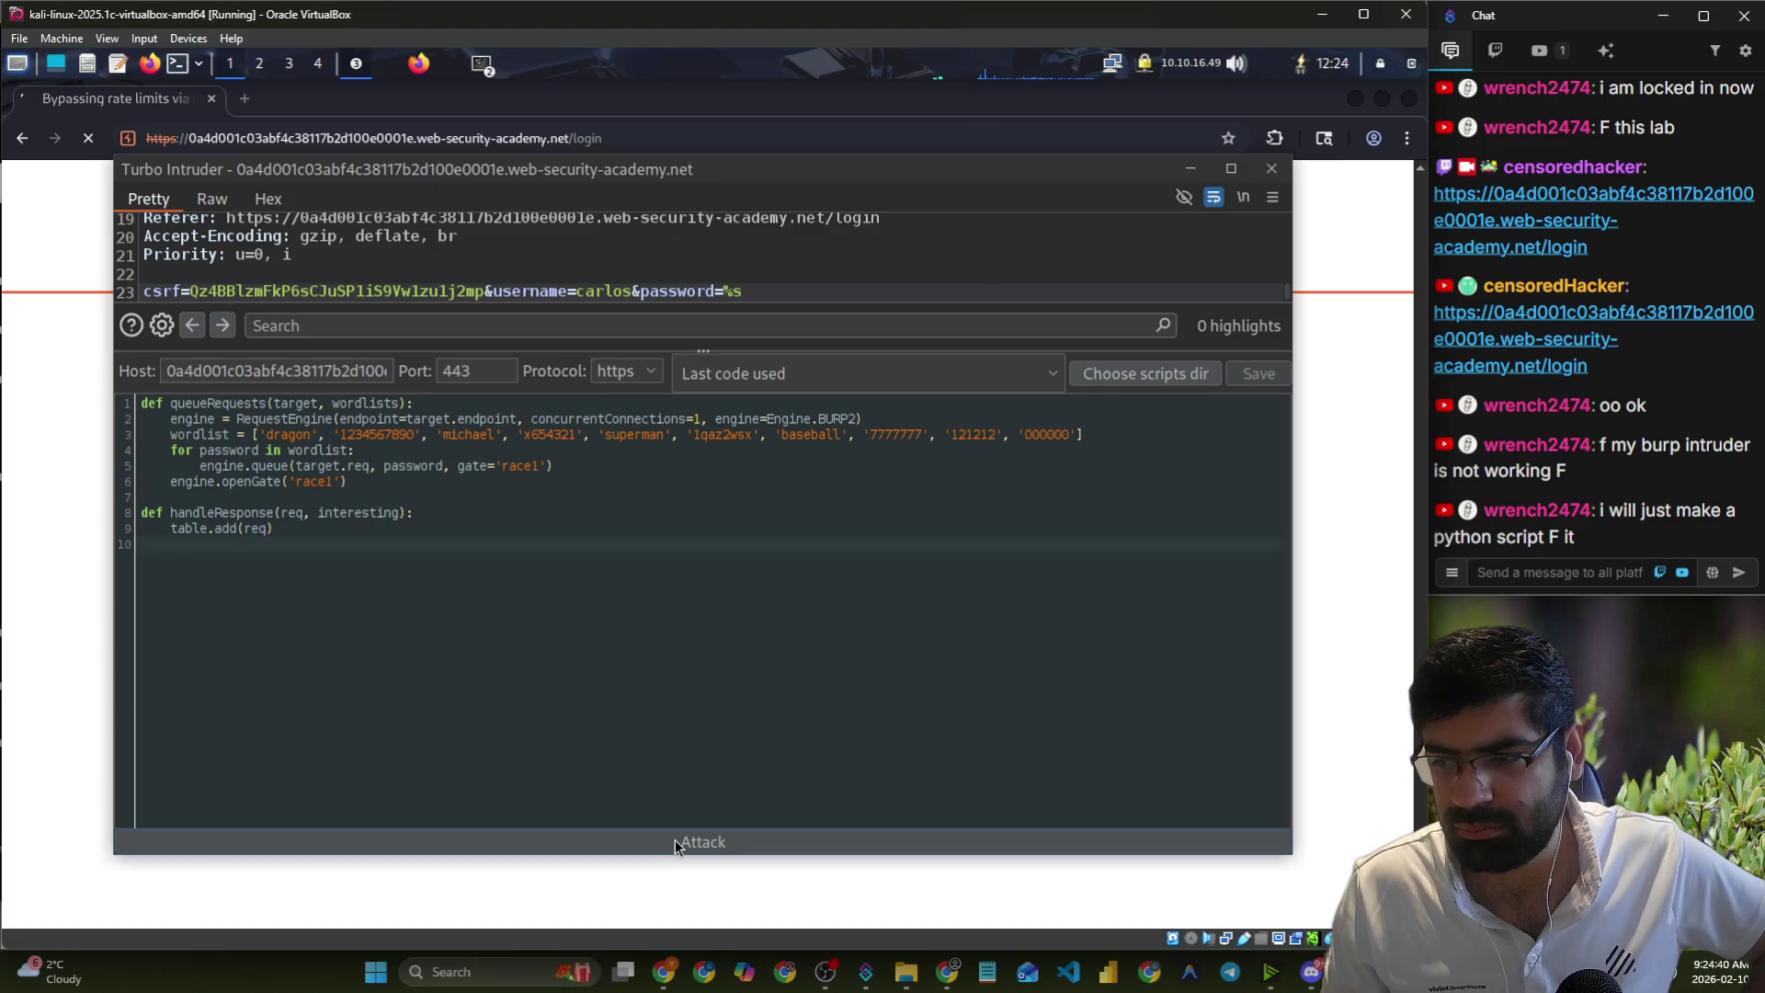
- Relaunch the race-condition login attack with the ten-password wordlist from the script window
click(429, 72)
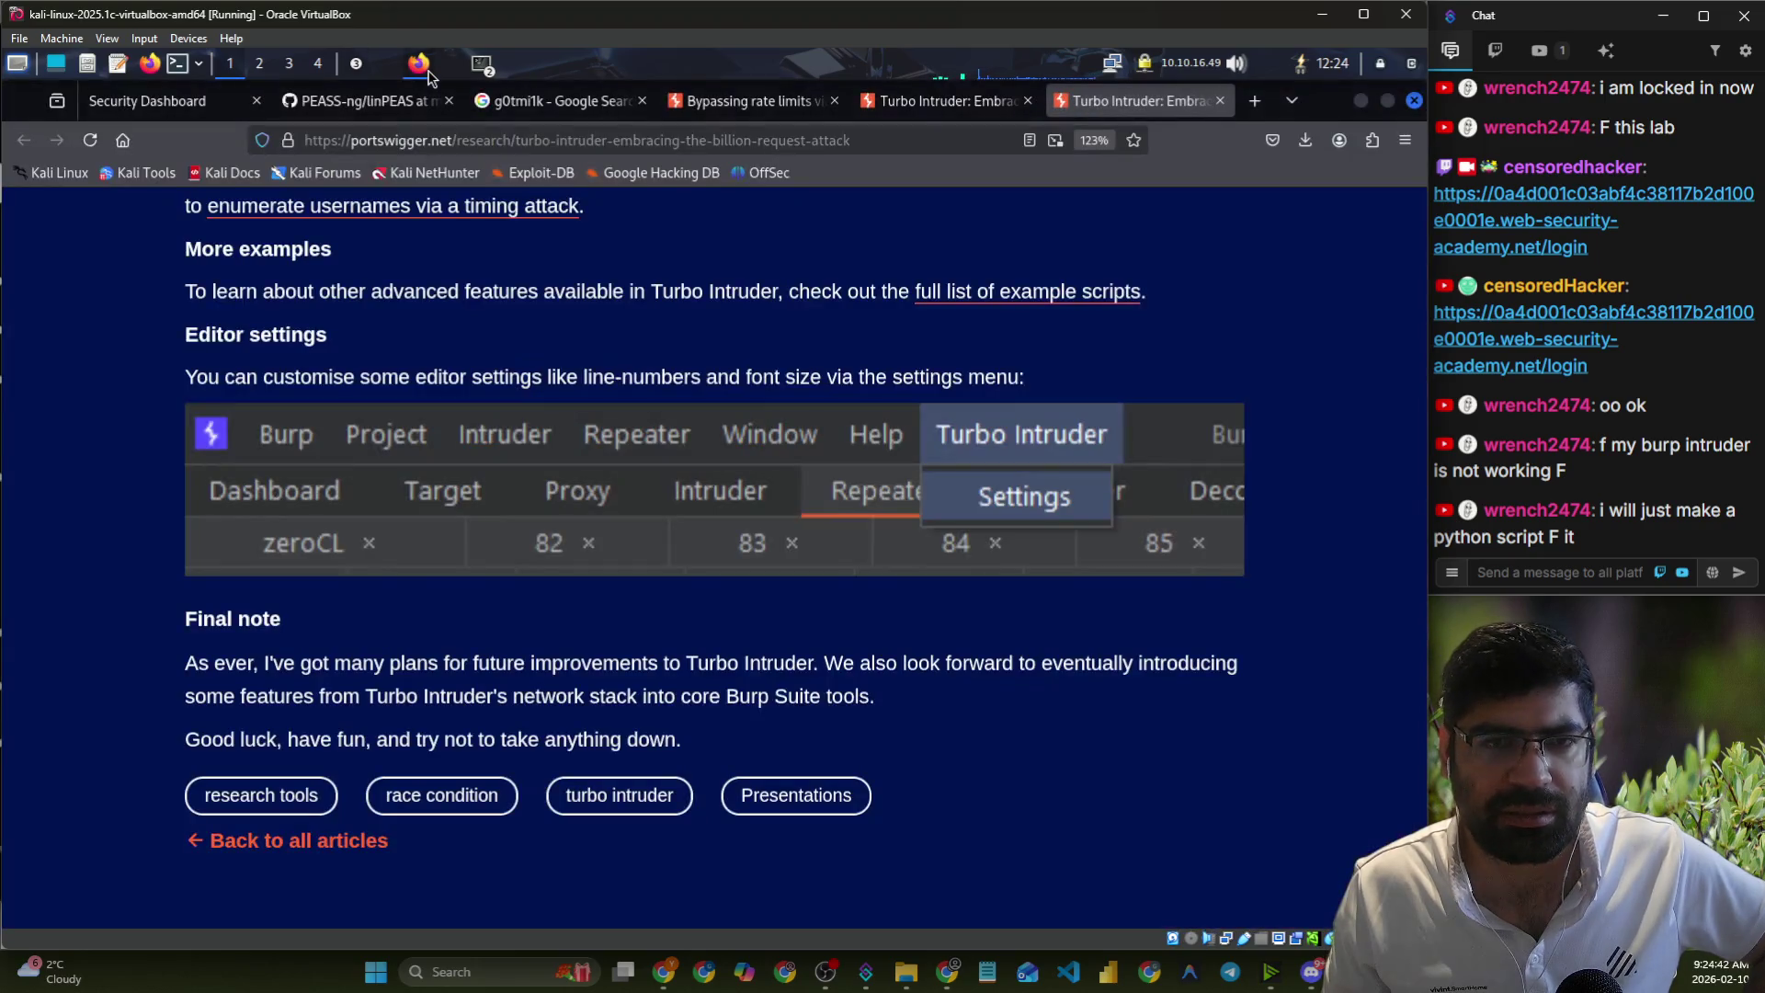
click(429, 74)
click(362, 74)
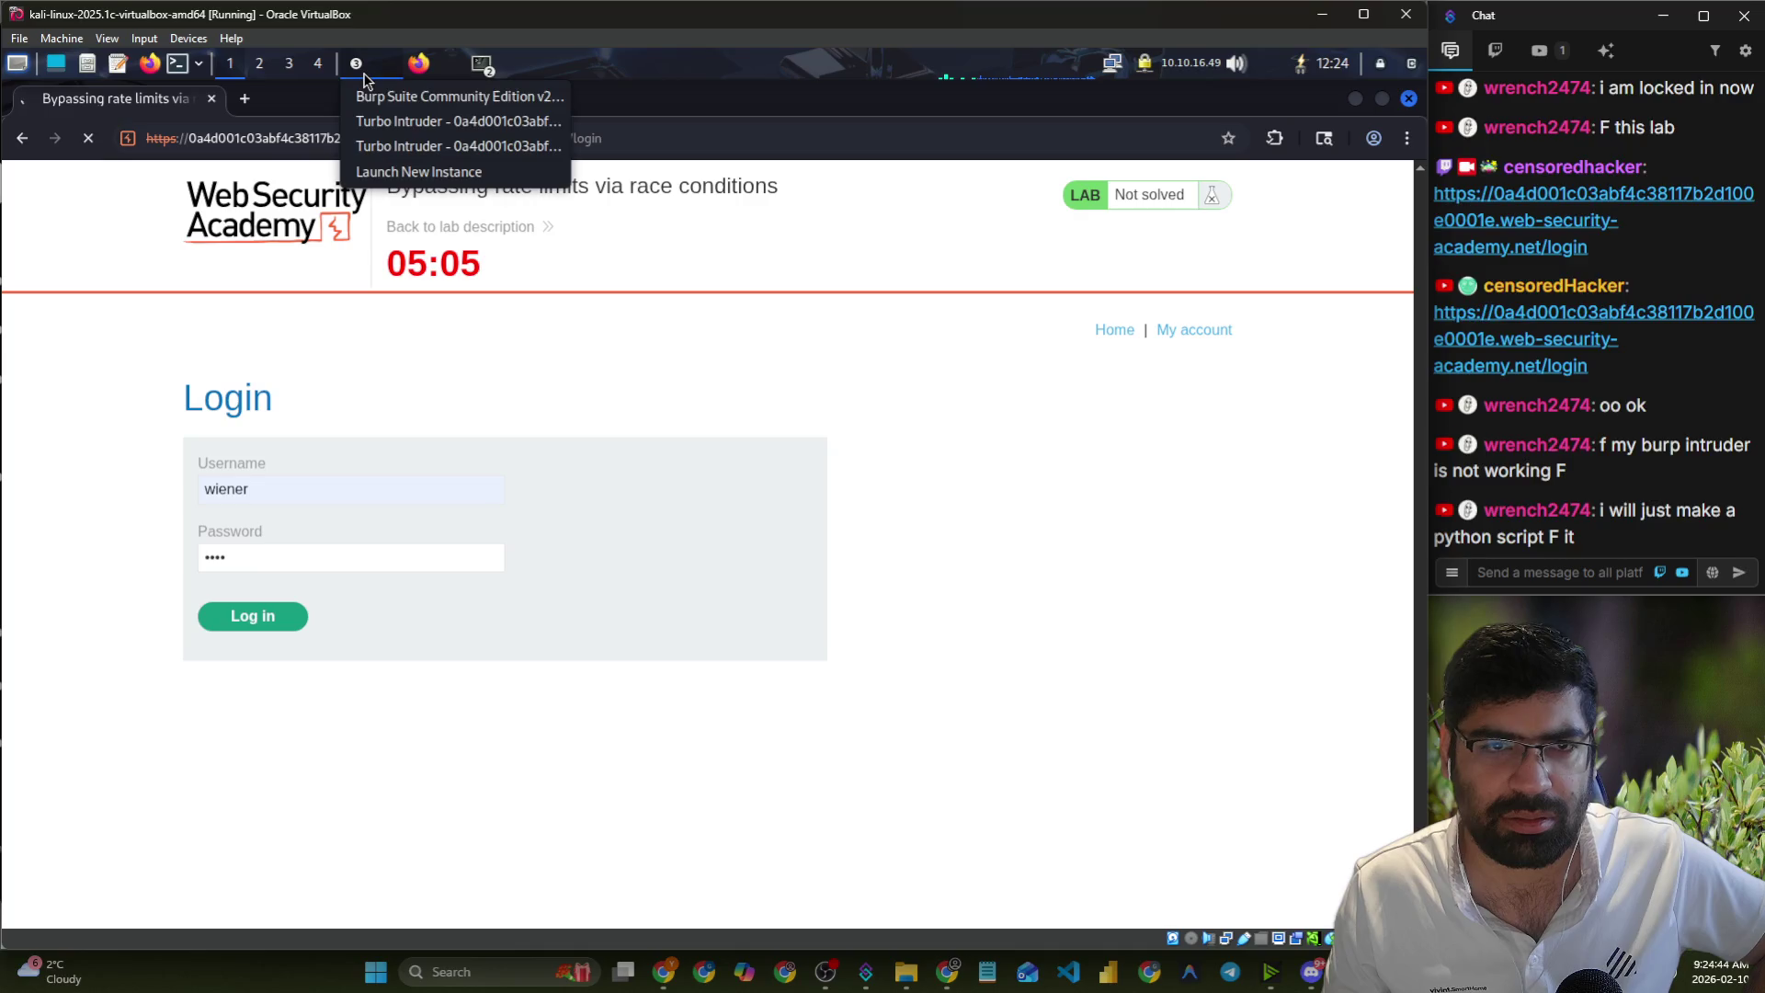
click(458, 146)
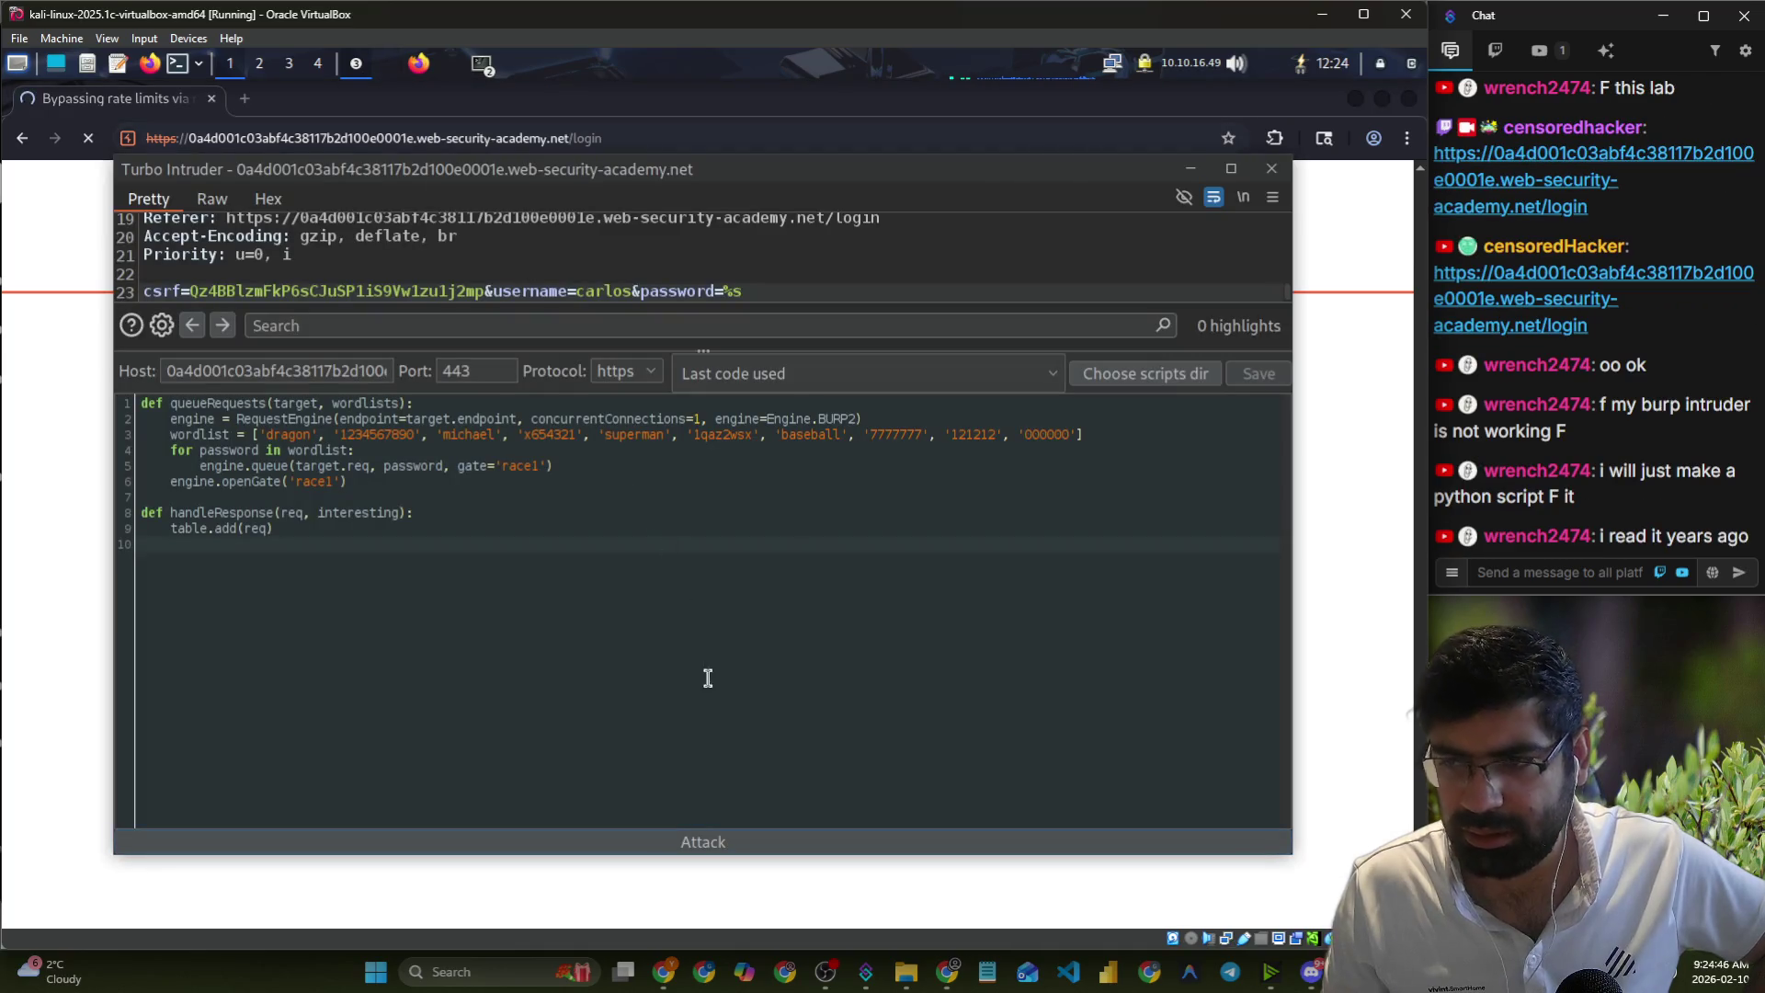
click(703, 842)
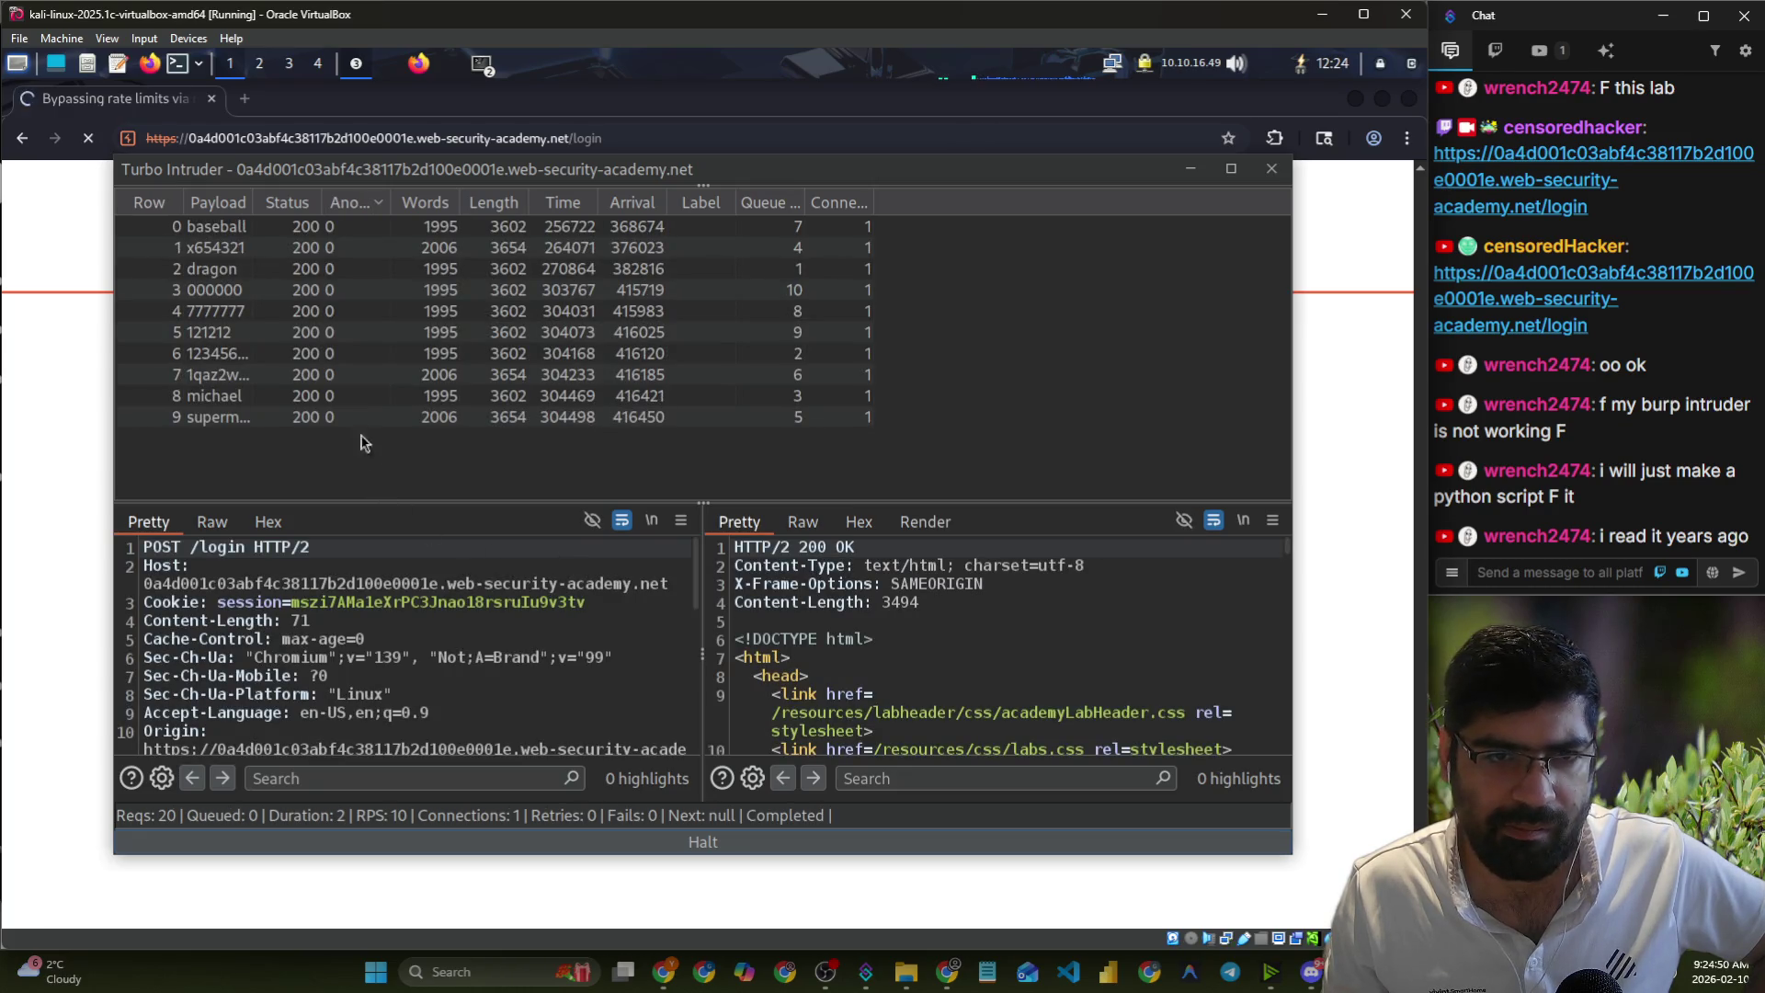
- Compare the responses returned for the michael and x654321 attempts
click(326, 397)
click(431, 253)
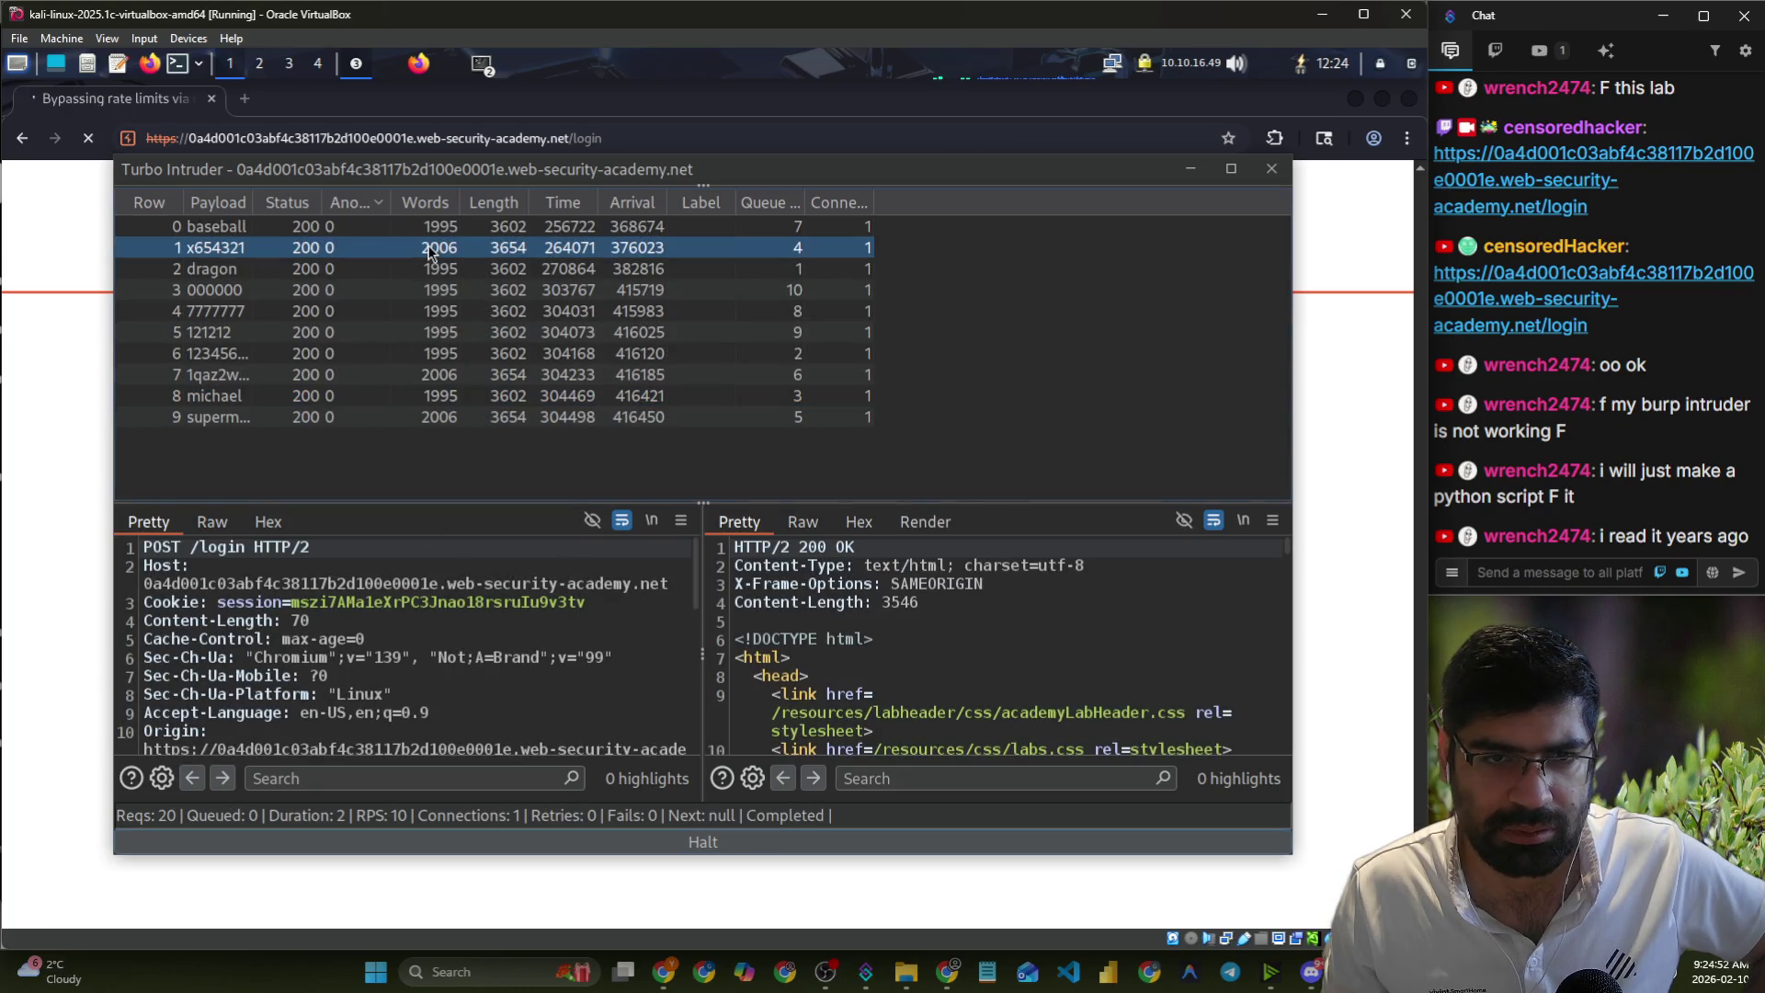
scroll(951, 681, down, 5)
scroll(953, 680, down, 10)
scroll(975, 717, down, 4)
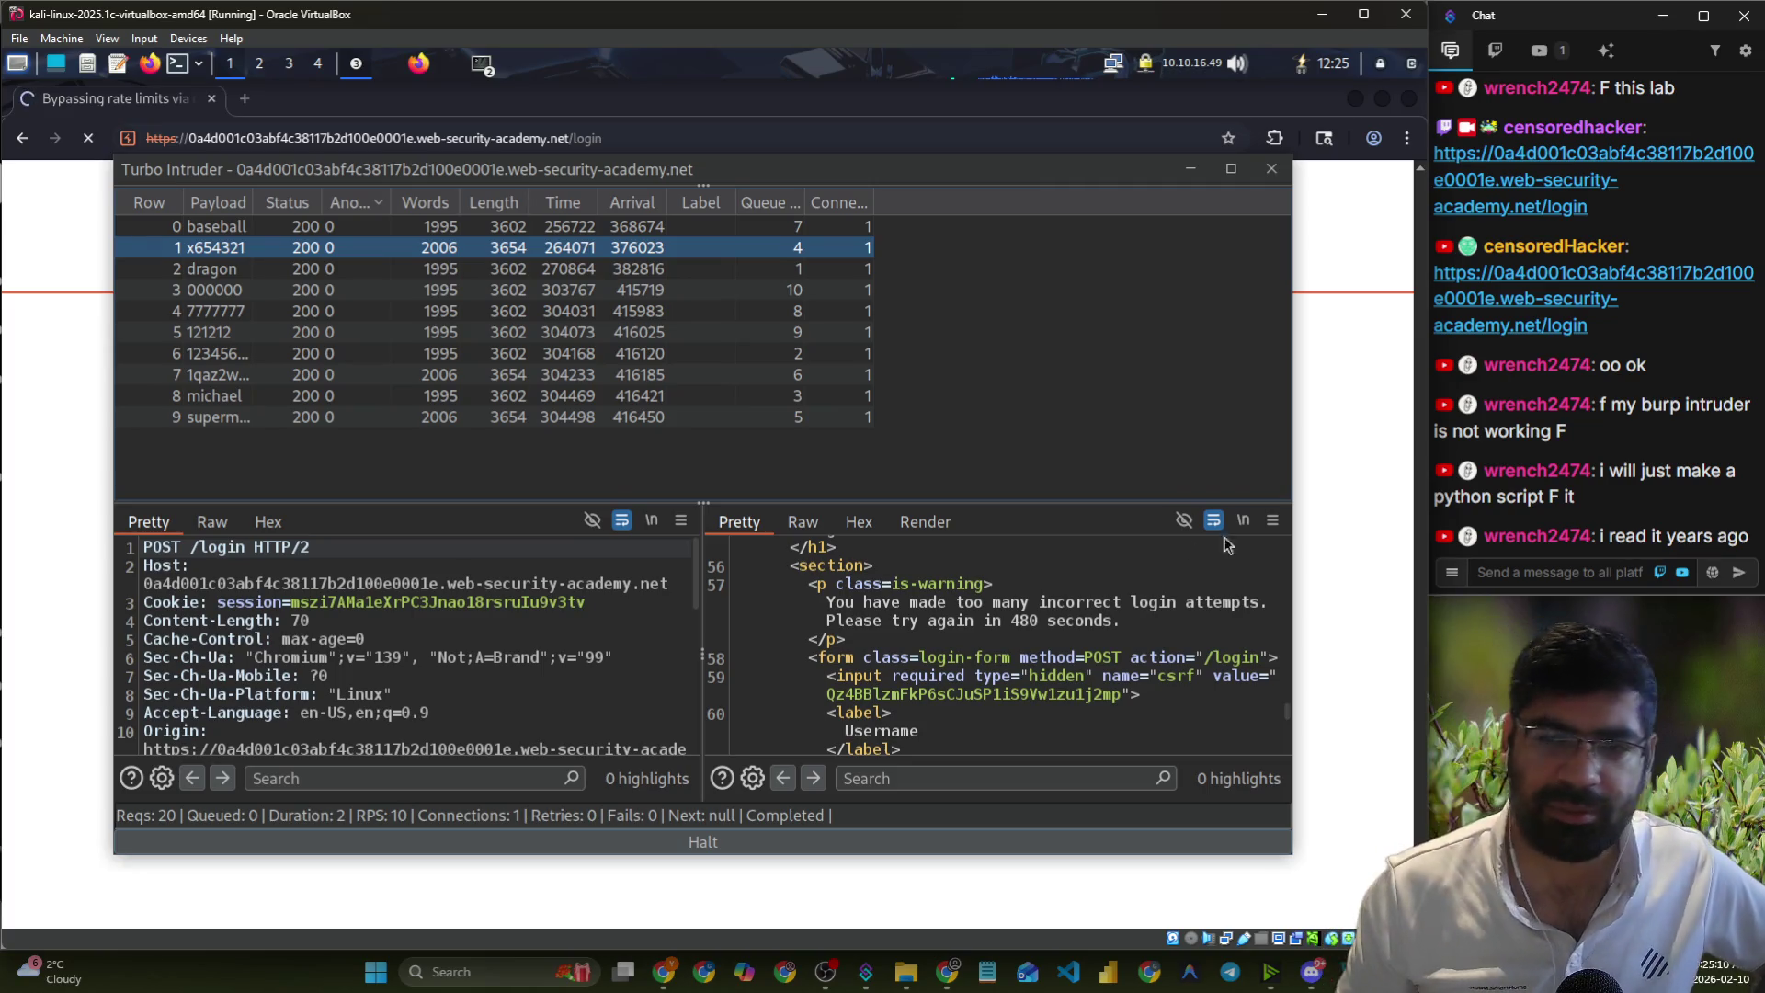
- Stop the lab login page from loading, then return to the Turbo Intruder results
click(1367, 536)
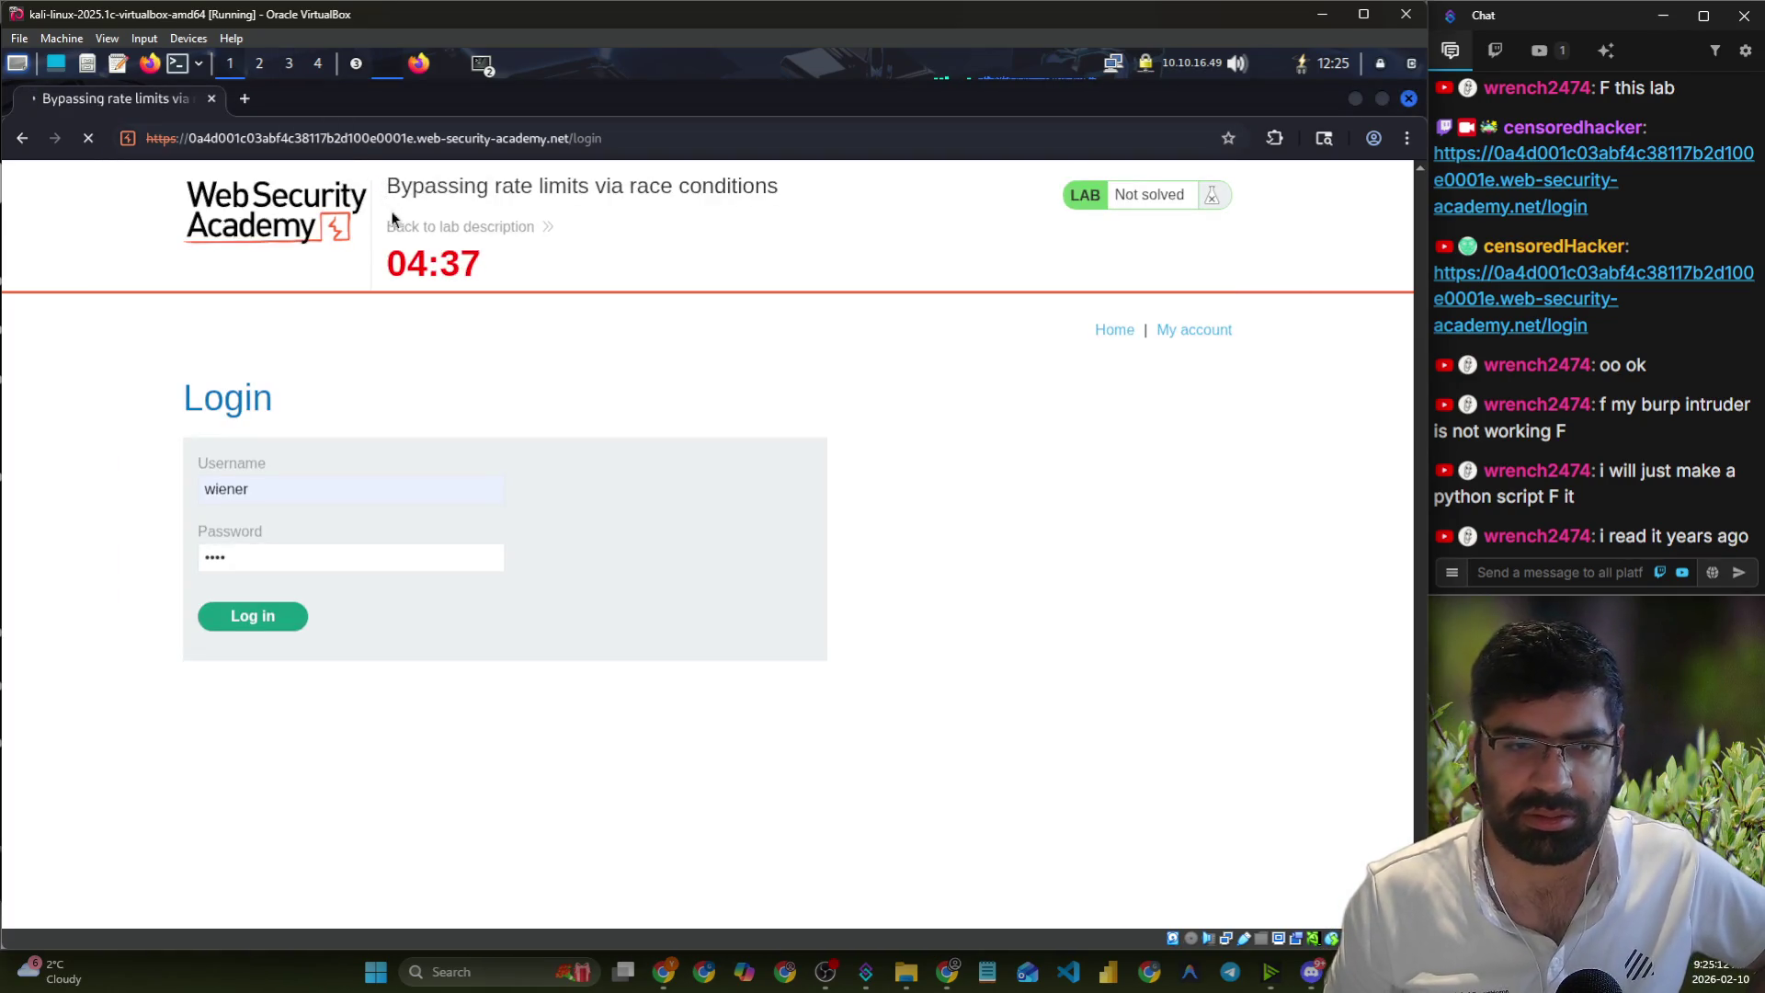
click(88, 139)
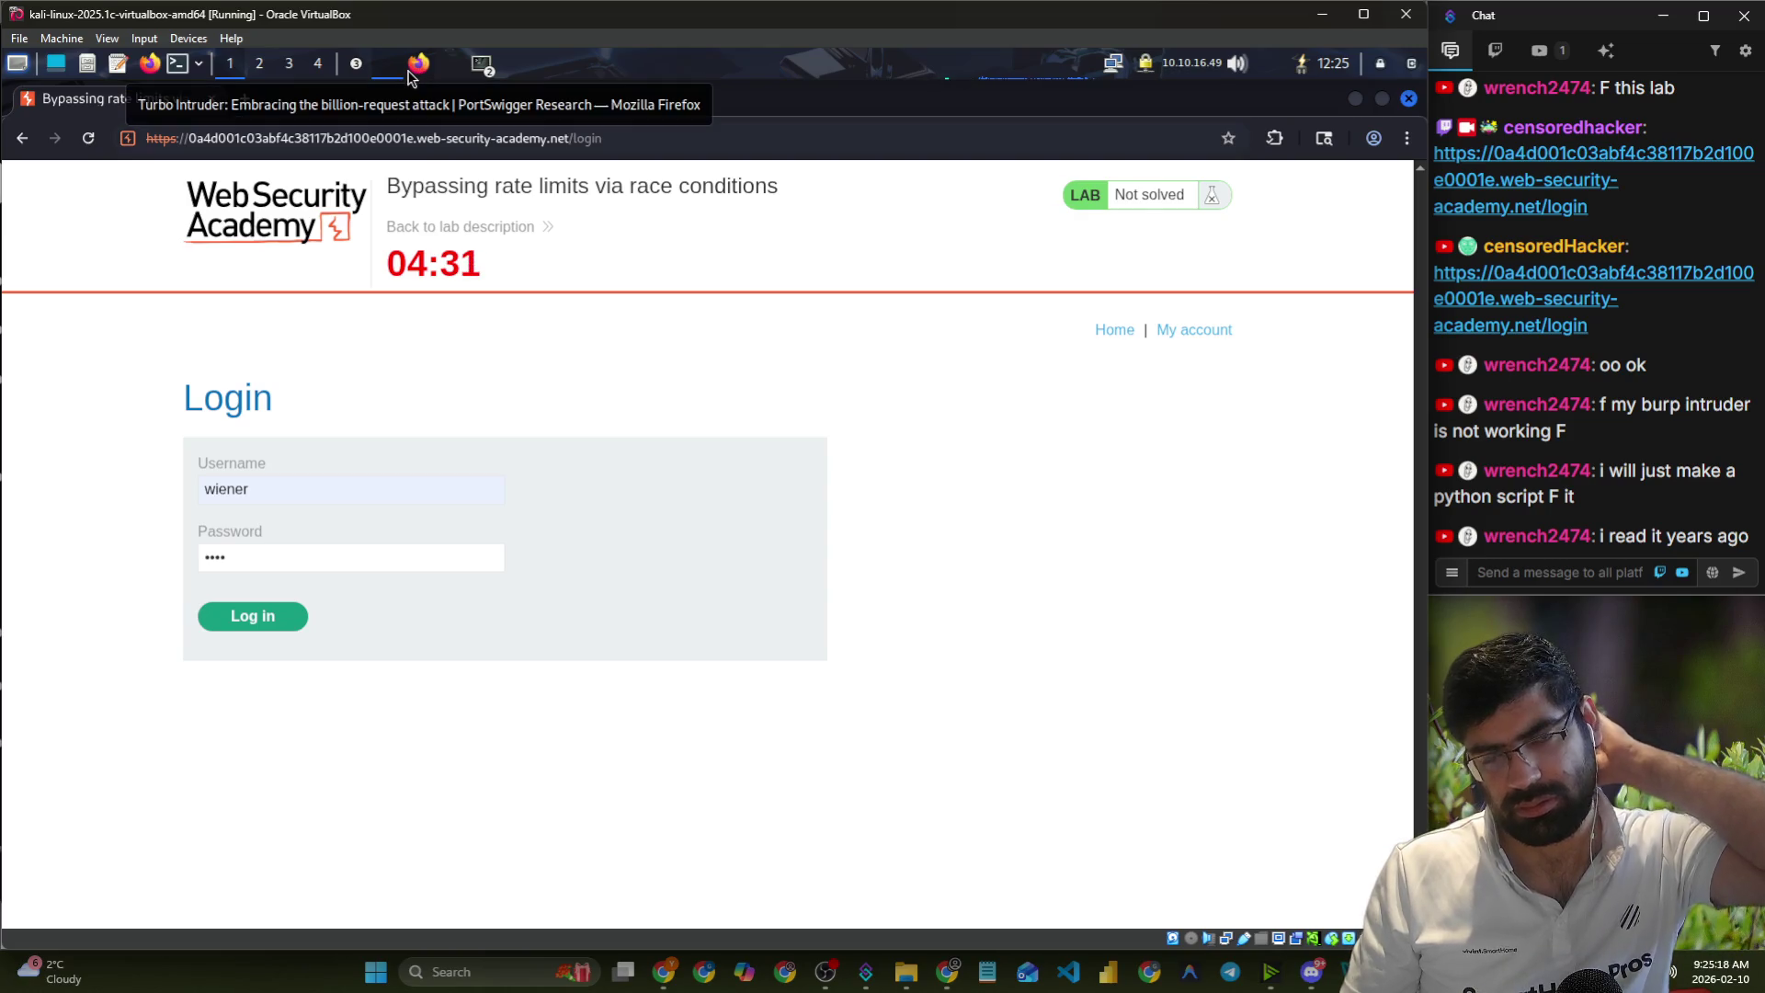
click(360, 70)
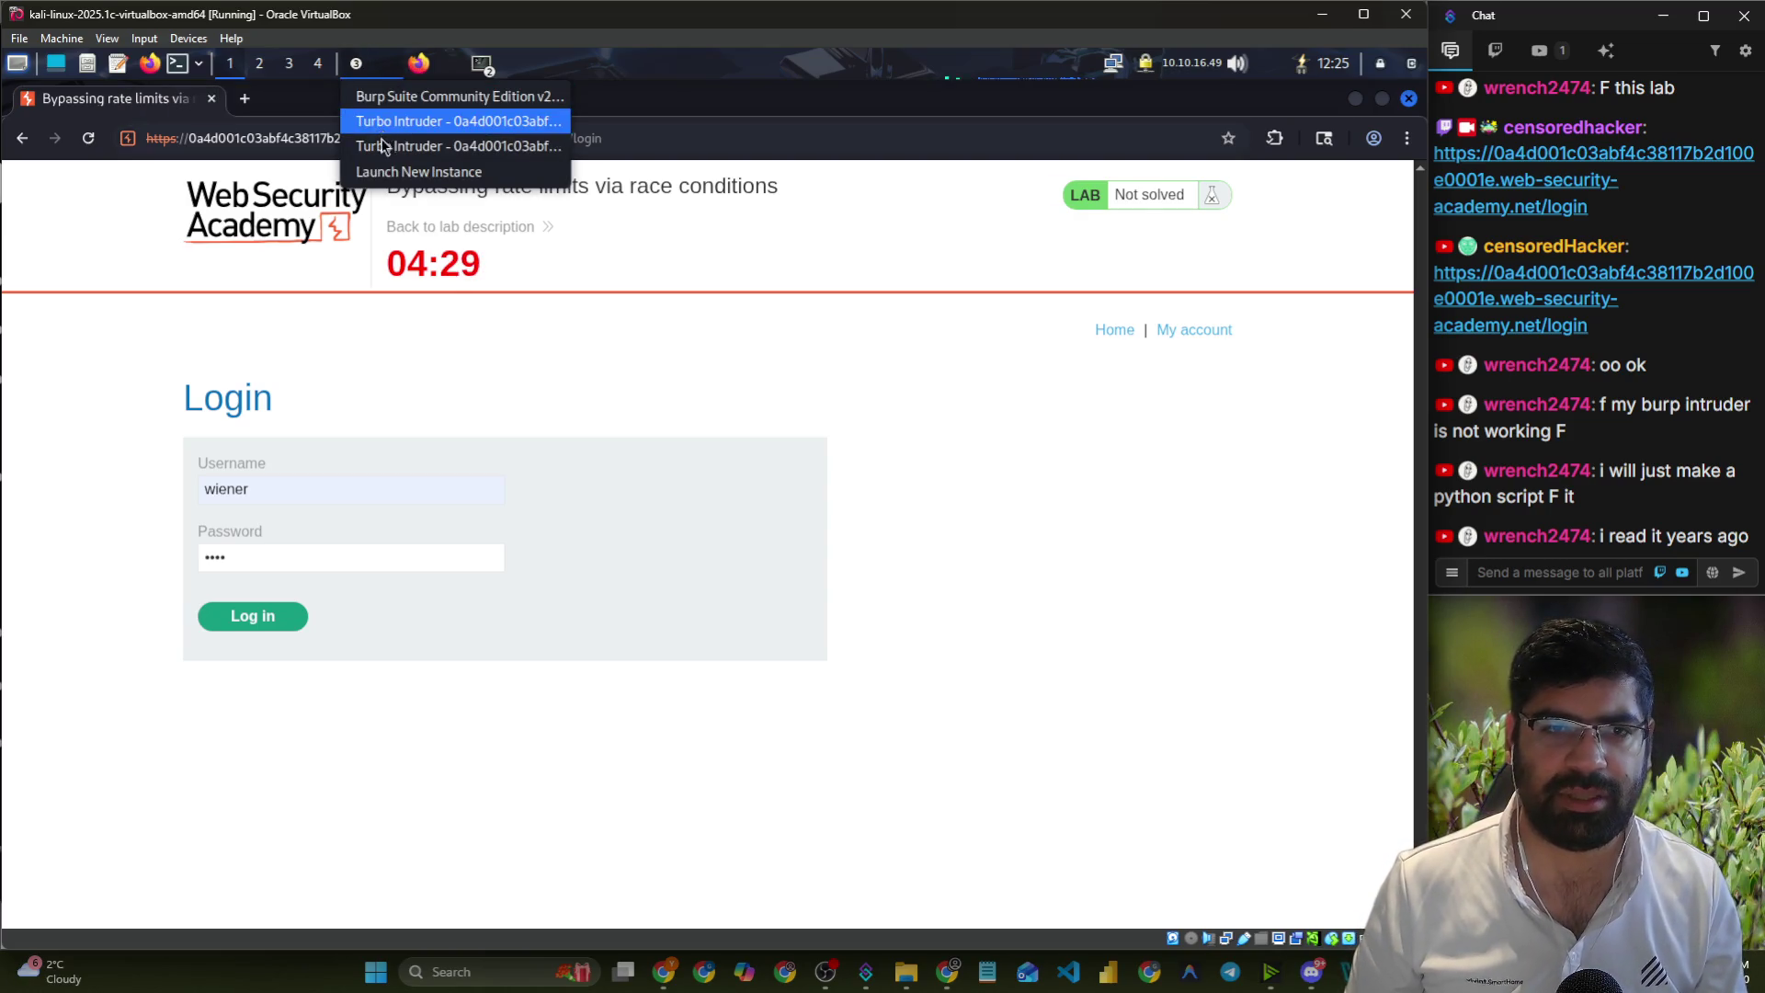
click(385, 127)
scroll(890, 665, down, 5)
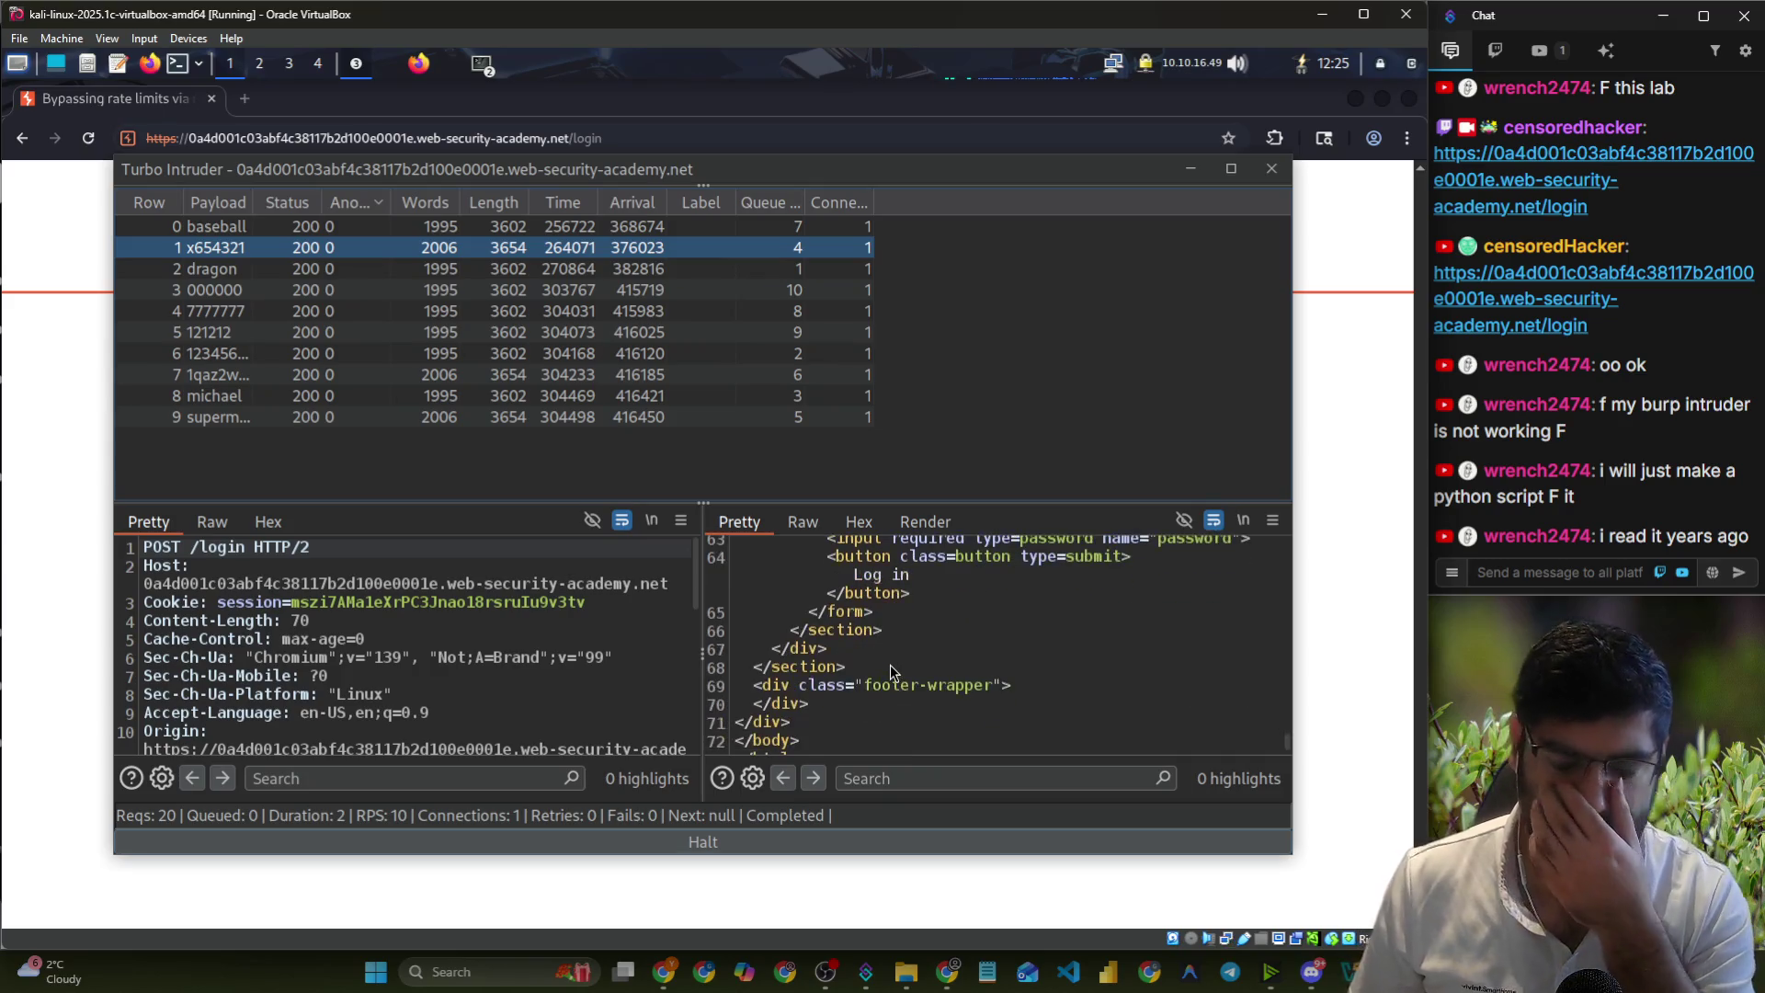
- Read through the login page returned for the superman attempt
click(555, 418)
scroll(990, 717, down, 3)
scroll(936, 688, down, 8)
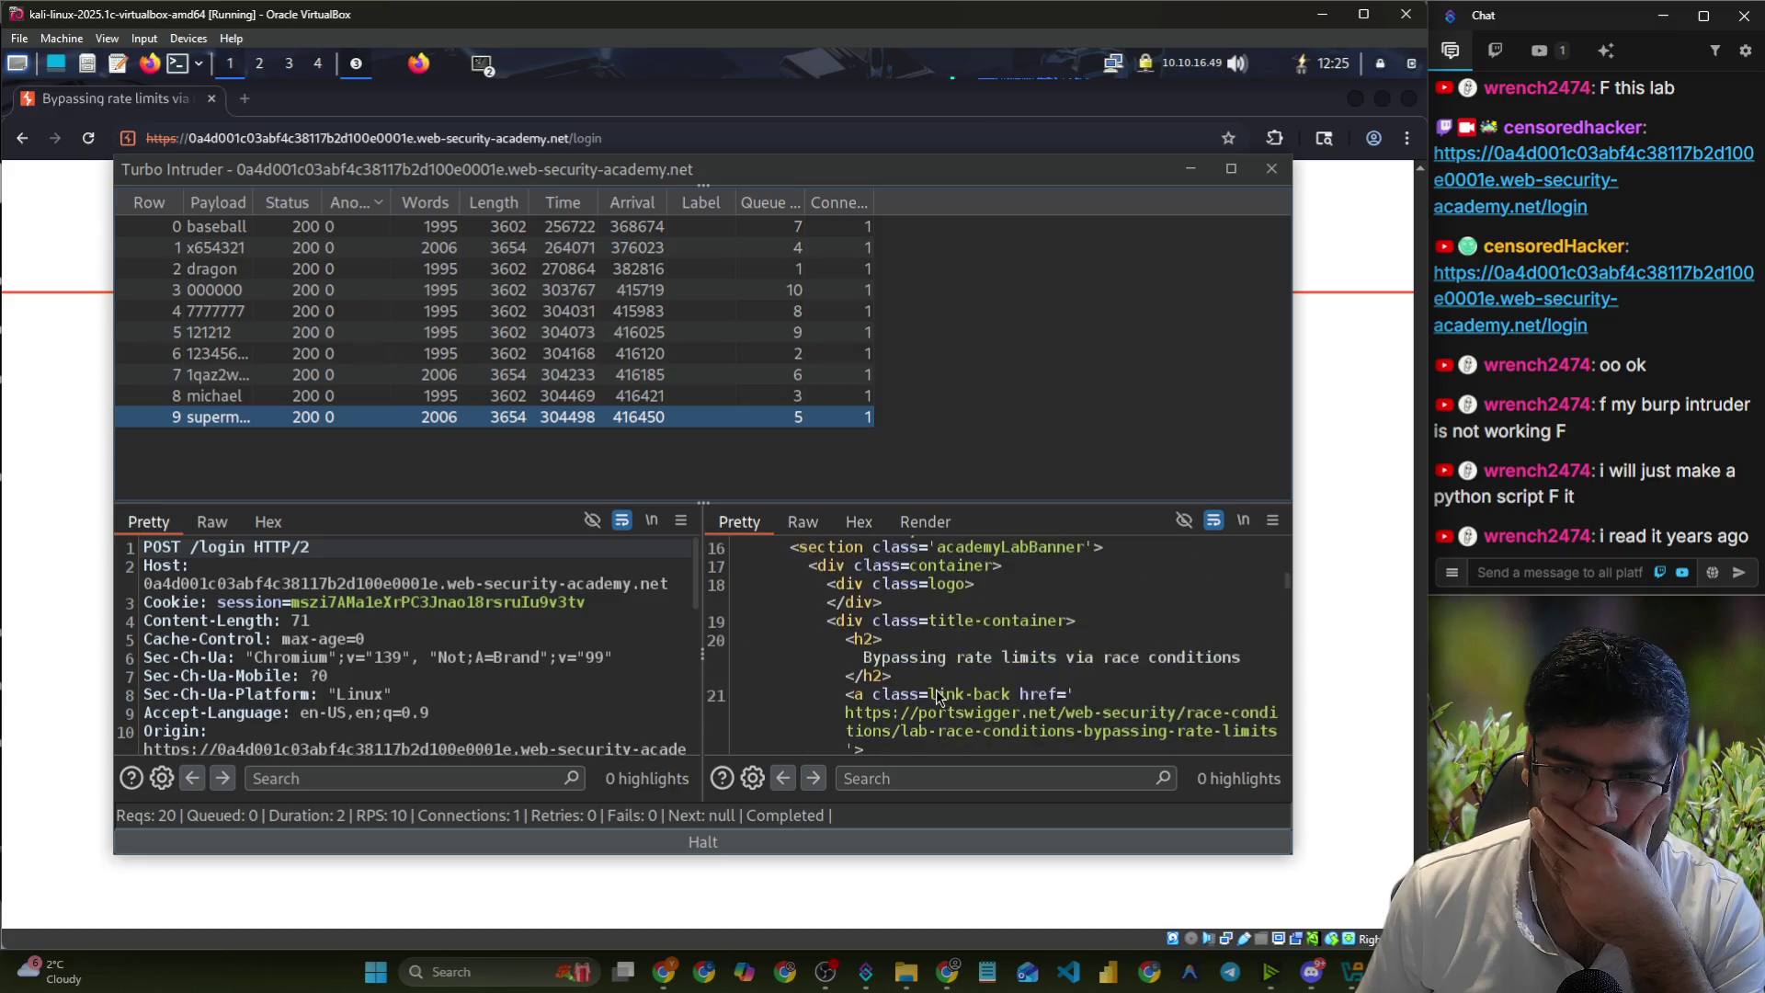
scroll(936, 689, down, 6)
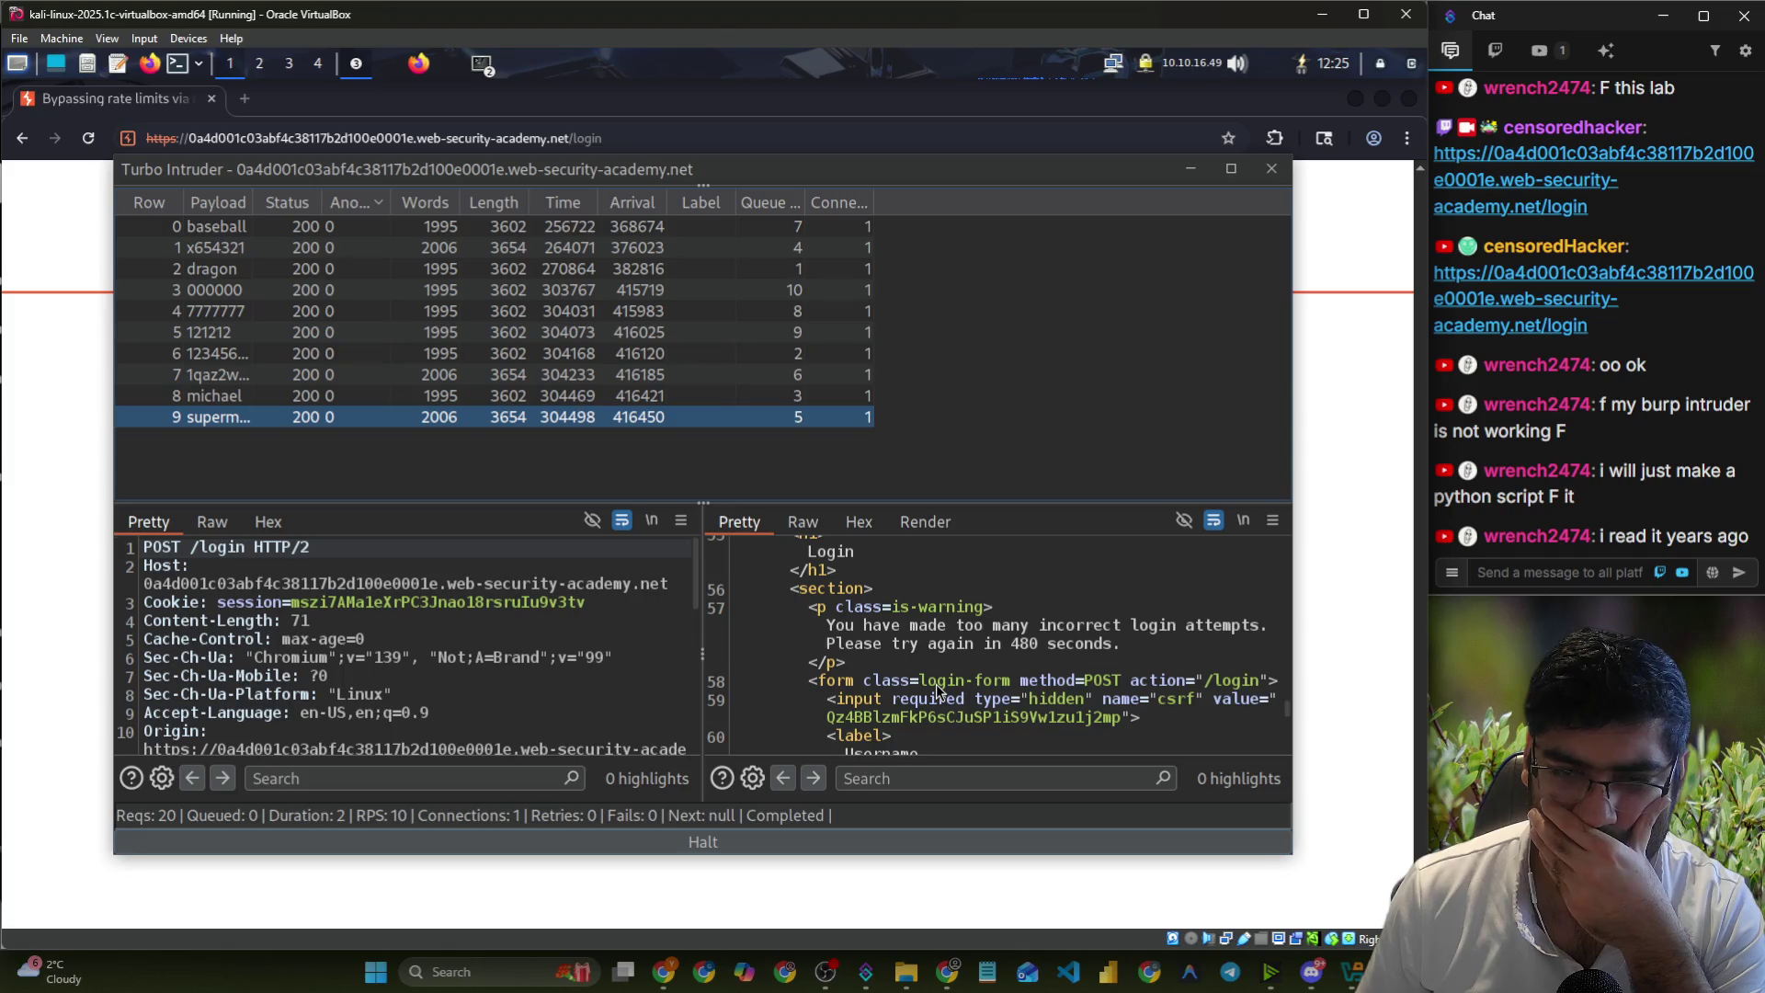
scroll(936, 690, down, 5)
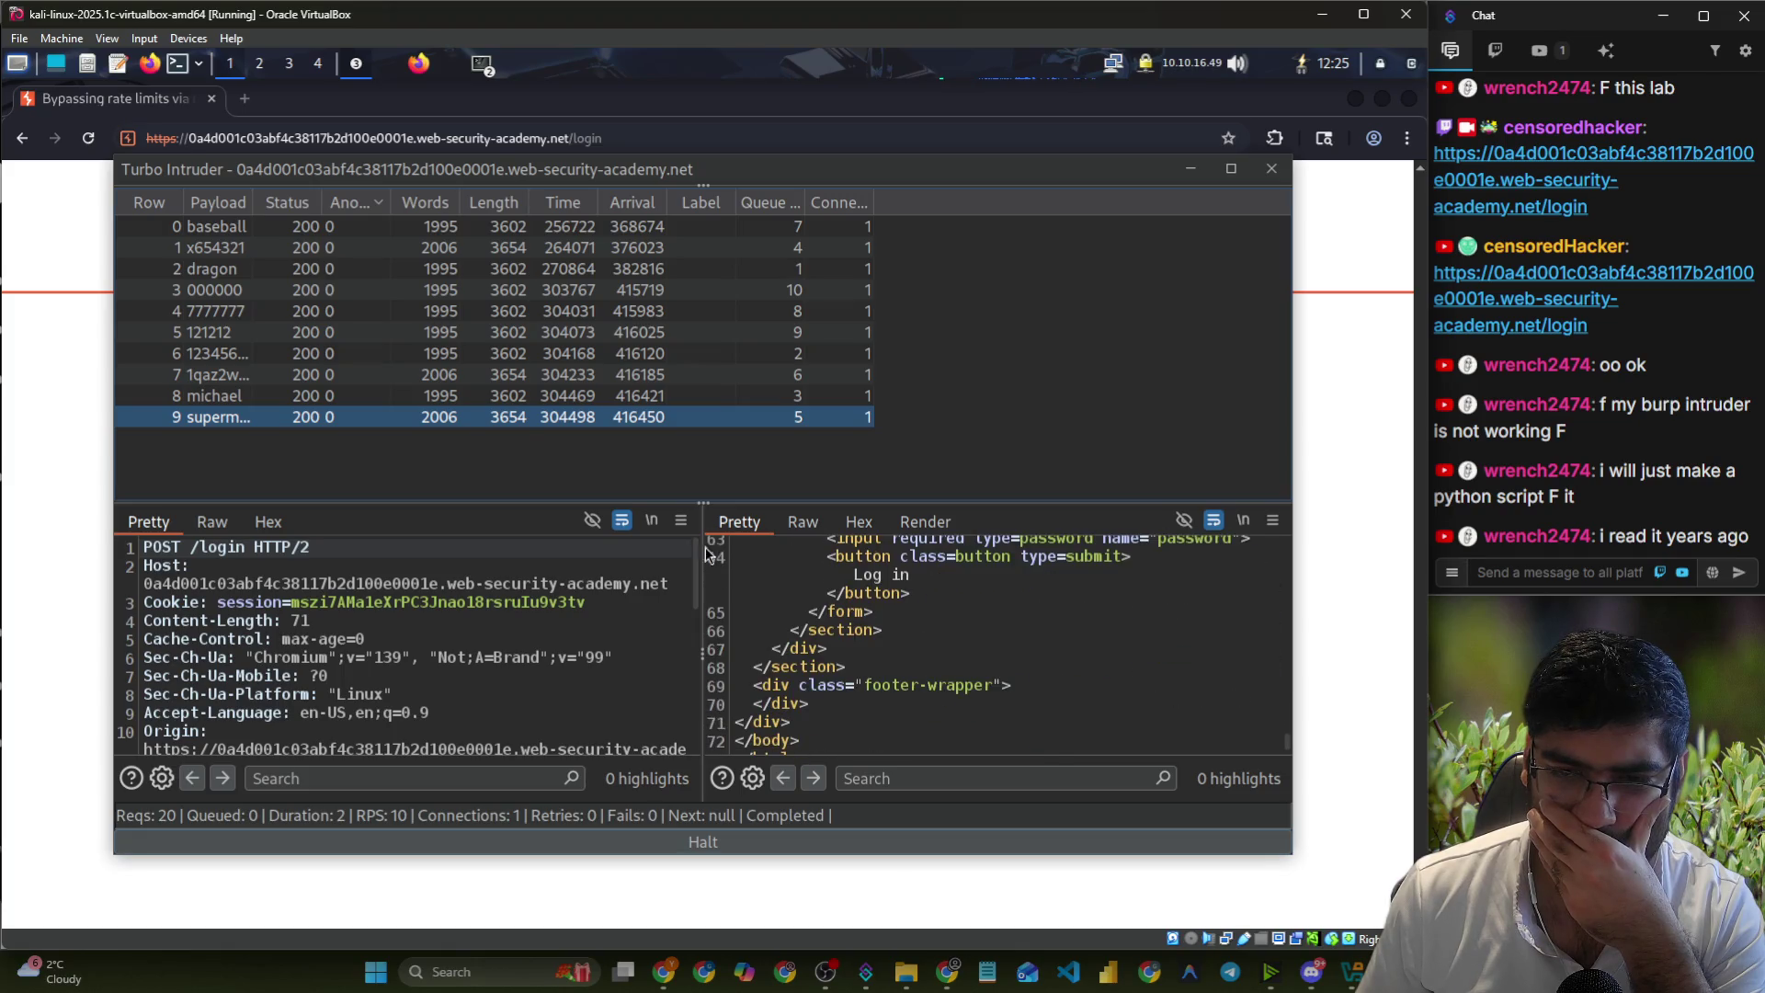
- Open the michael attempt's response and search it for 'invalid'
click(450, 398)
scroll(975, 611, down, 3)
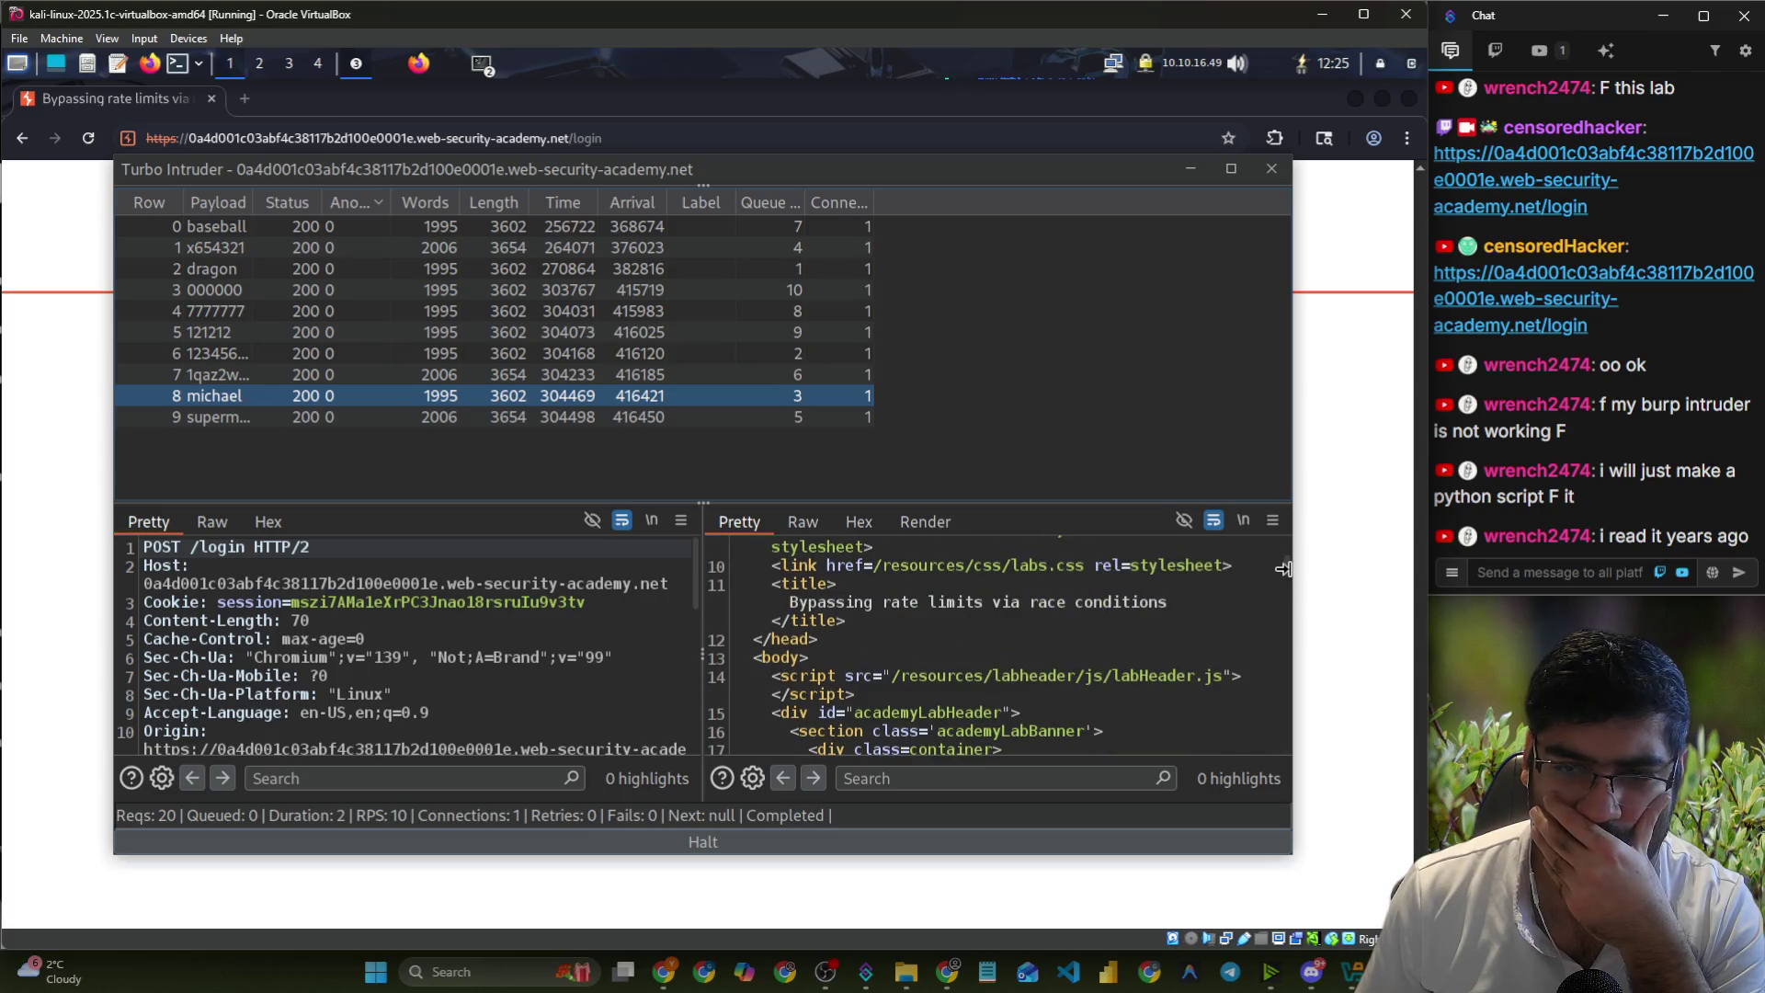
mouse_move(1285, 563)
mouse_down()
mouse_move(1325, 721)
mouse_move(1302, 755)
mouse_up()
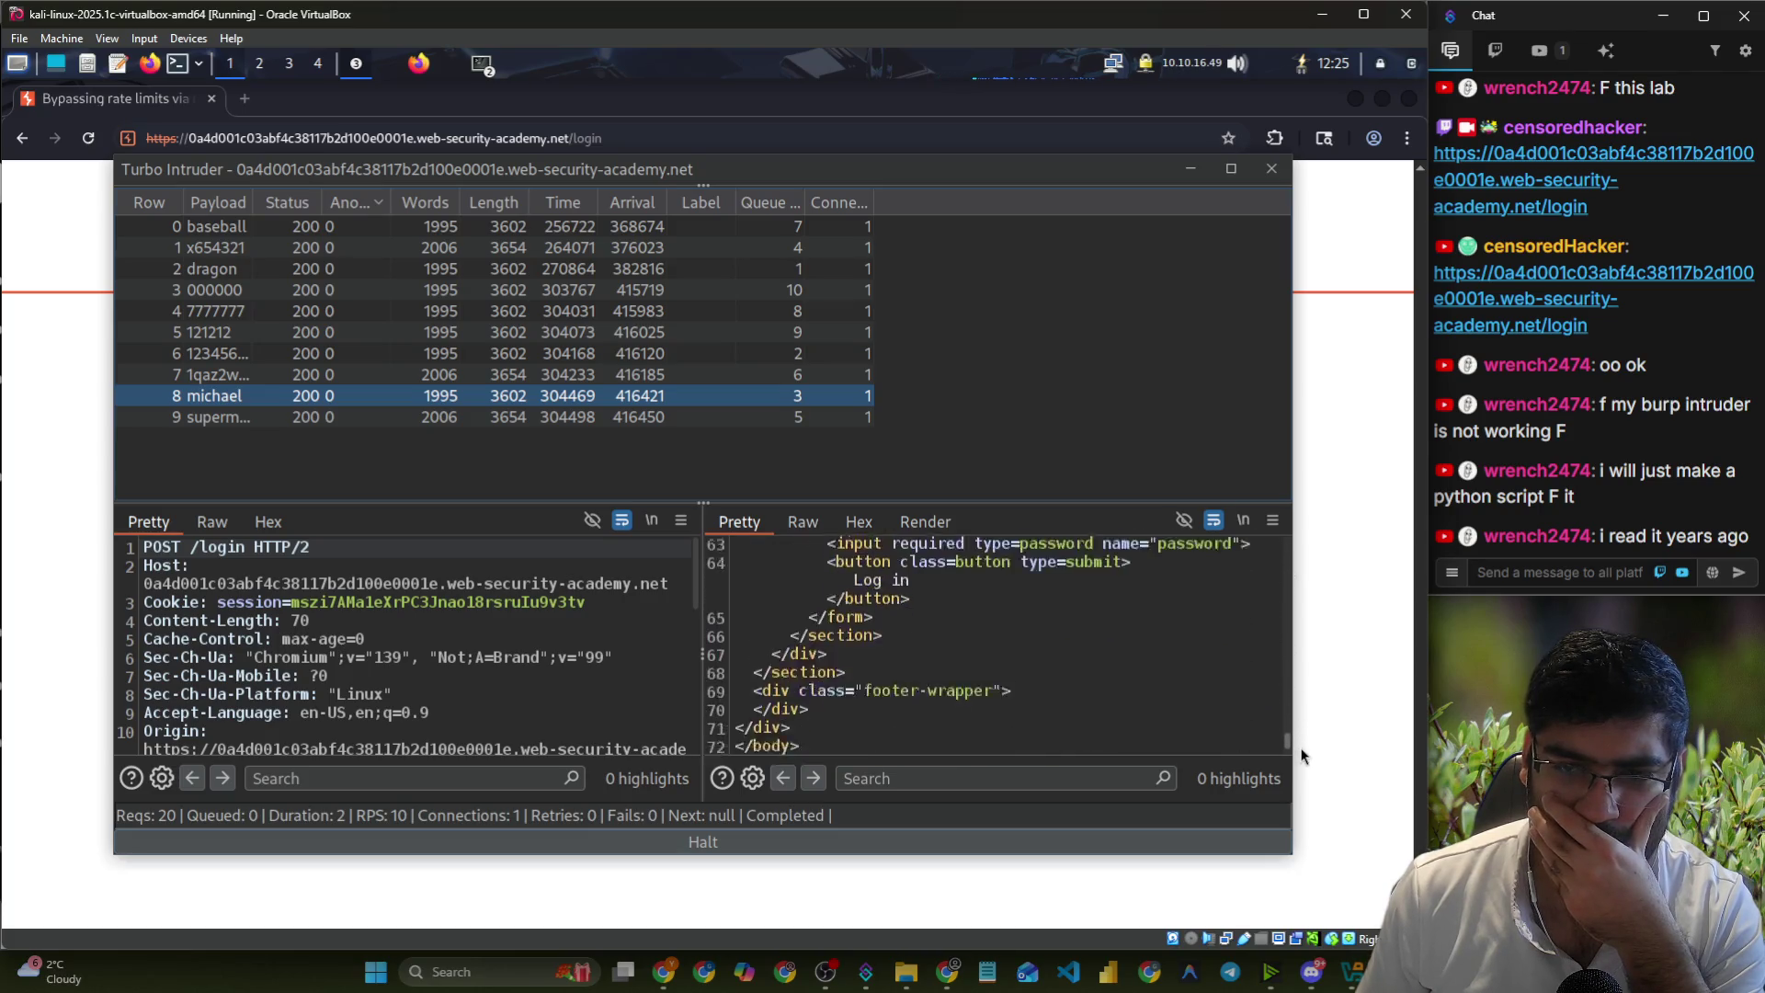
click(1021, 777)
text(i)
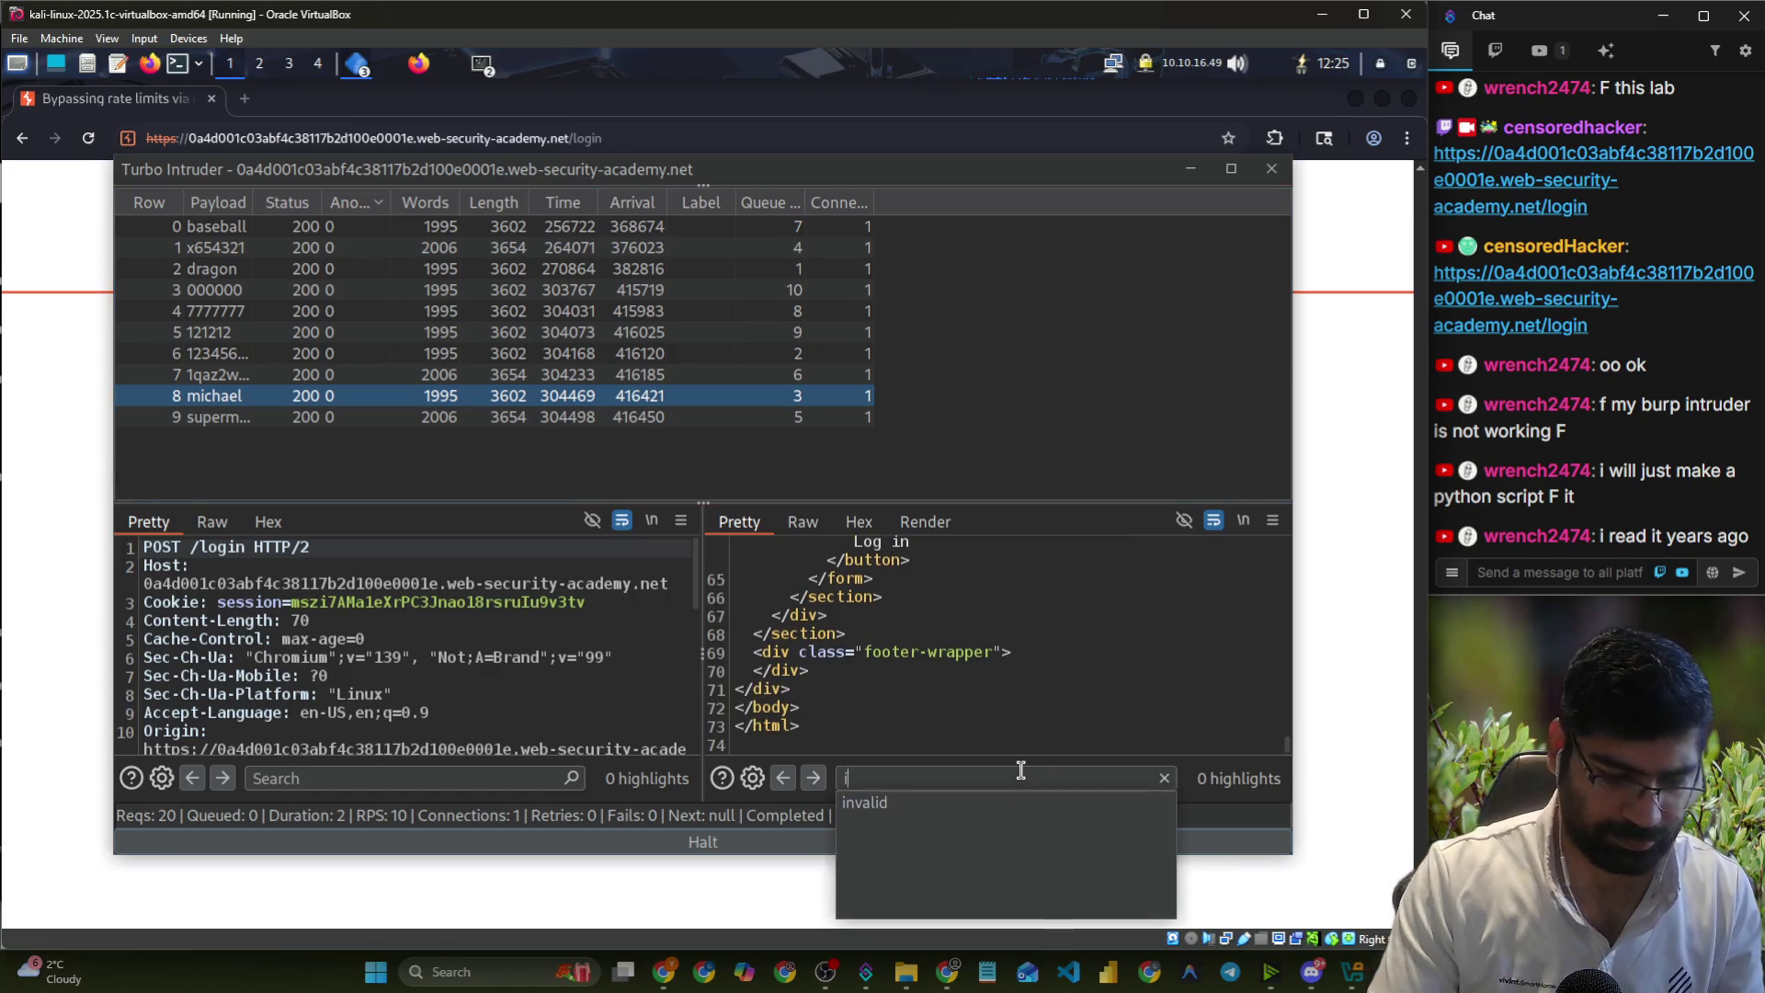
text(nvalid)
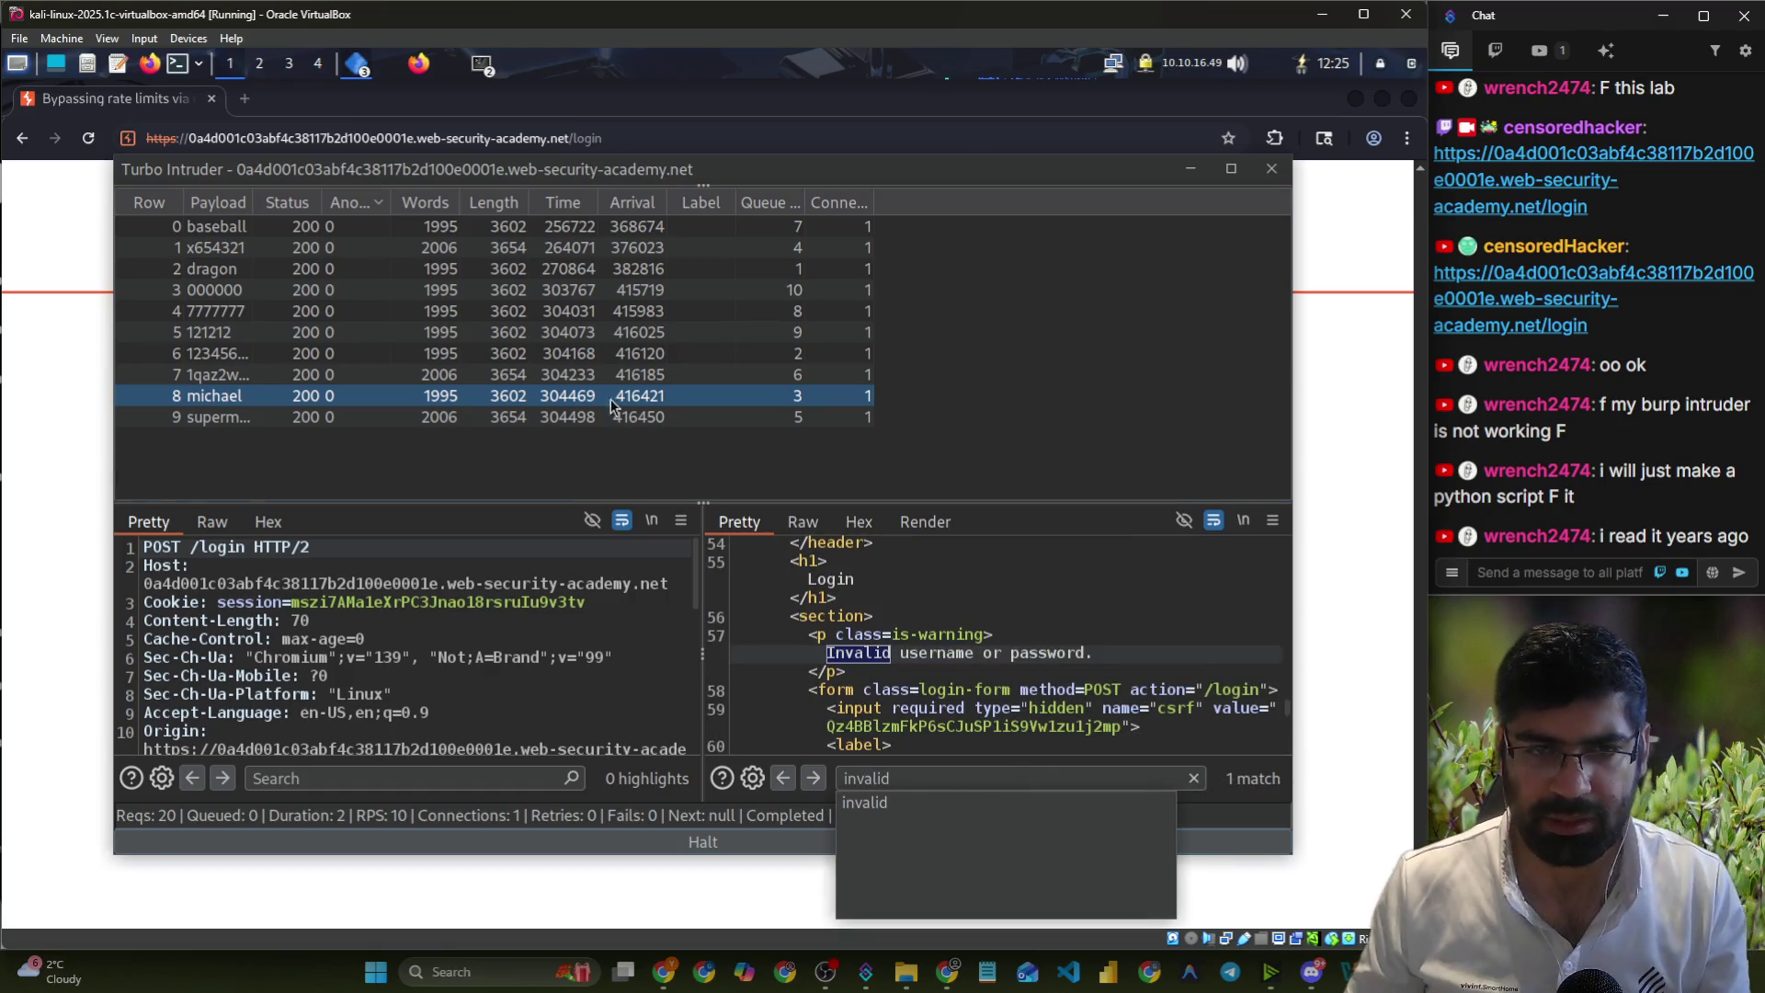
key(Up)
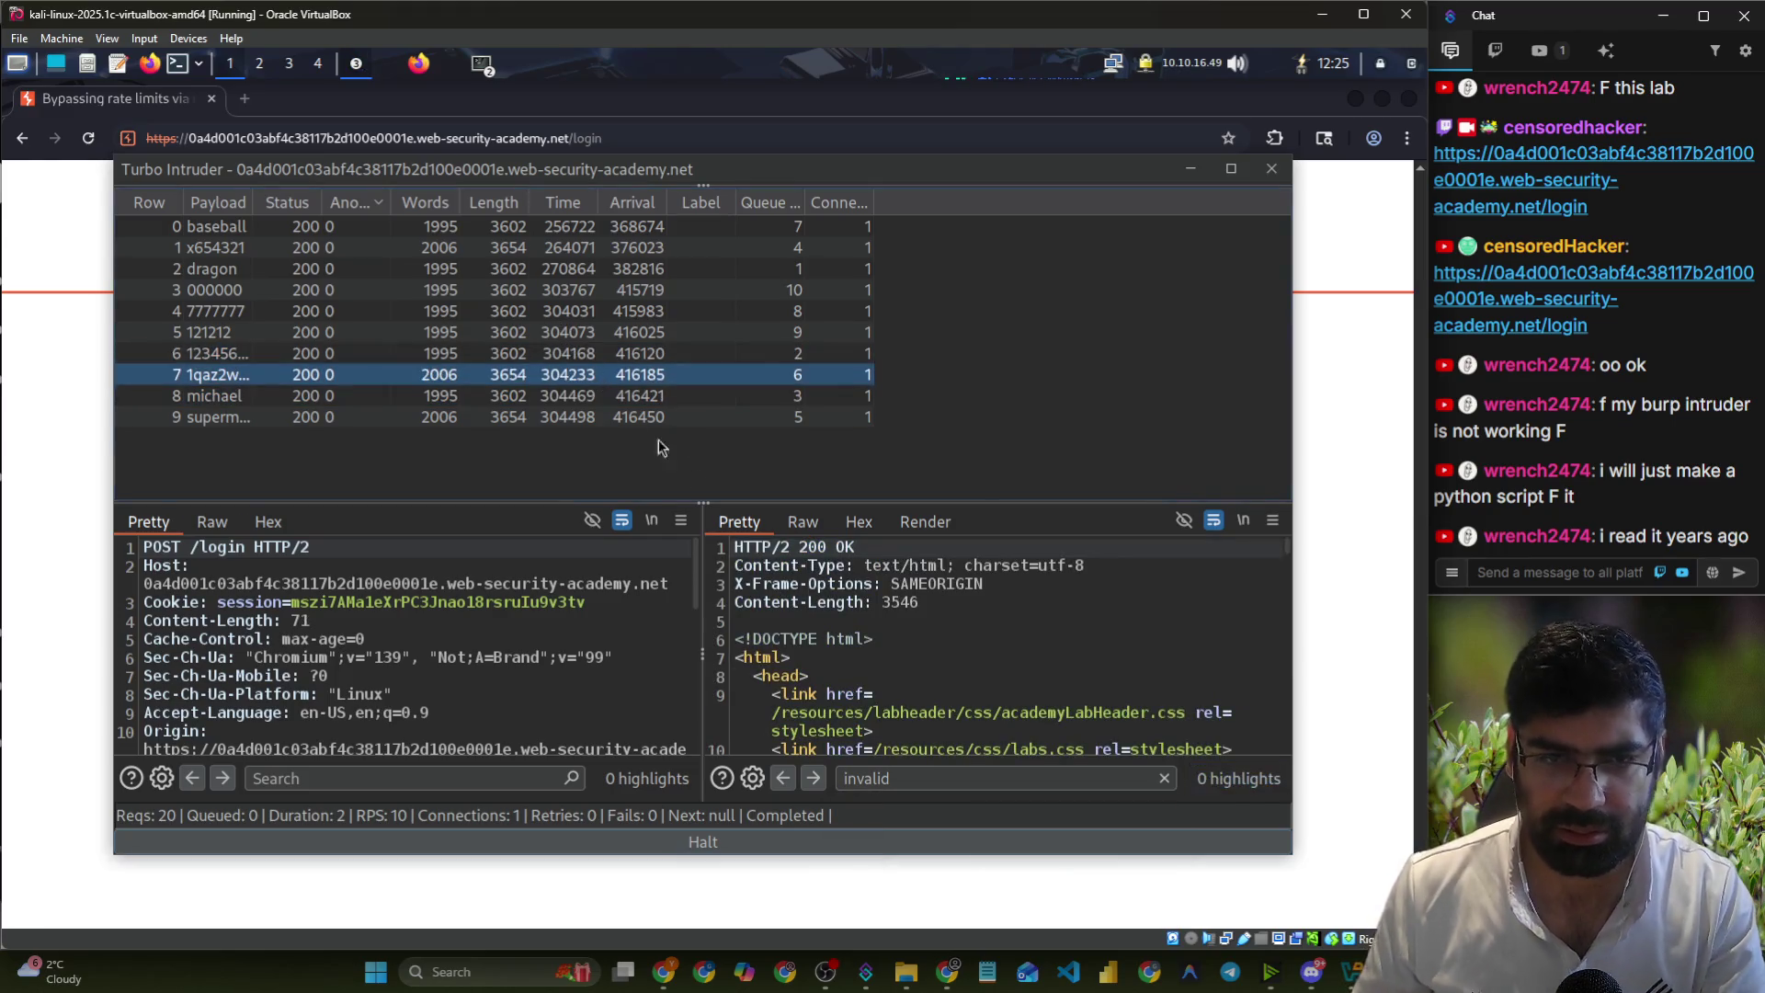
click(936, 777)
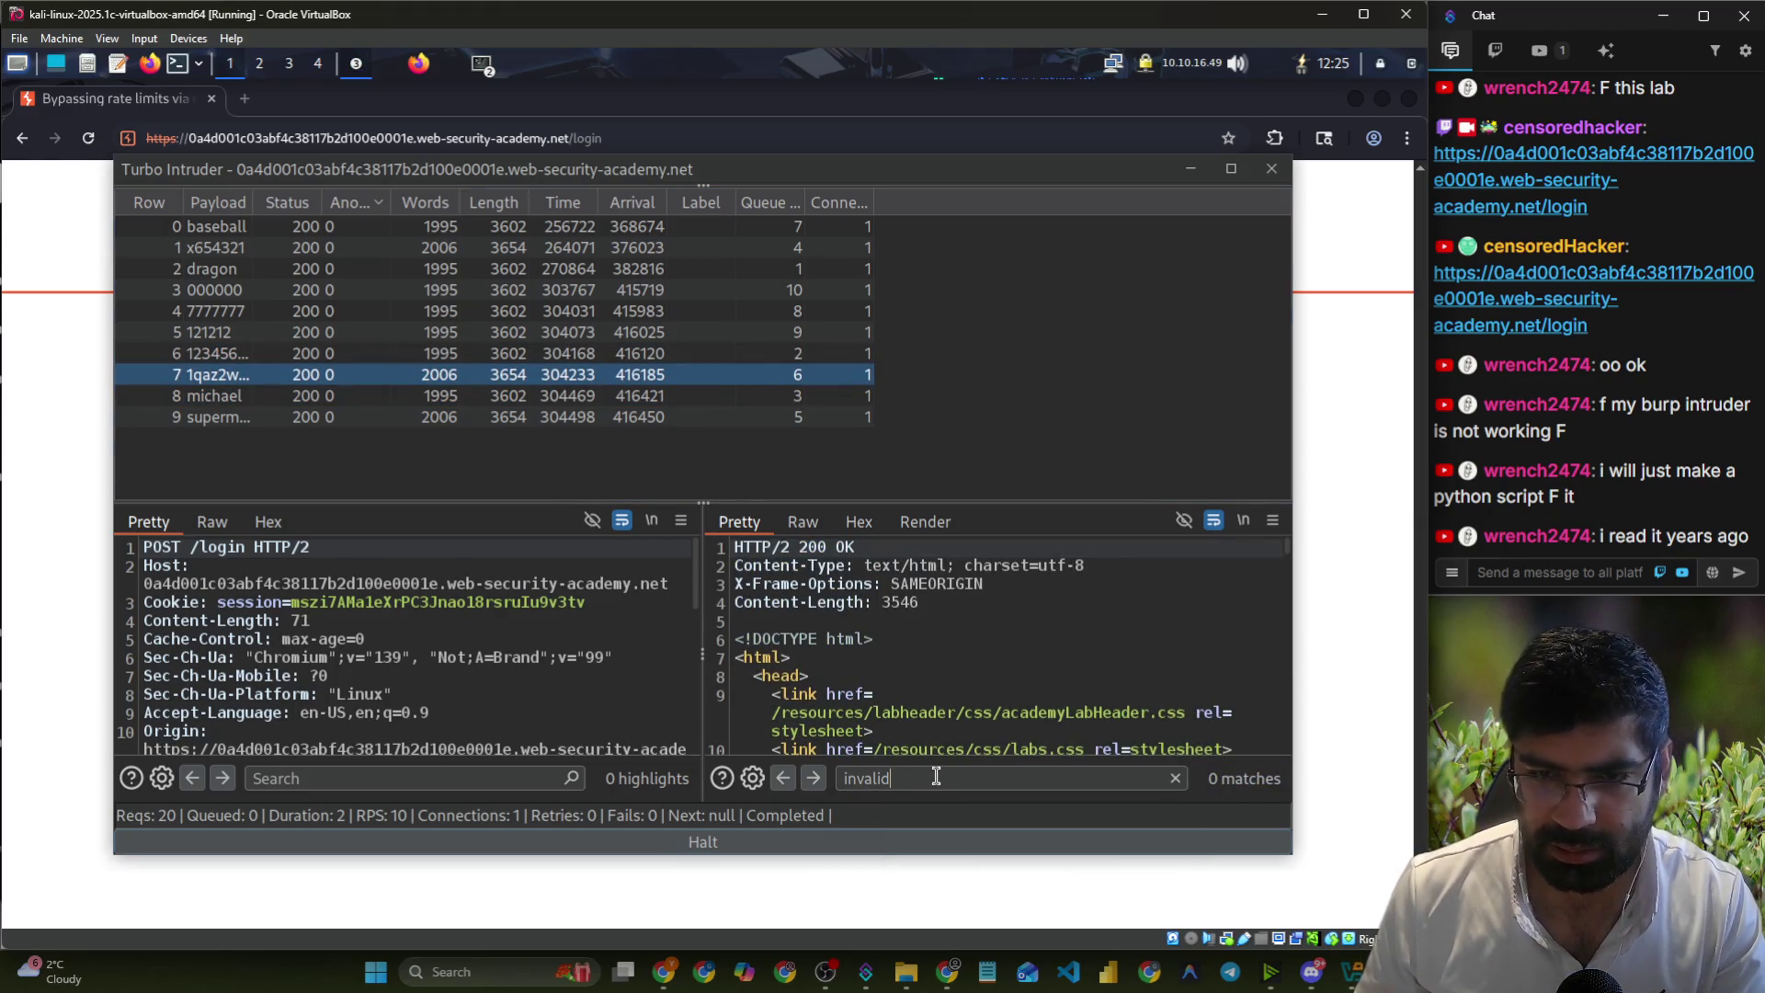
click(541, 353)
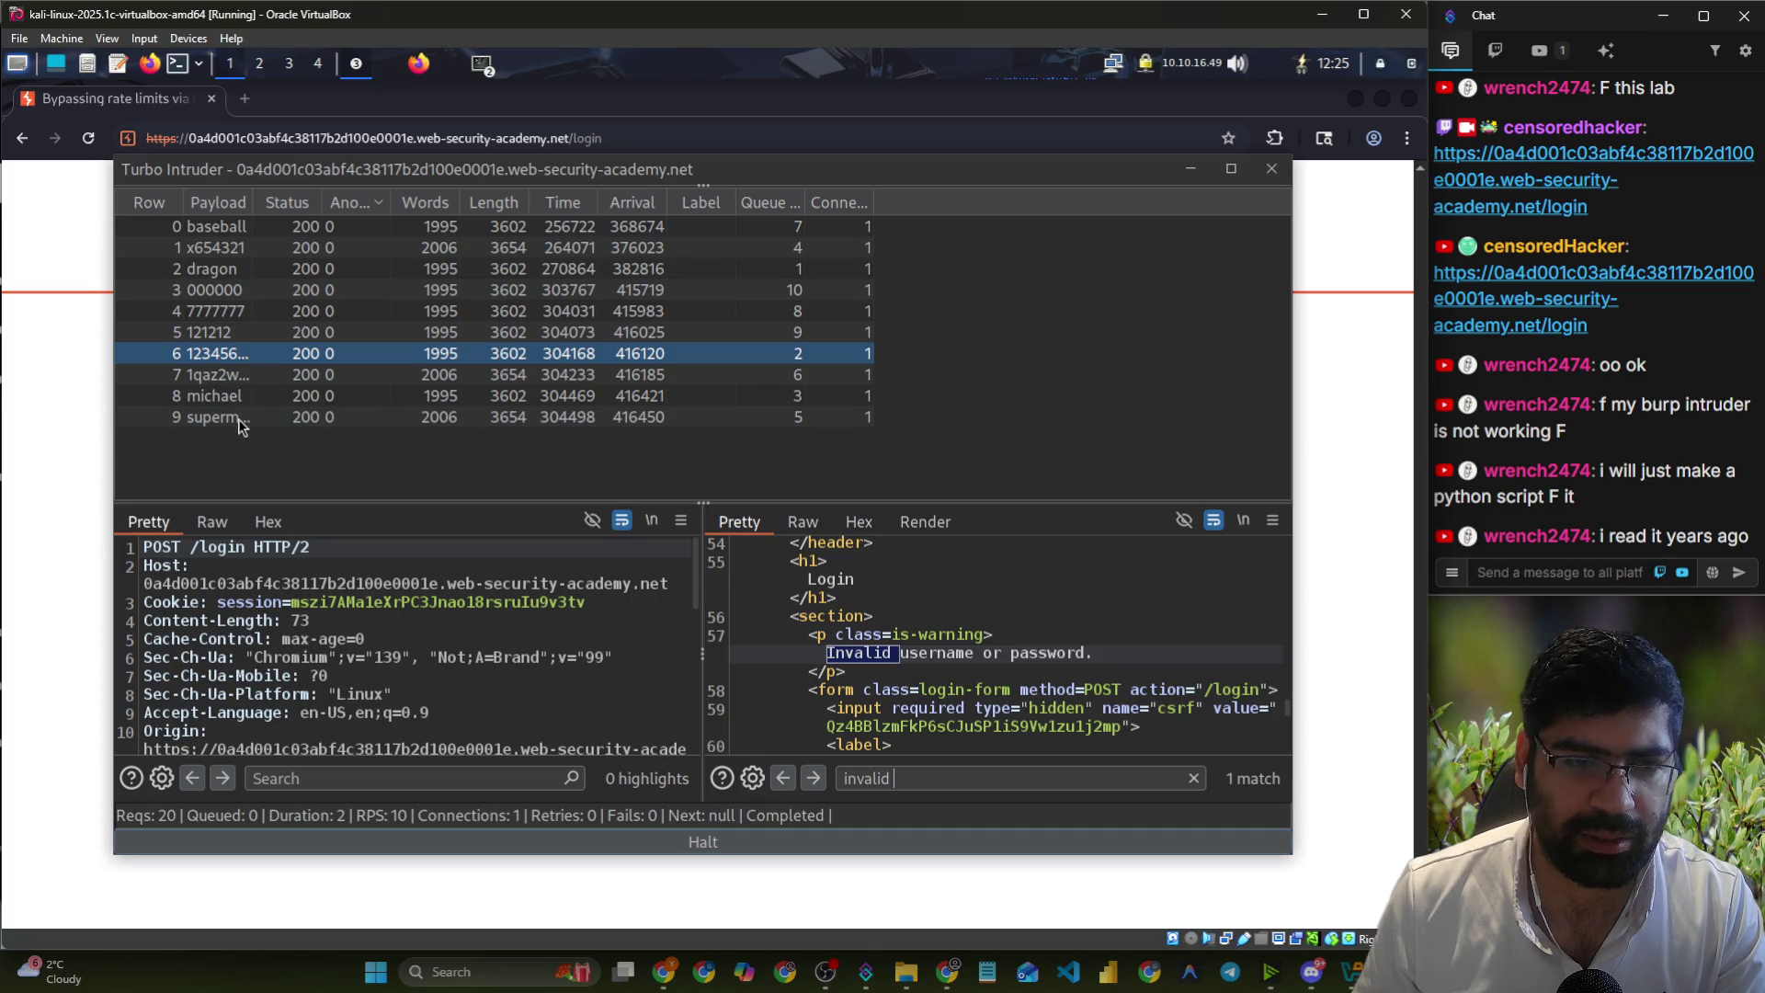
click(657, 837)
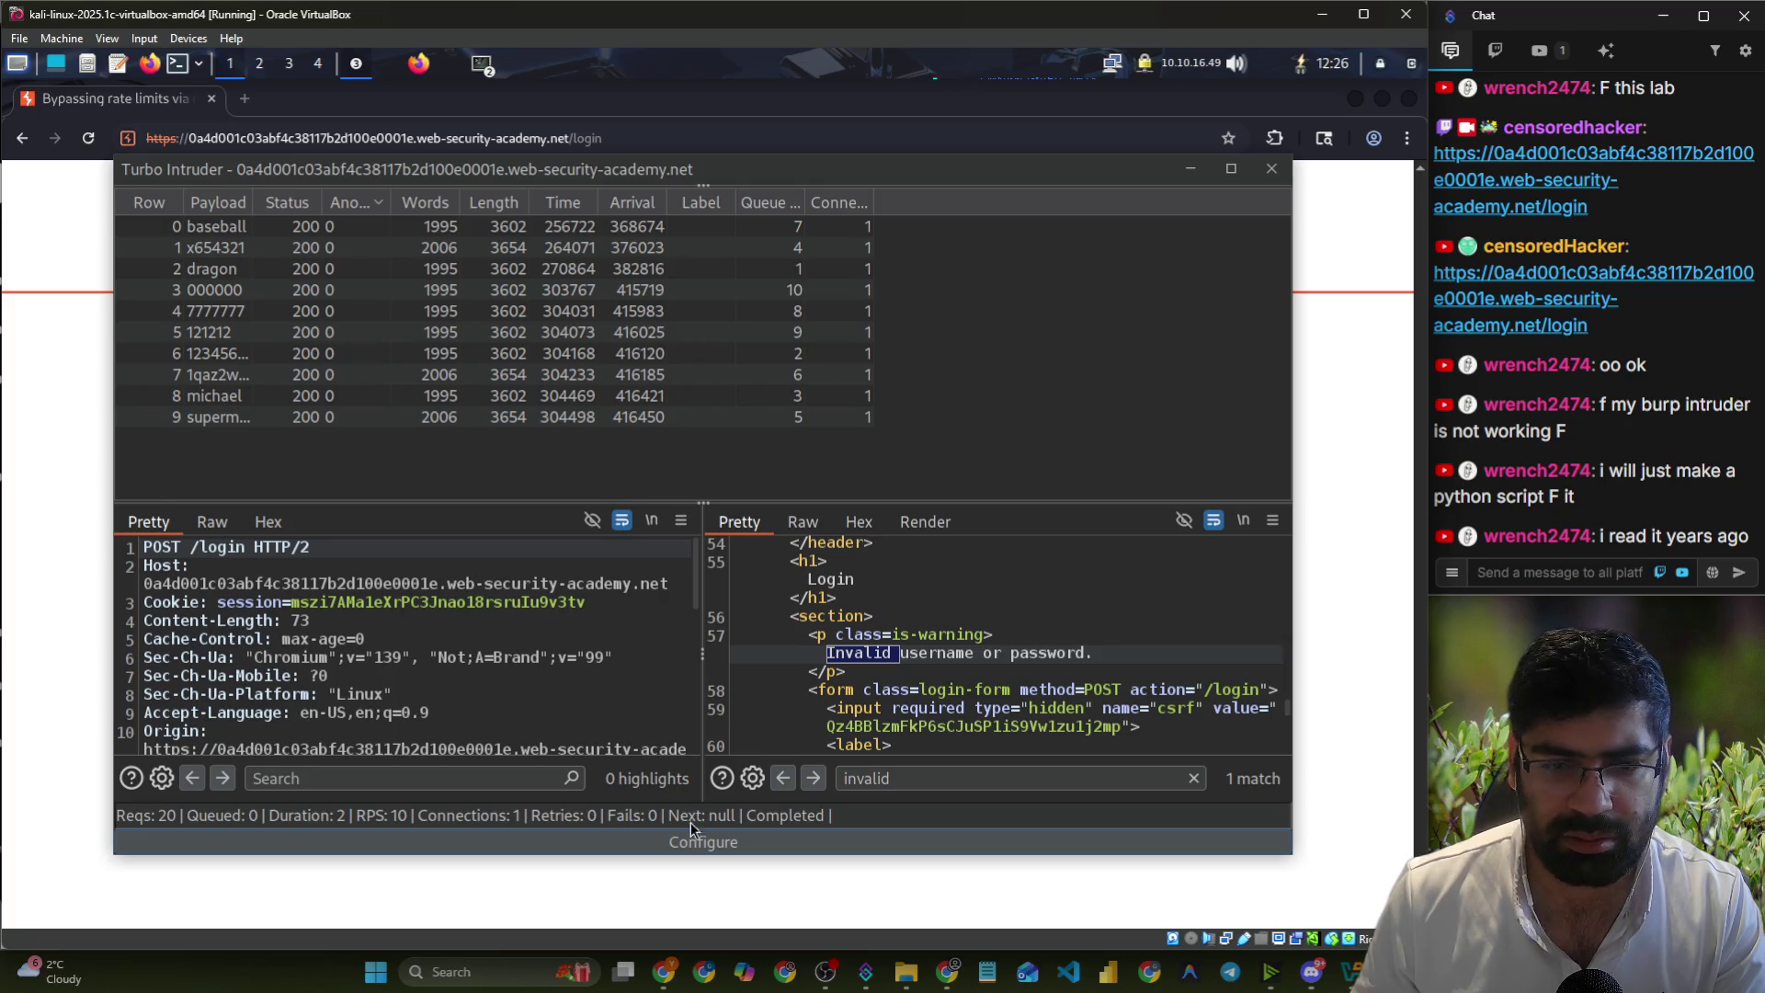
click(691, 833)
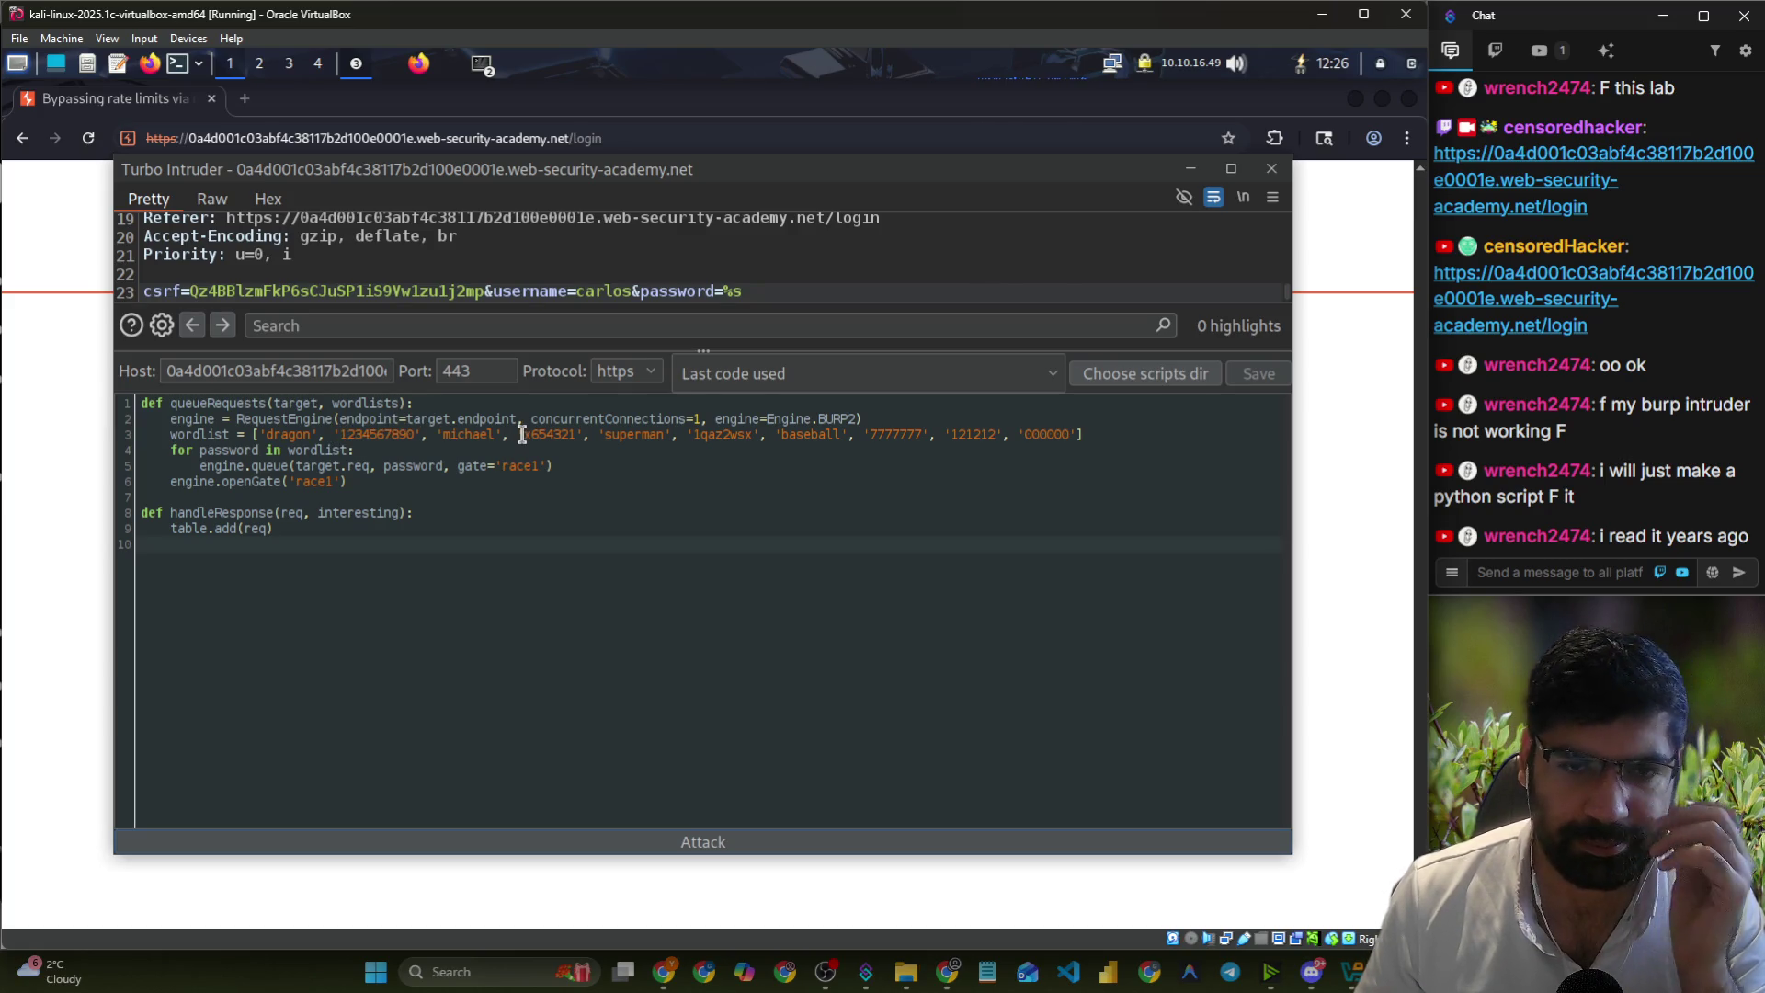
- Trim the wordlist to x654321, superman and 1qaz2wsx, then switch to the lab login page
drag(520, 434, 259, 443)
key(BackSpace)
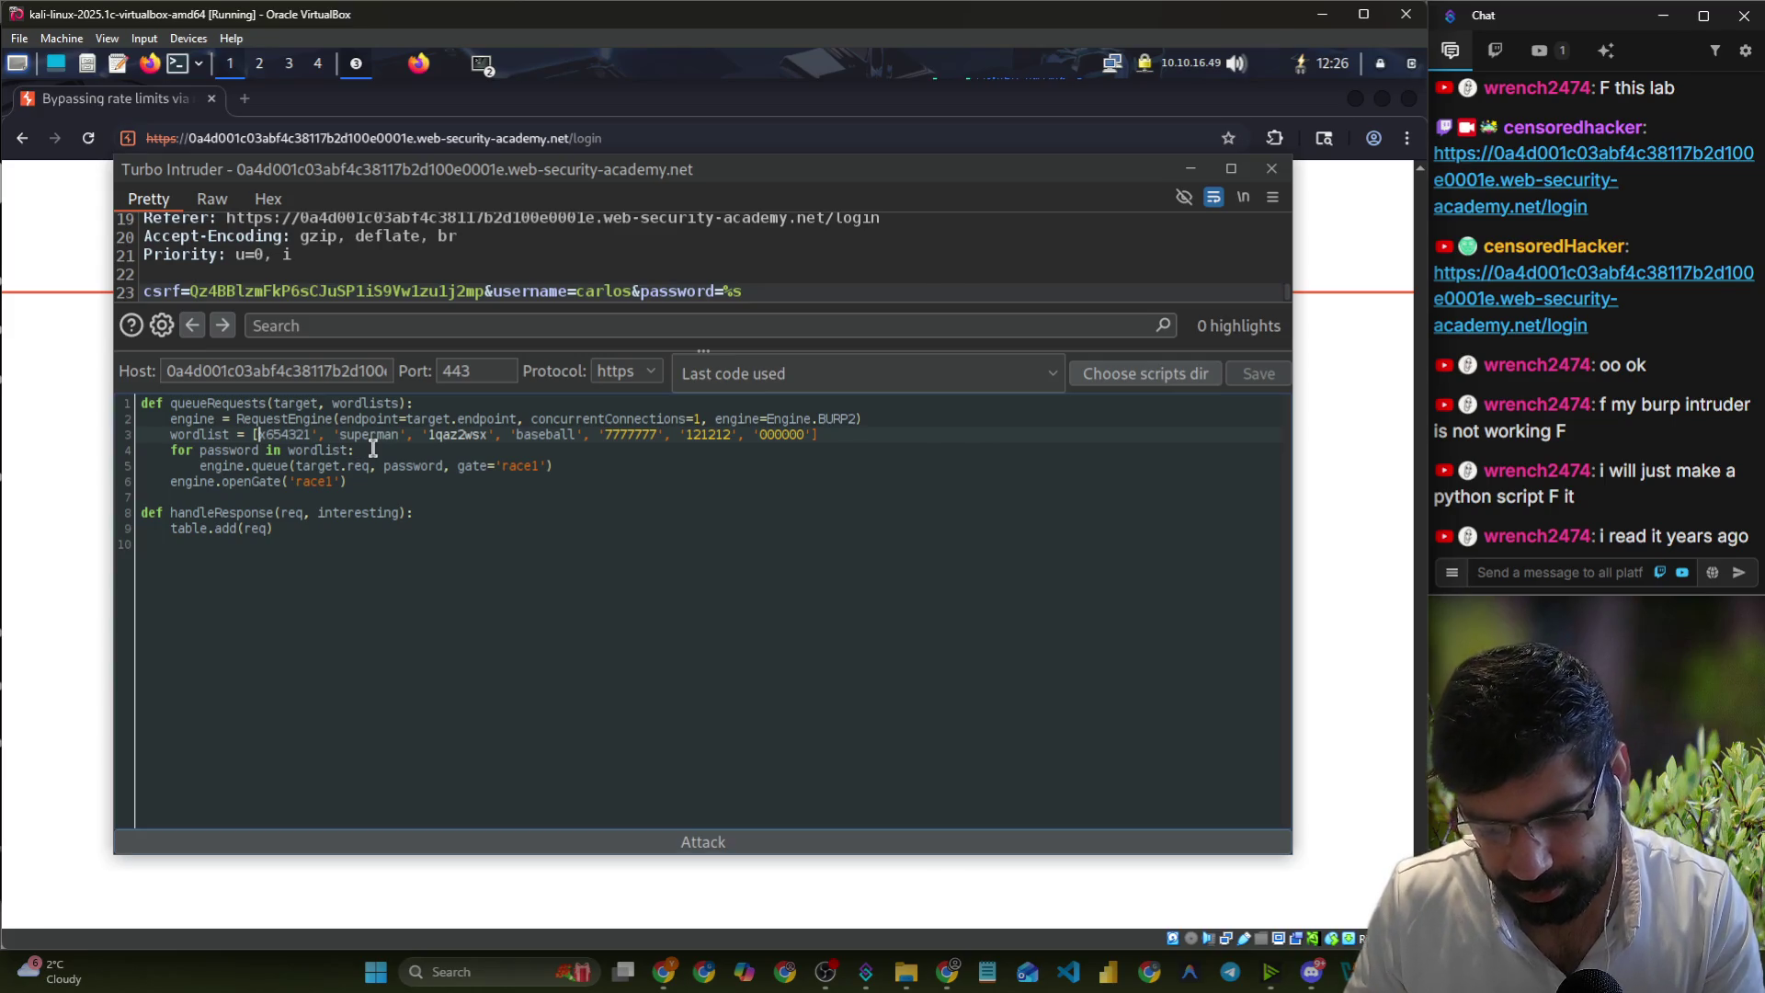
text(')
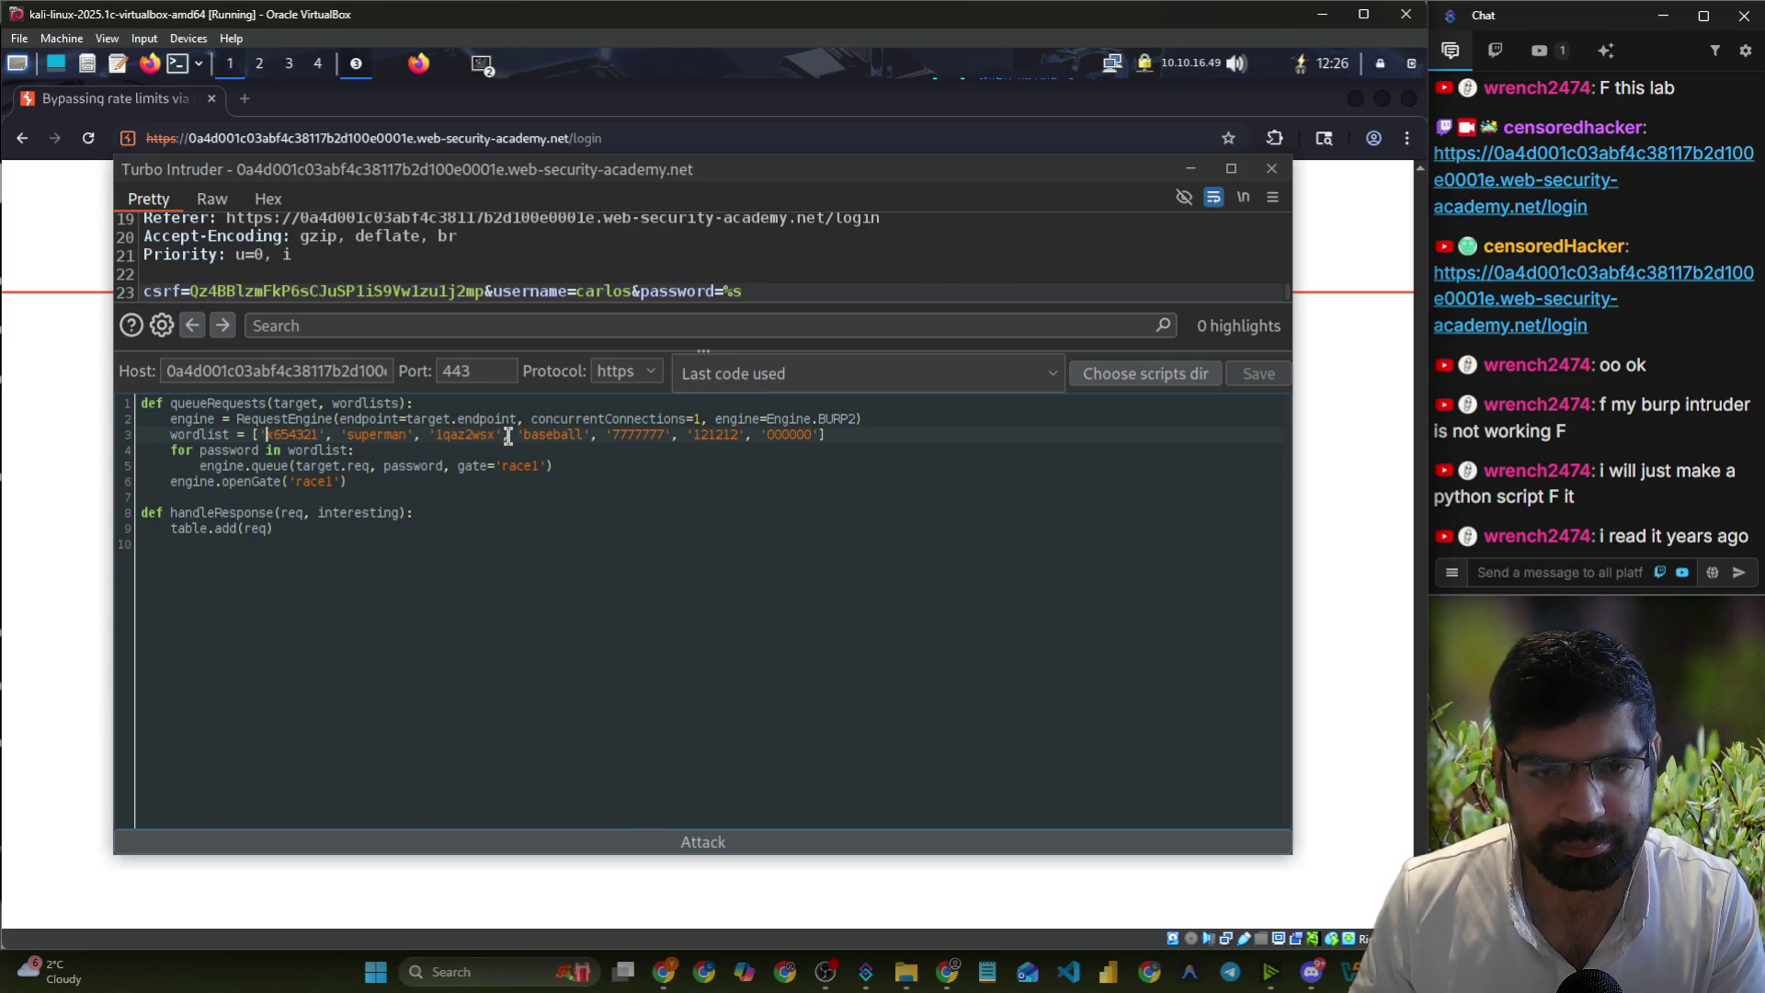
drag(504, 438, 821, 434)
key(BackSpace)
key(BackSpace)
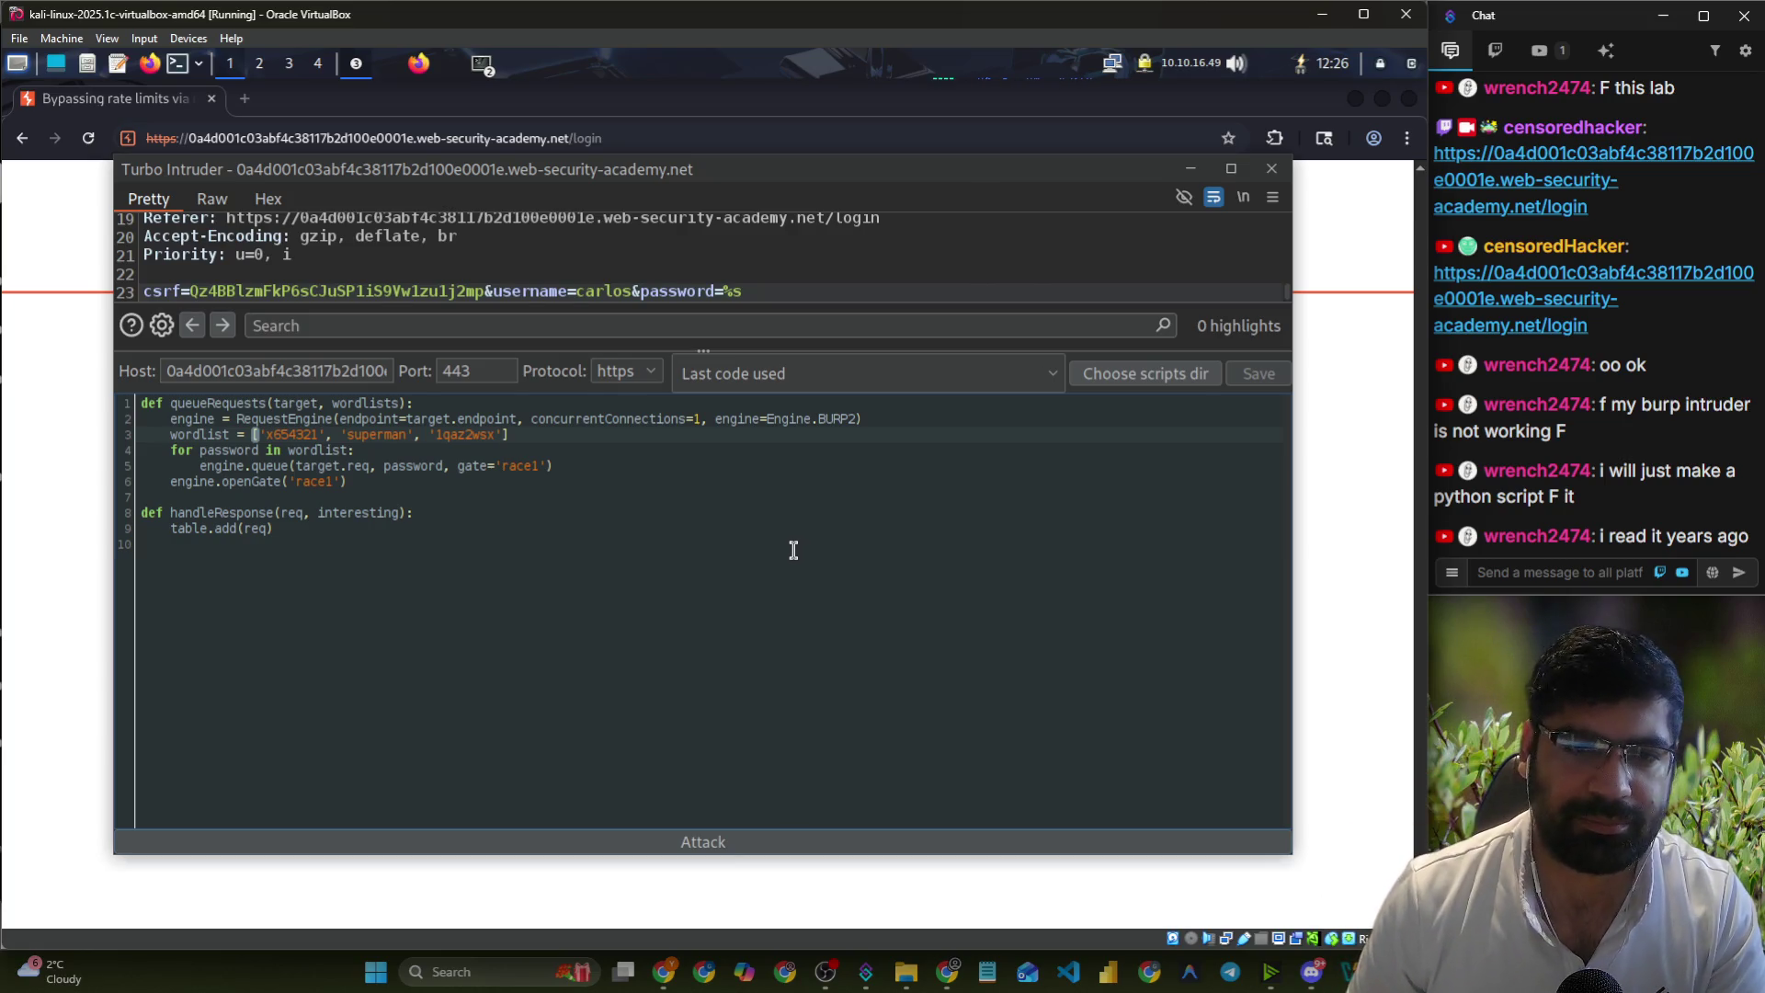
click(63, 385)
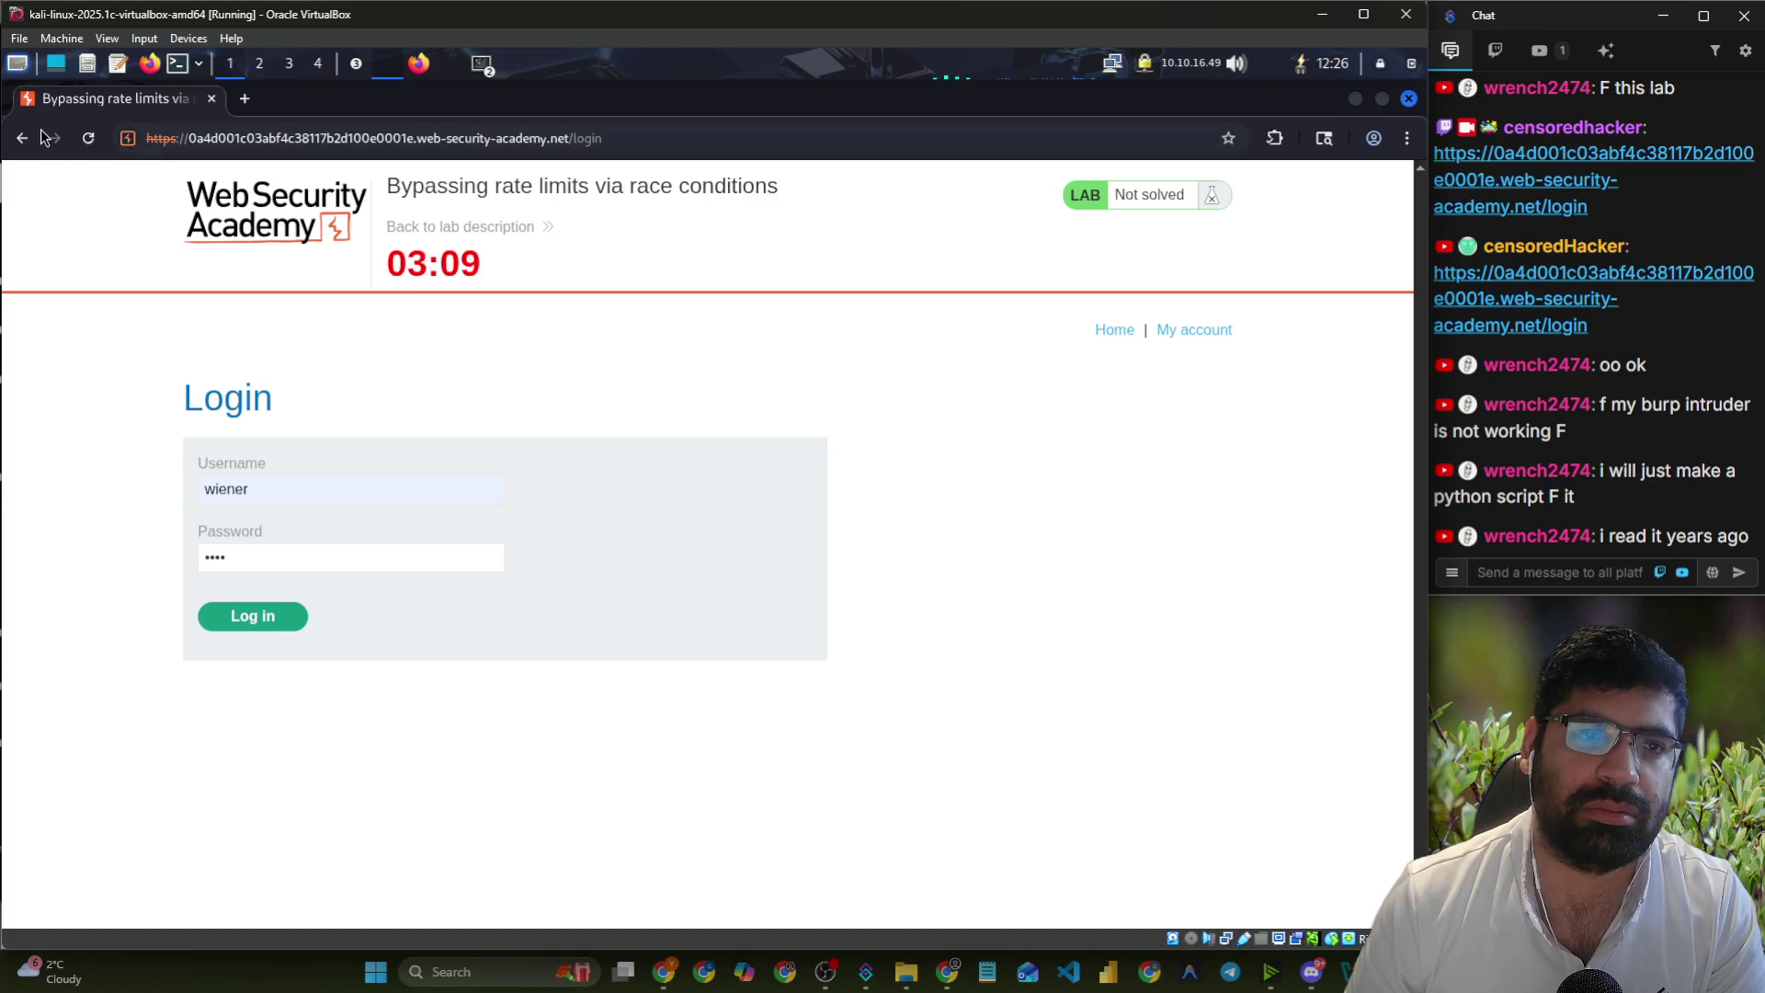
click(356, 66)
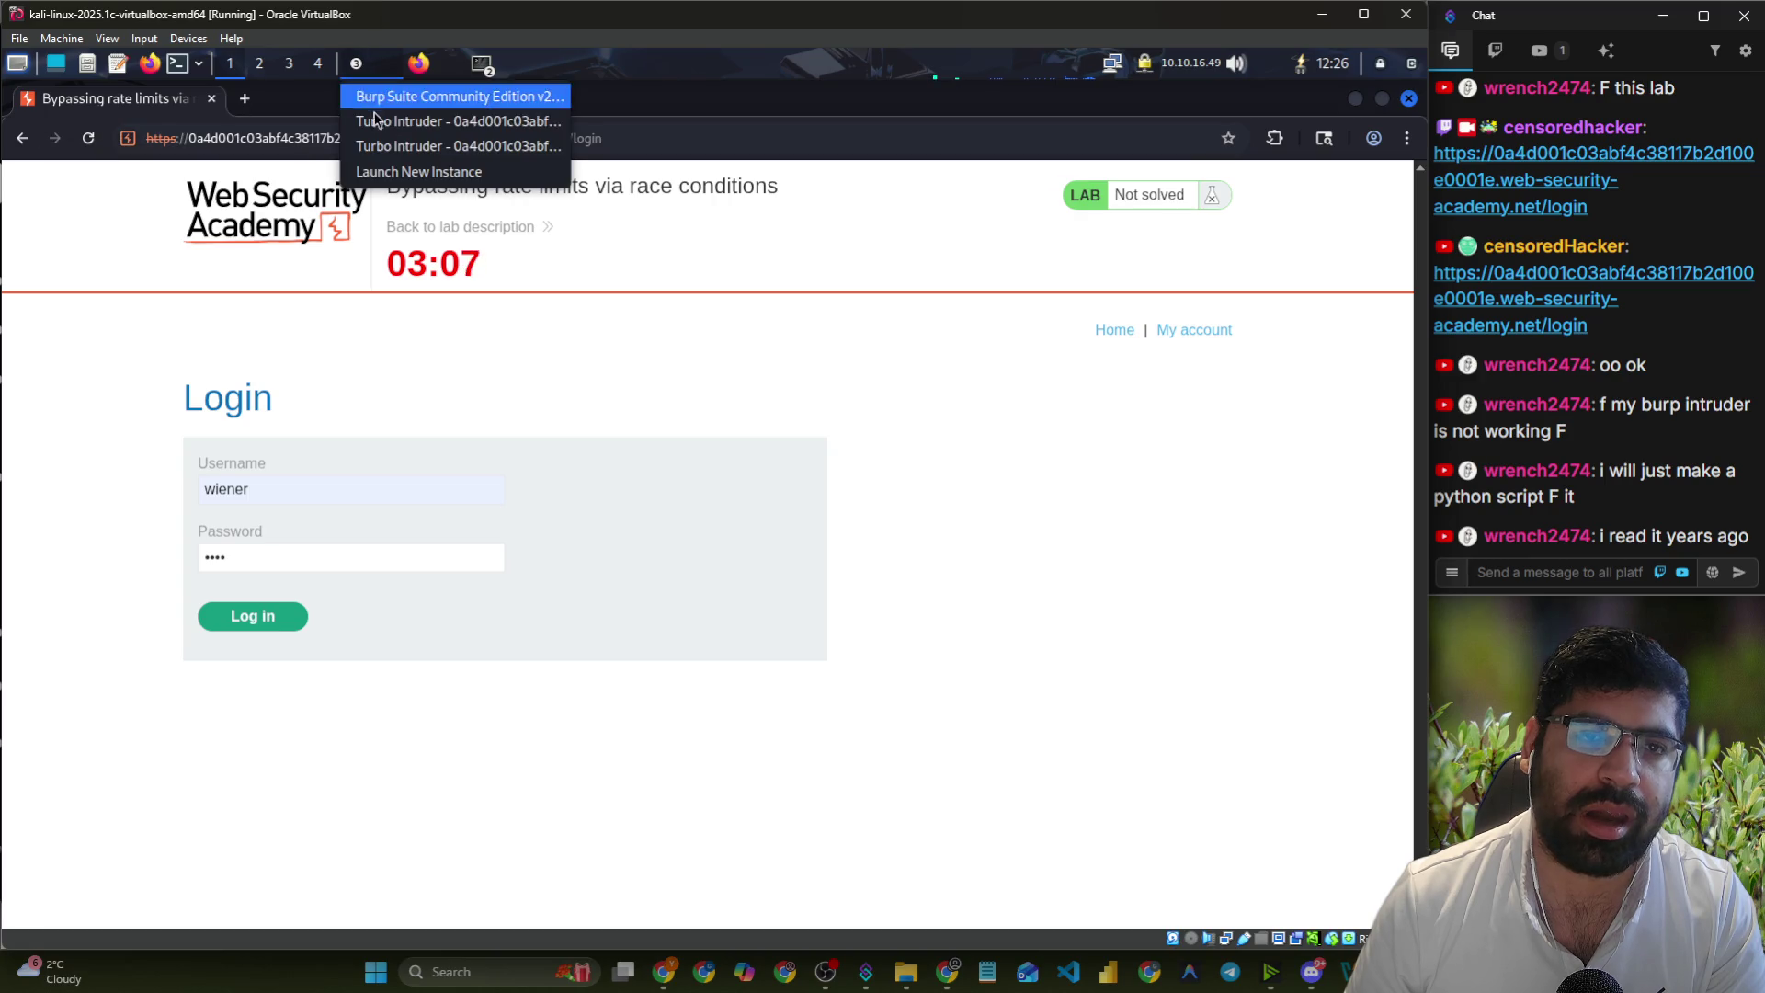
click(386, 147)
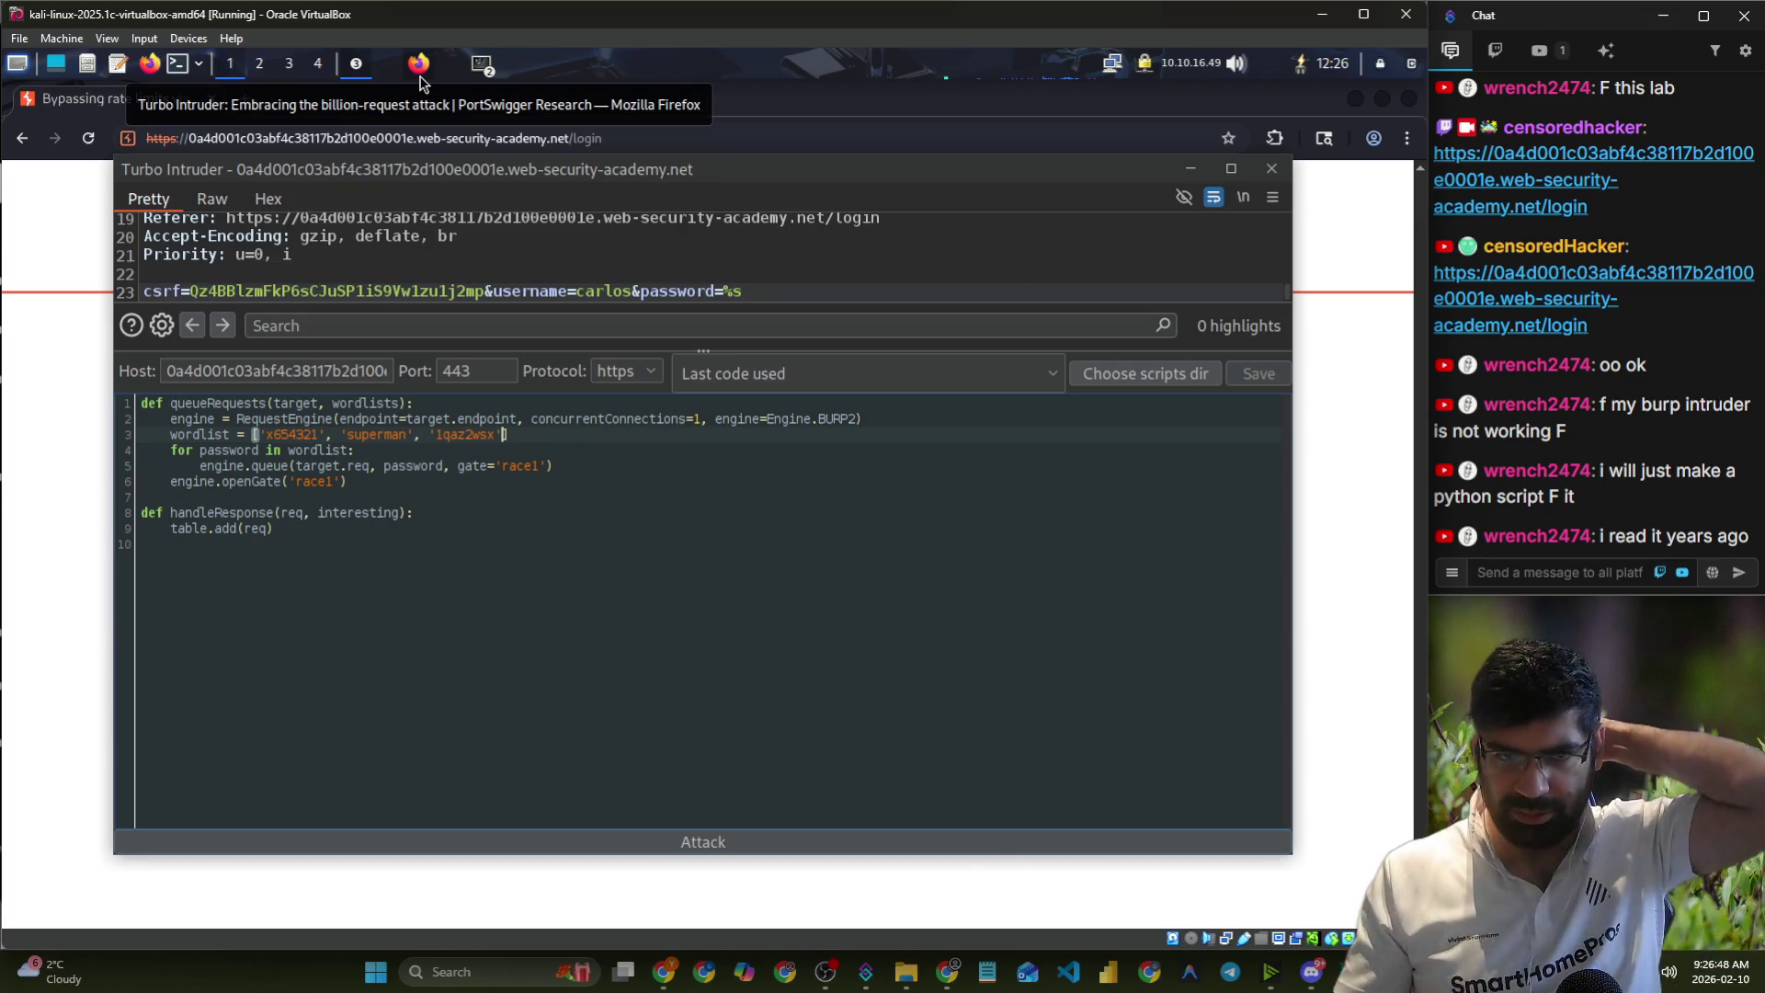
- Follow the Turbo Intruder article's timing-attack example link to the GitHub repository
click(419, 74)
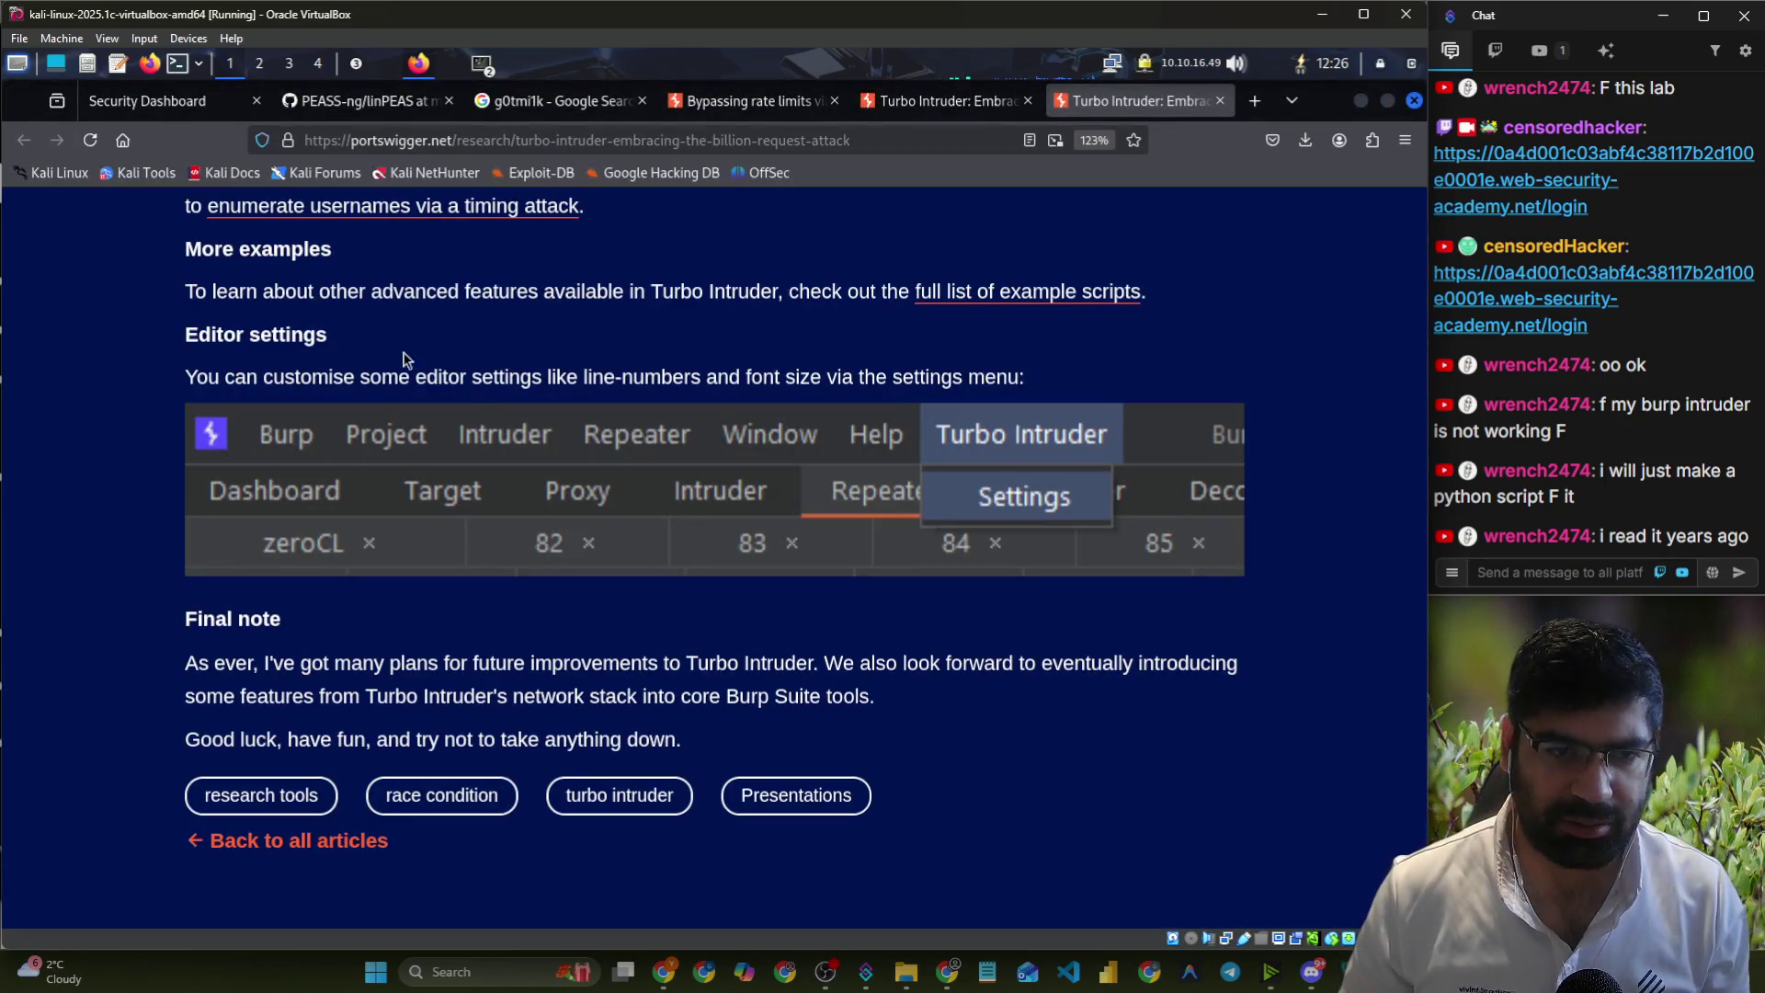
scroll(501, 382, down, 4)
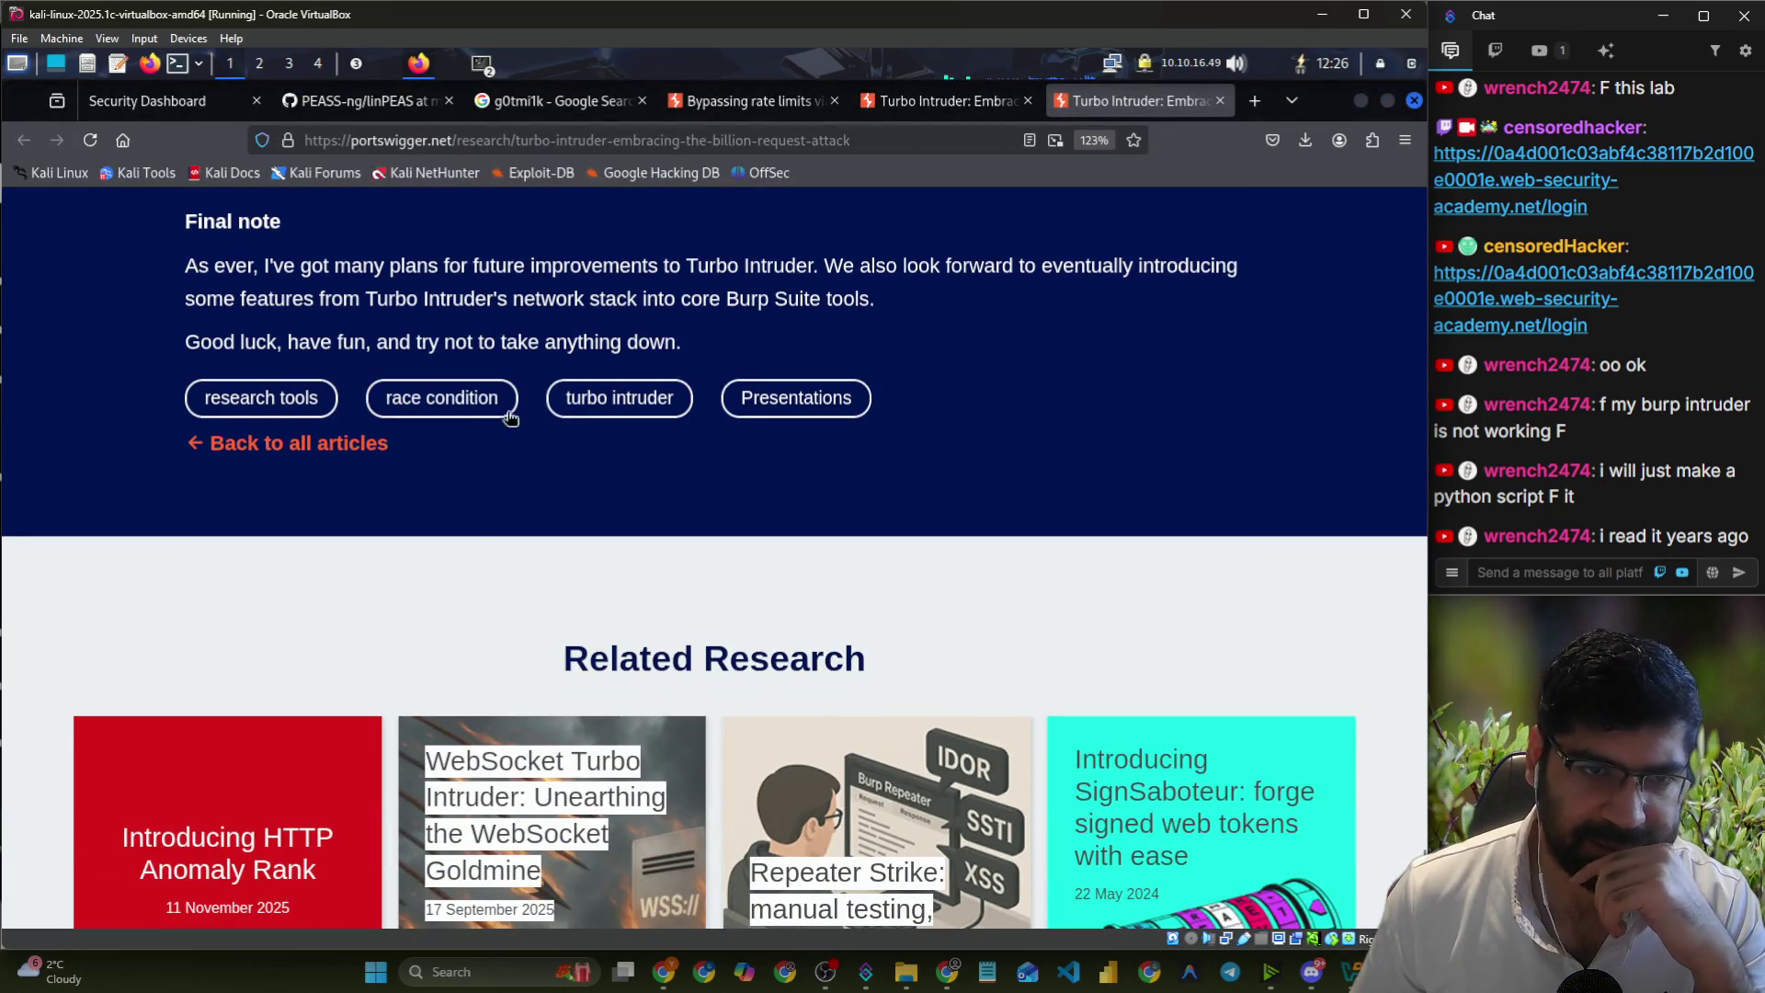
scroll(571, 299, up, 8)
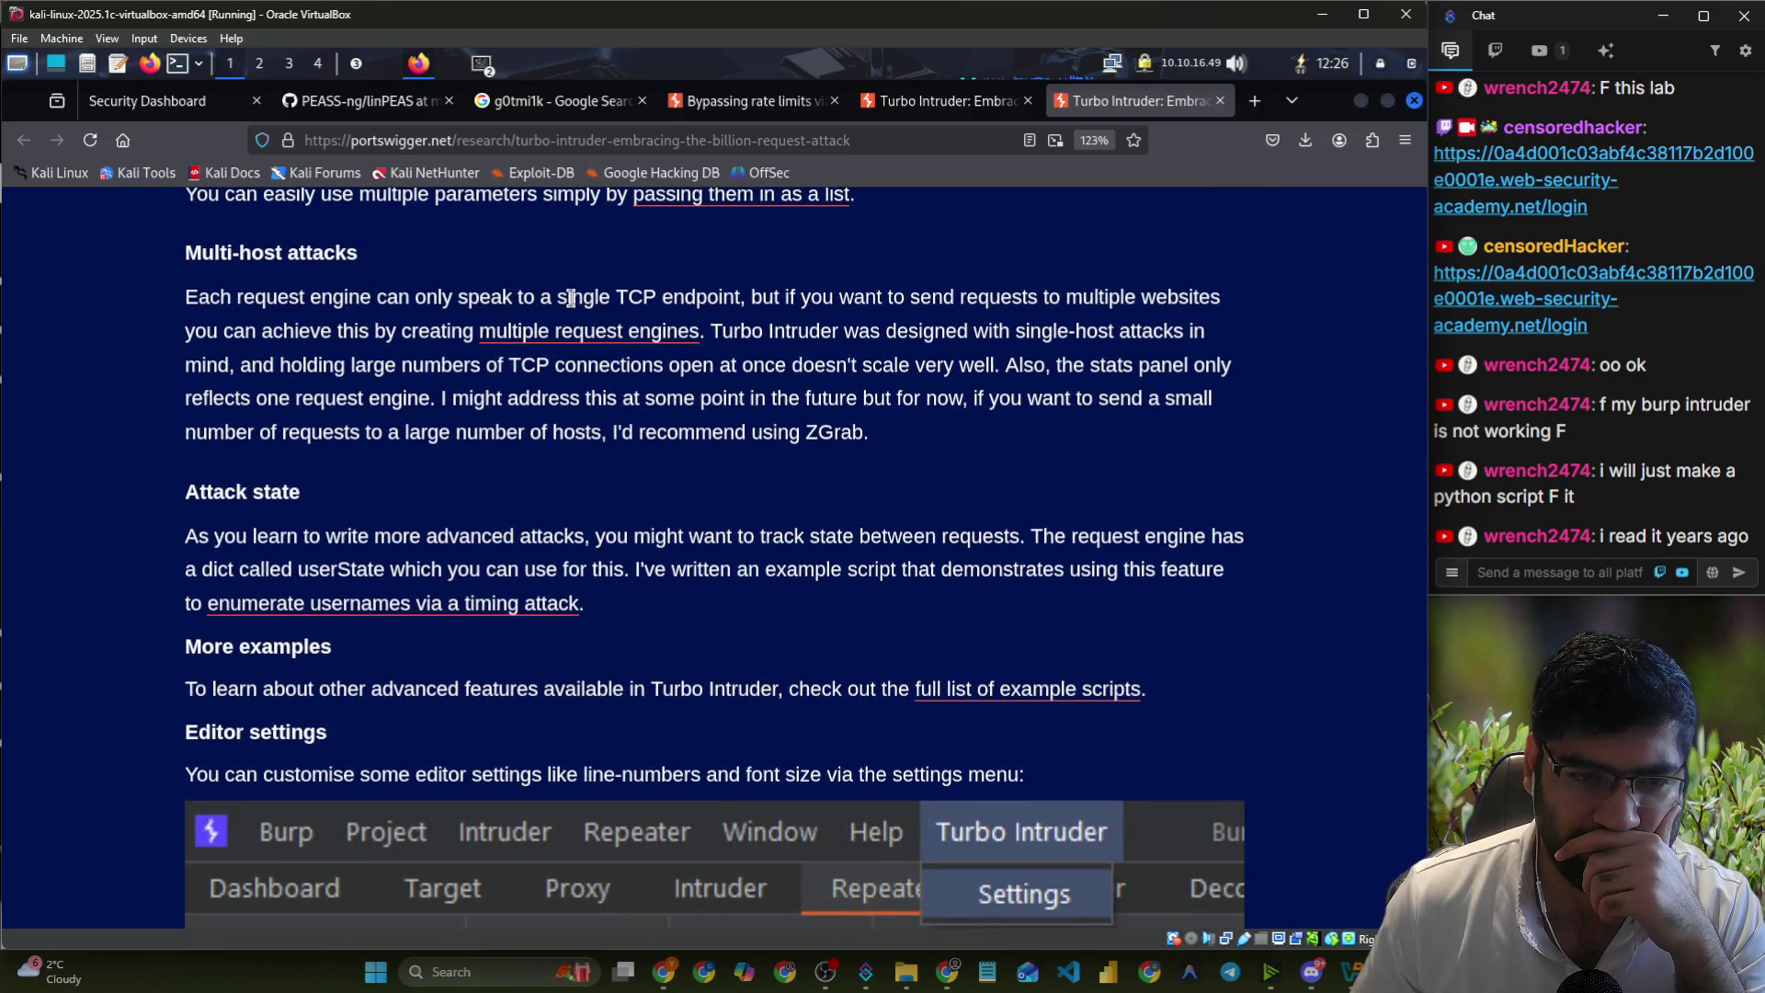
scroll(464, 391, up, 4)
scroll(465, 391, down, 7)
click(387, 340)
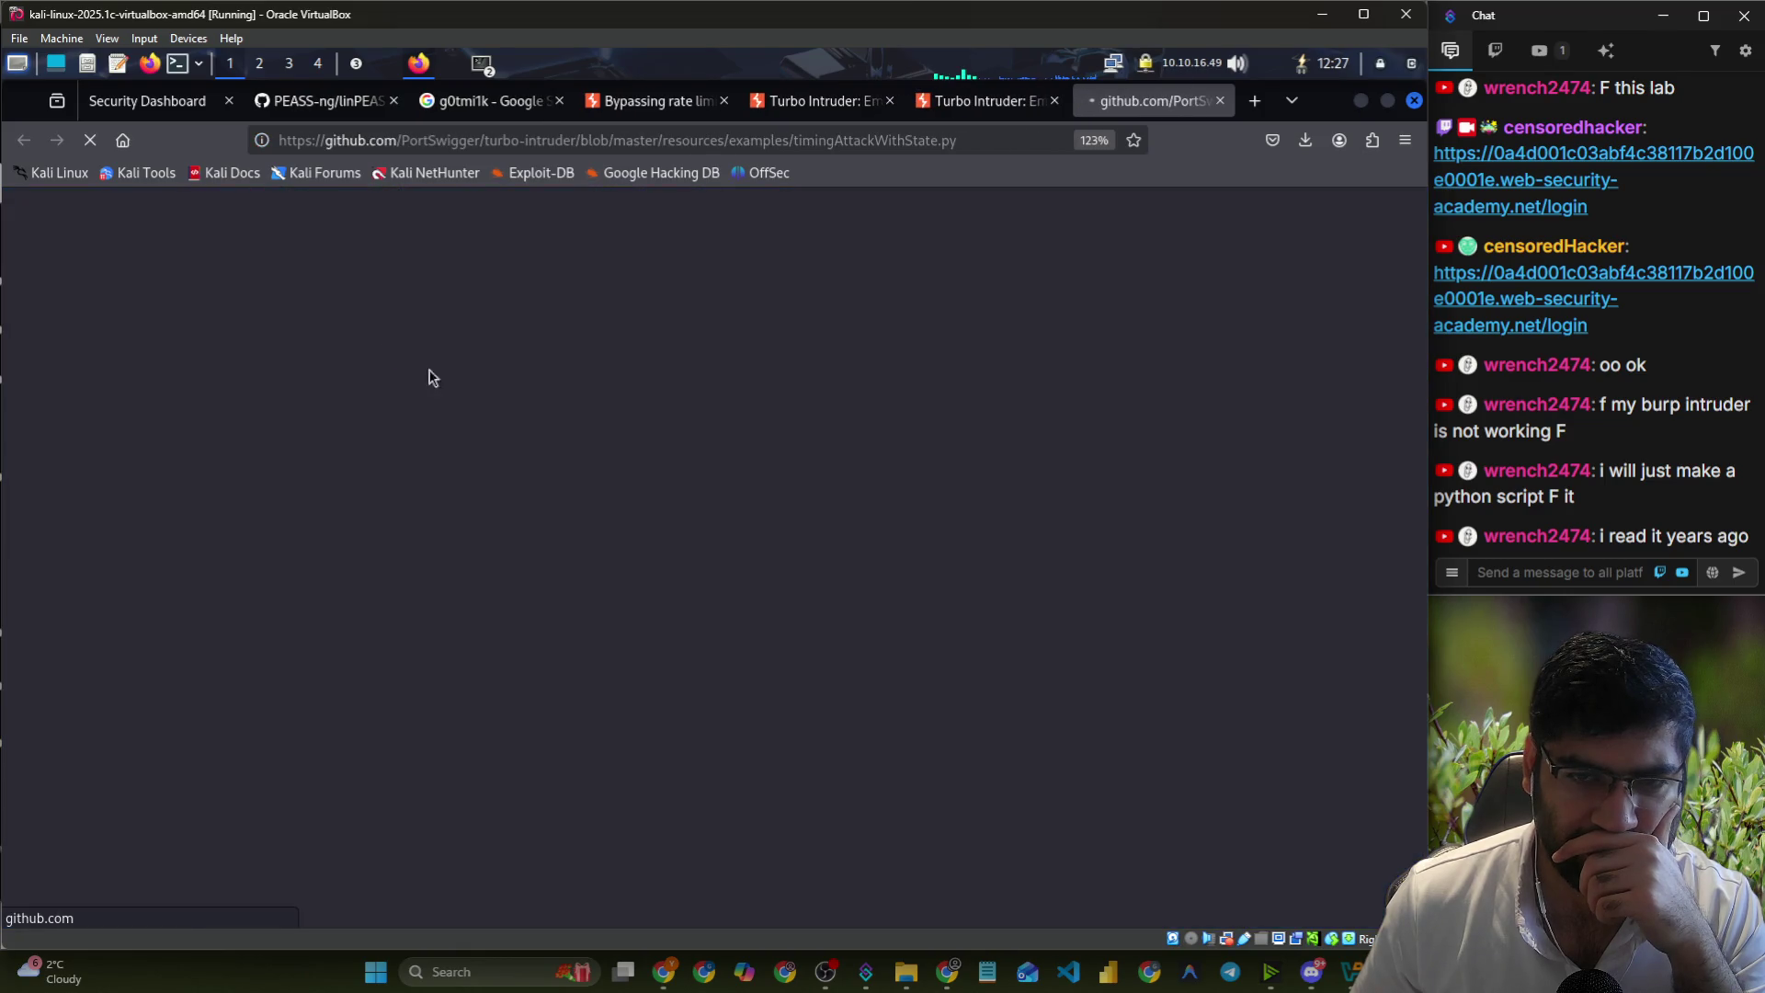
- Browse the repository's example scripts and open race-single-packet-attack.py
scroll(508, 389, down, 1)
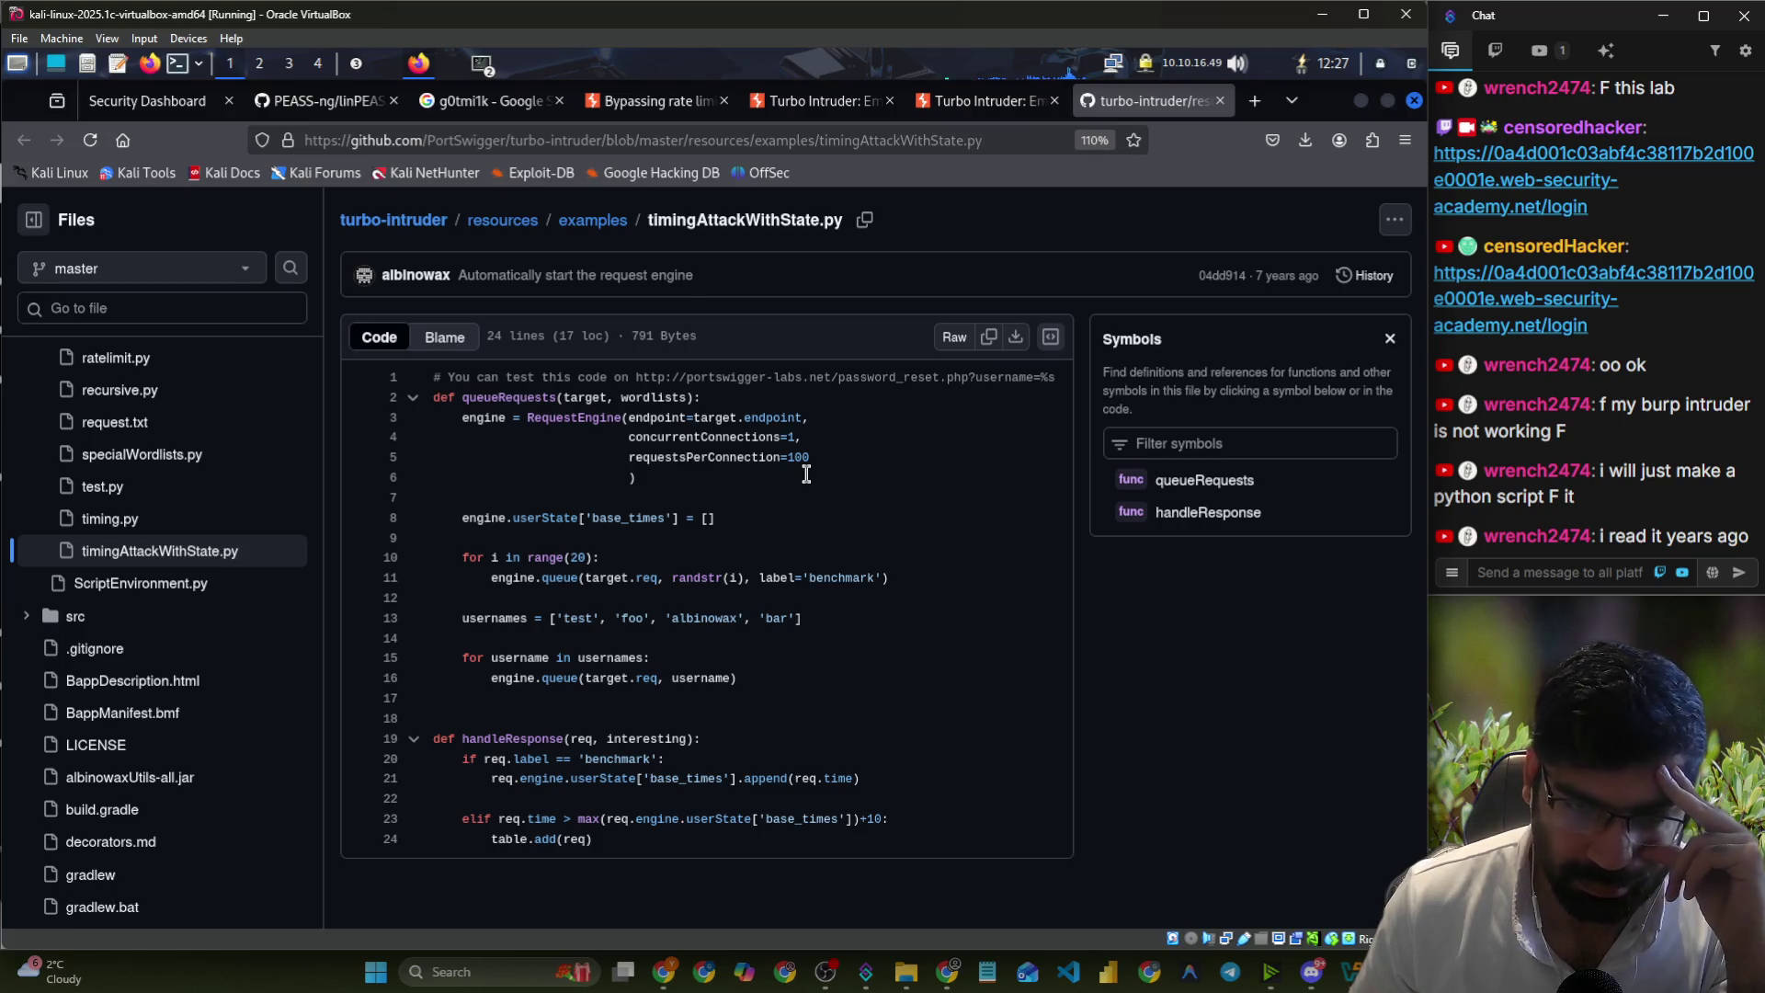
scroll(138, 515, up, 5)
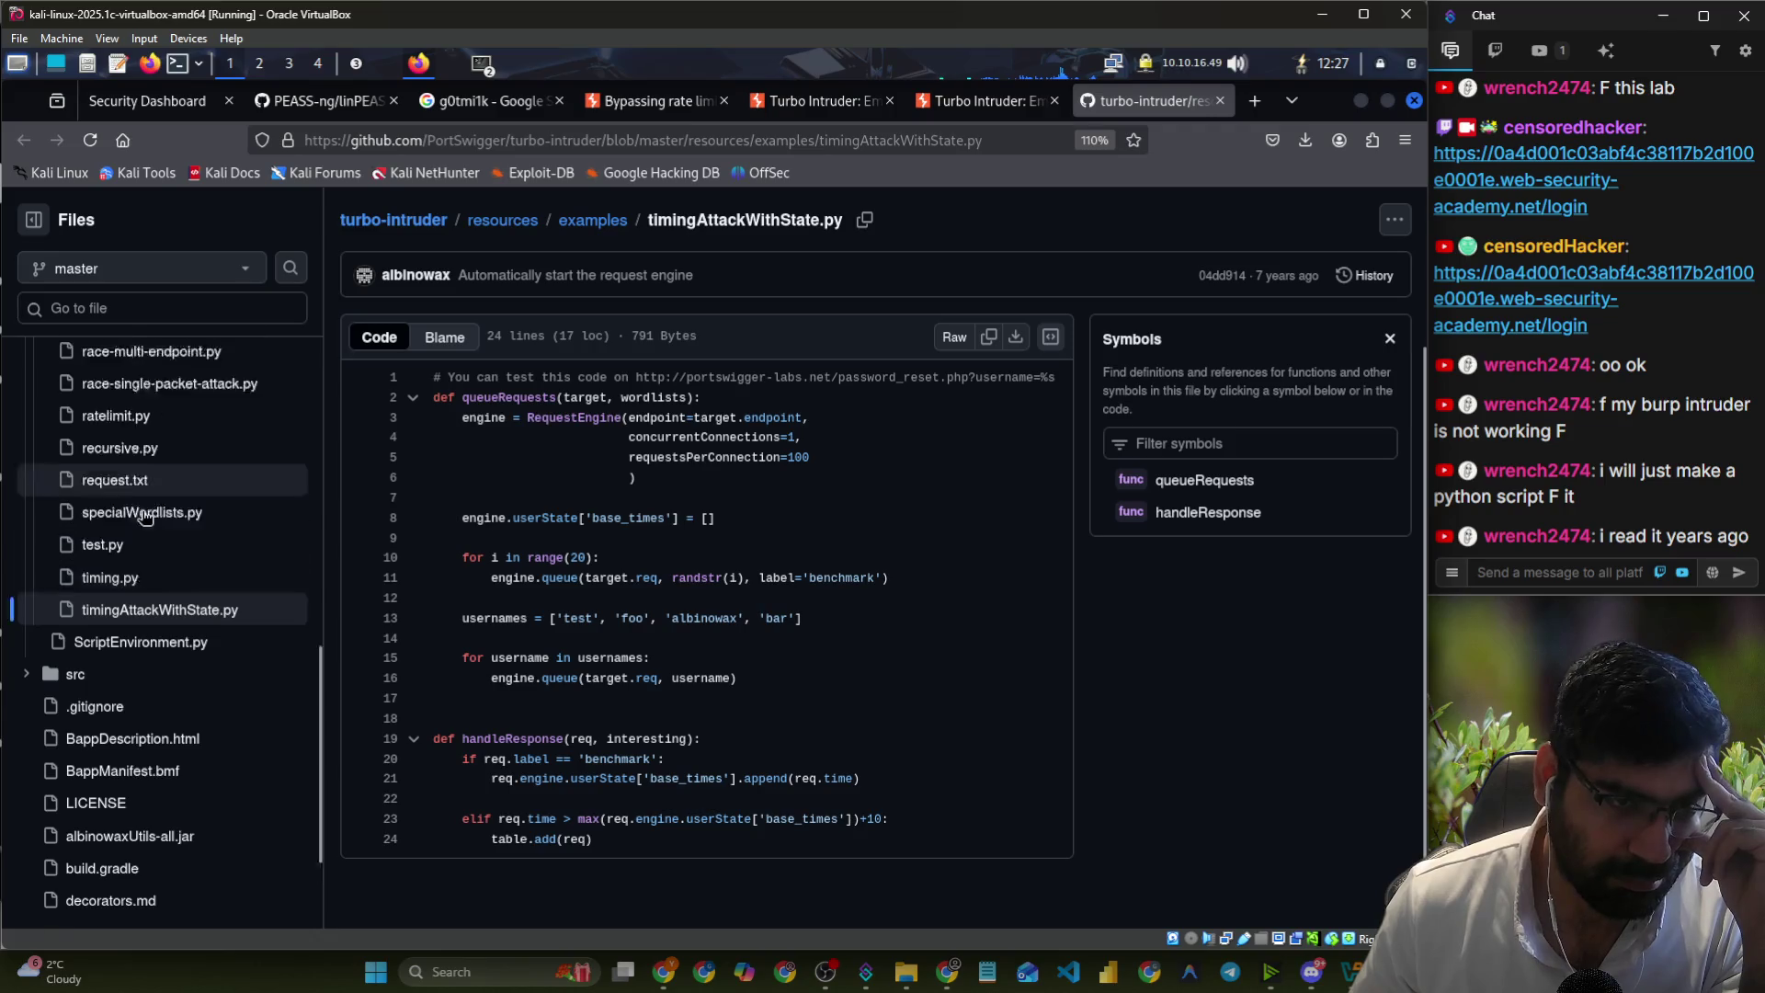
scroll(143, 512, up, 10)
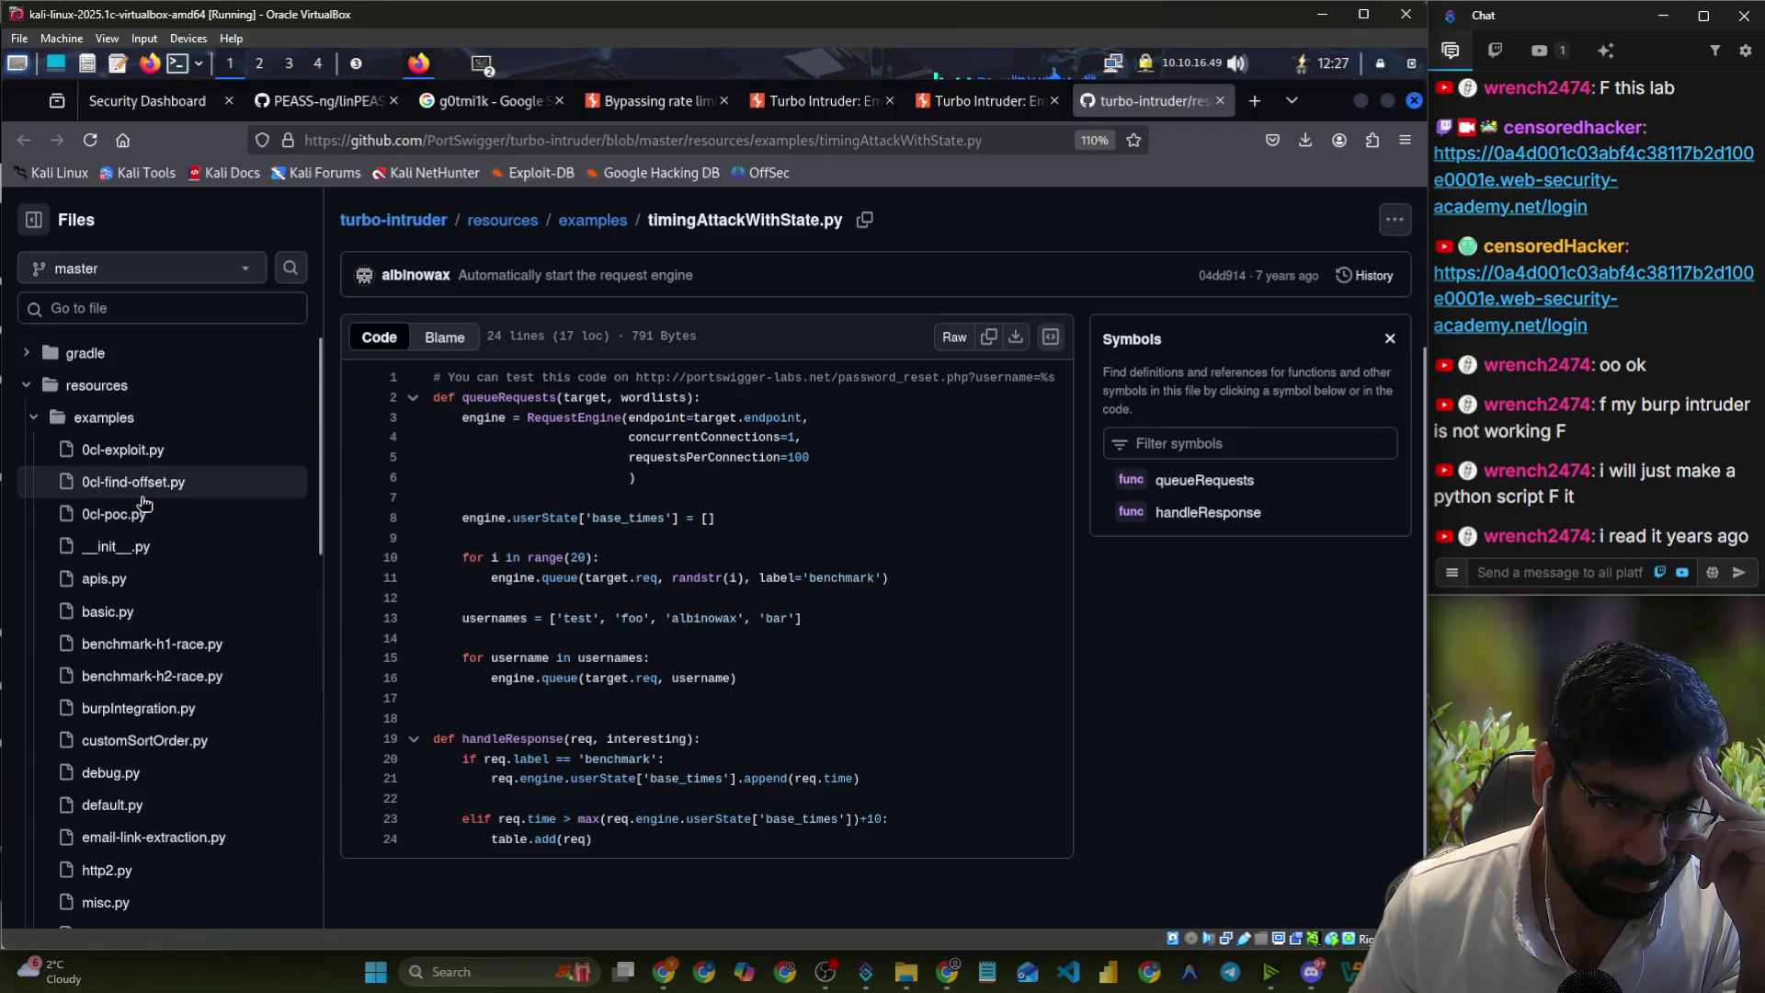
click(138, 451)
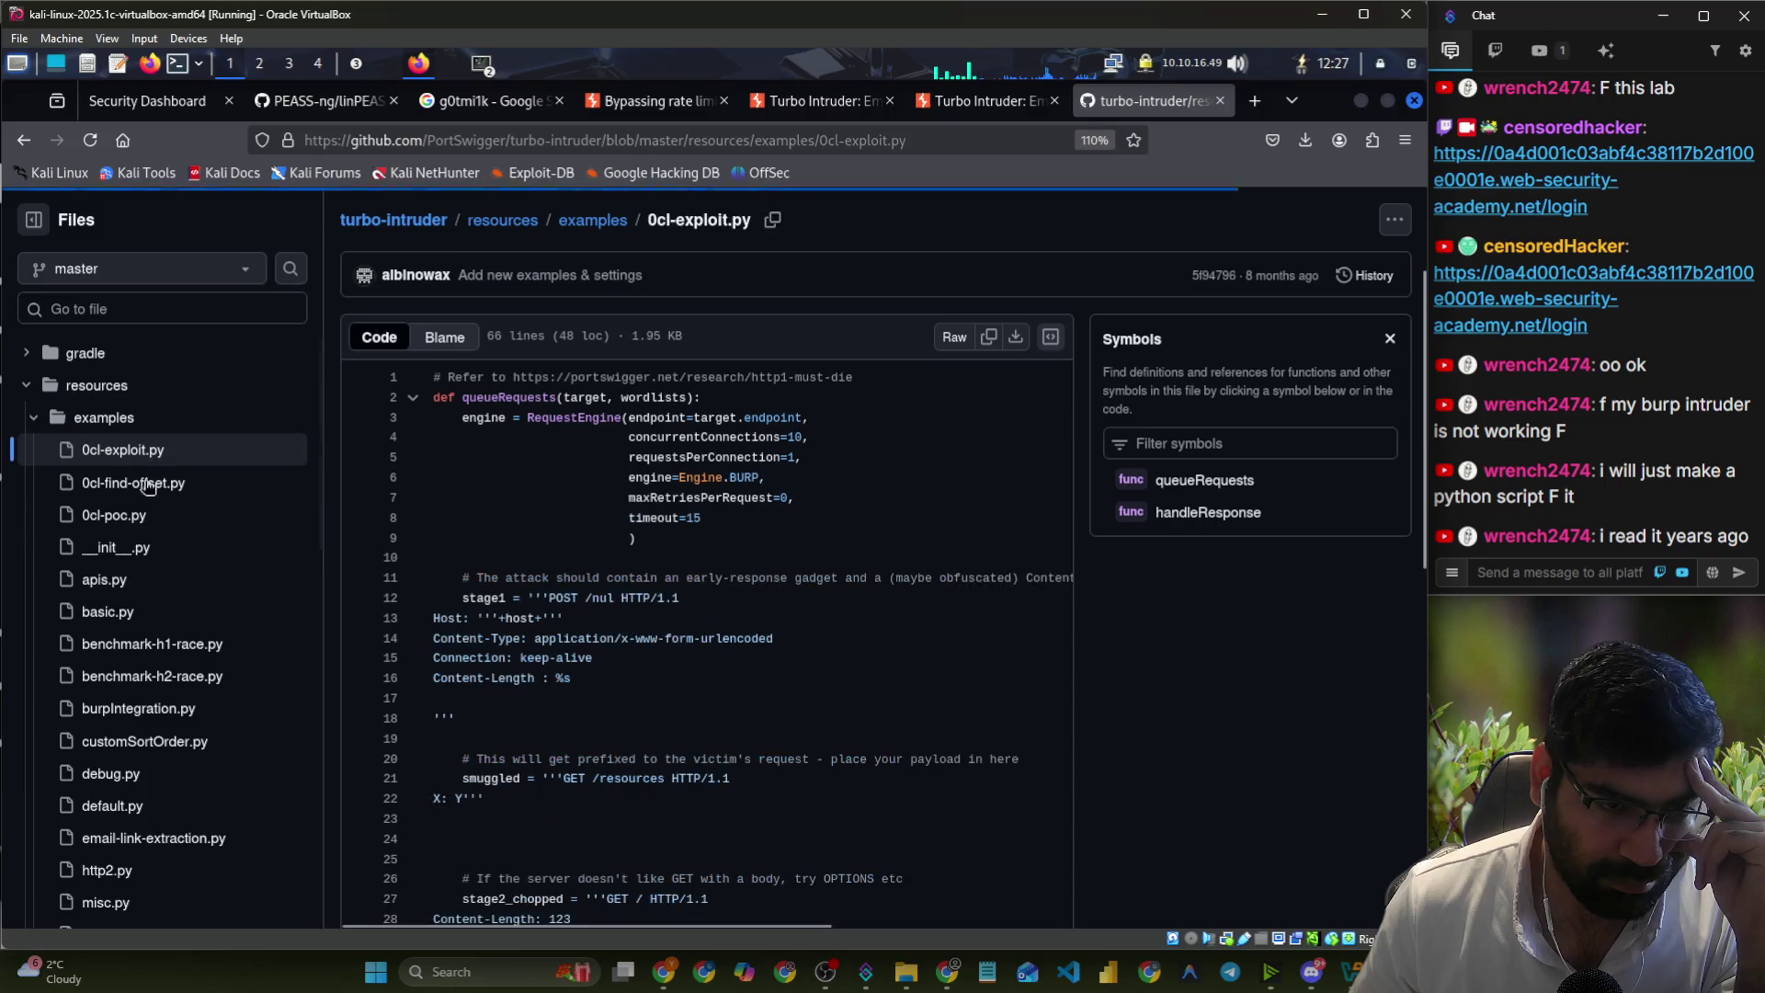
scroll(163, 581, down, 10)
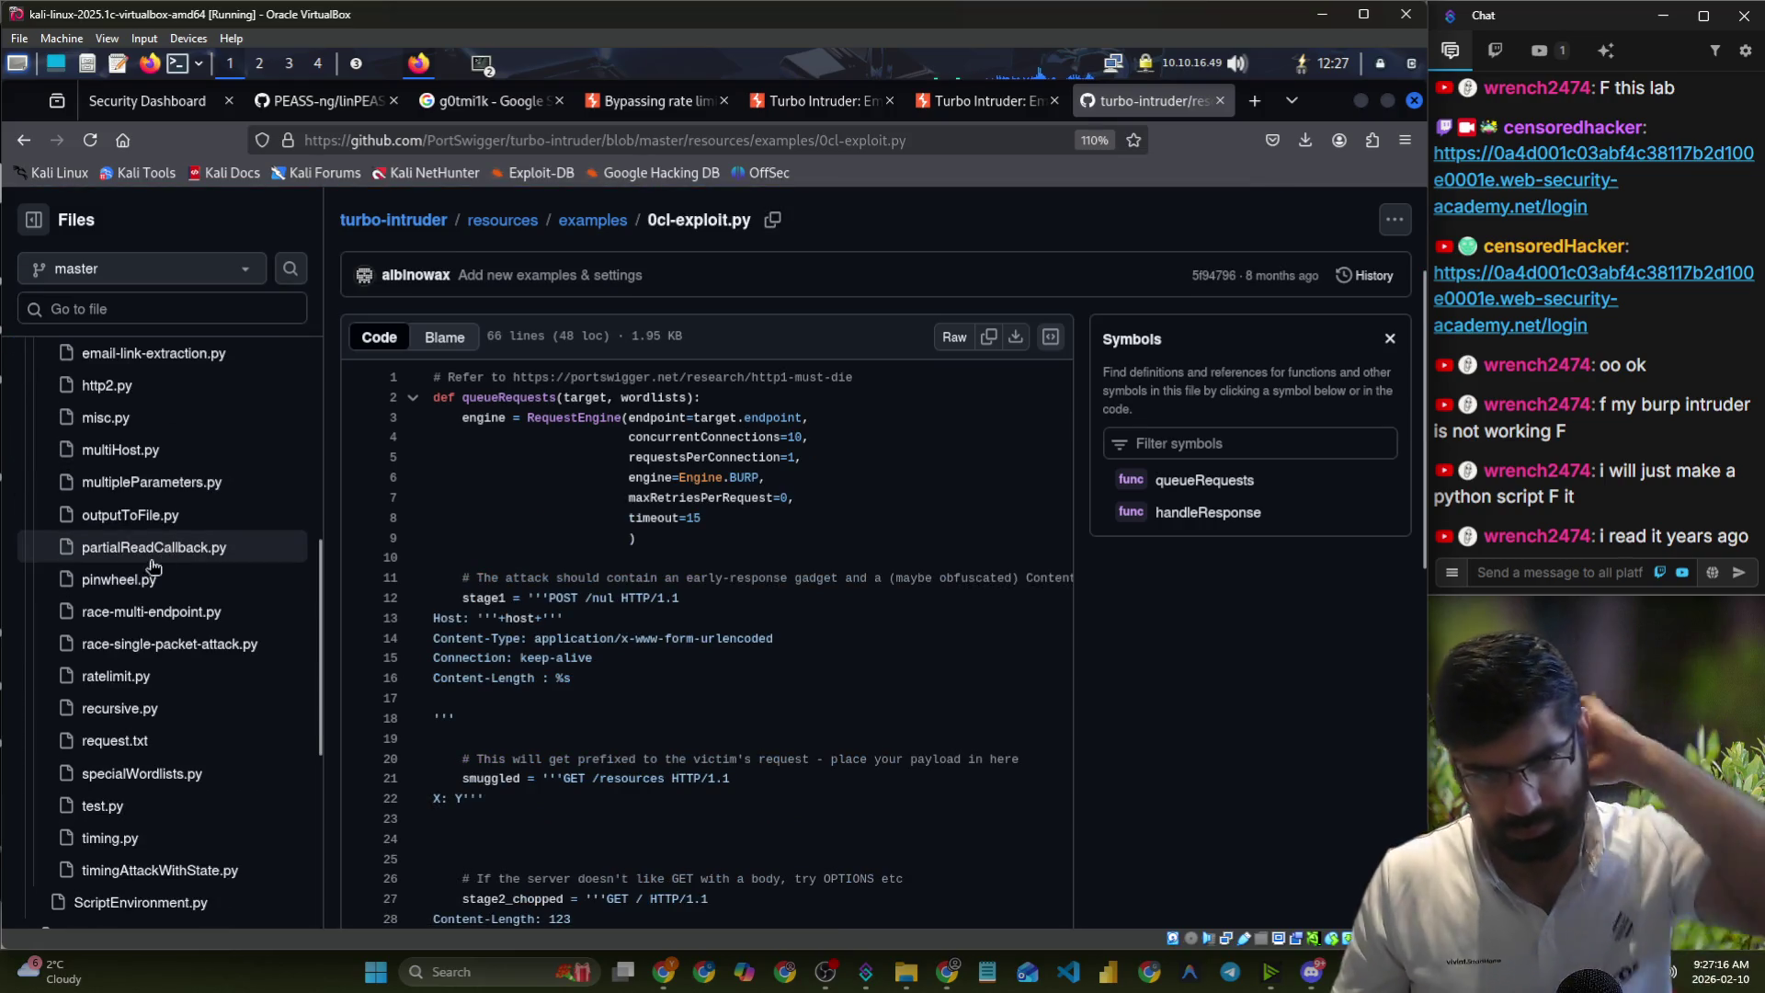
click(189, 646)
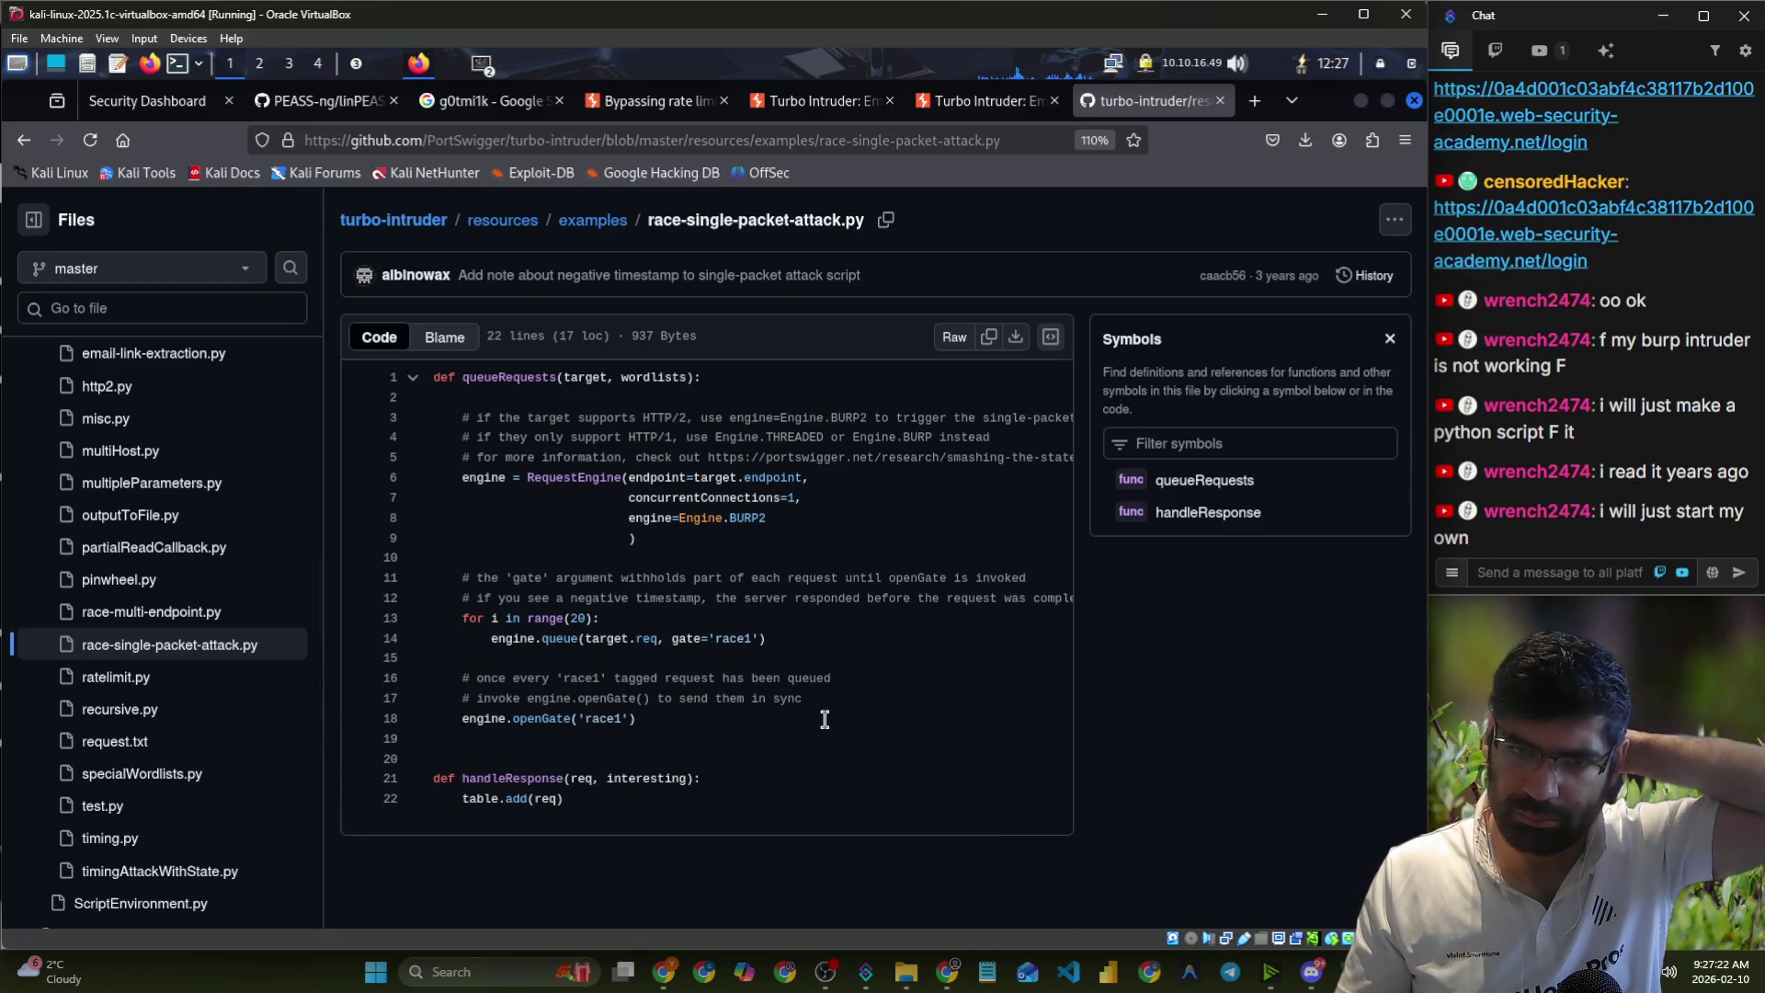
- Go to the turbo-intruder repository's main page and read the README to the end
click(395, 222)
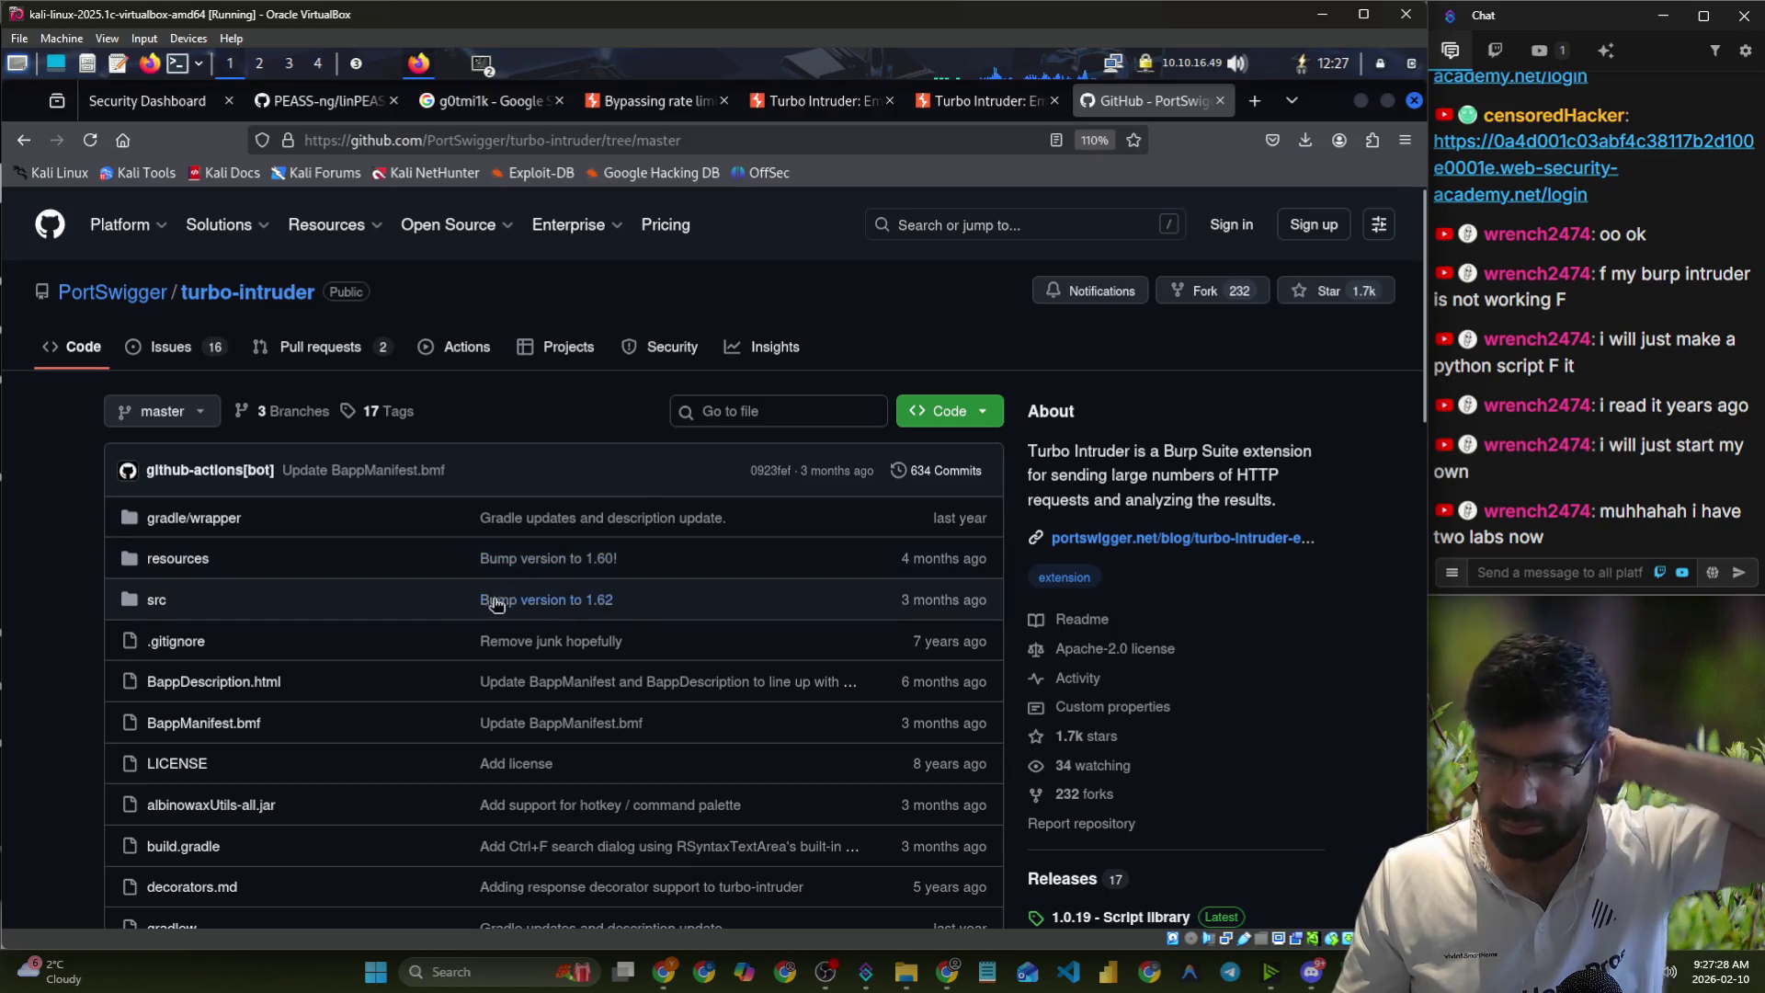
scroll(393, 604, down, 15)
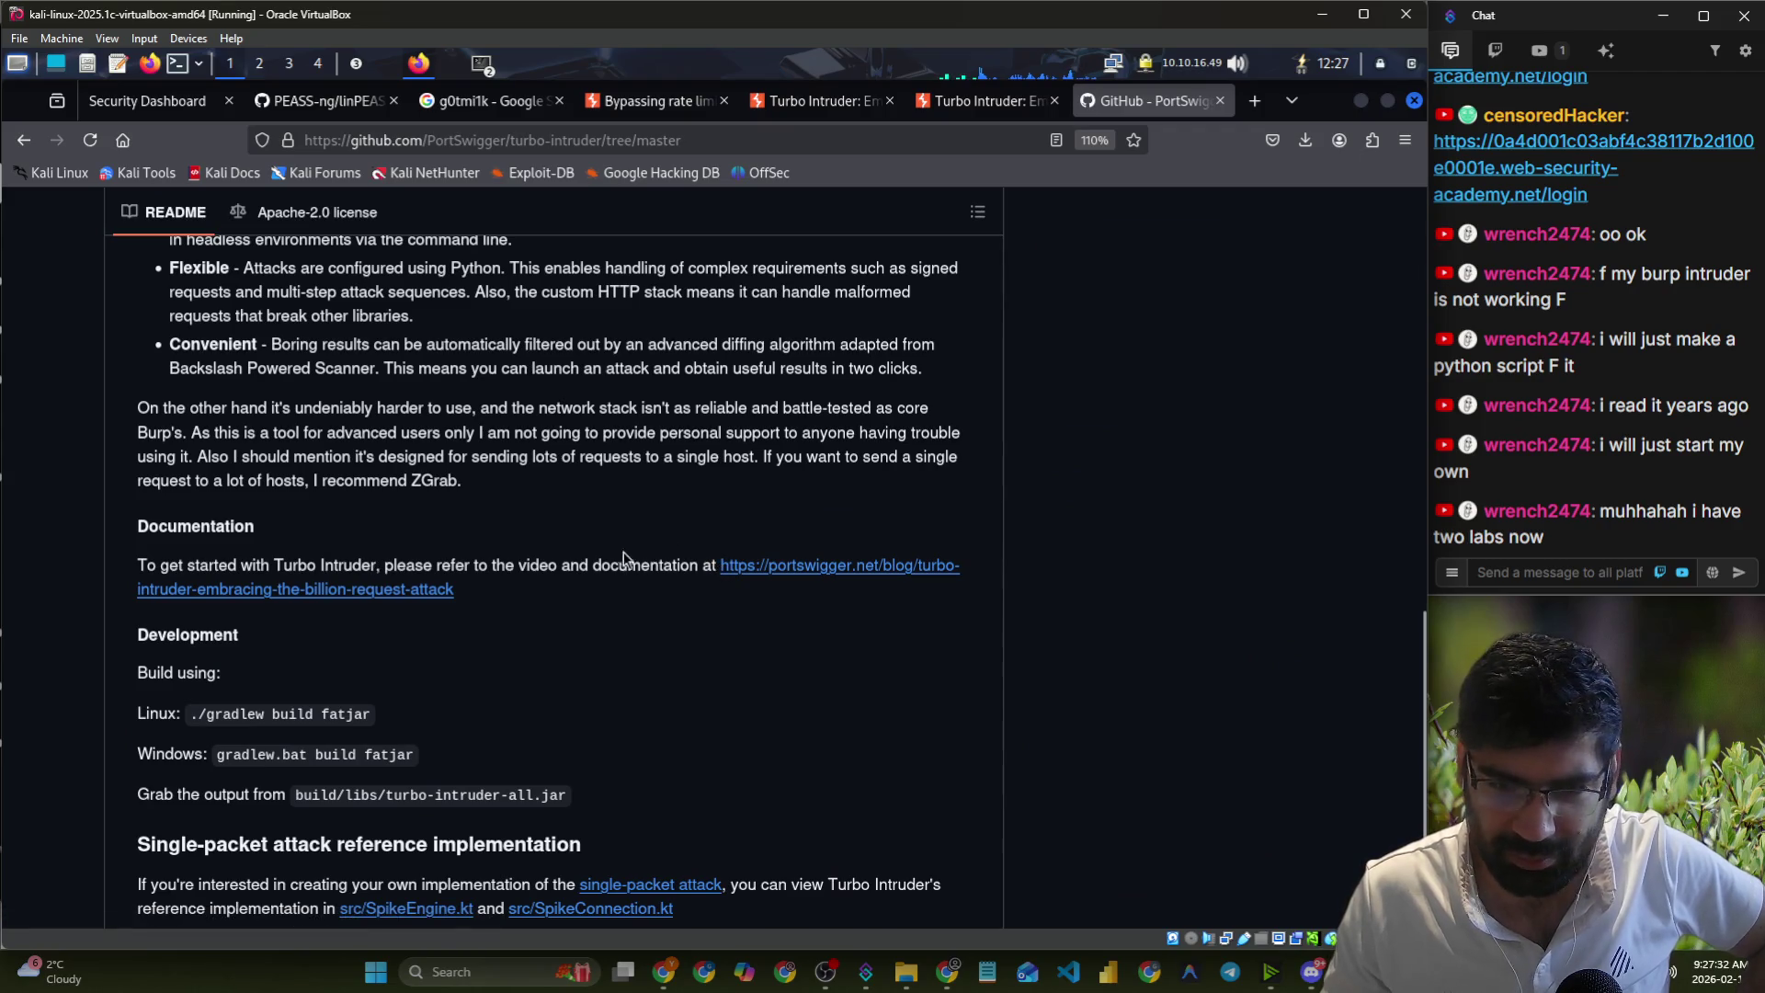
scroll(660, 569, down, 3)
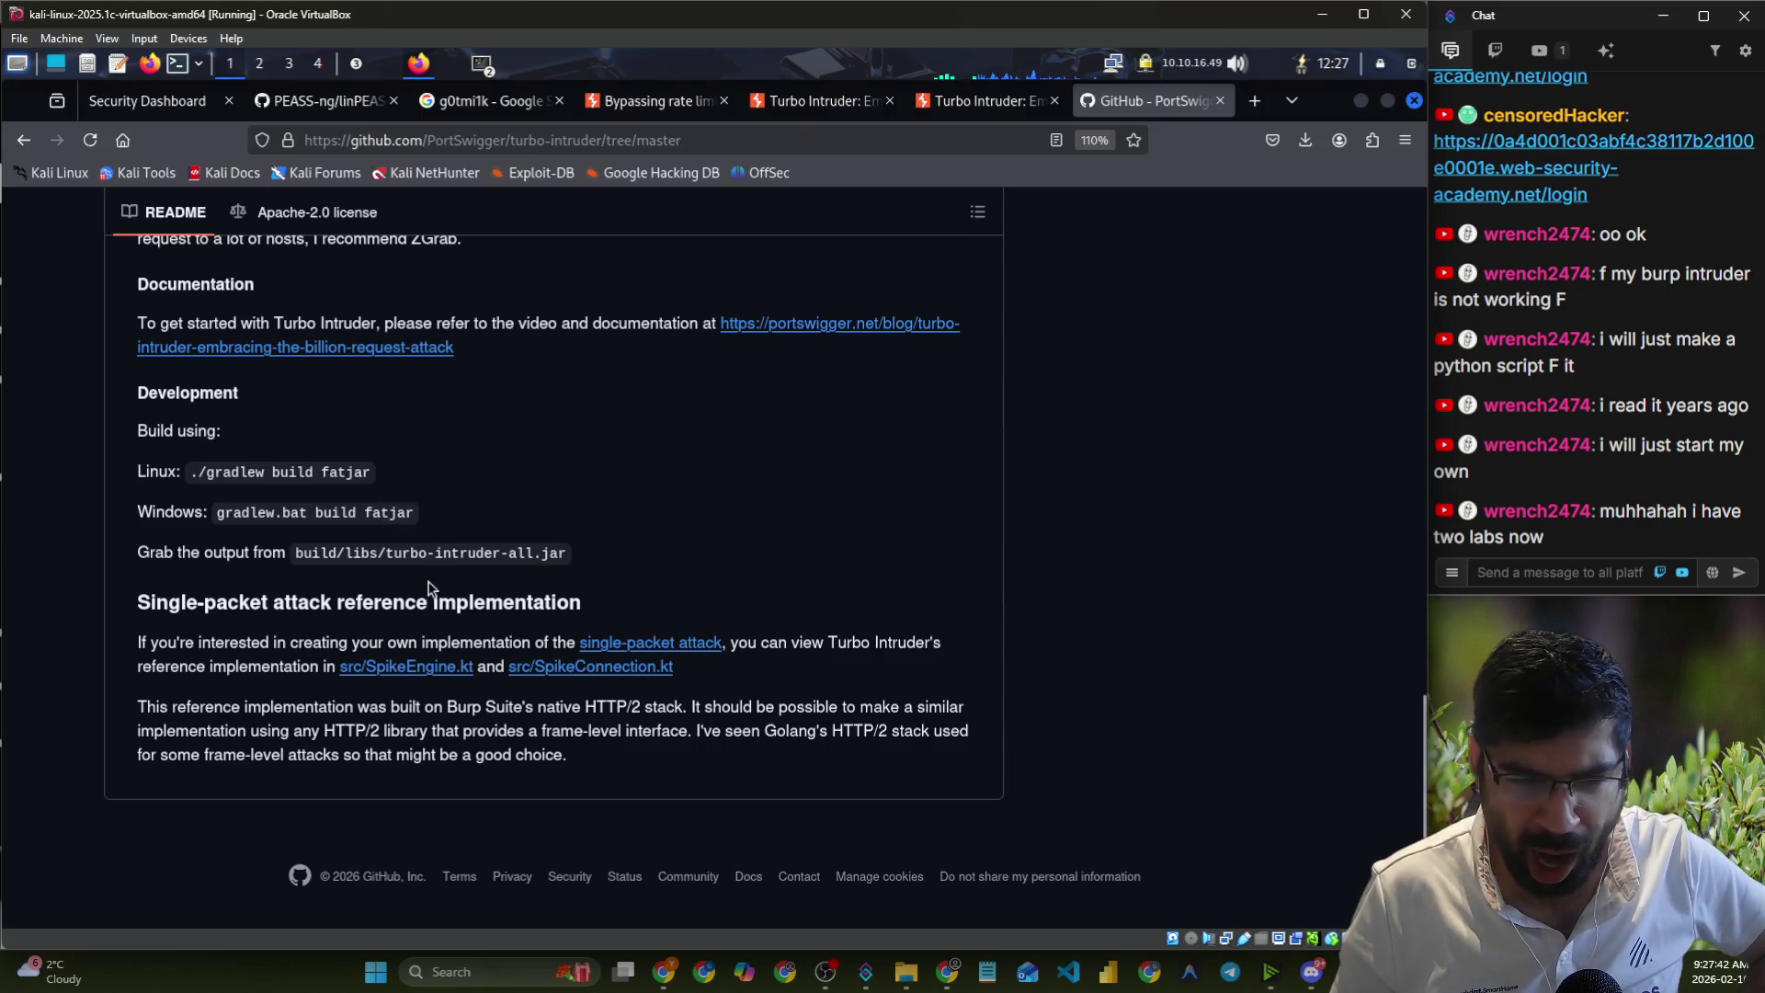
- Open and scroll through the SpikeEngine.kt source, then bring Burp Suite forward
click(405, 666)
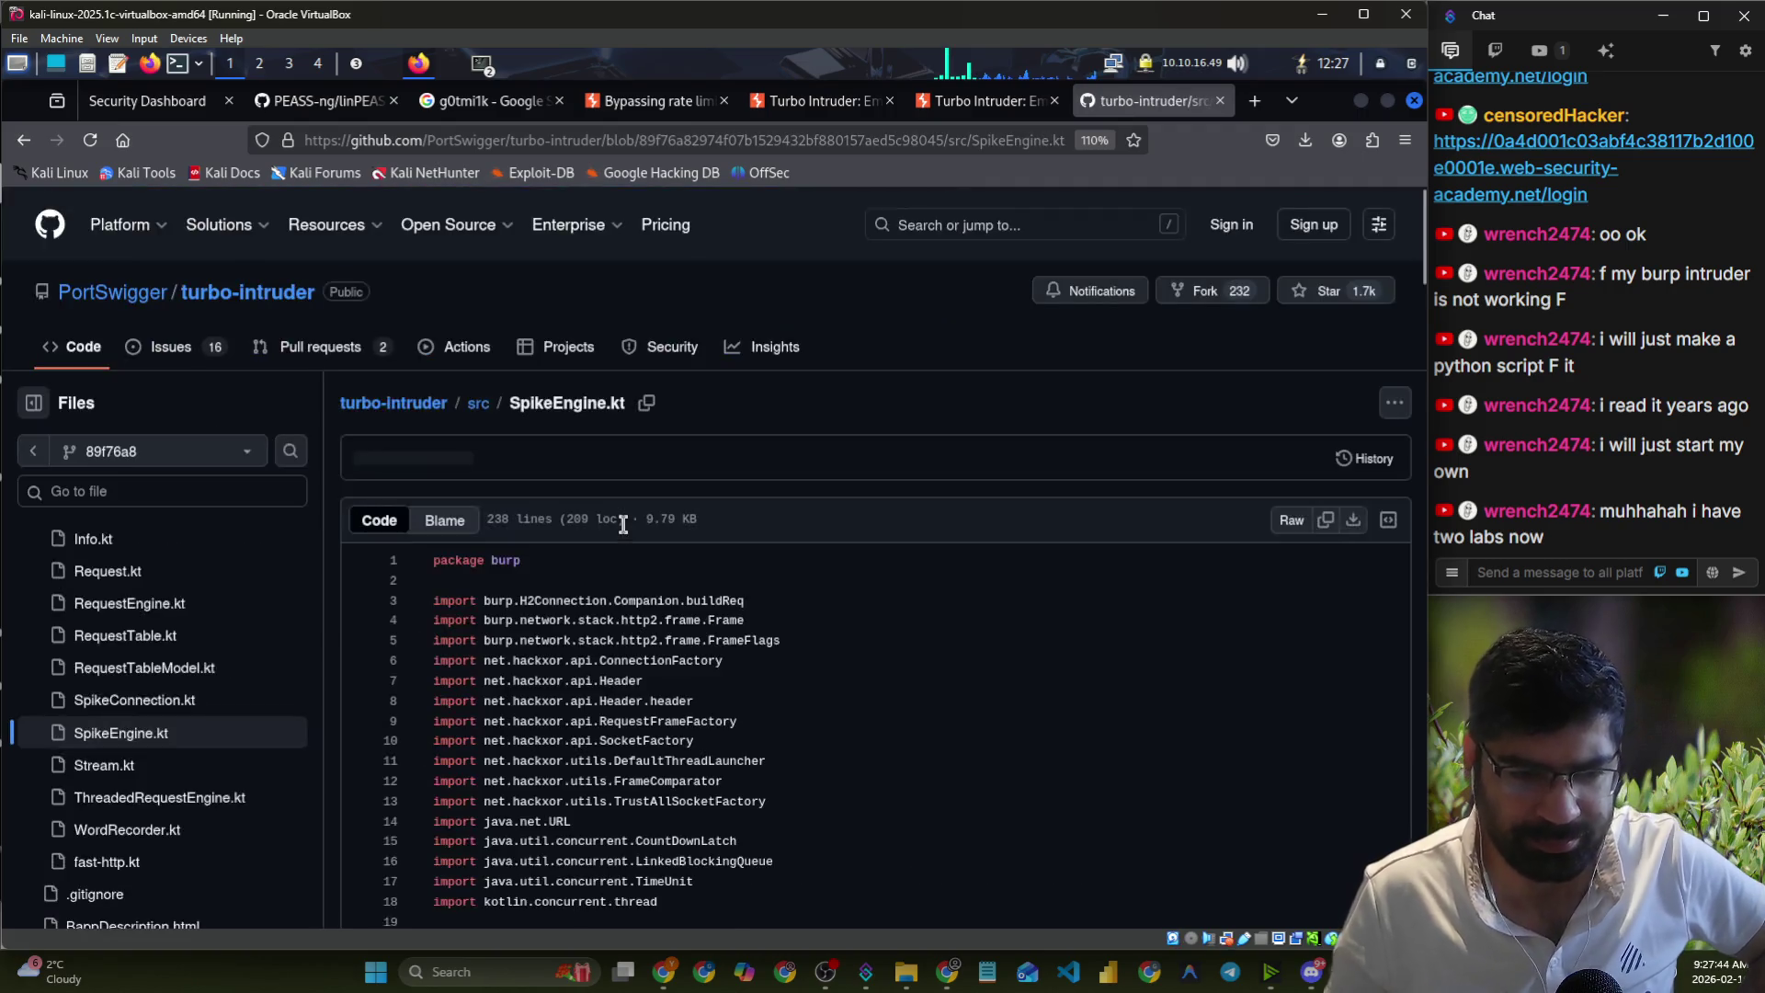
scroll(588, 511, down, 5)
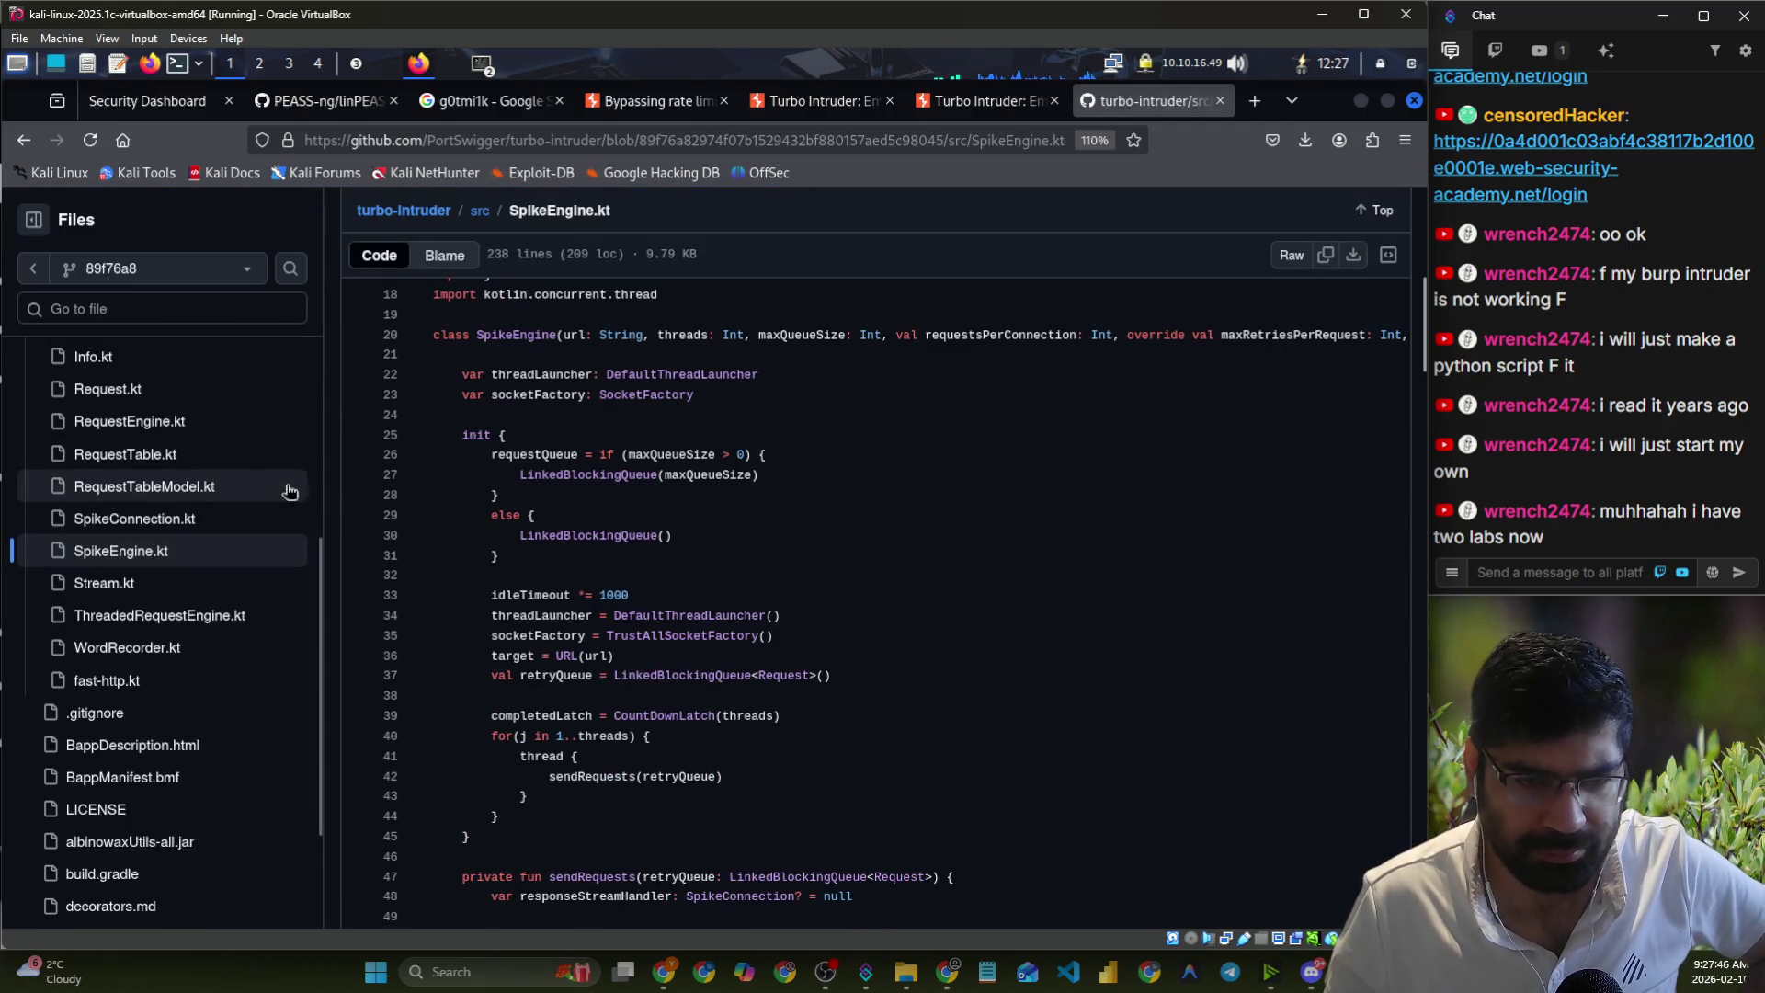
scroll(809, 571, down, 5)
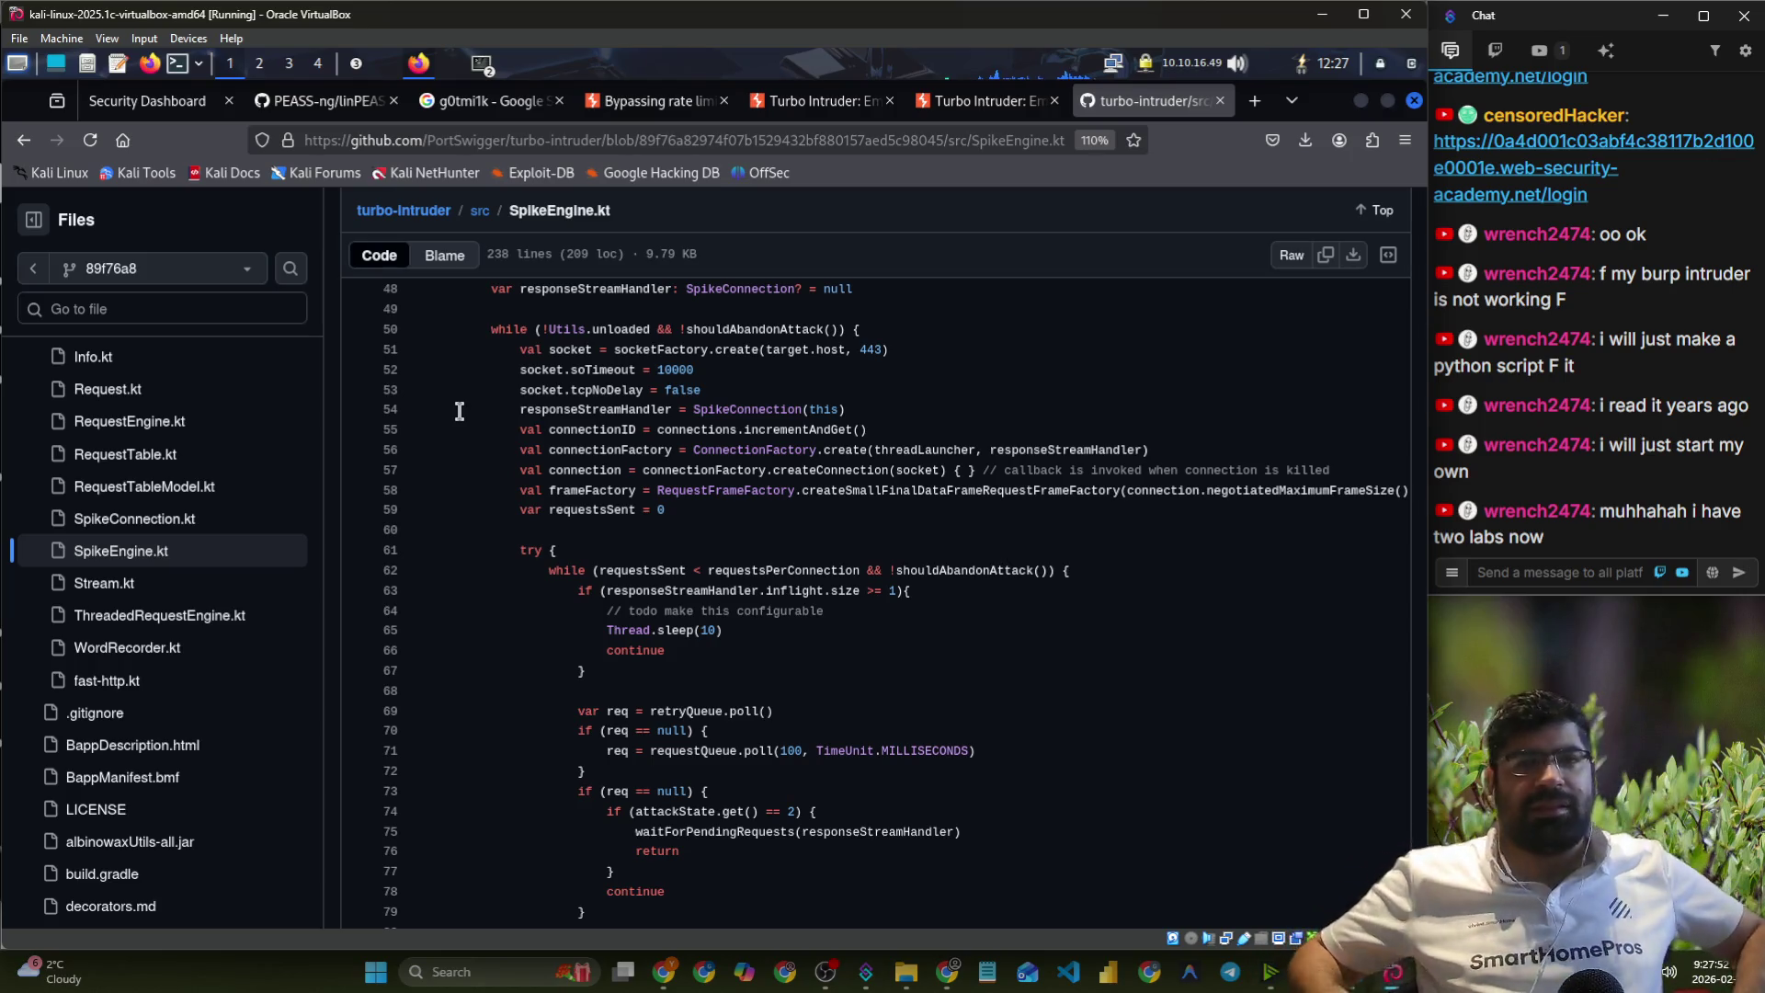
mouse_move(356, 66)
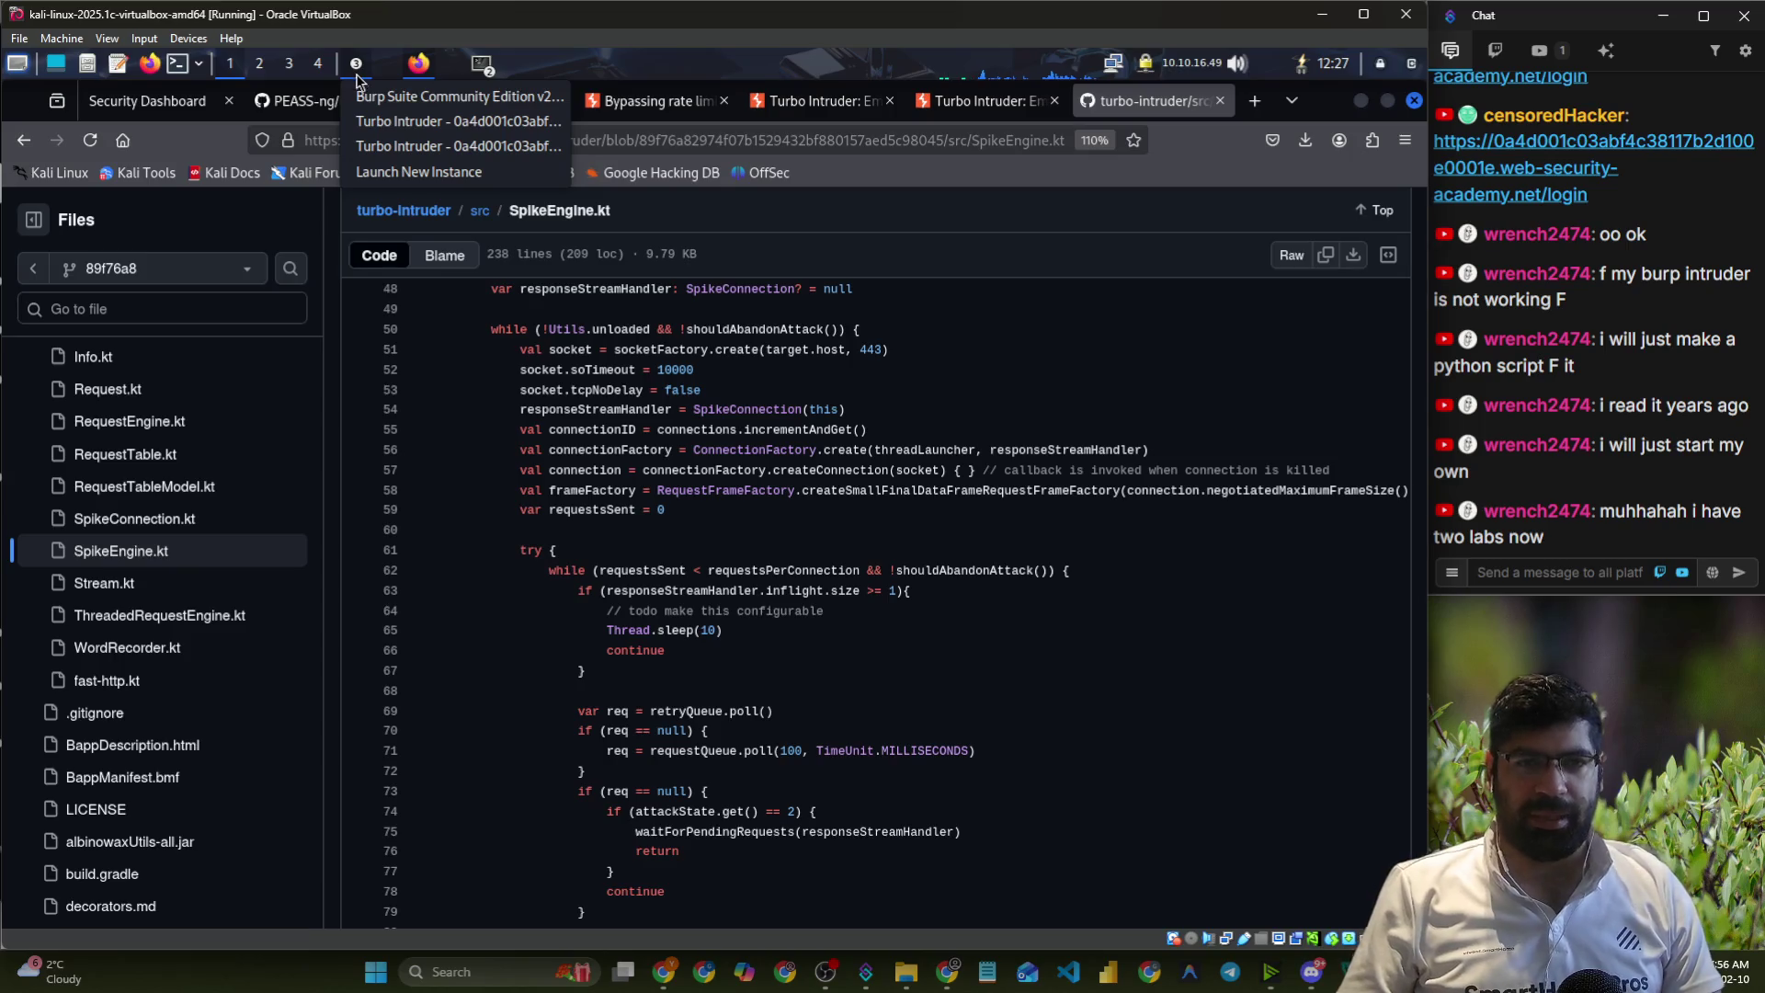
click(386, 97)
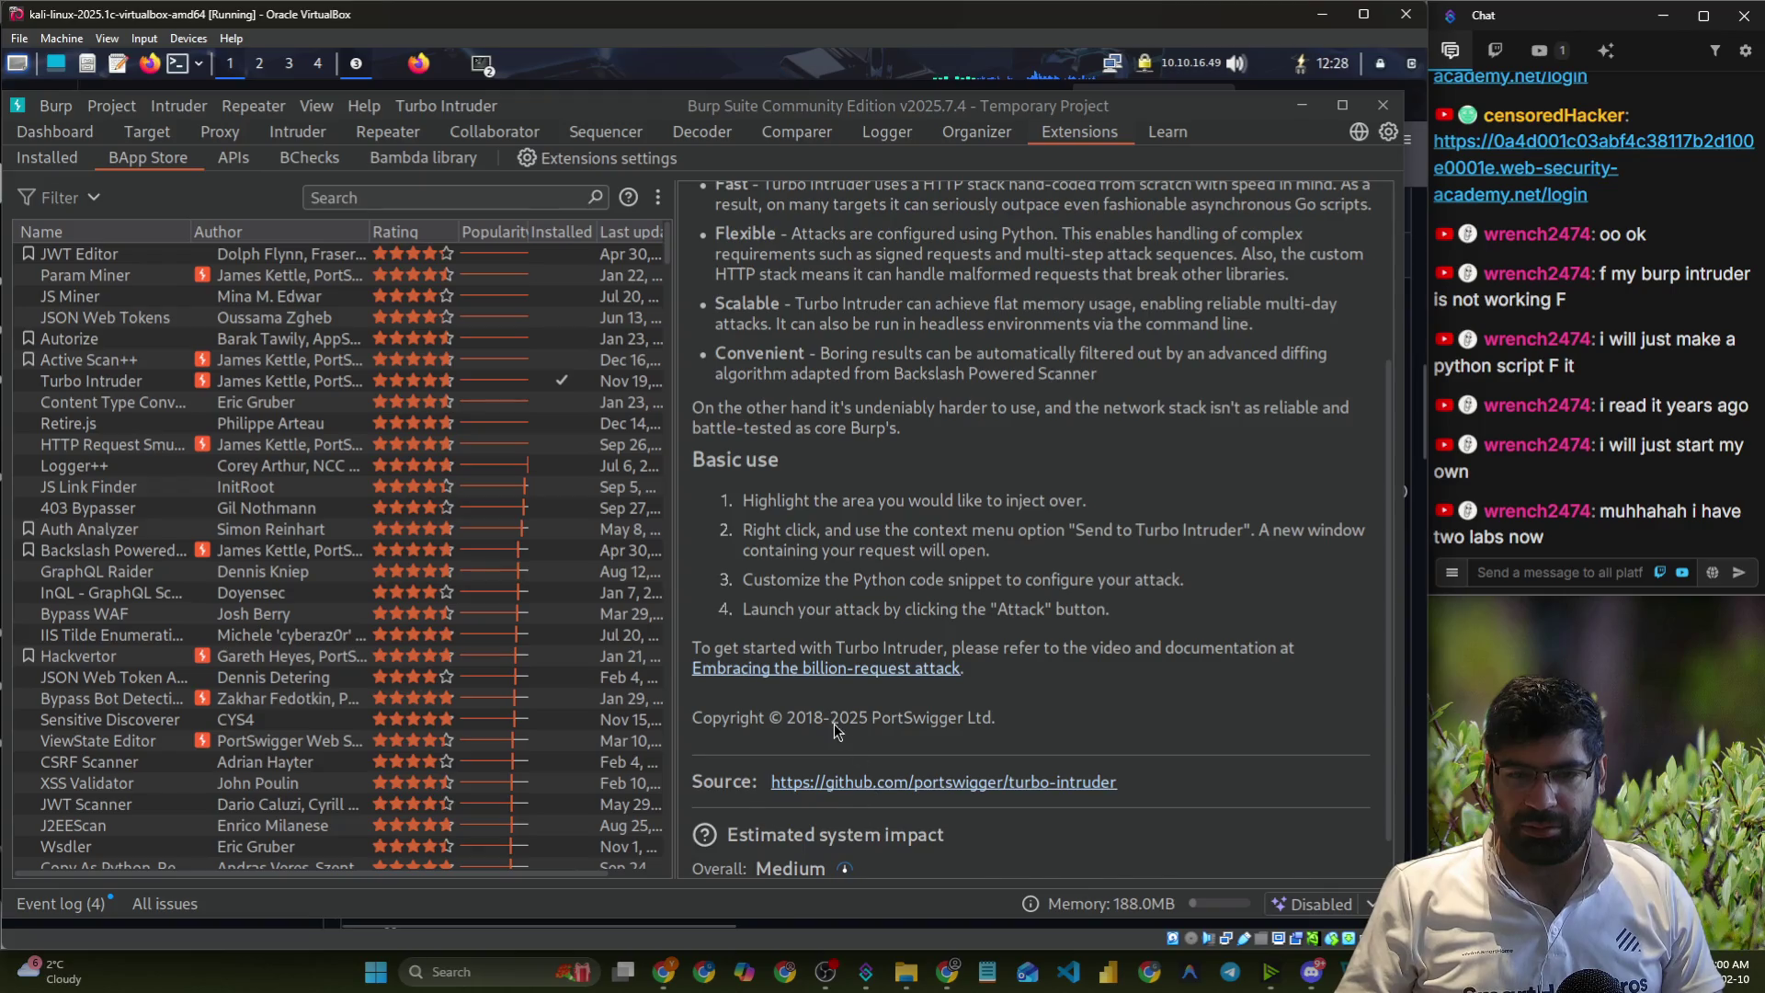
- Bring the Turbo Intruder attack window forward, then reload the lab login page
scroll(832, 729, down, 1)
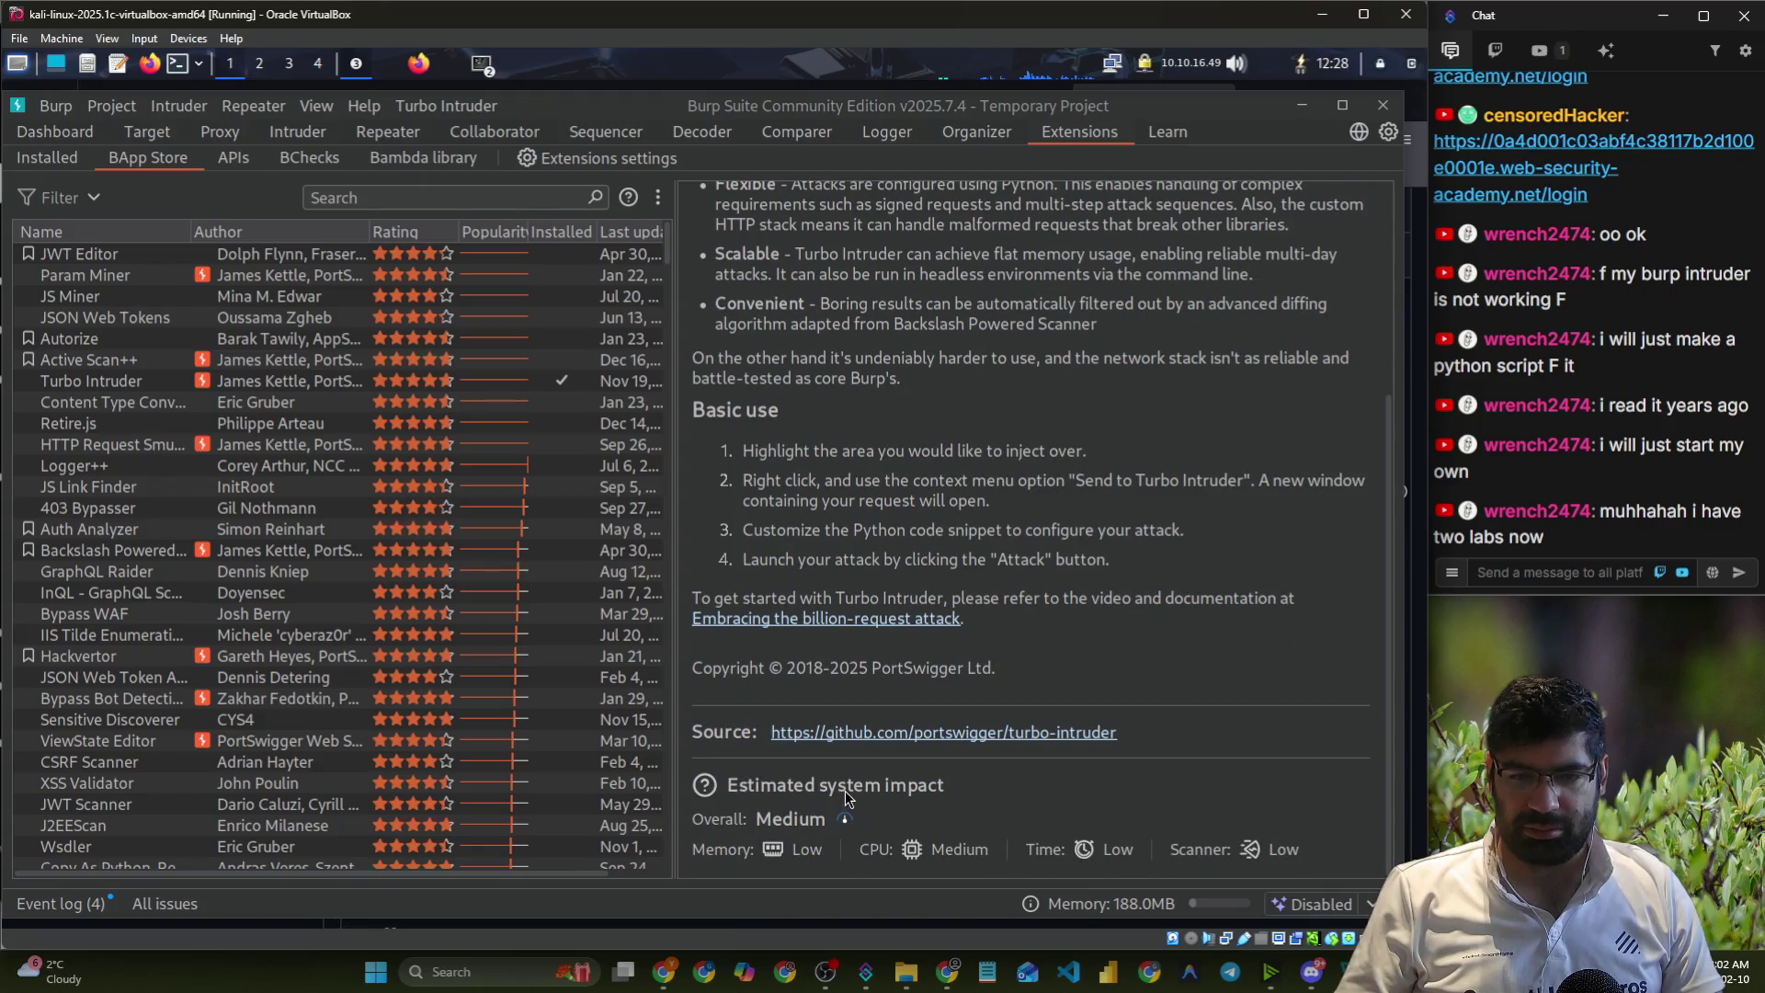
scroll(934, 809, up, 6)
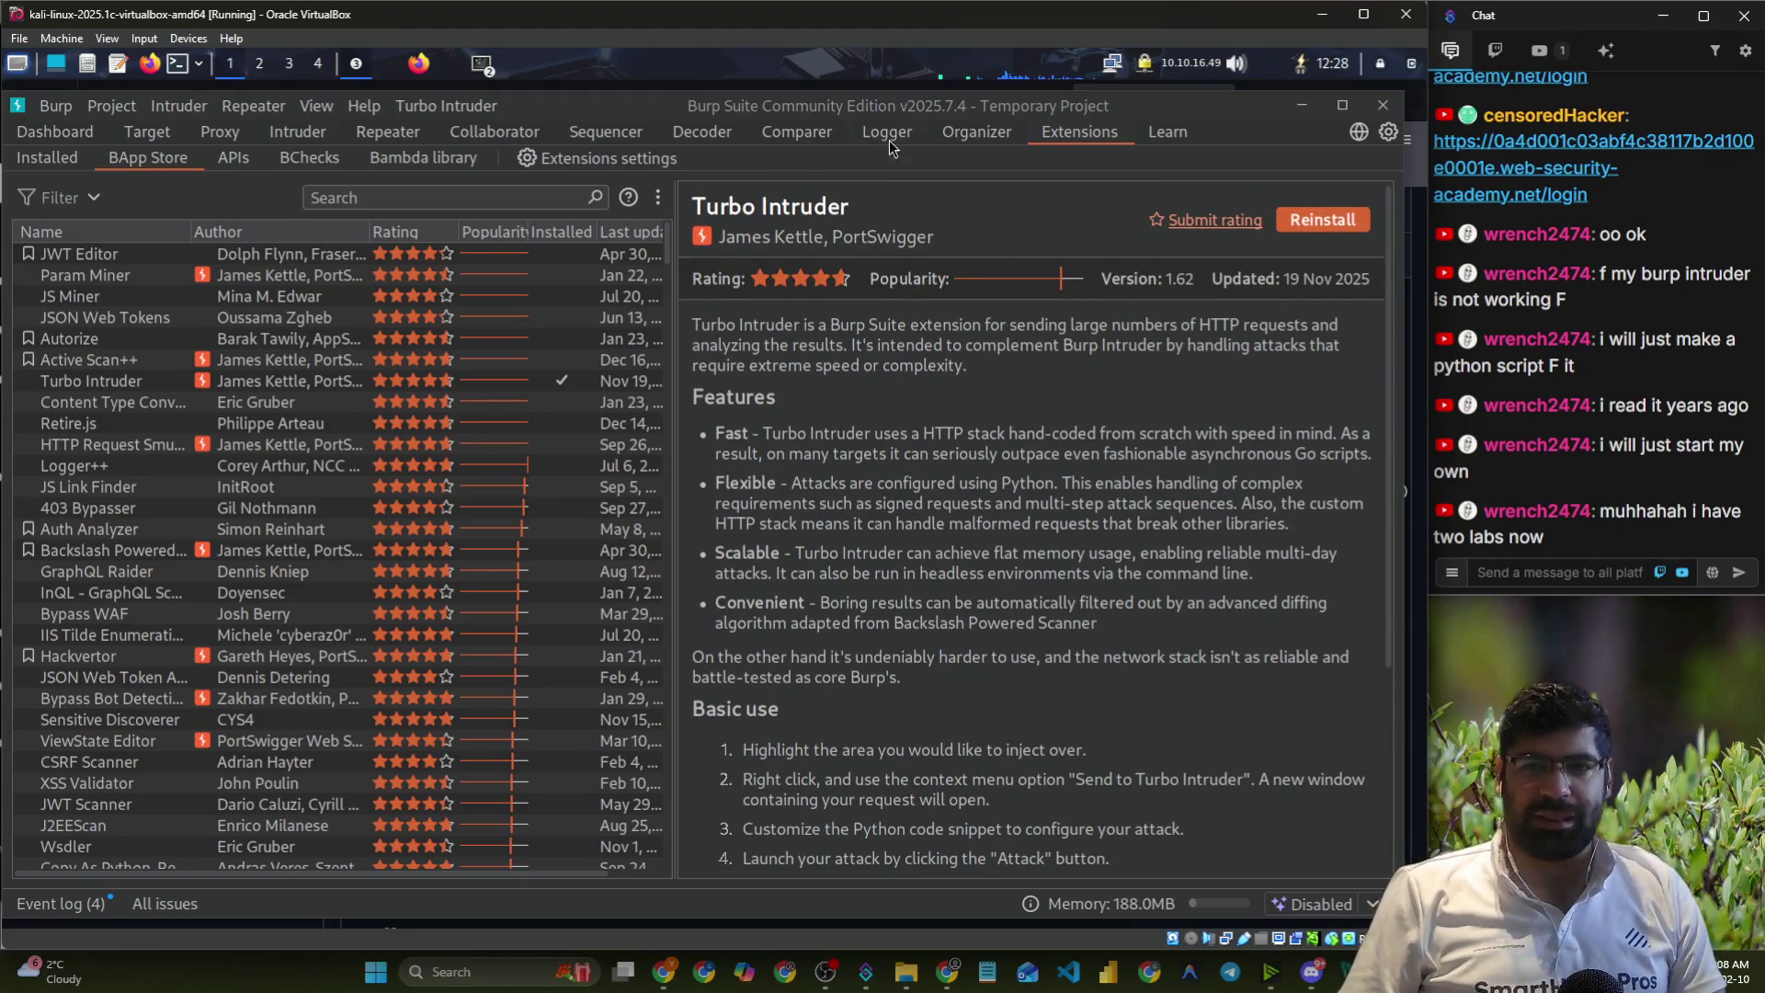
click(377, 66)
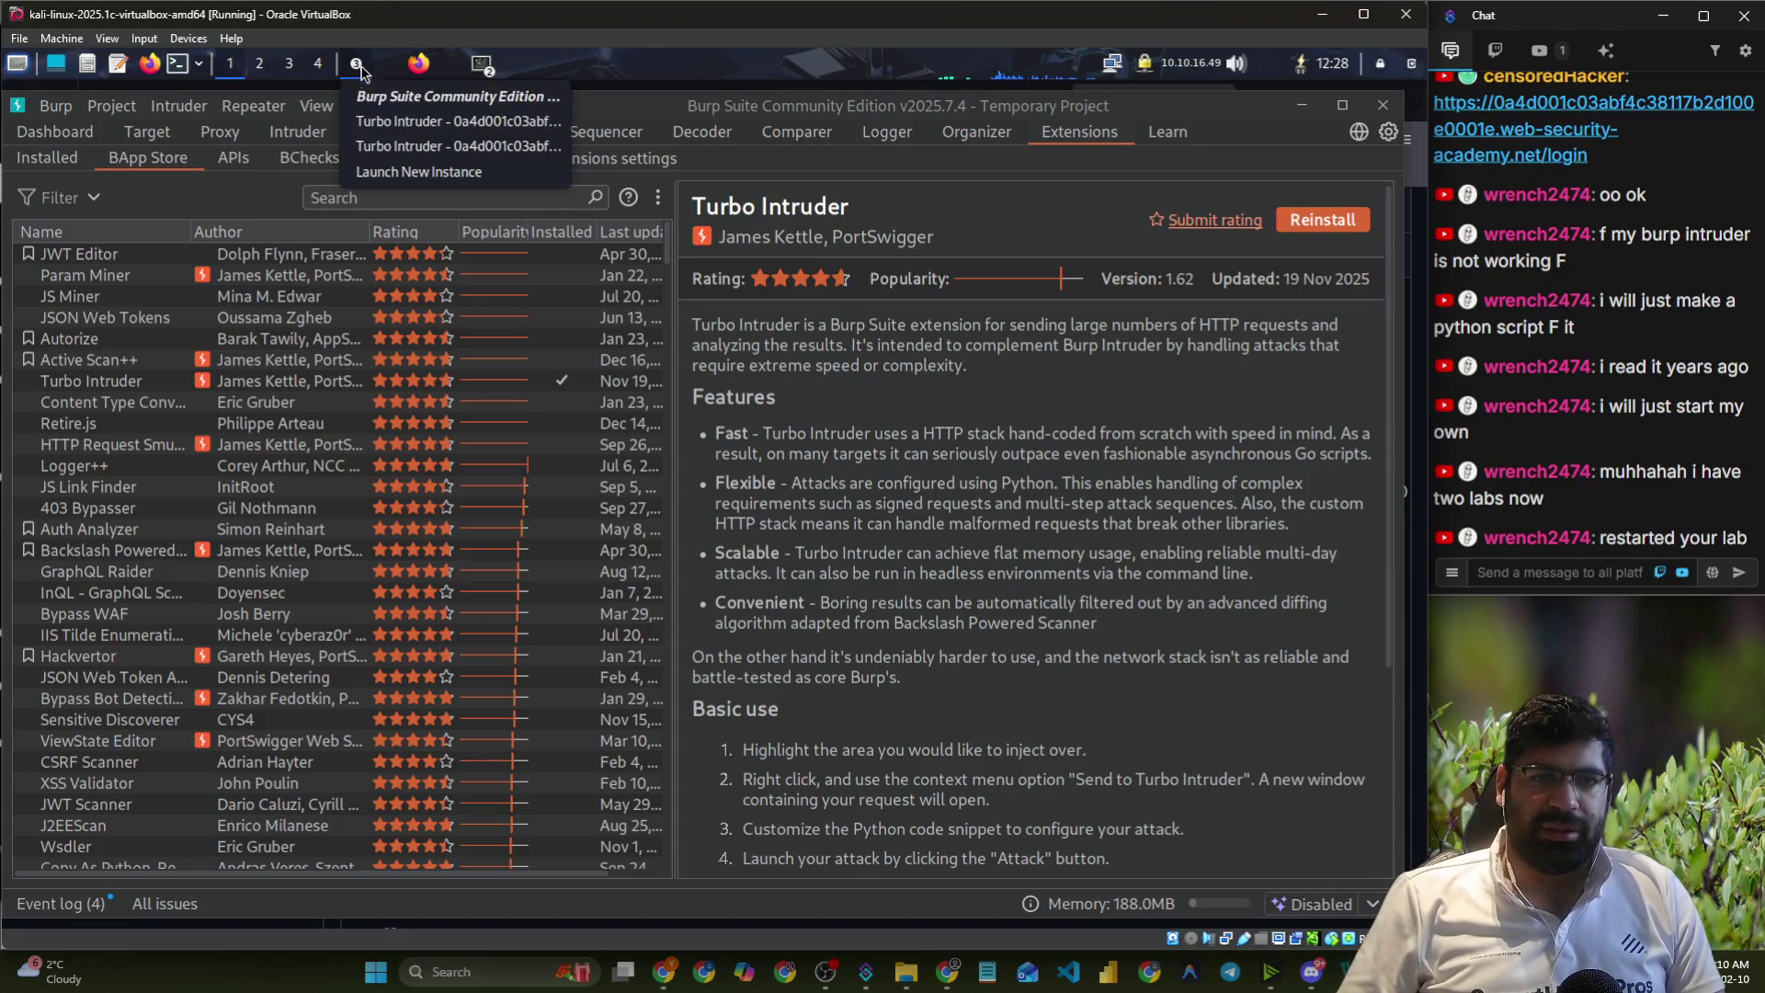
click(381, 145)
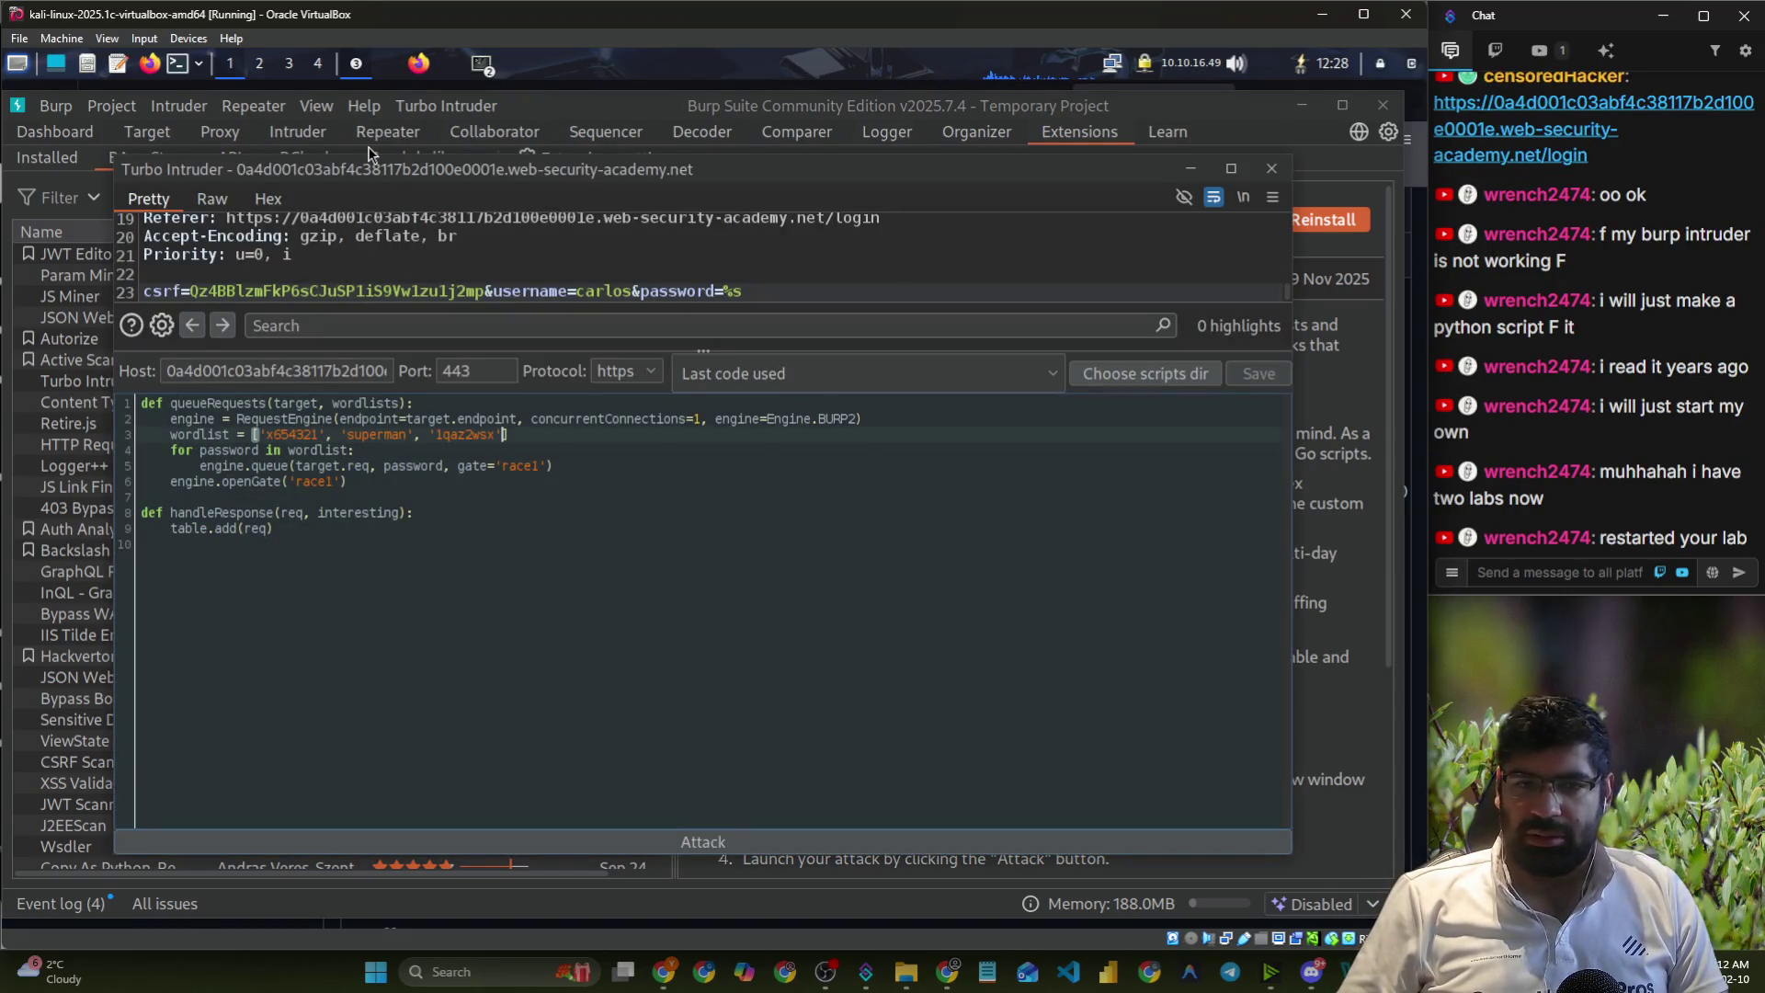
click(384, 73)
click(384, 74)
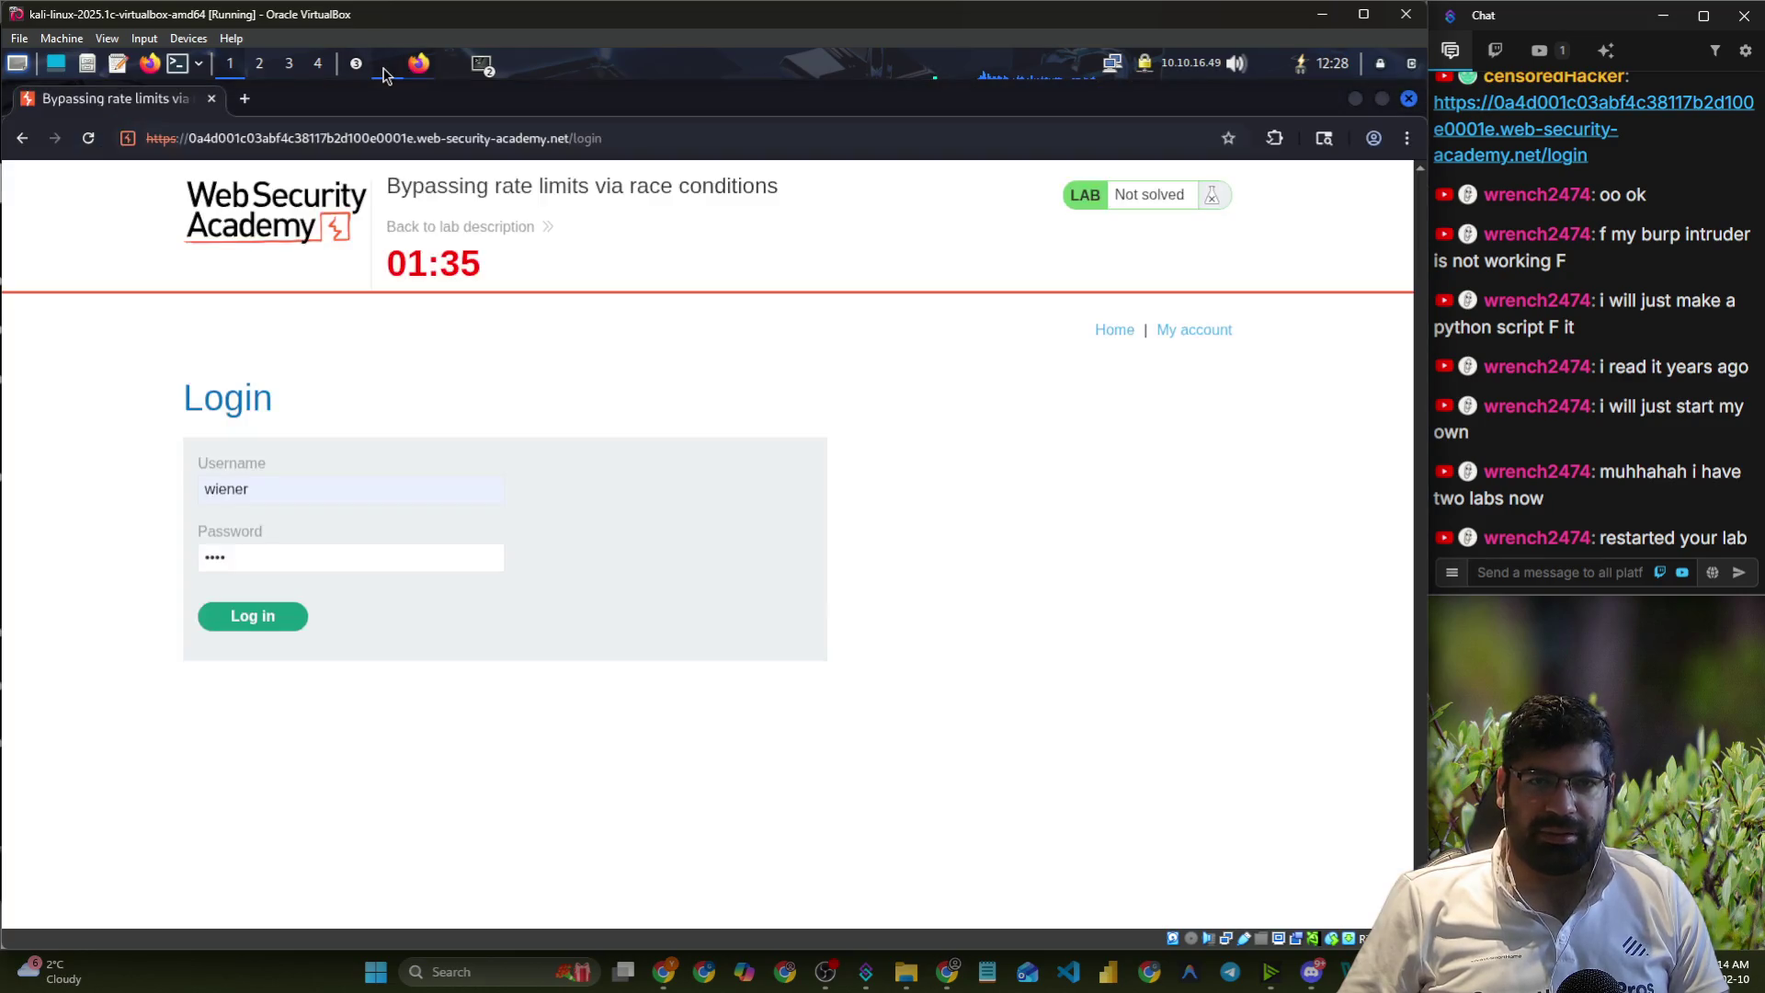
click(88, 140)
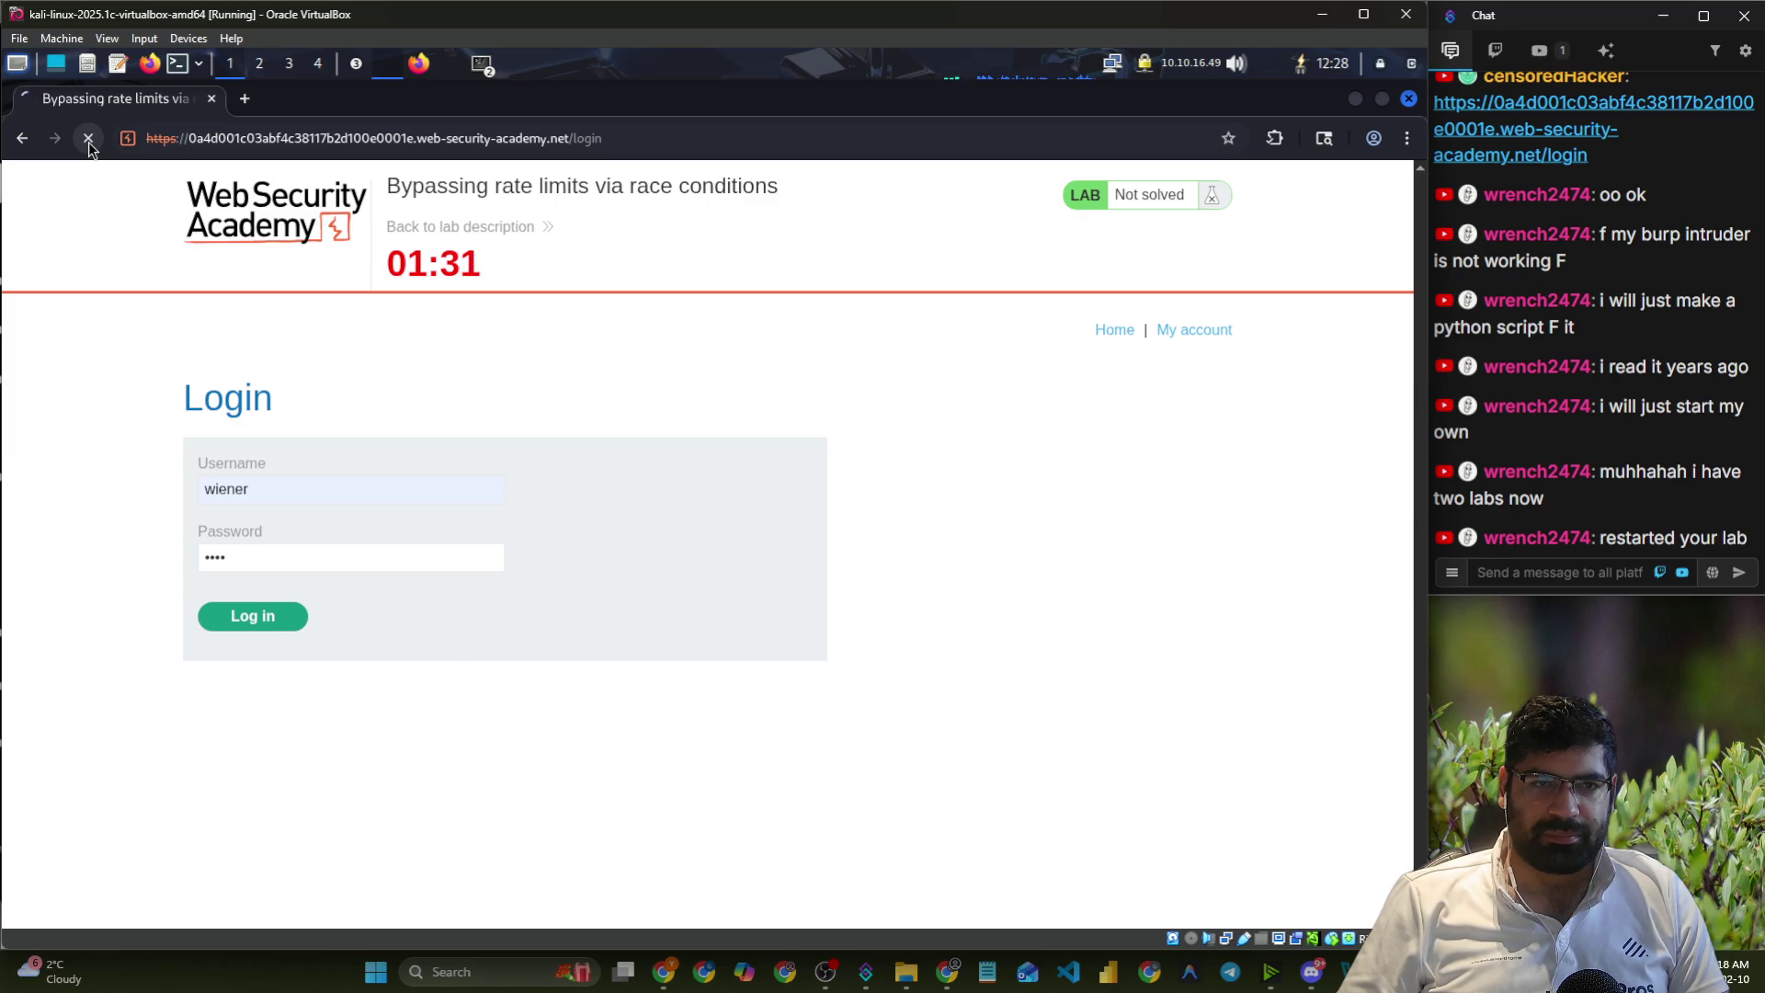
- Look over Burp's installed extensions, site map and Proxy intercept queue, then return to the lab page
click(356, 62)
click(423, 94)
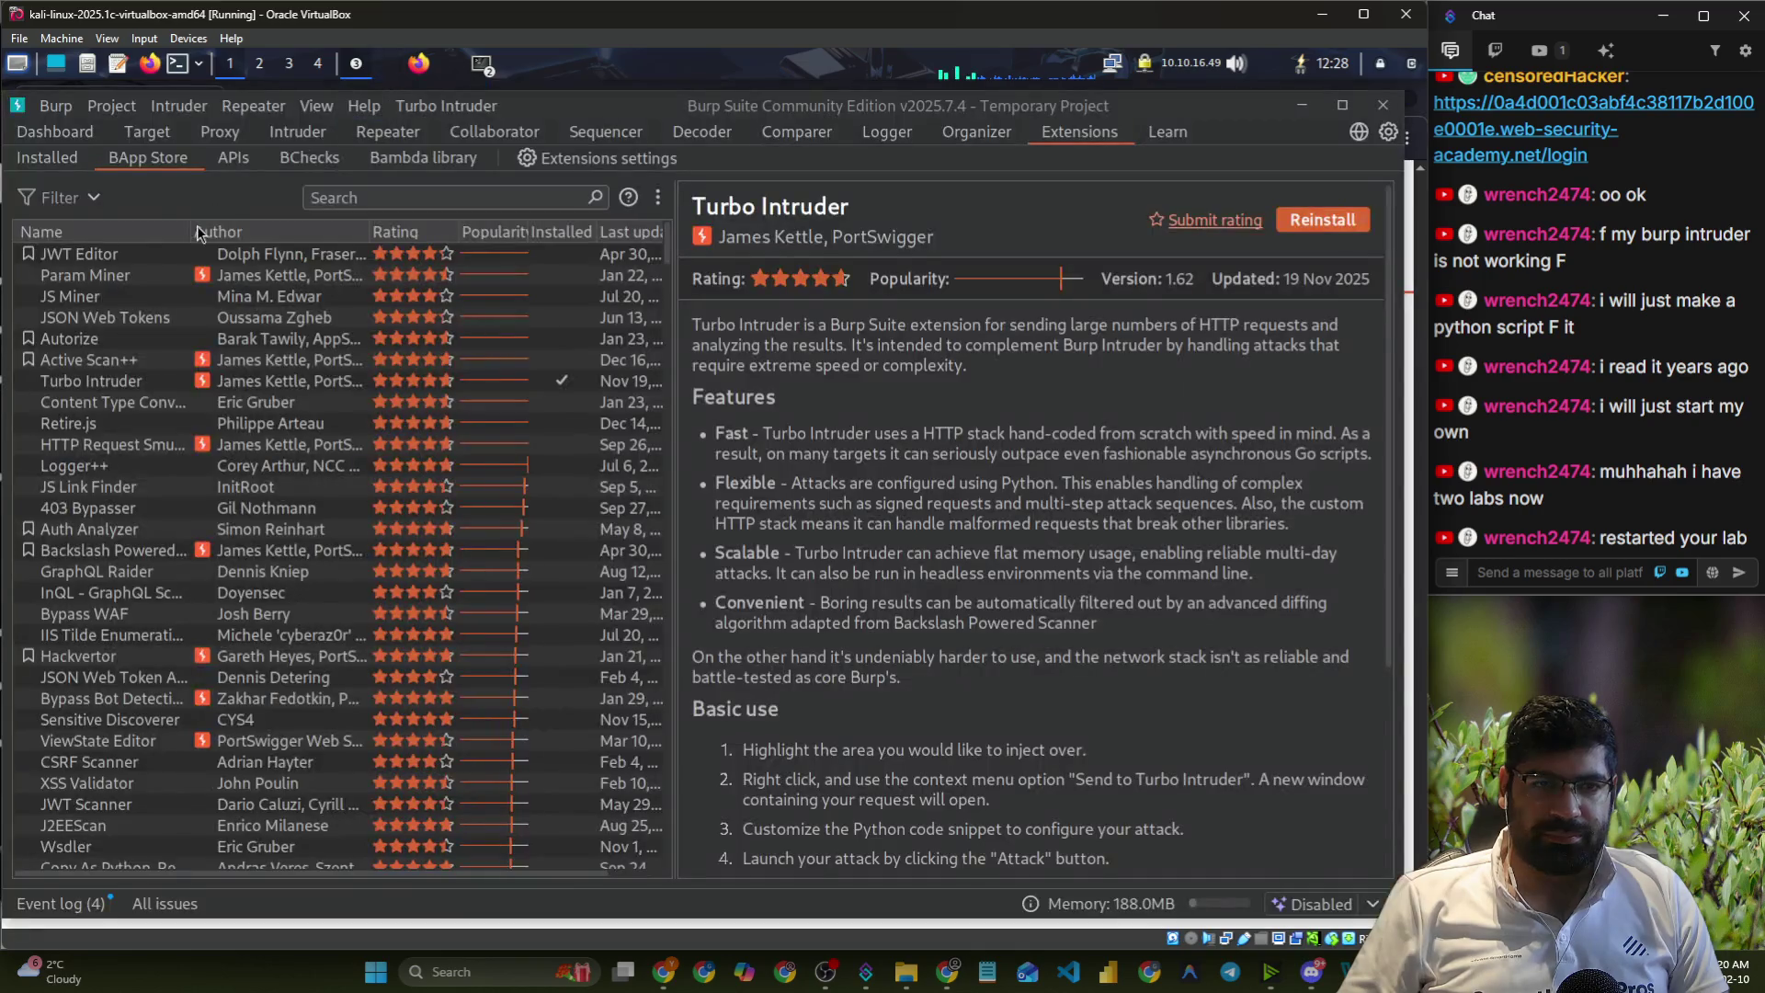
click(75, 156)
click(130, 133)
click(213, 132)
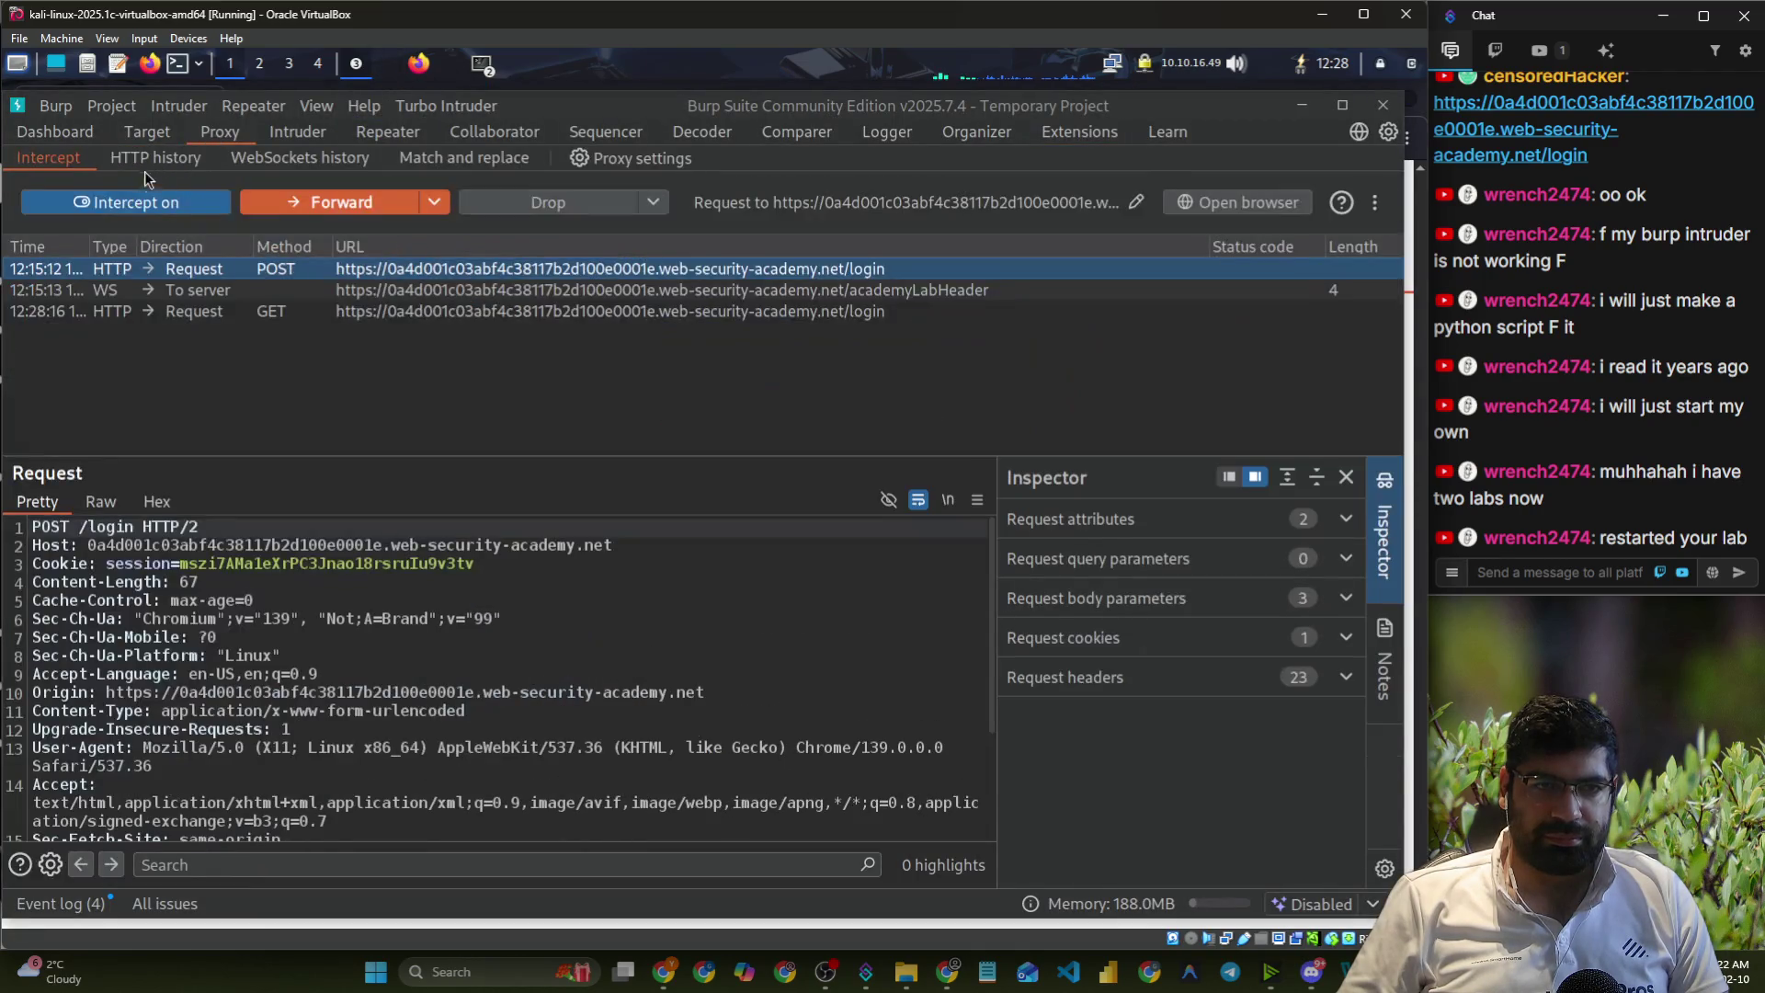
click(119, 202)
click(423, 74)
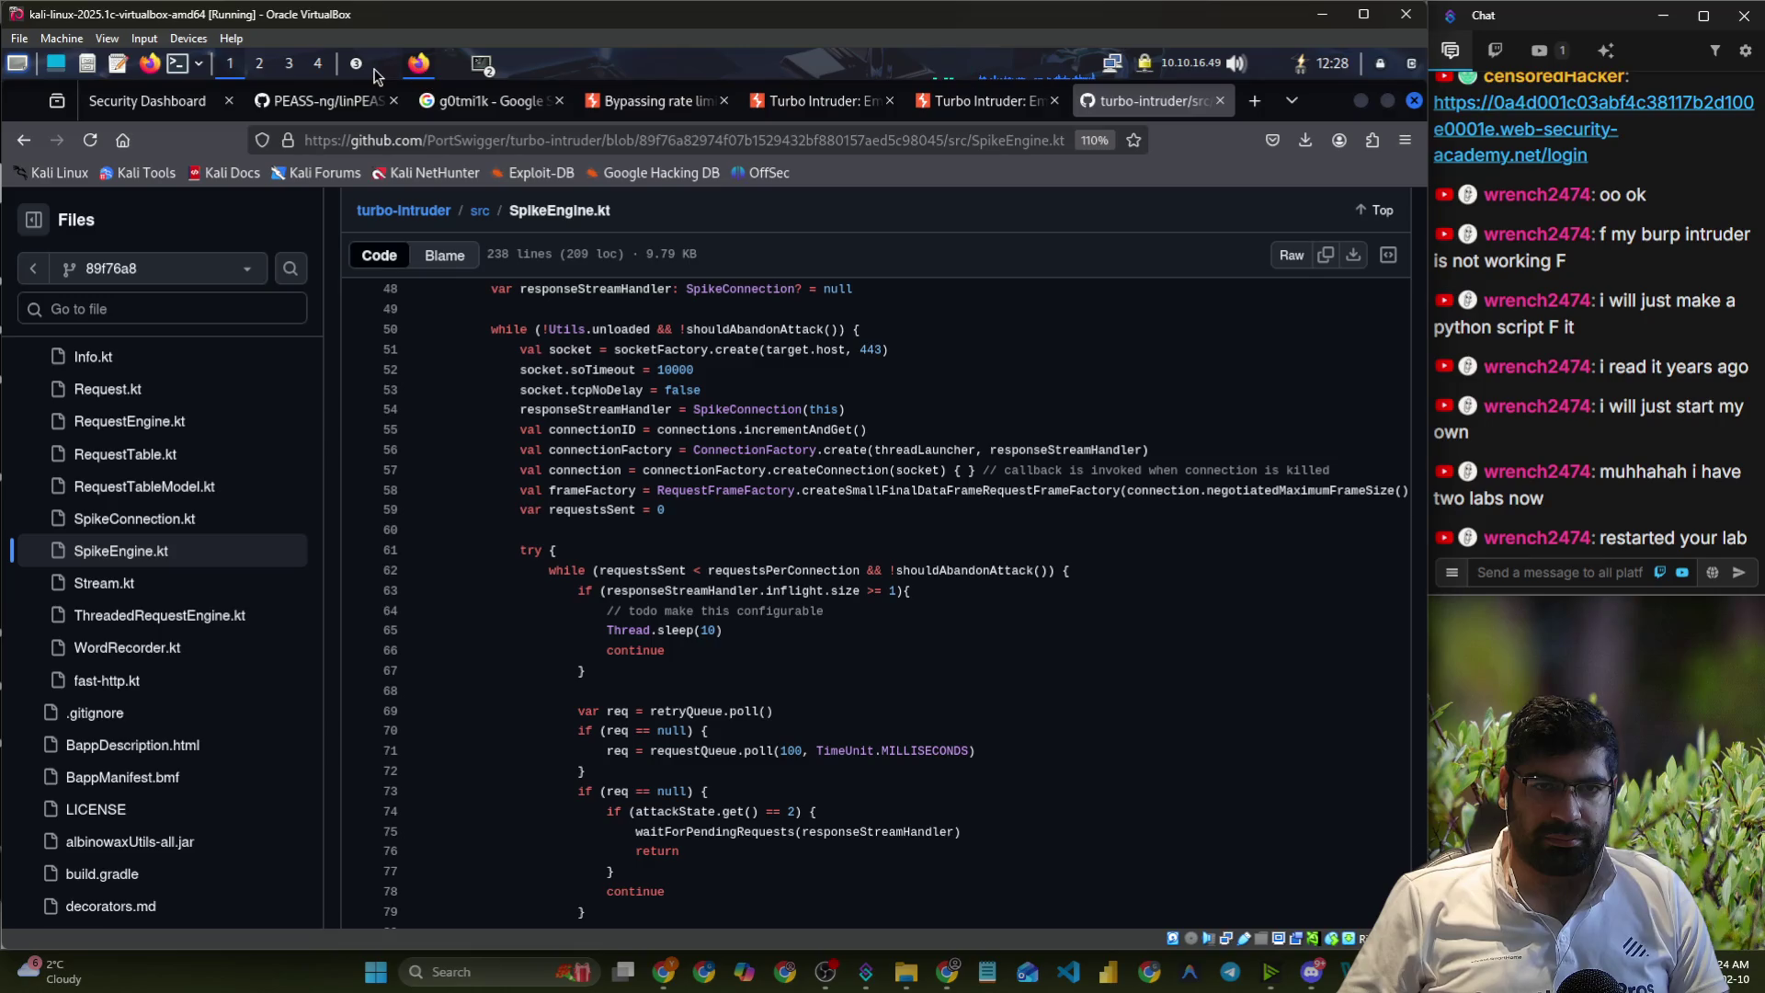
click(410, 74)
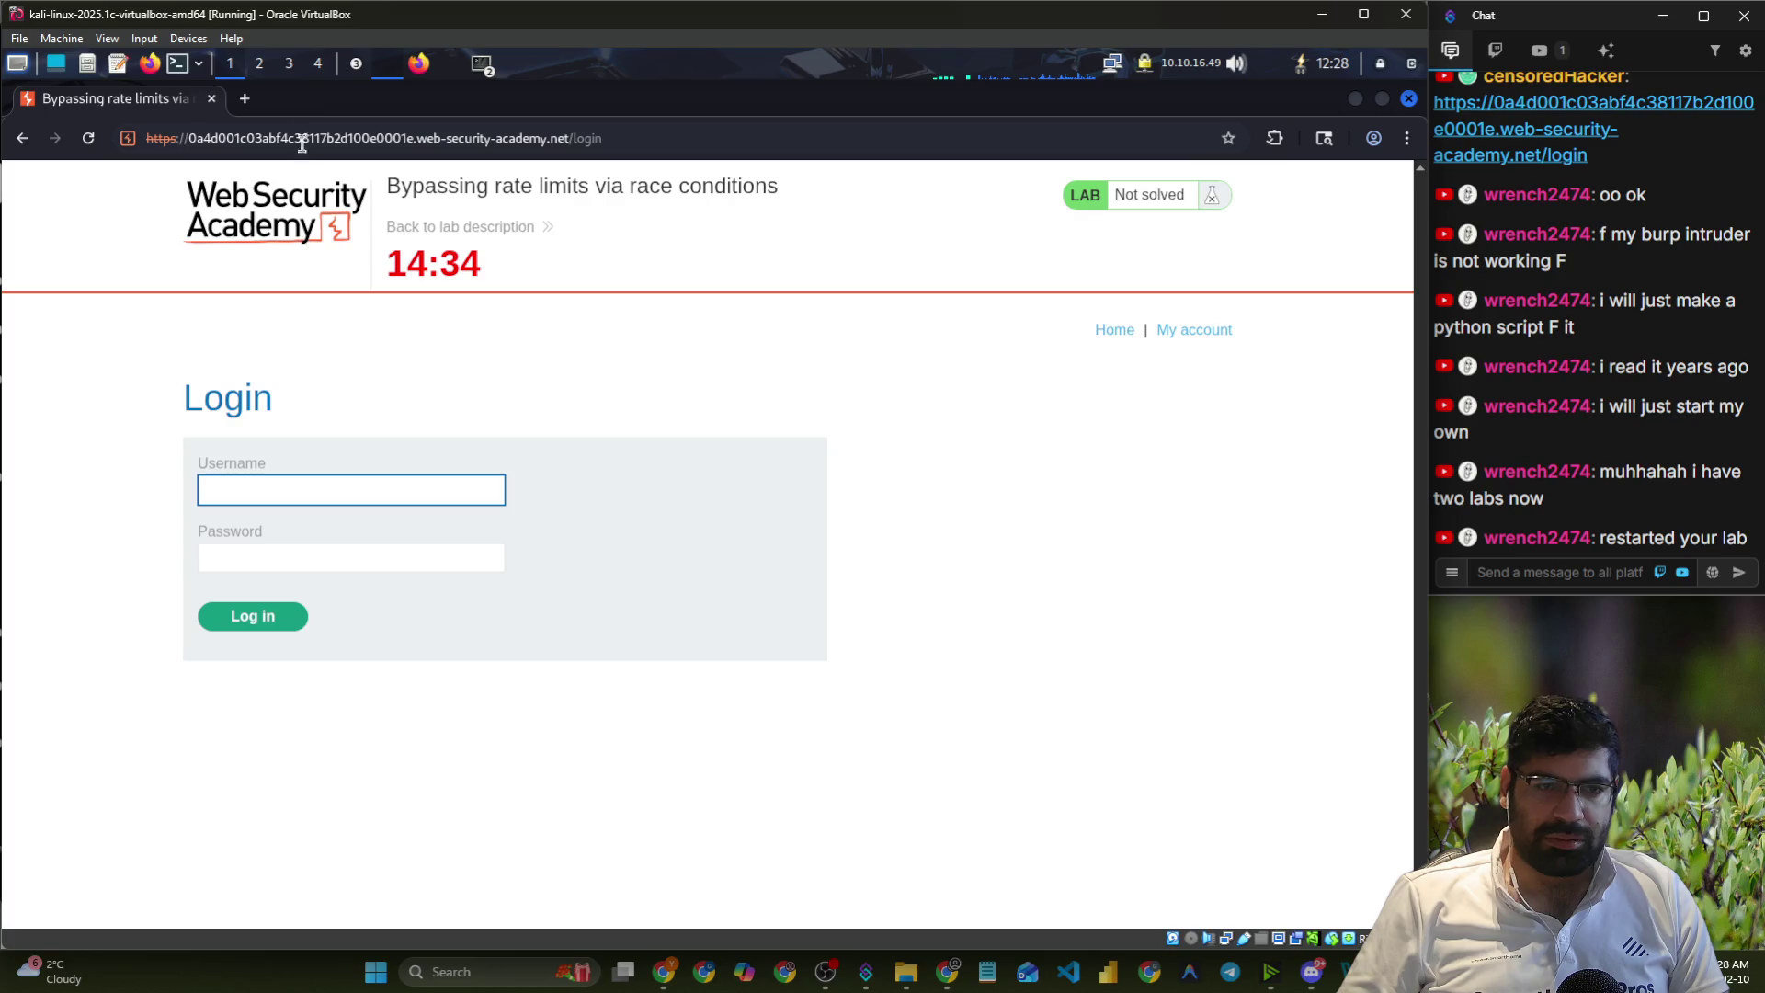
- Log in on the lab page with the saved test username and its password
click(349, 72)
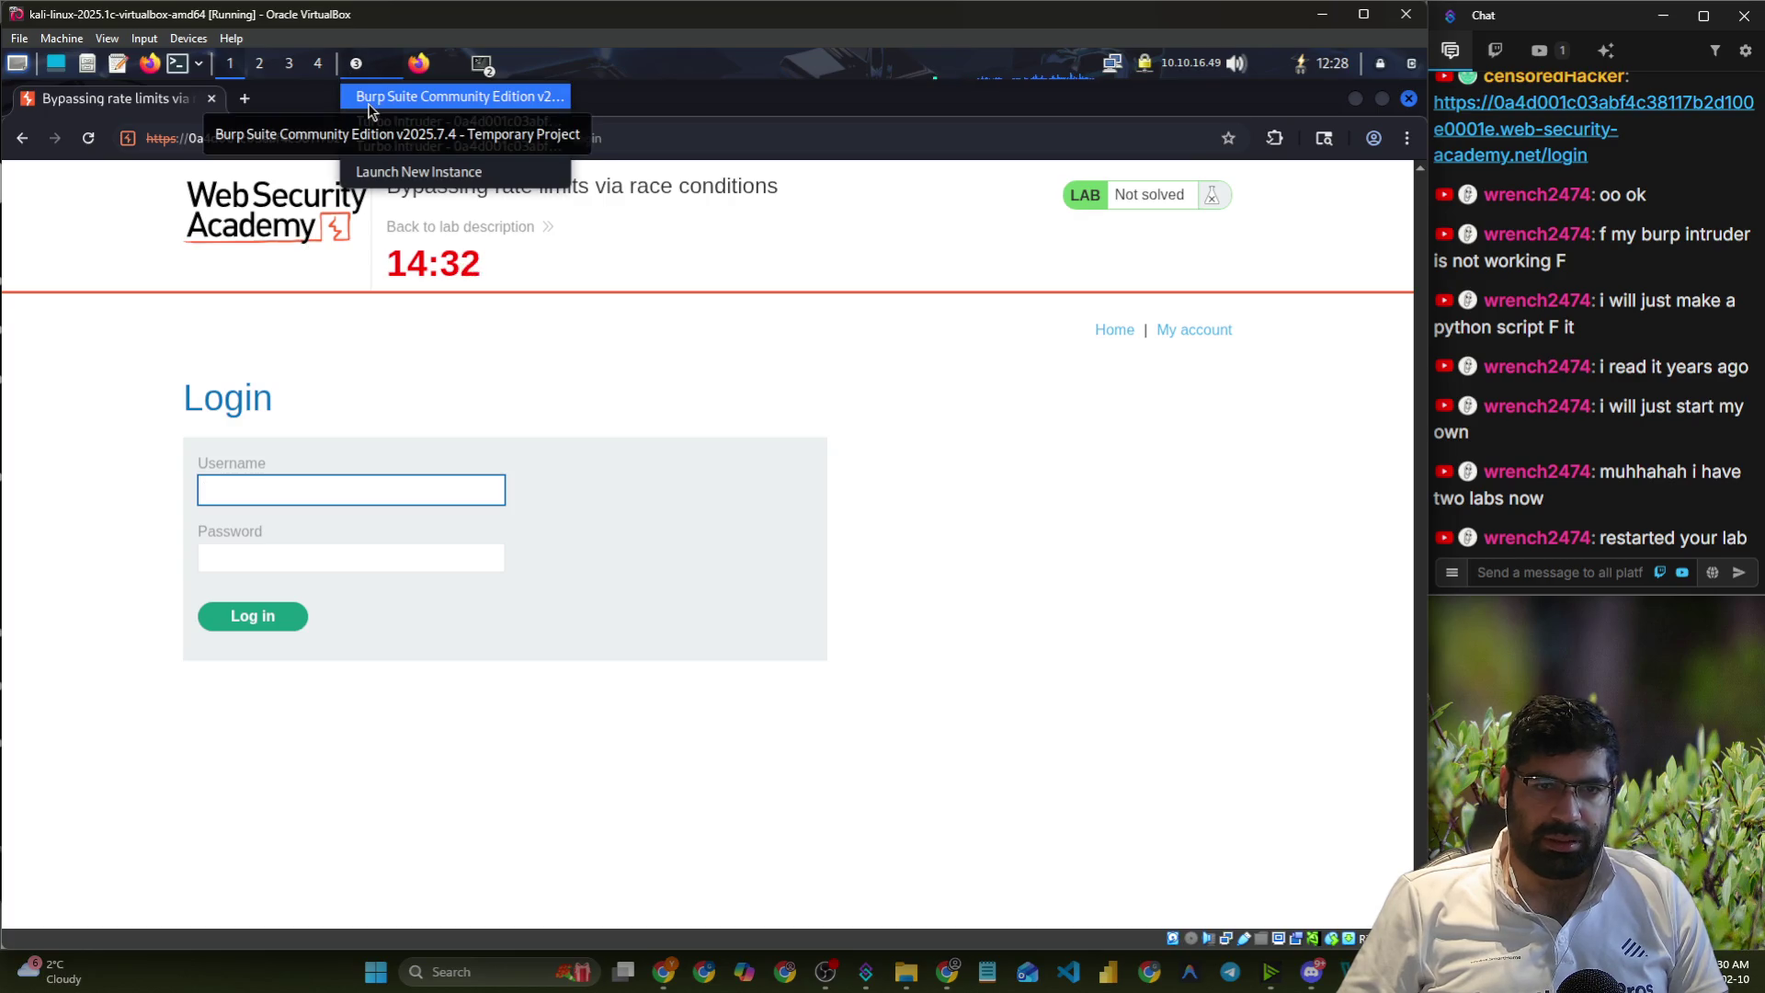
click(368, 99)
click(385, 72)
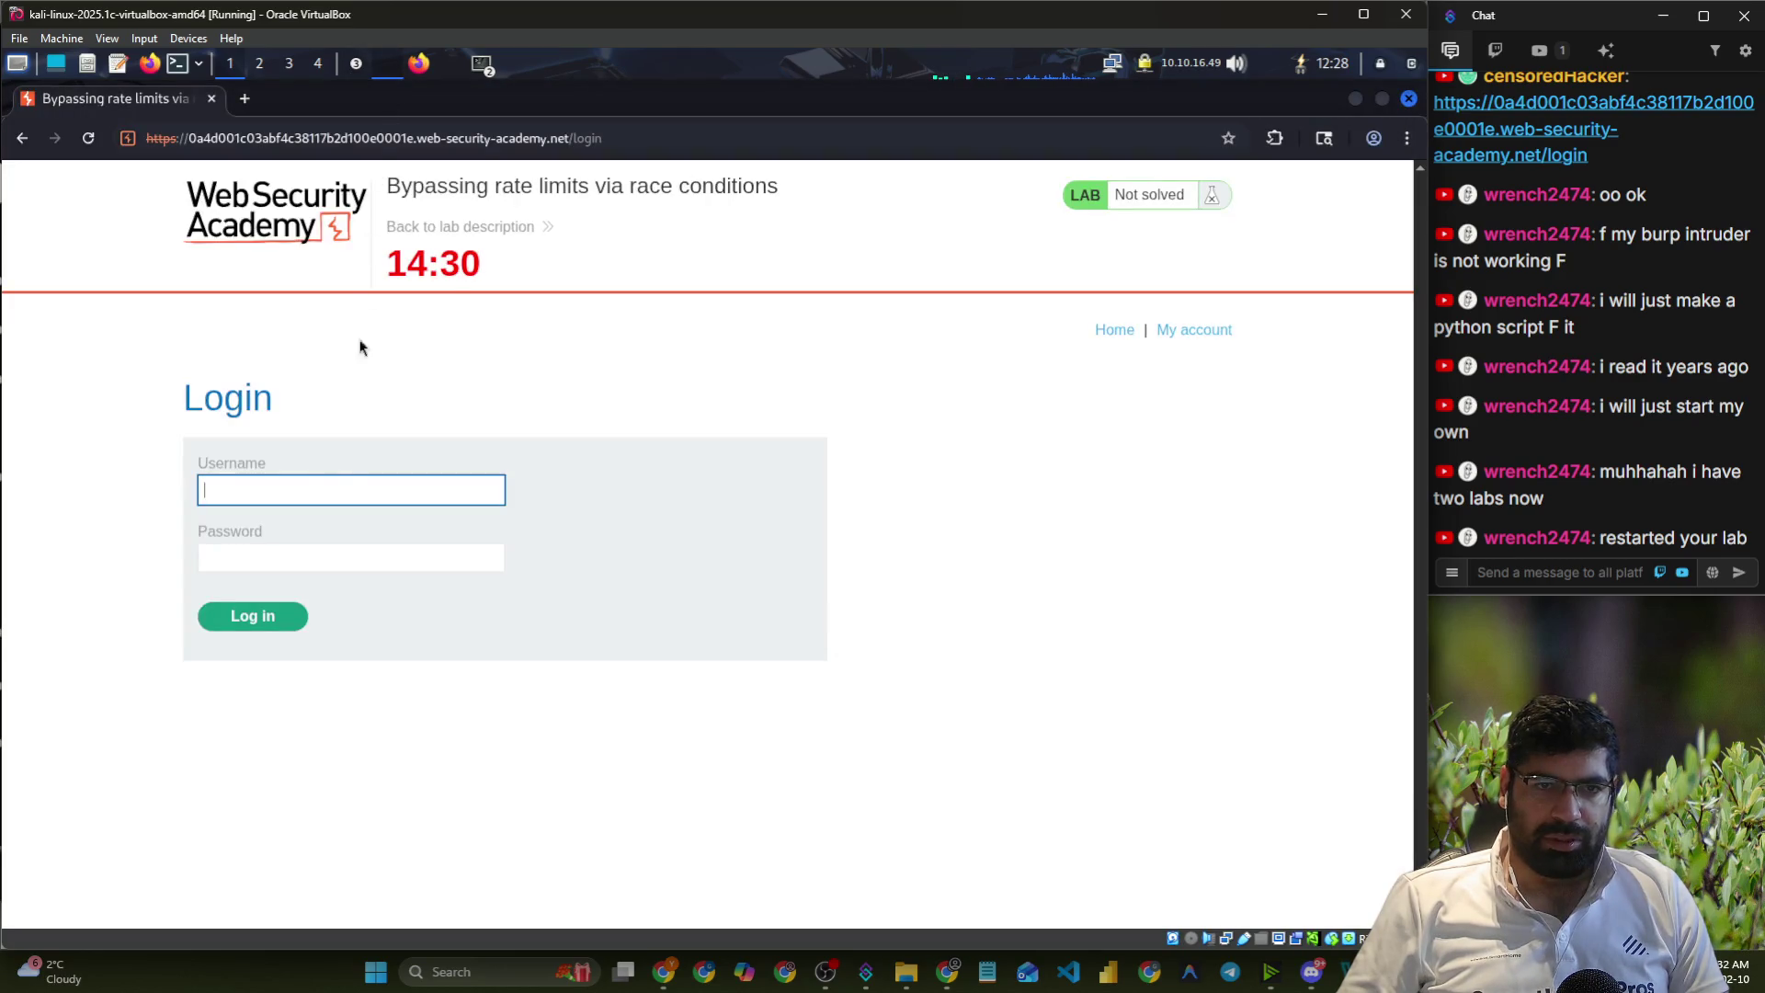
click(319, 481)
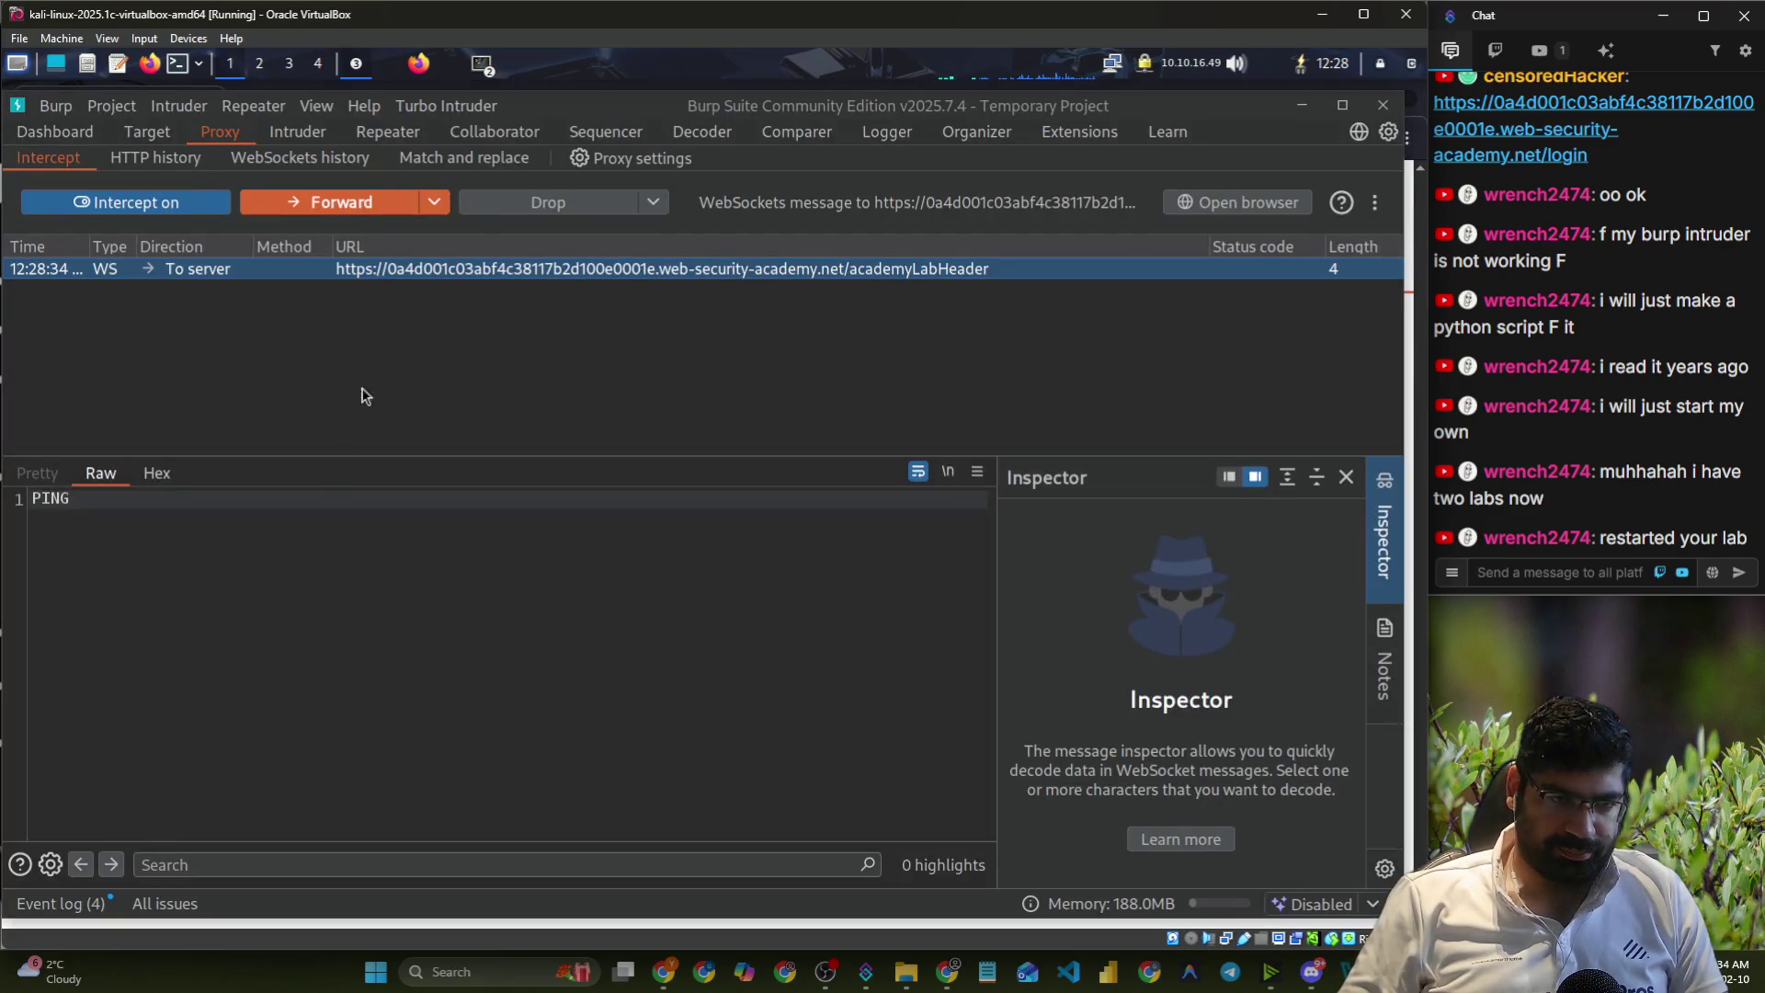
click(386, 66)
click(338, 497)
click(322, 534)
click(297, 550)
text(pet)
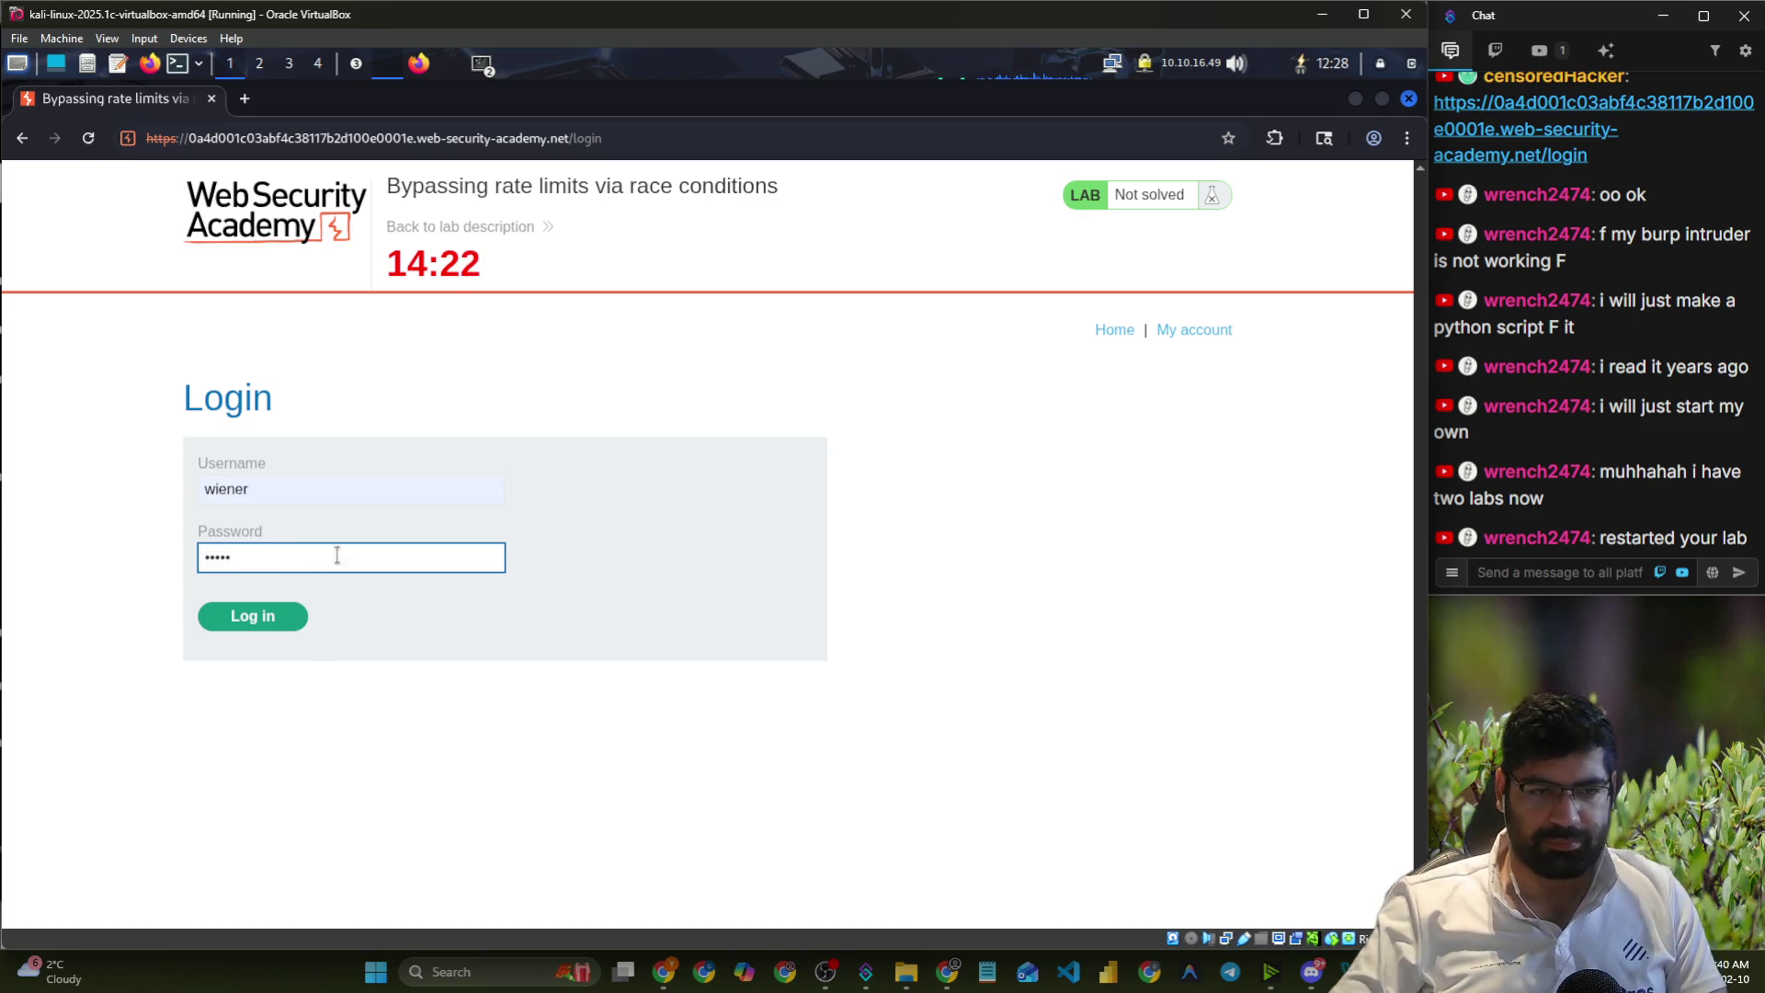
click(294, 622)
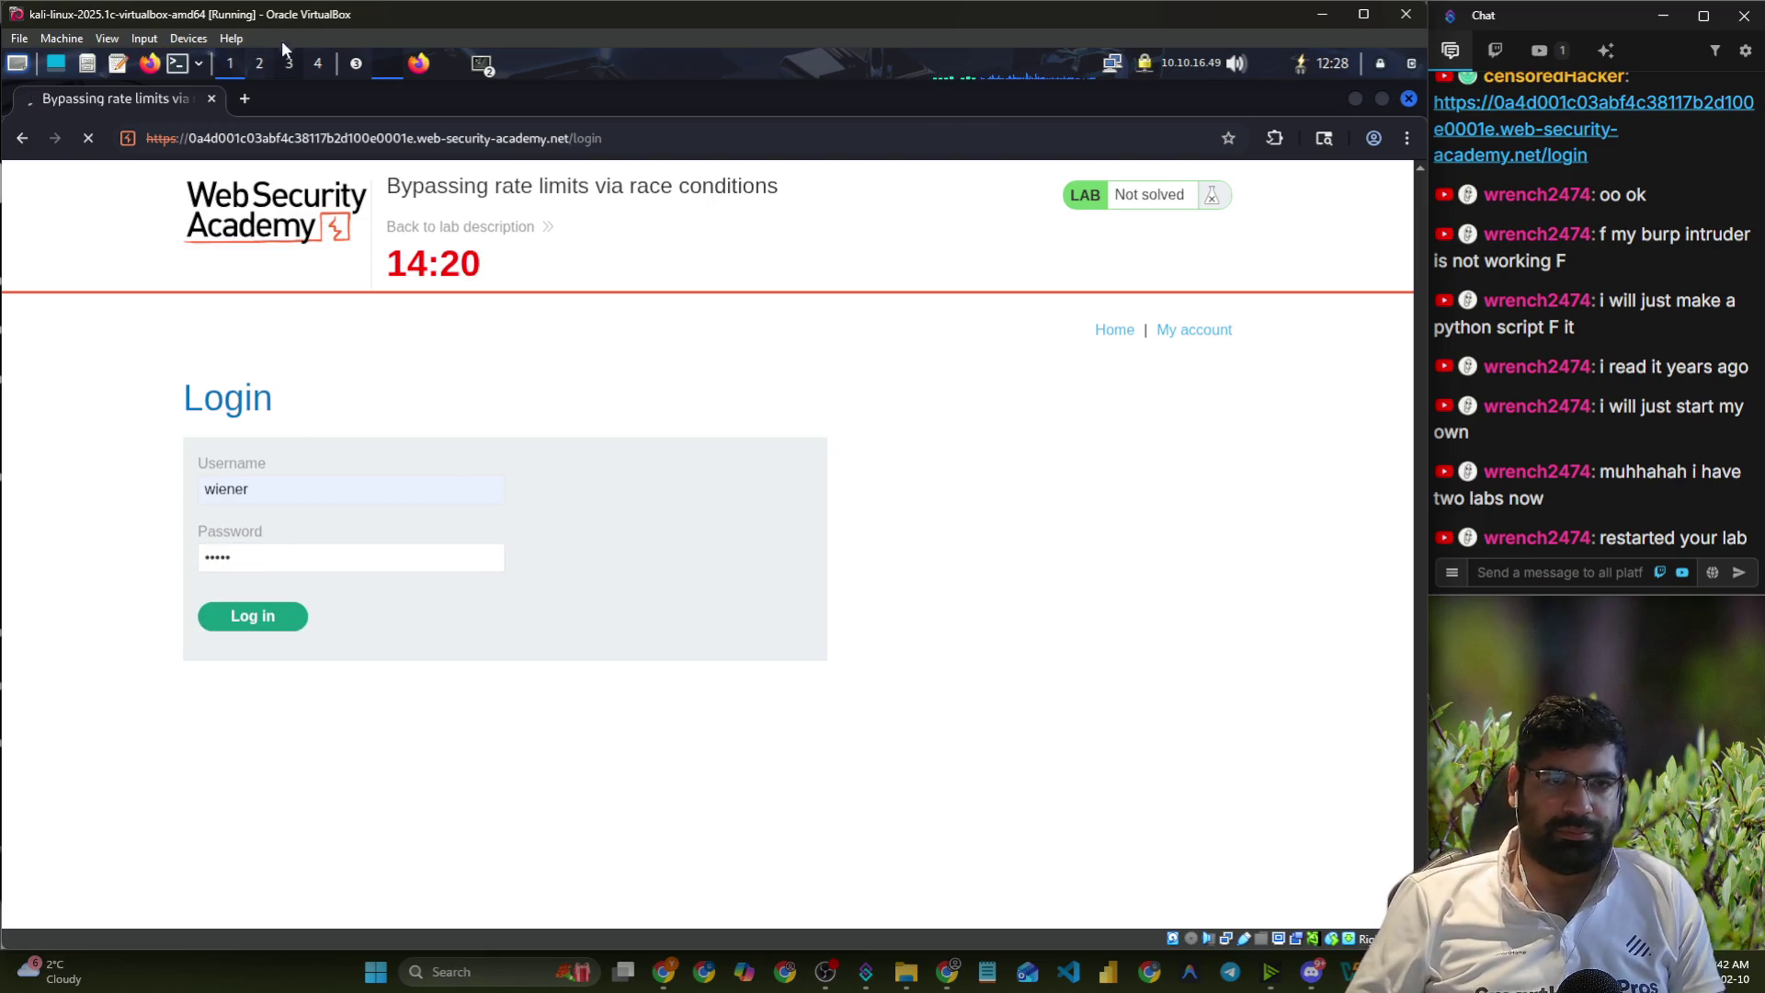
- Send the intercepted POST /login request to Turbo Intruder's Bulk Turbo attack
click(356, 62)
click(372, 115)
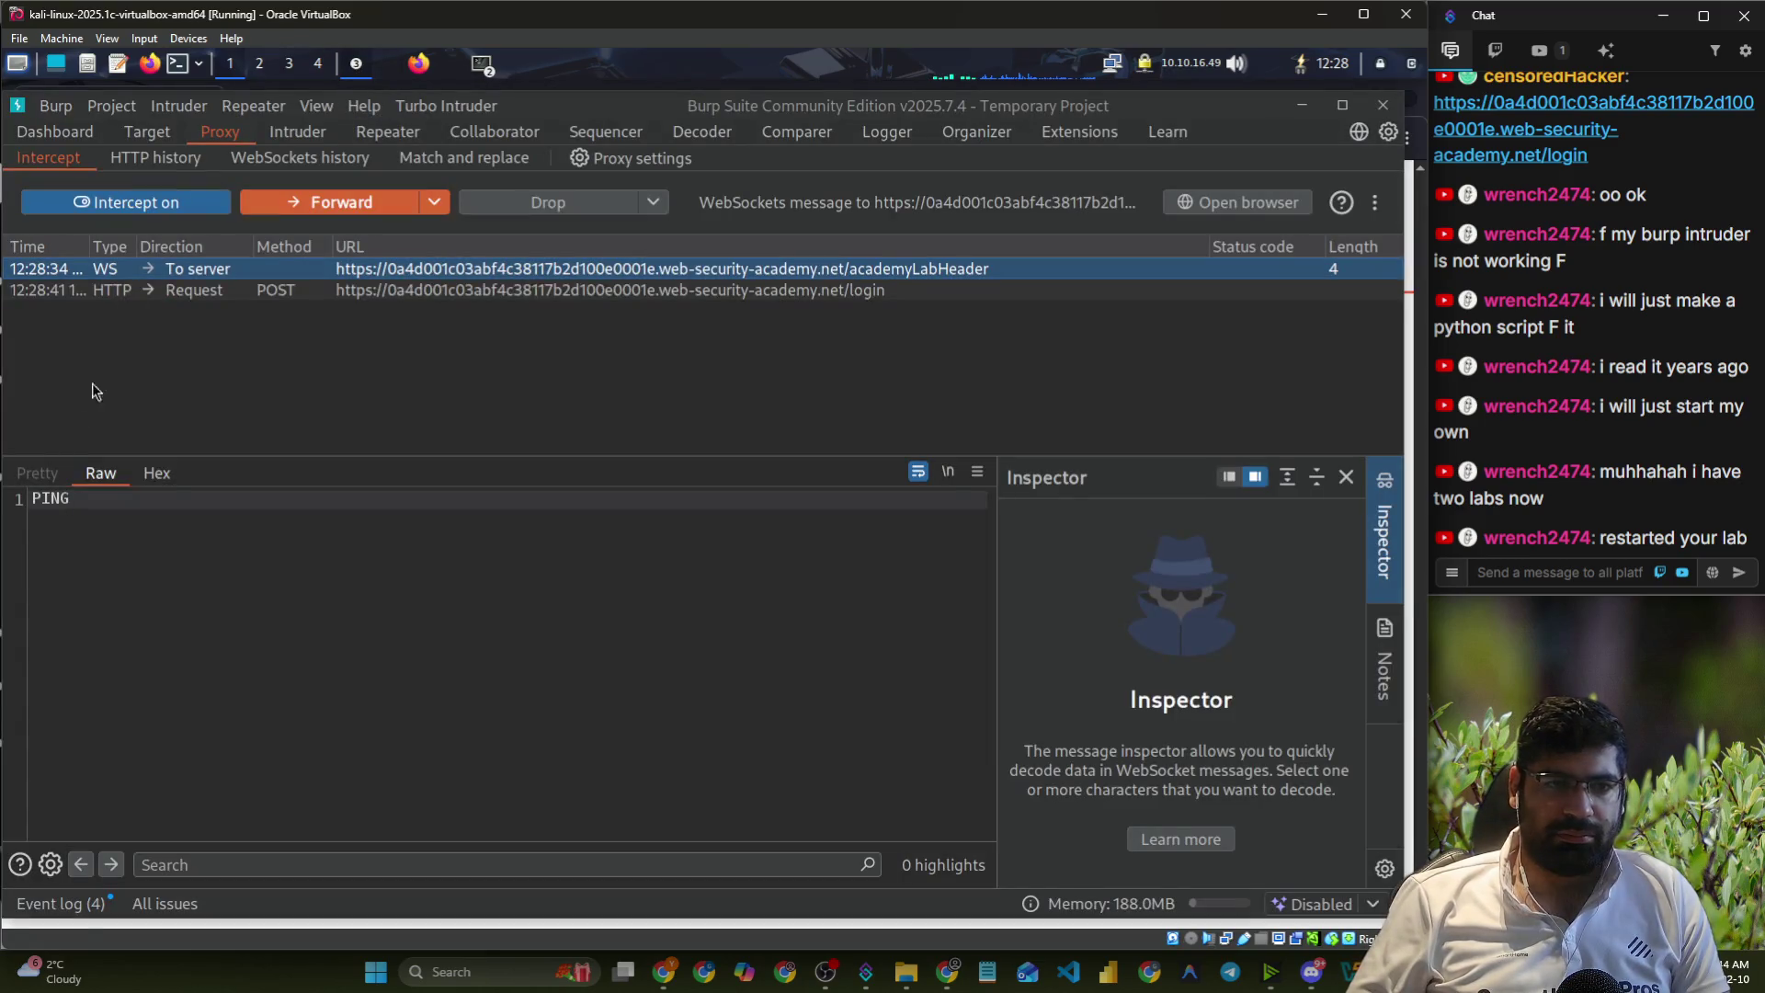
right_click(150, 294)
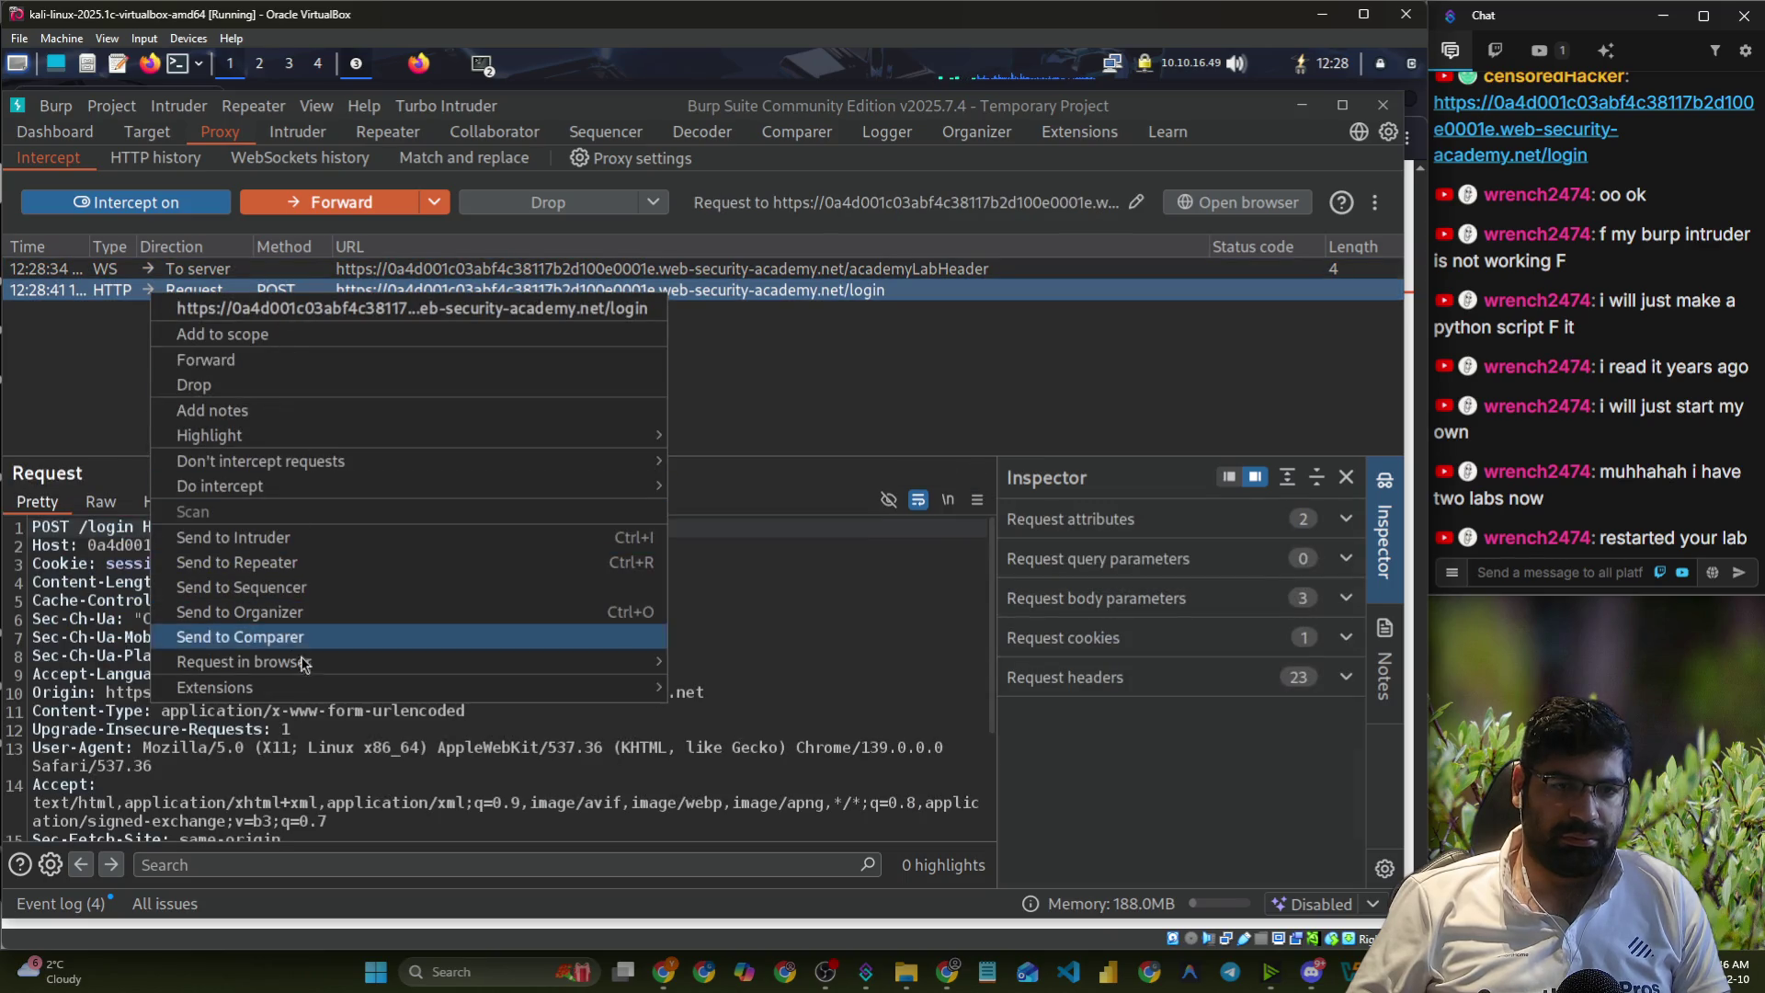
mouse_move(473, 690)
mouse_move(738, 705)
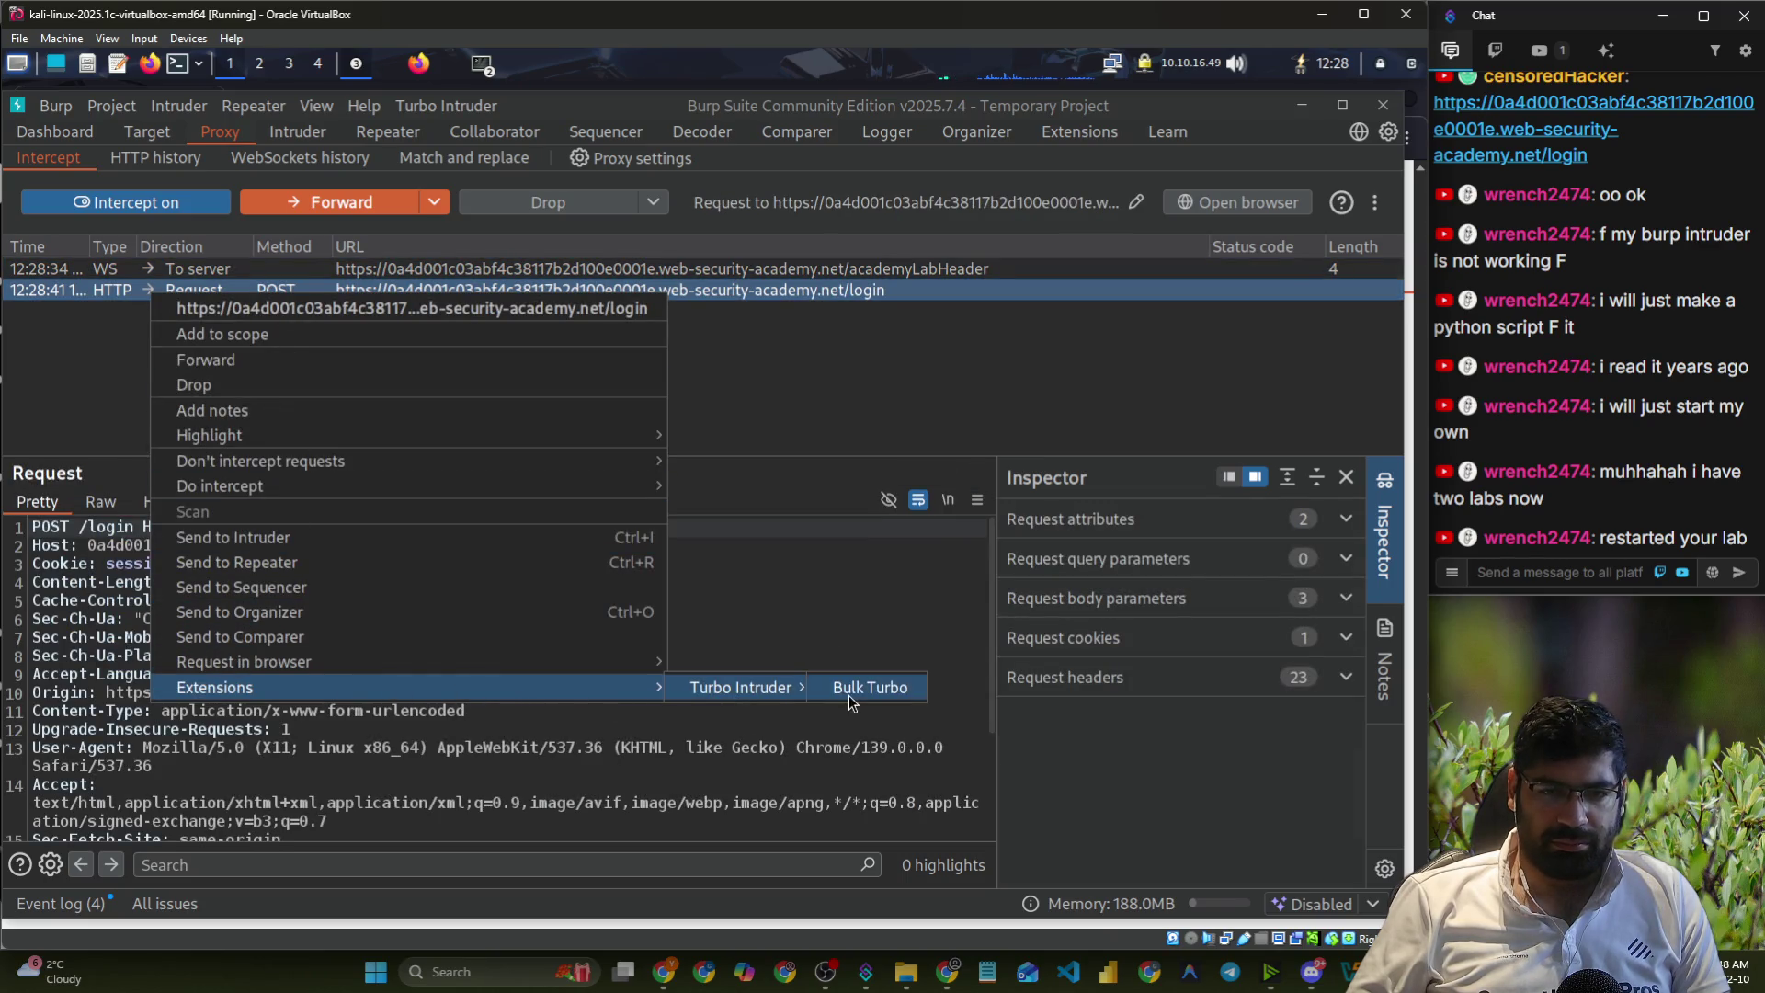
click(865, 688)
- Forward the intercepted POST /login request on to the server
click(46, 431)
right_click(244, 291)
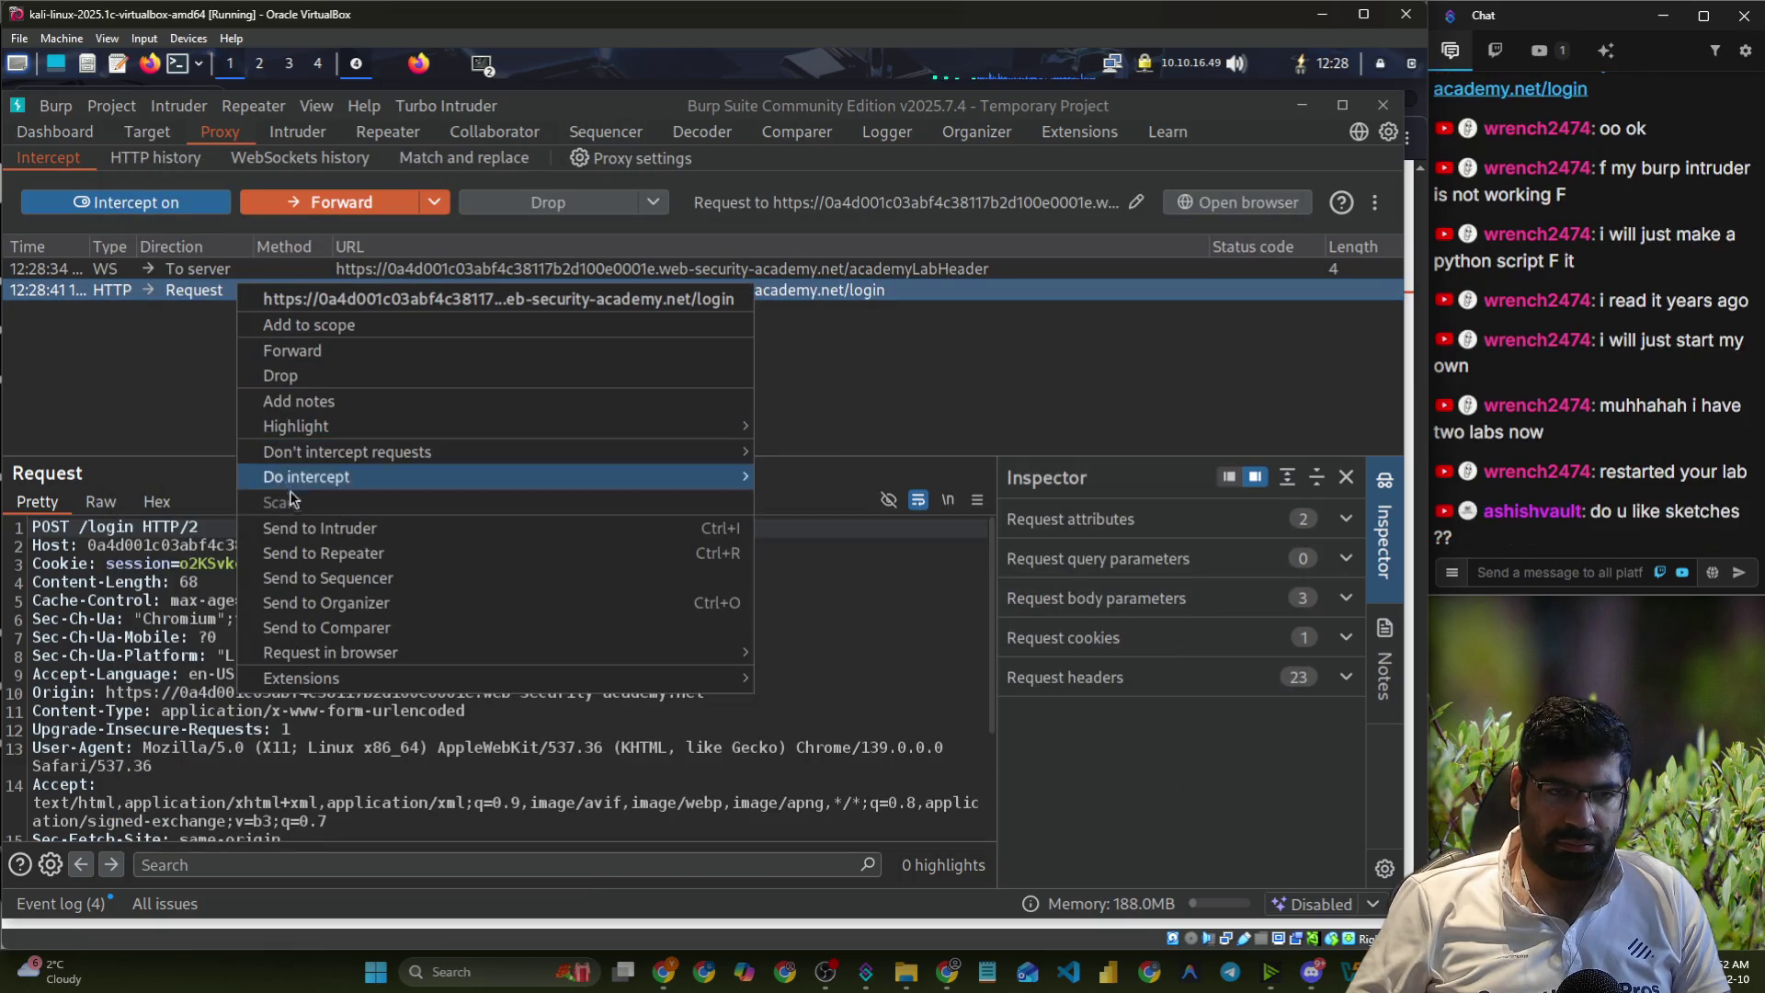
click(255, 201)
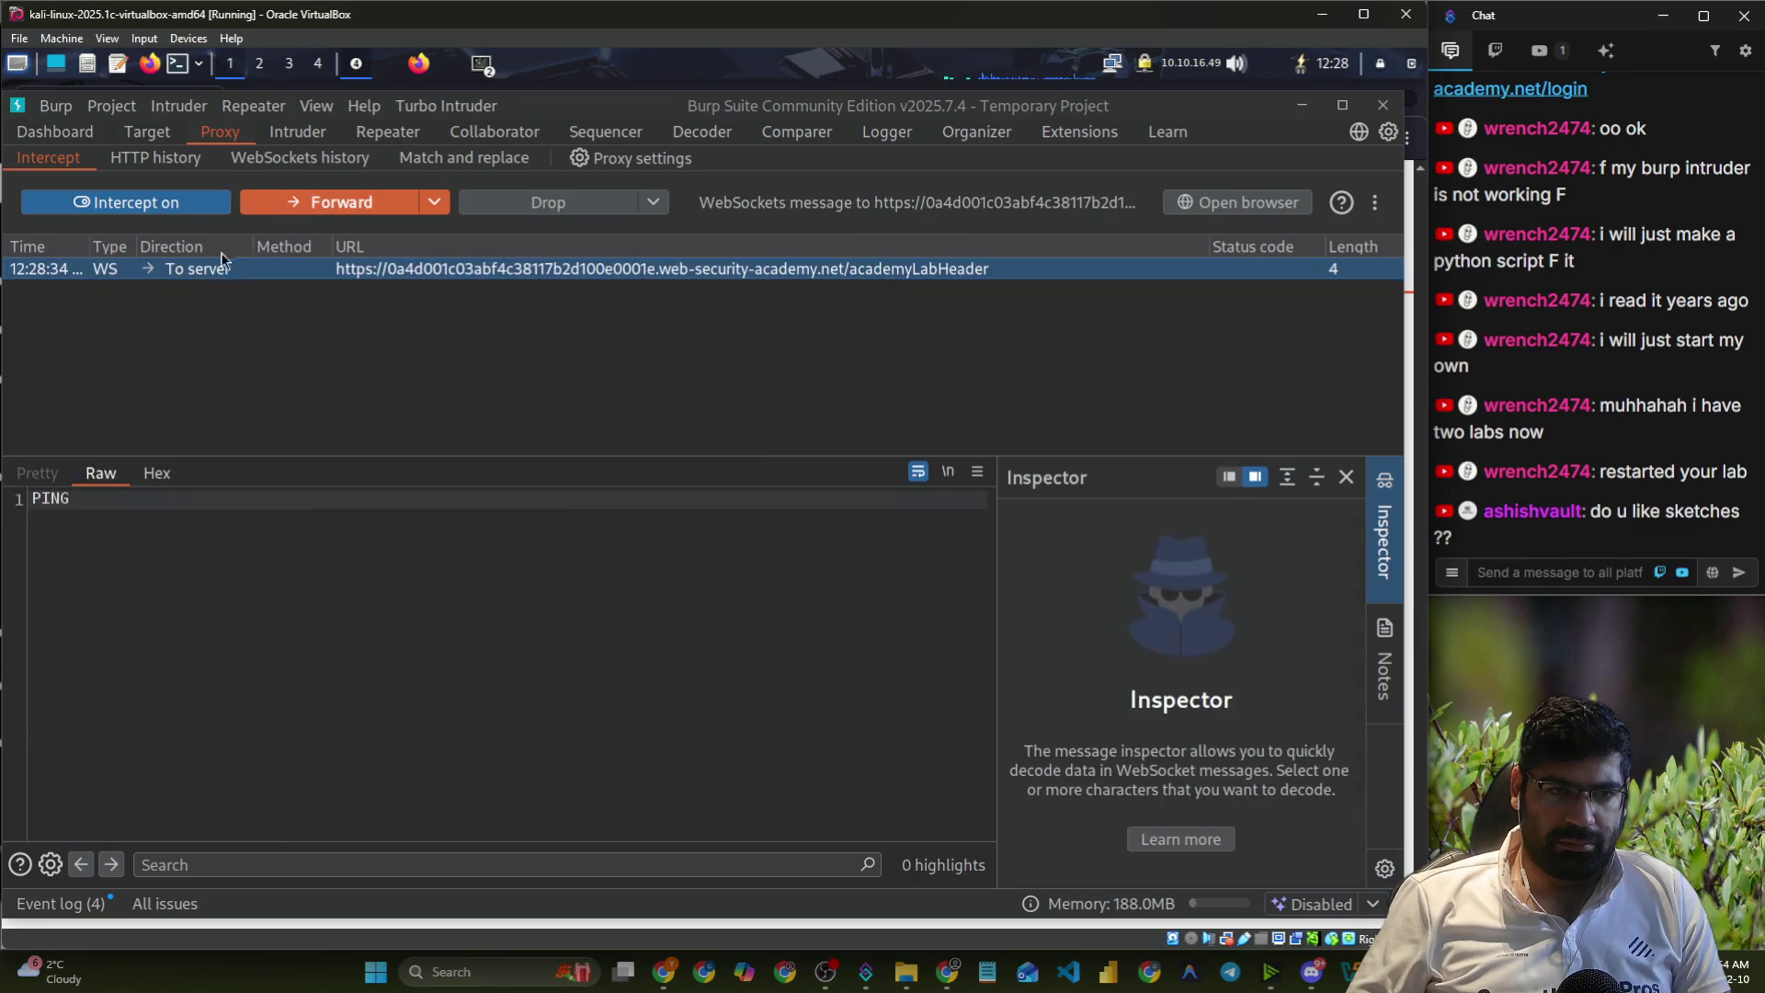
- In Proxy HTTP history, select the POST /login that returned 302 and scroll to its csrf, username and password body
click(156, 158)
scroll(303, 413, down, 10)
click(303, 490)
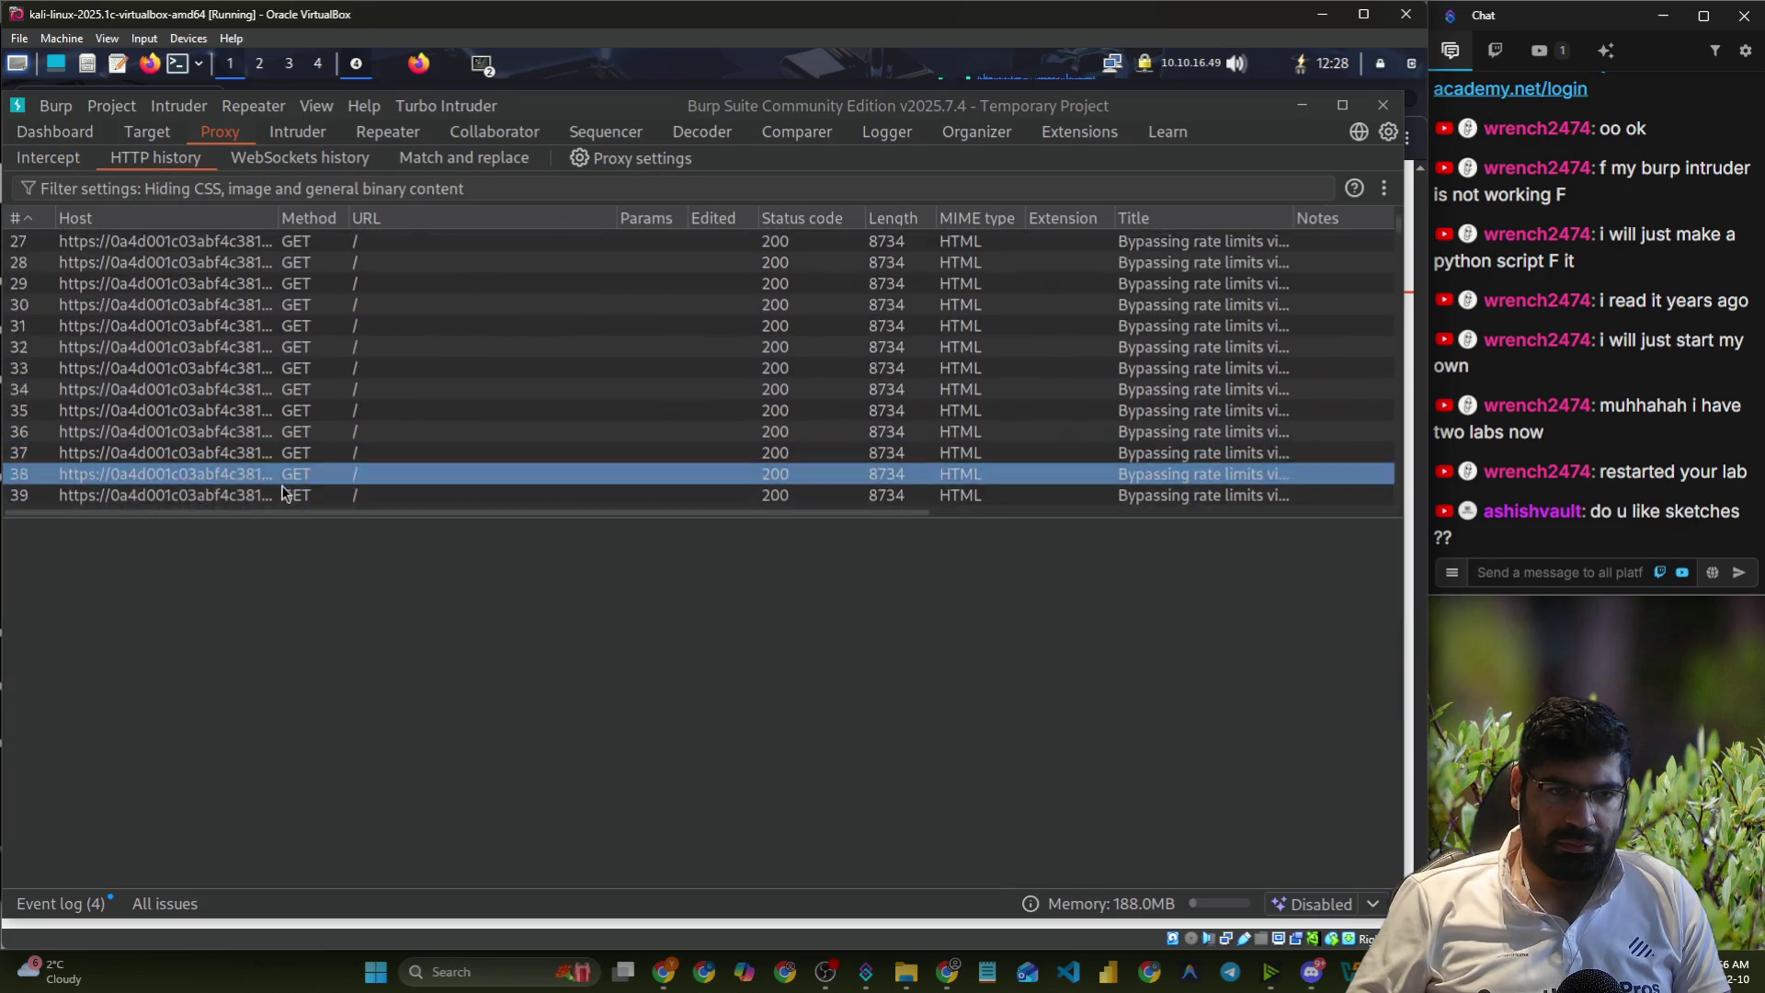
scroll(303, 505, down, 9)
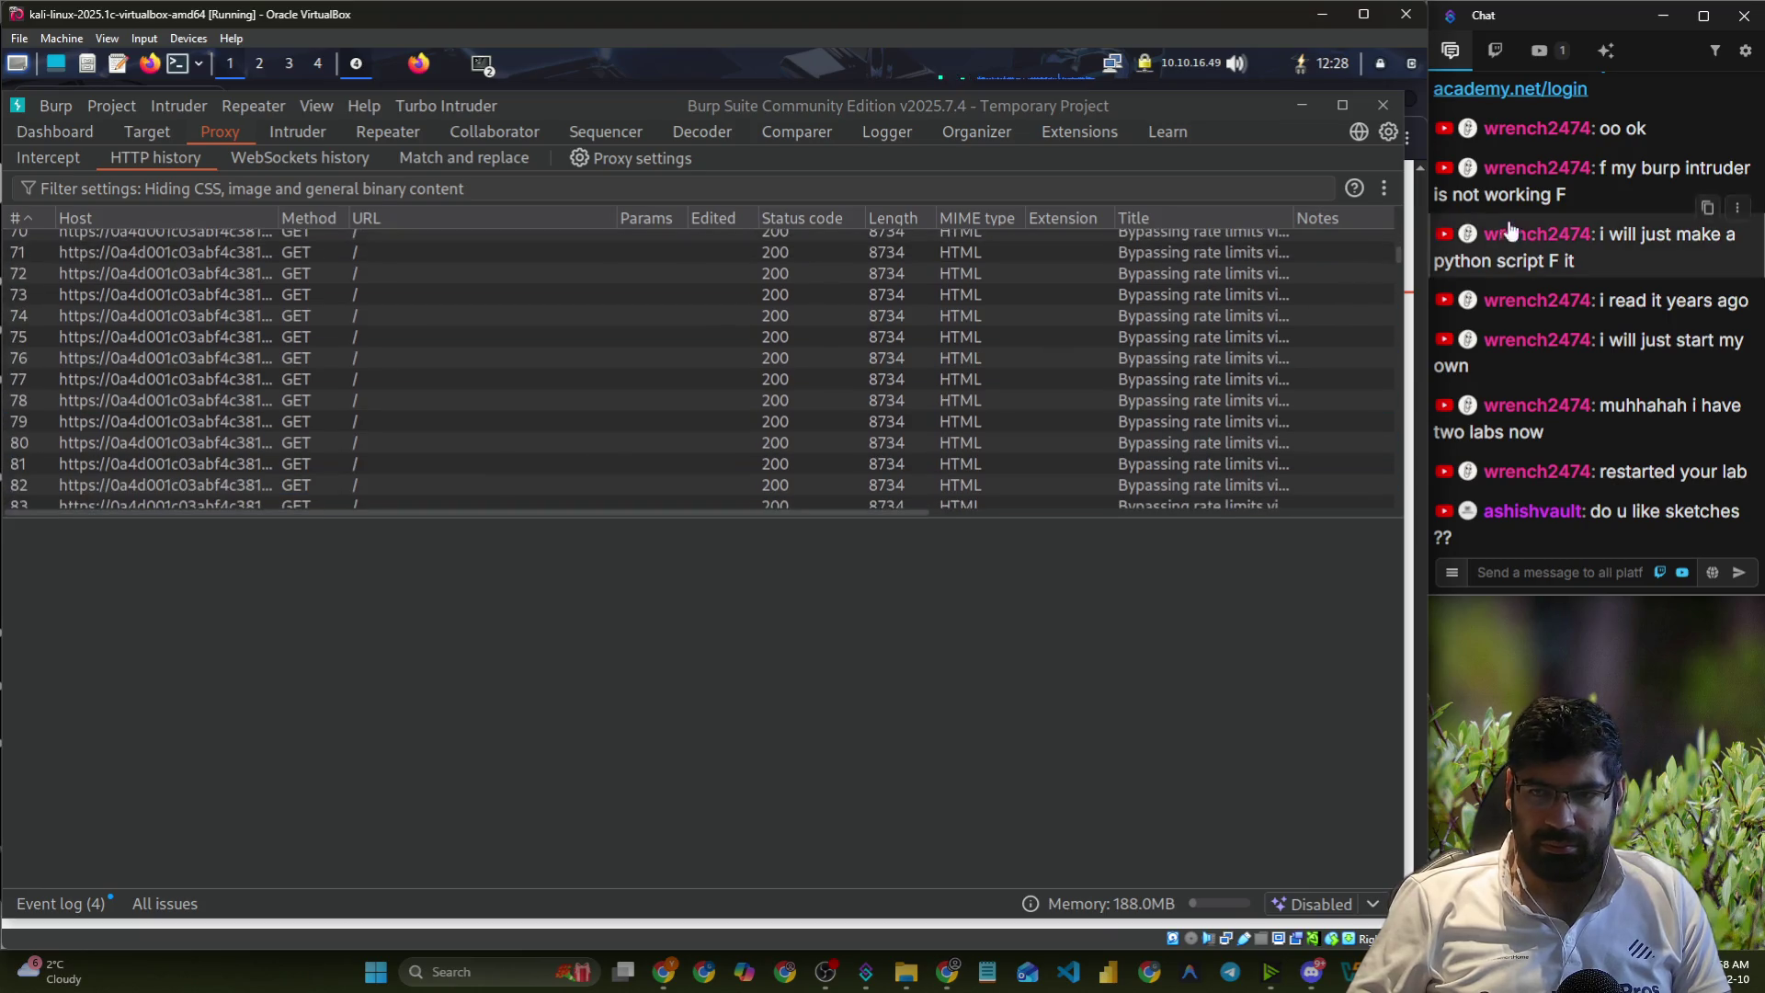
drag(1400, 260, 1384, 518)
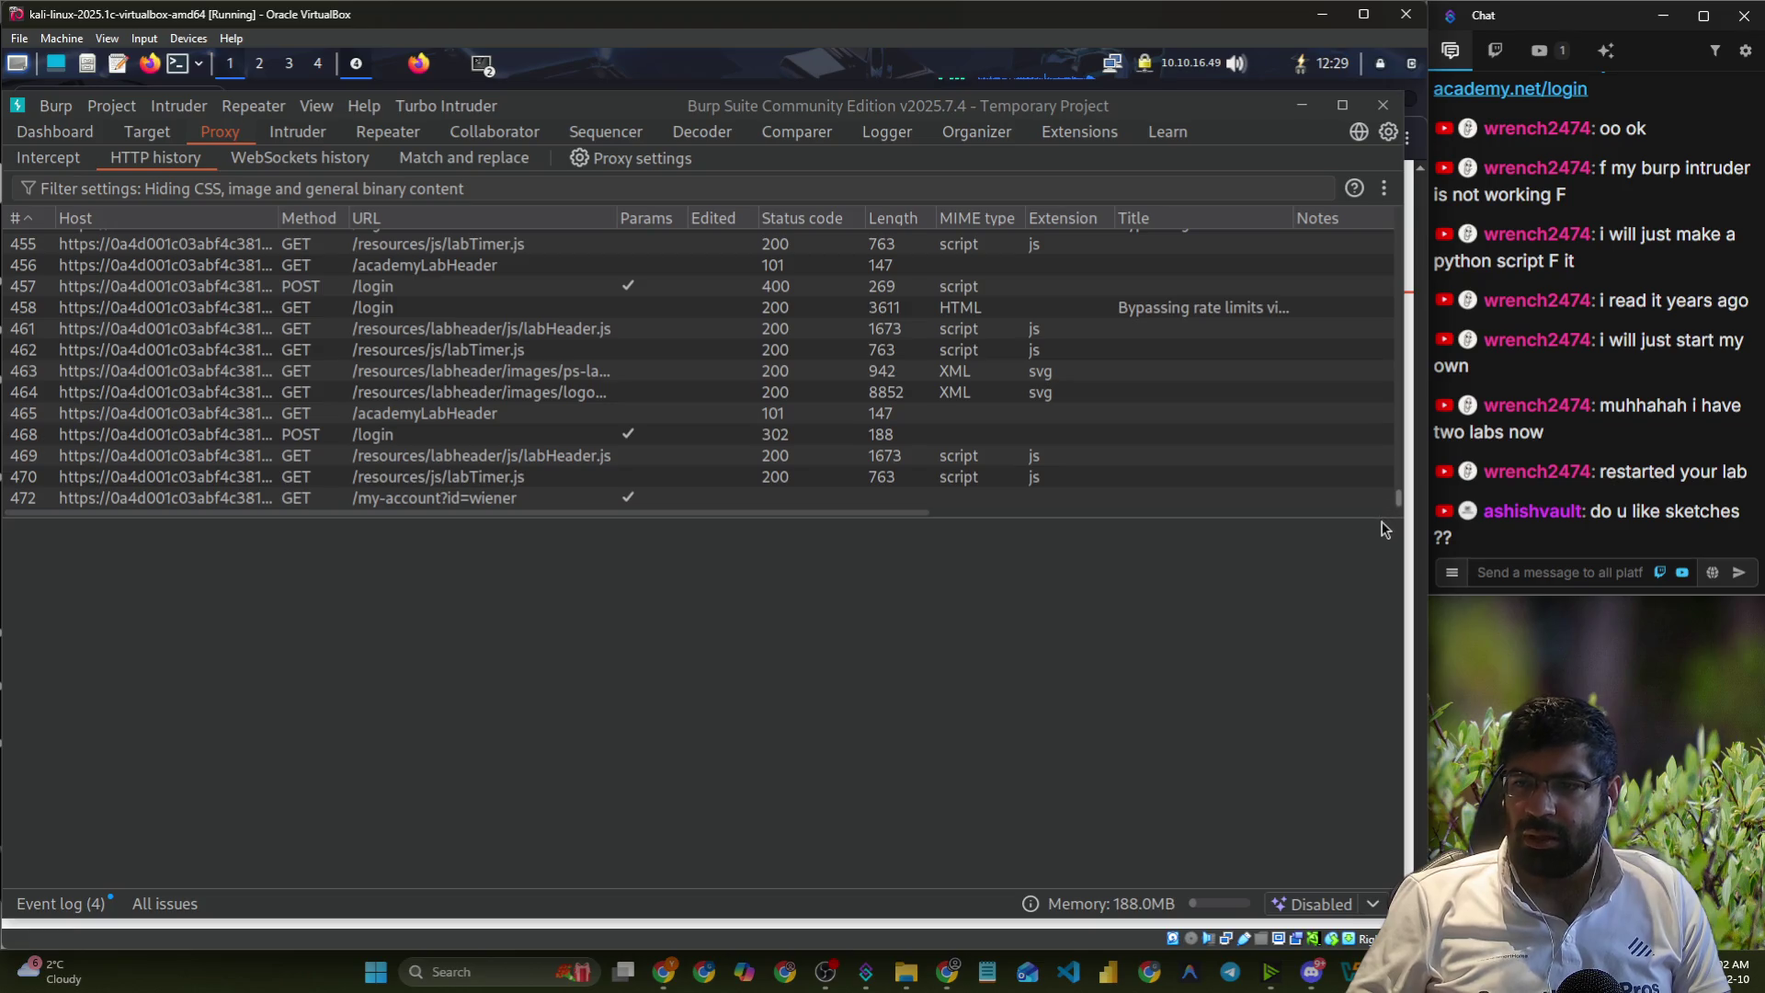
click(953, 478)
click(538, 465)
click(487, 442)
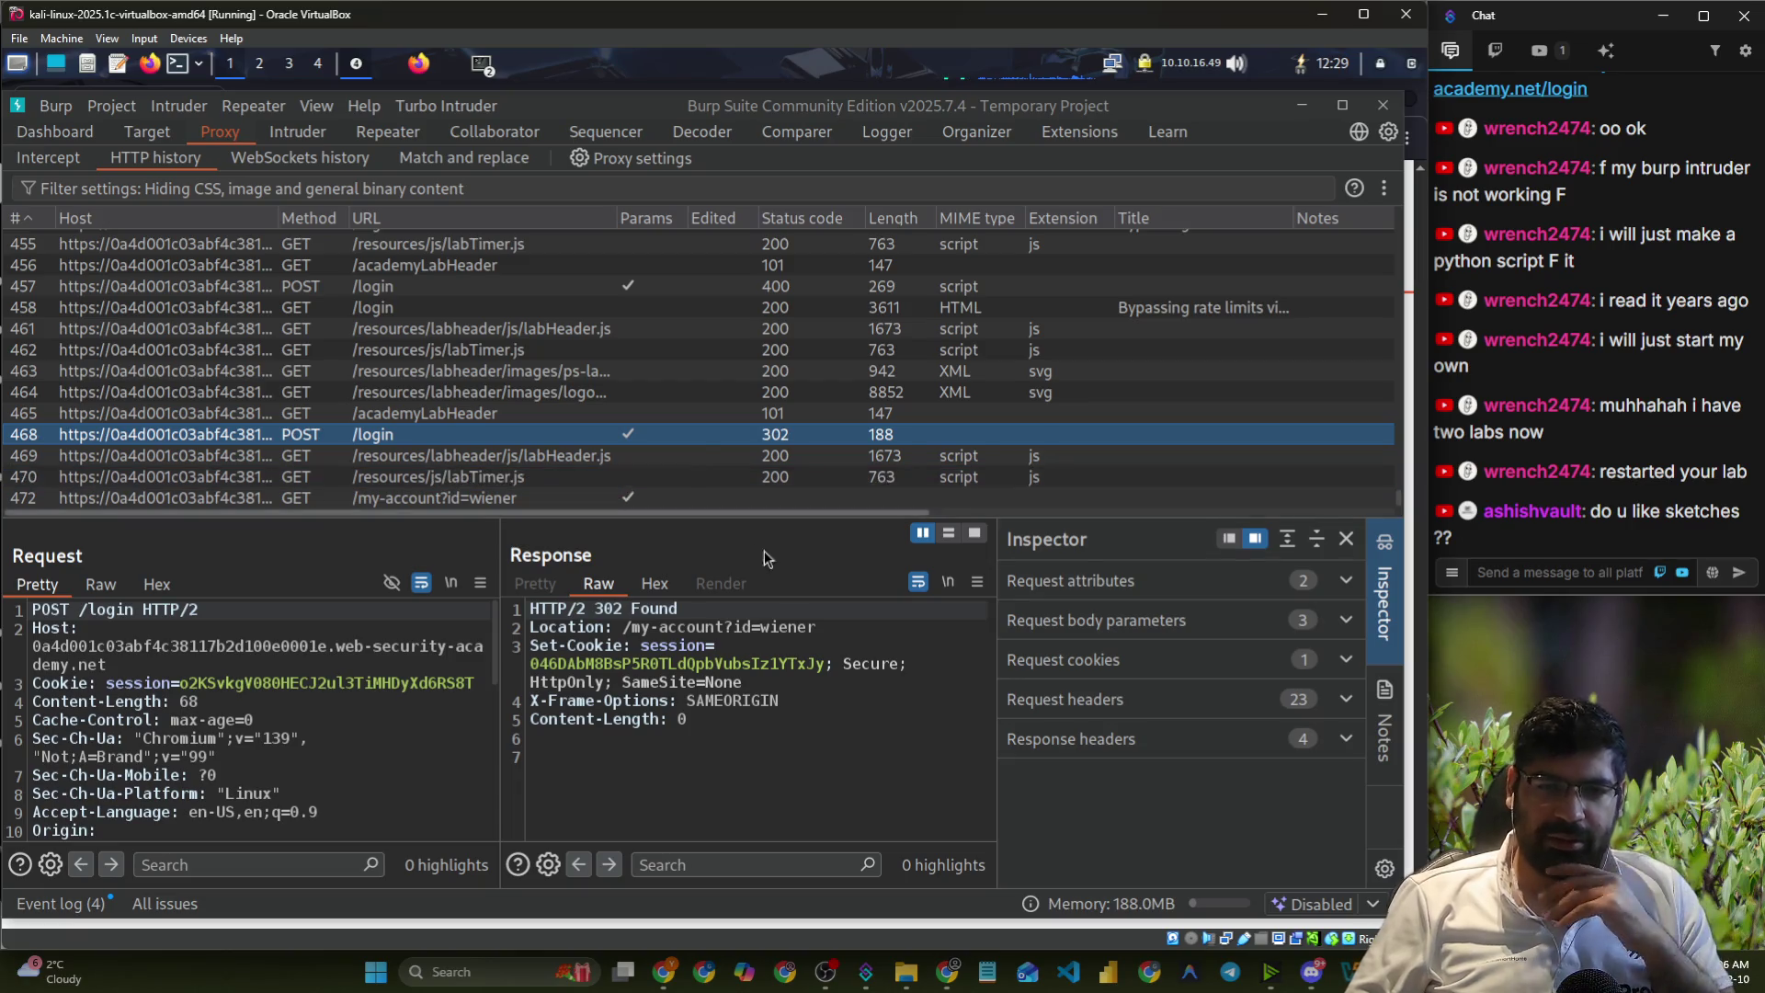
scroll(365, 759, down, 8)
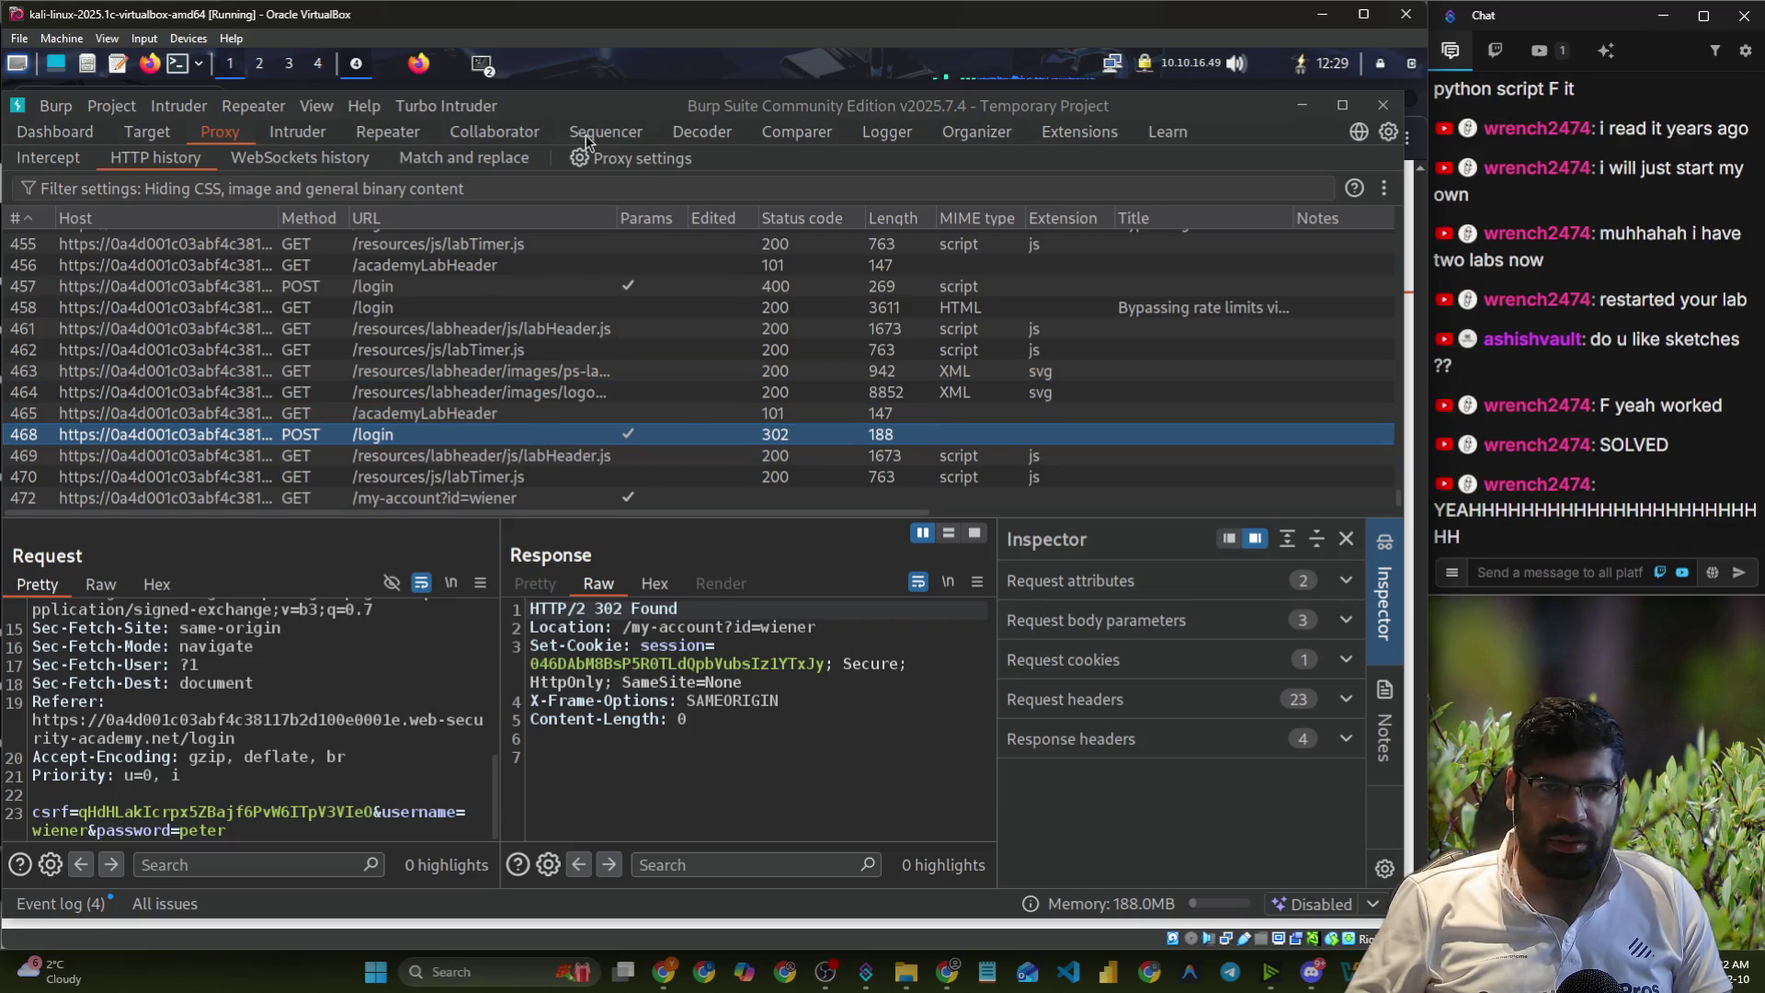
click(479, 109)
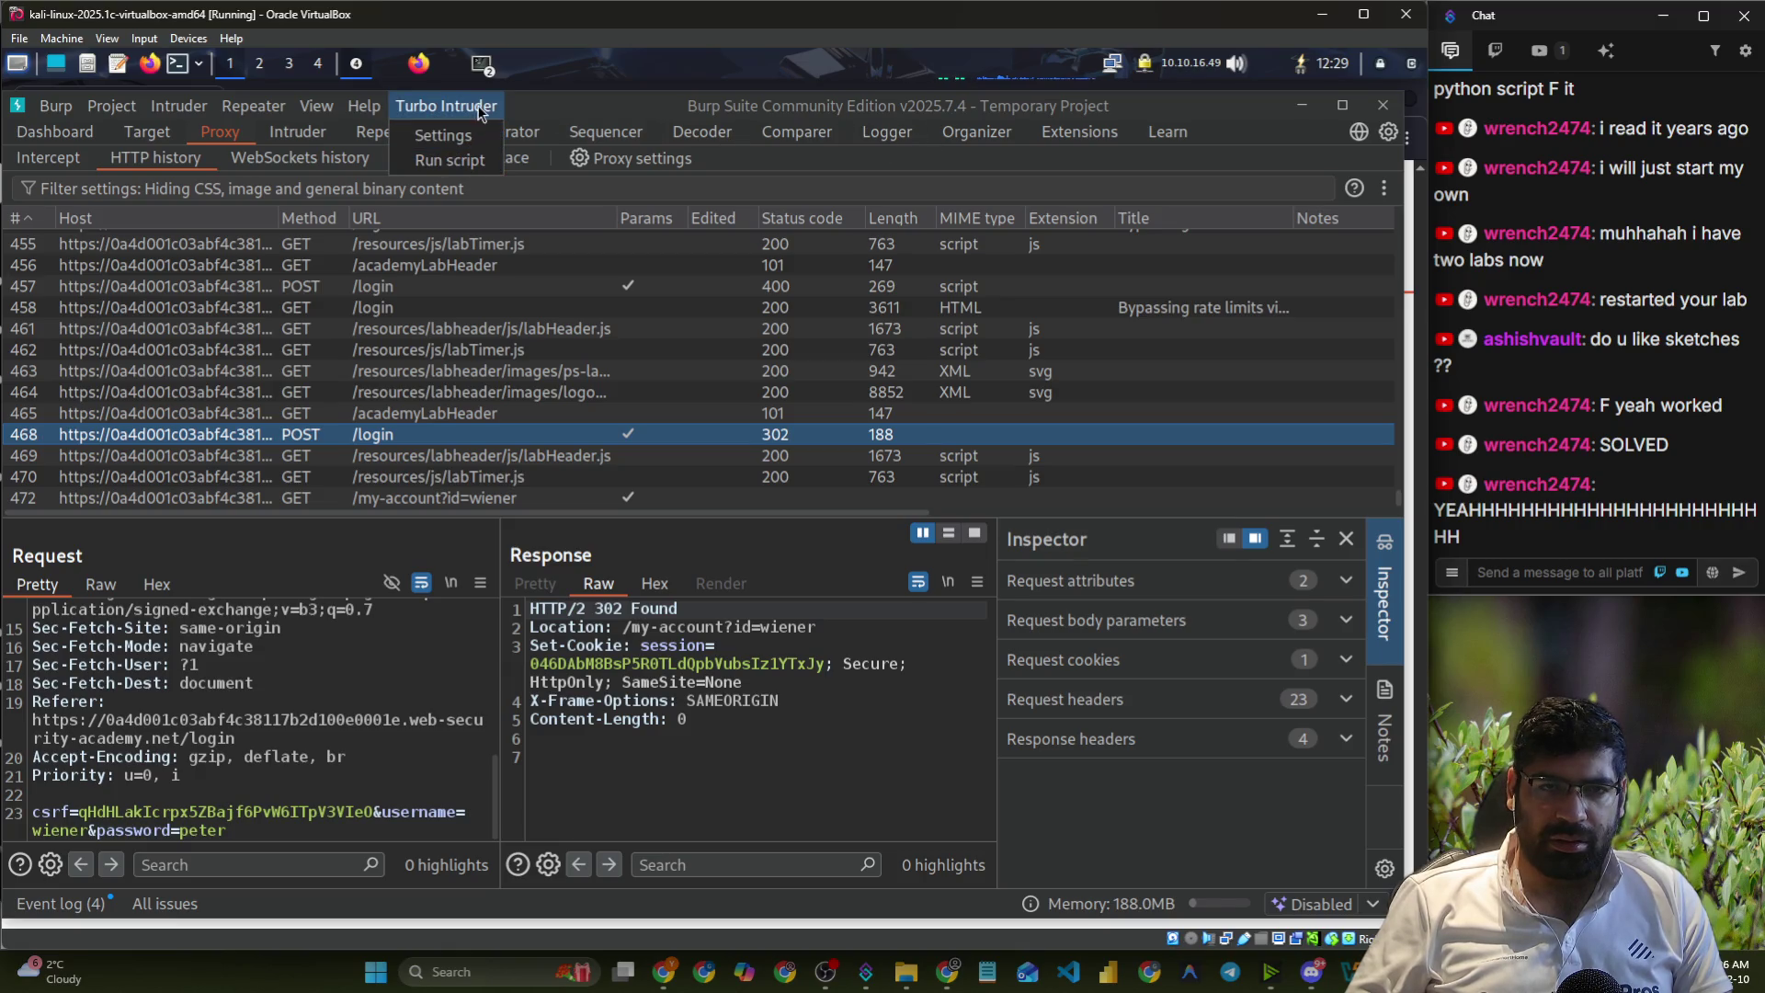
click(358, 67)
click(361, 79)
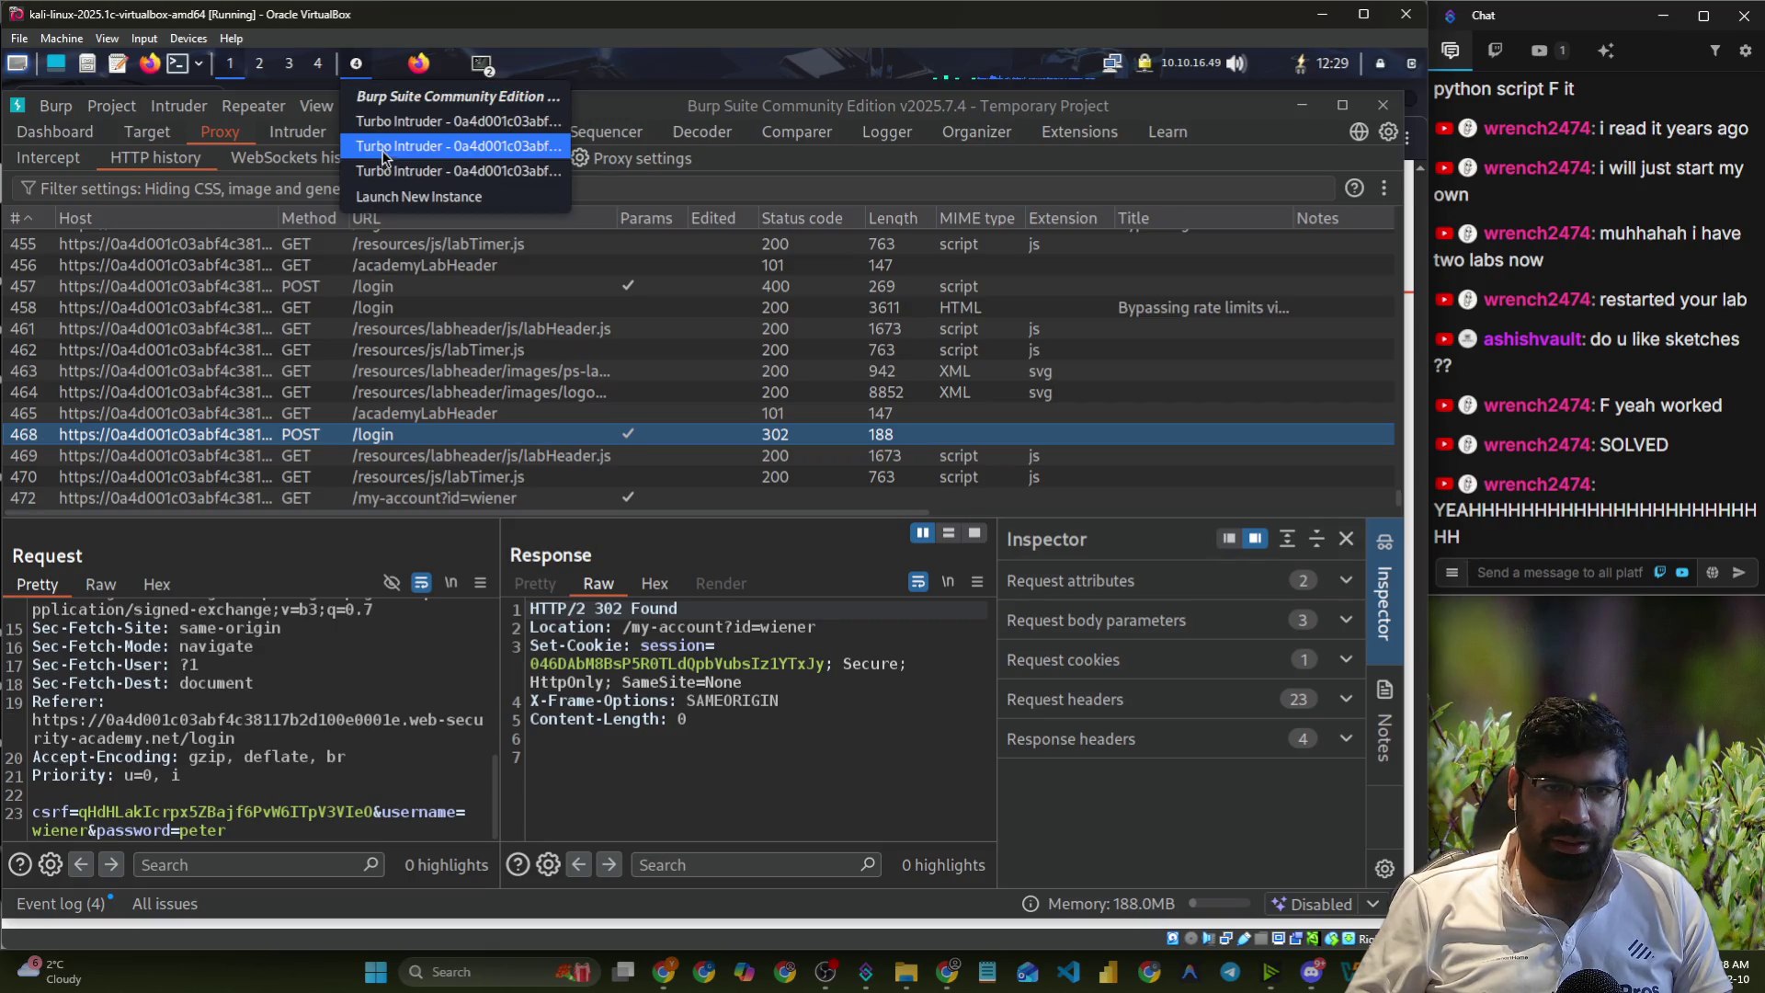
click(383, 149)
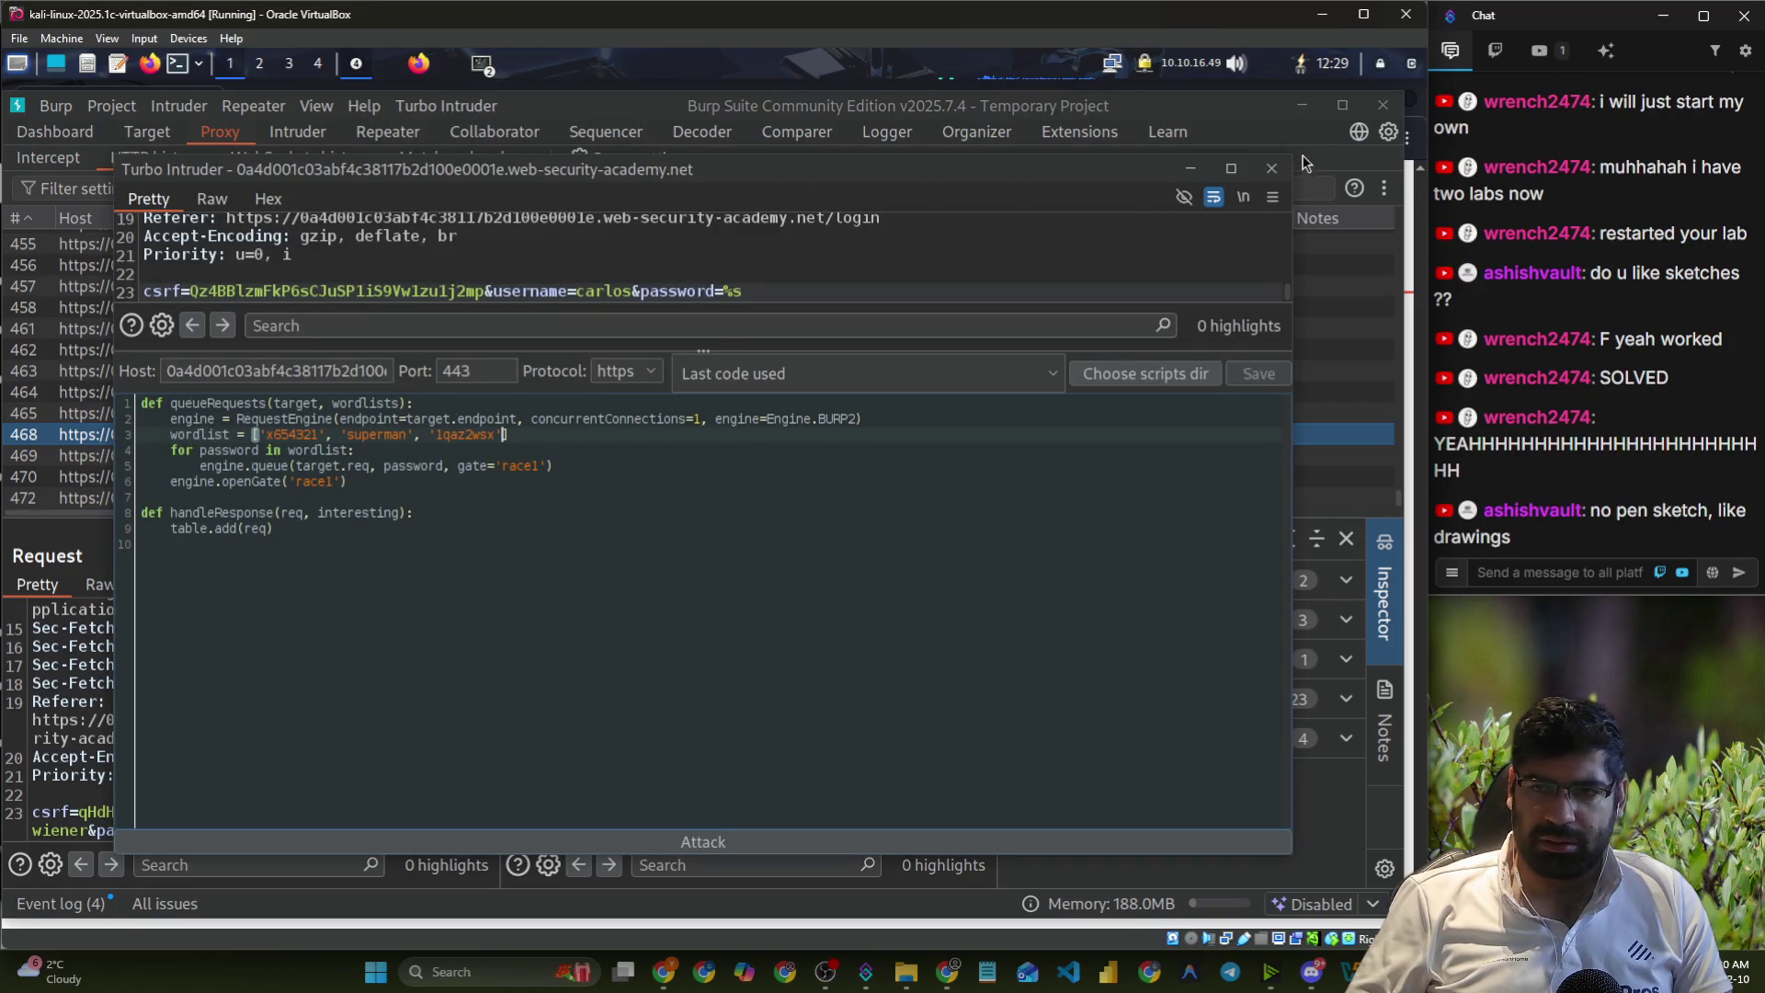
click(1273, 175)
click(357, 66)
click(372, 124)
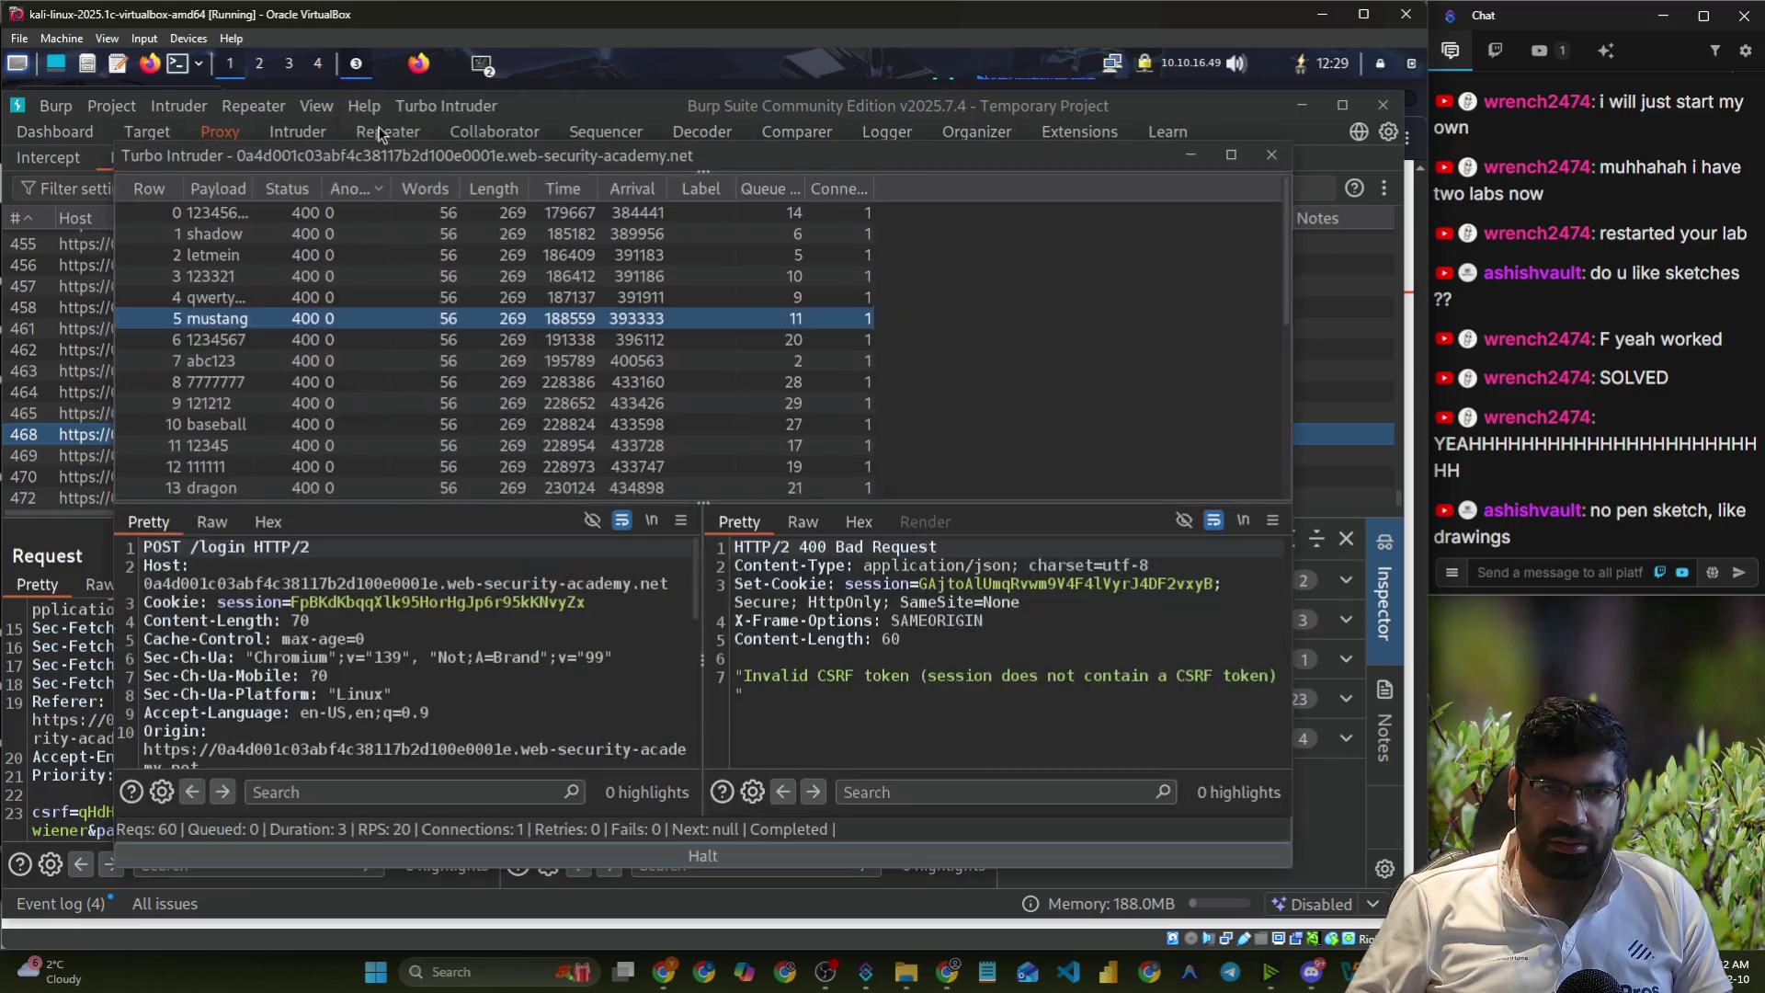
click(1272, 155)
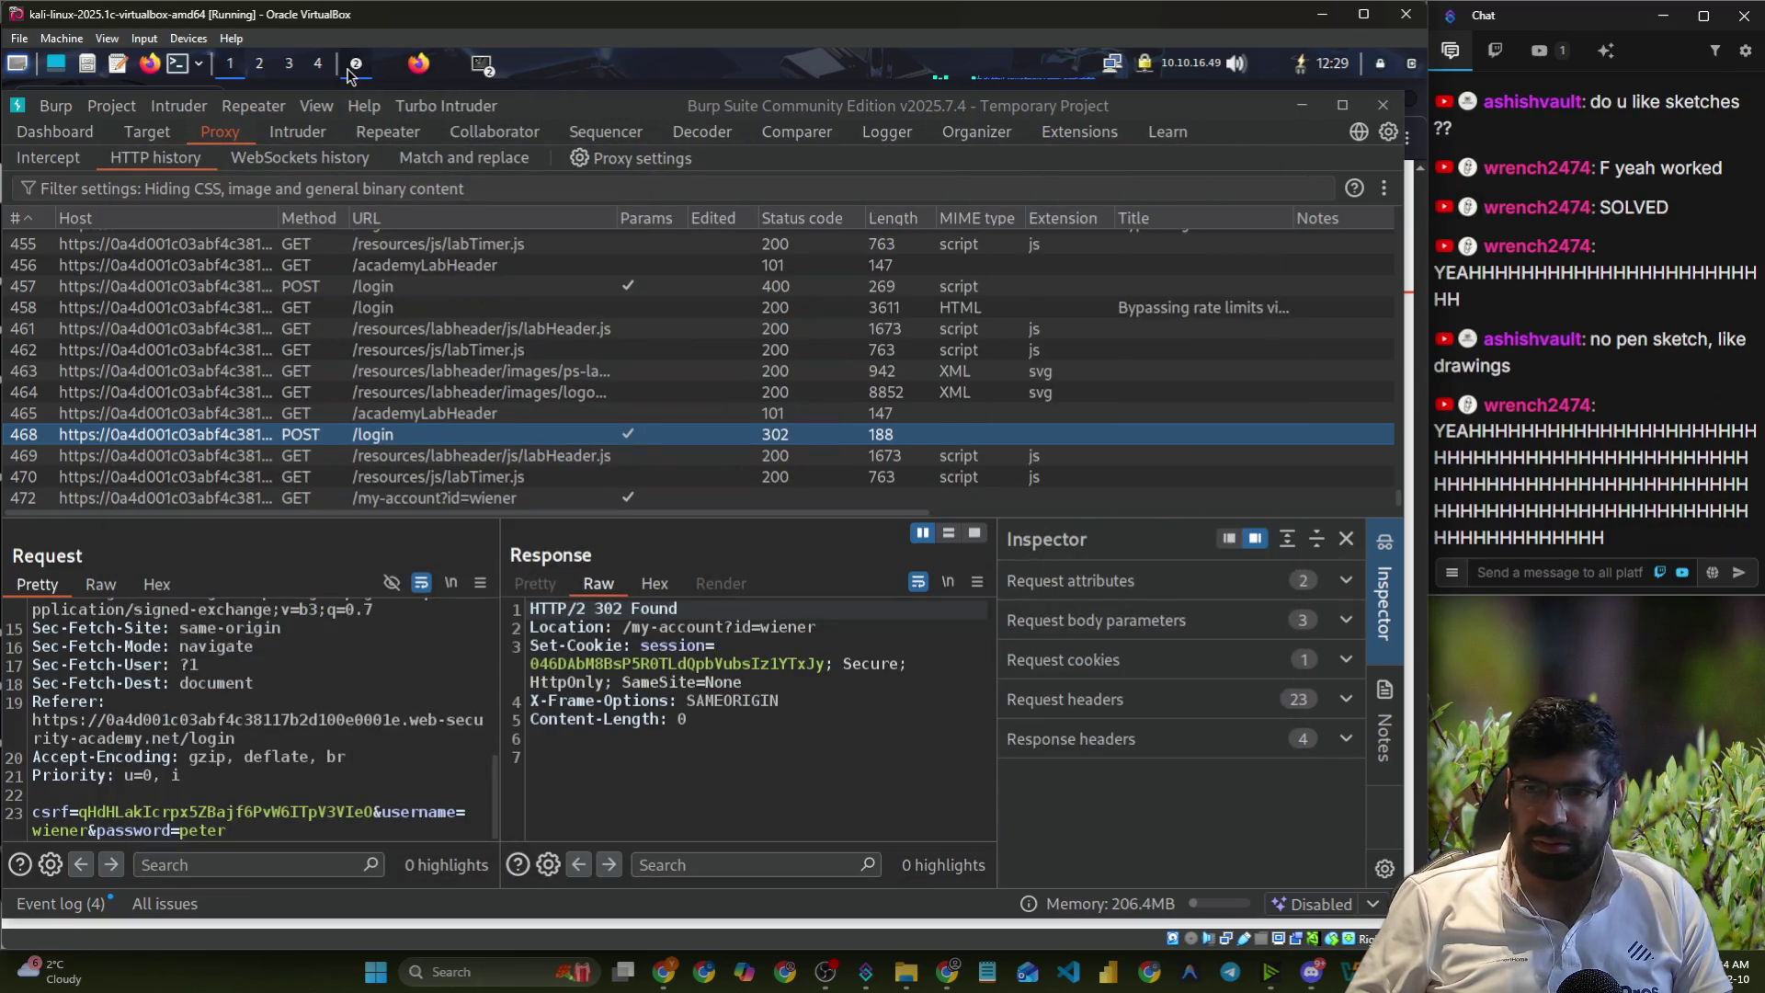
click(351, 70)
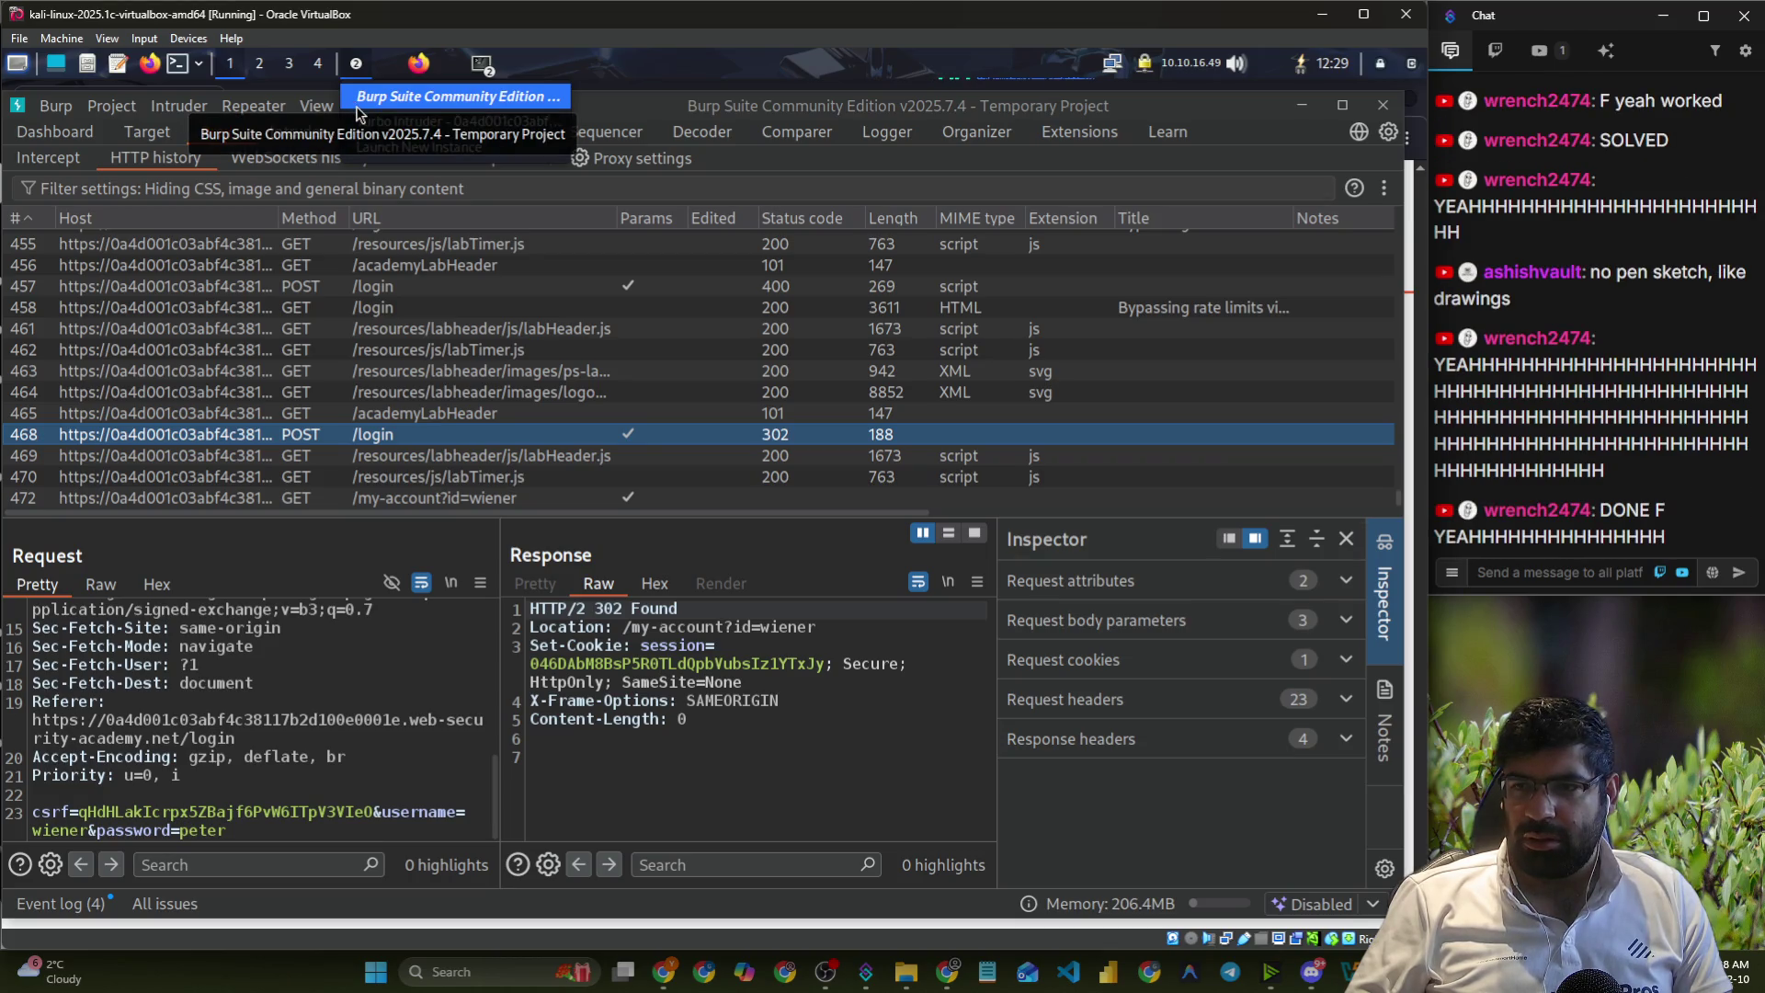
click(365, 126)
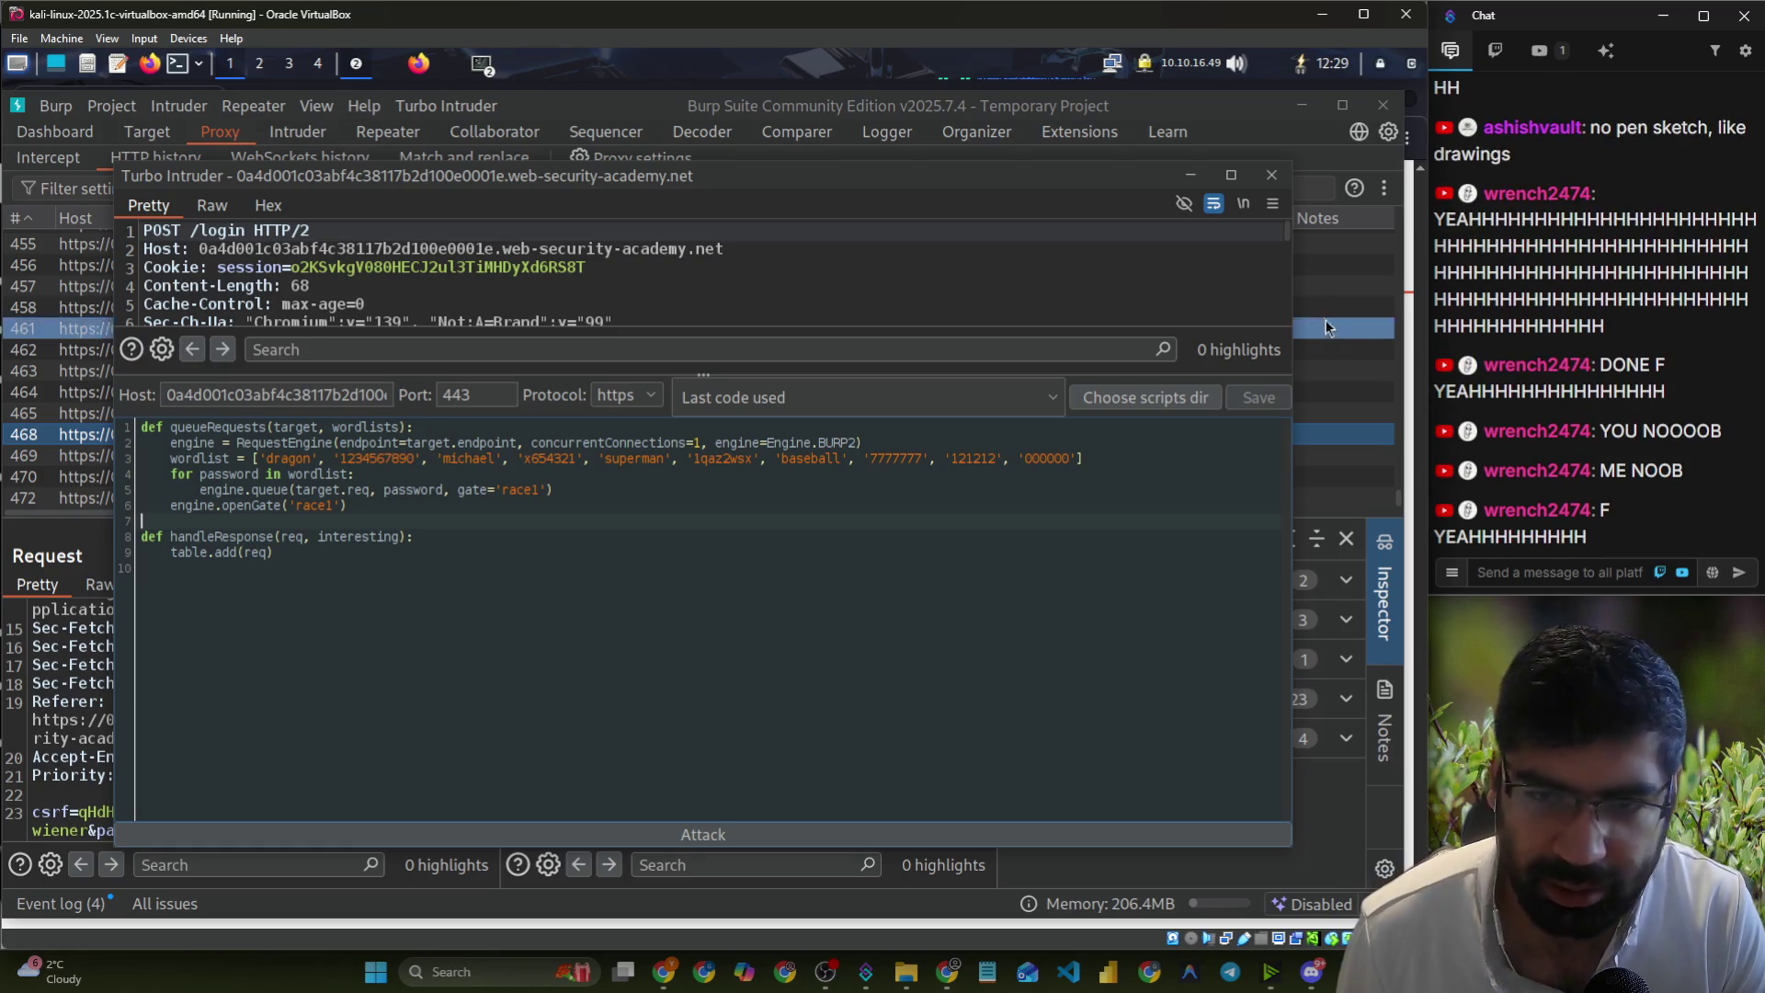
click(1271, 175)
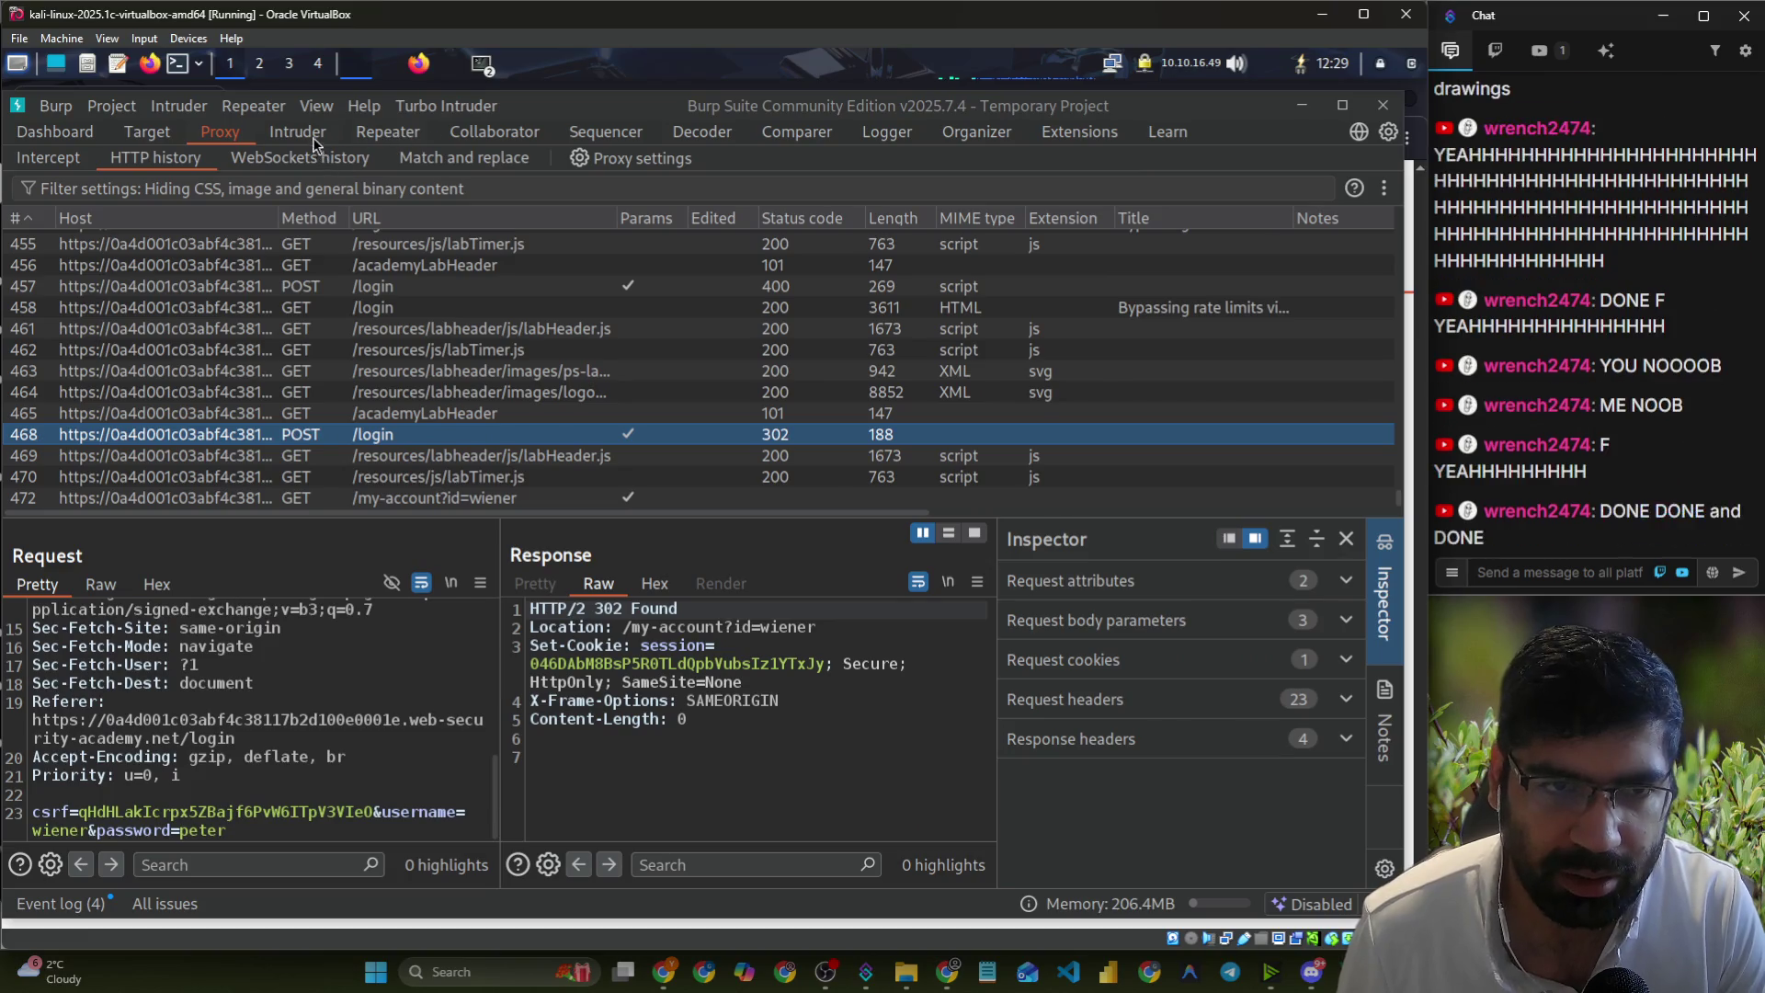
- In Intruder, change username wiener to carlos and mark the password value as the payload position
click(302, 135)
double_click(476, 832)
text(carlos)
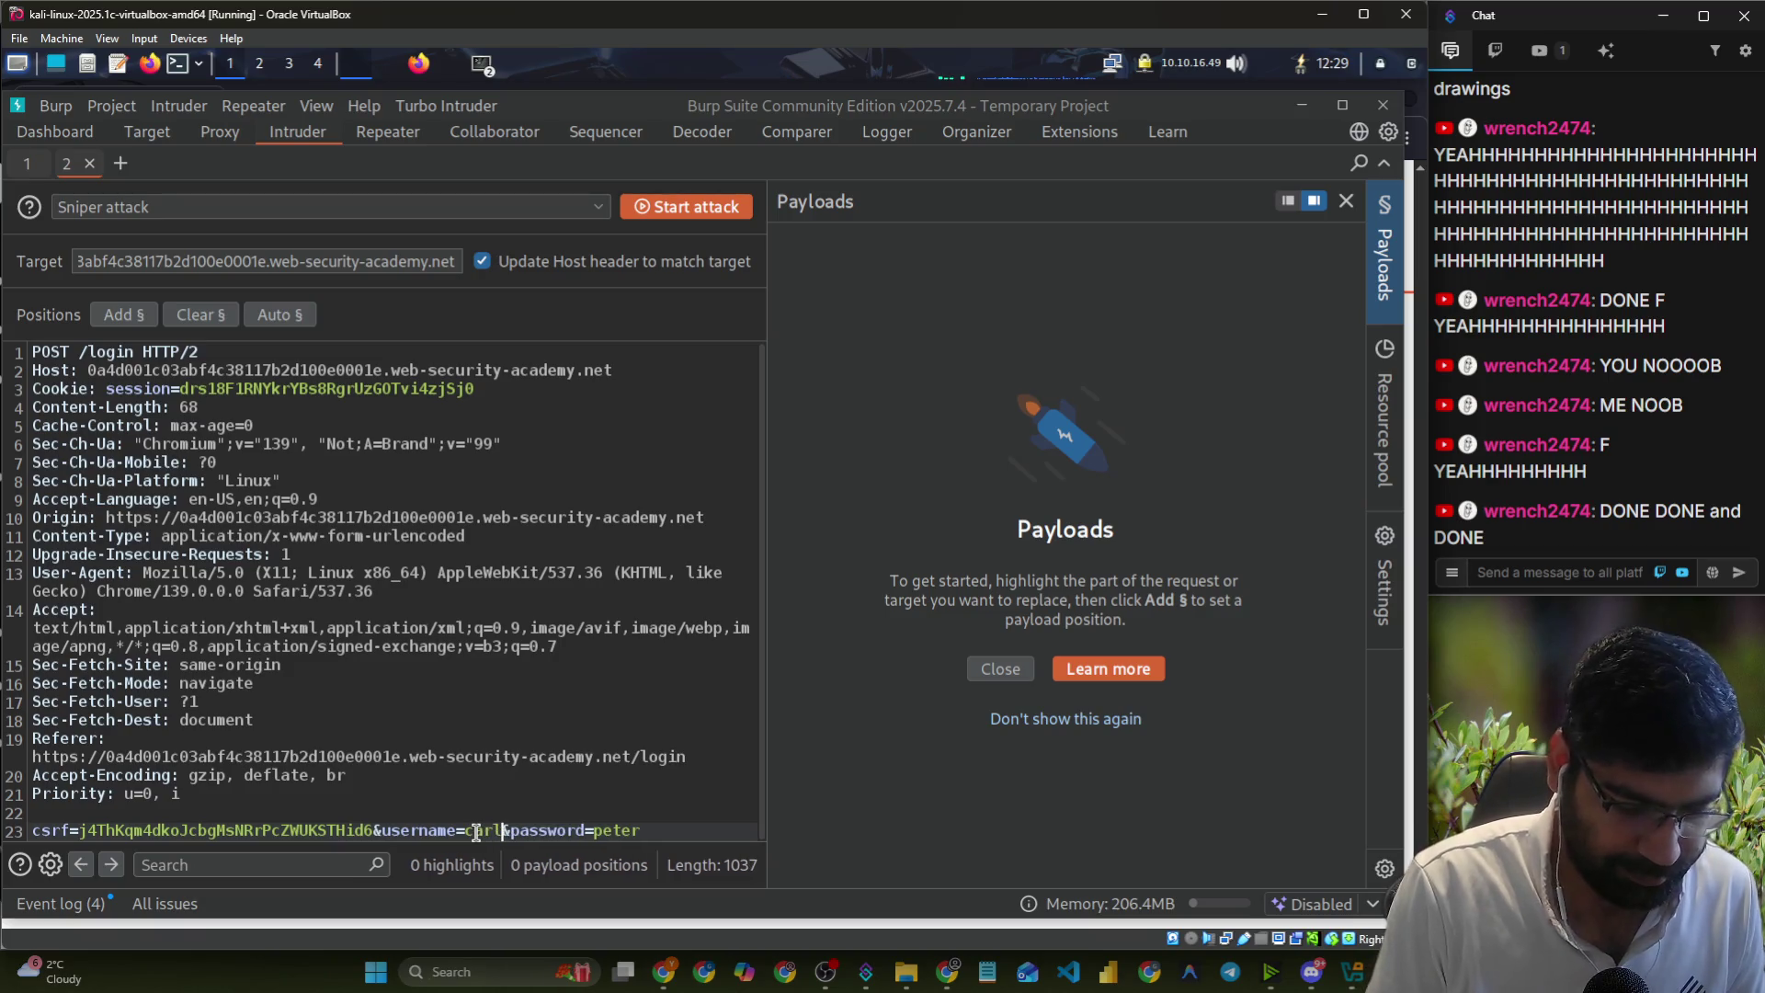
double_click(631, 831)
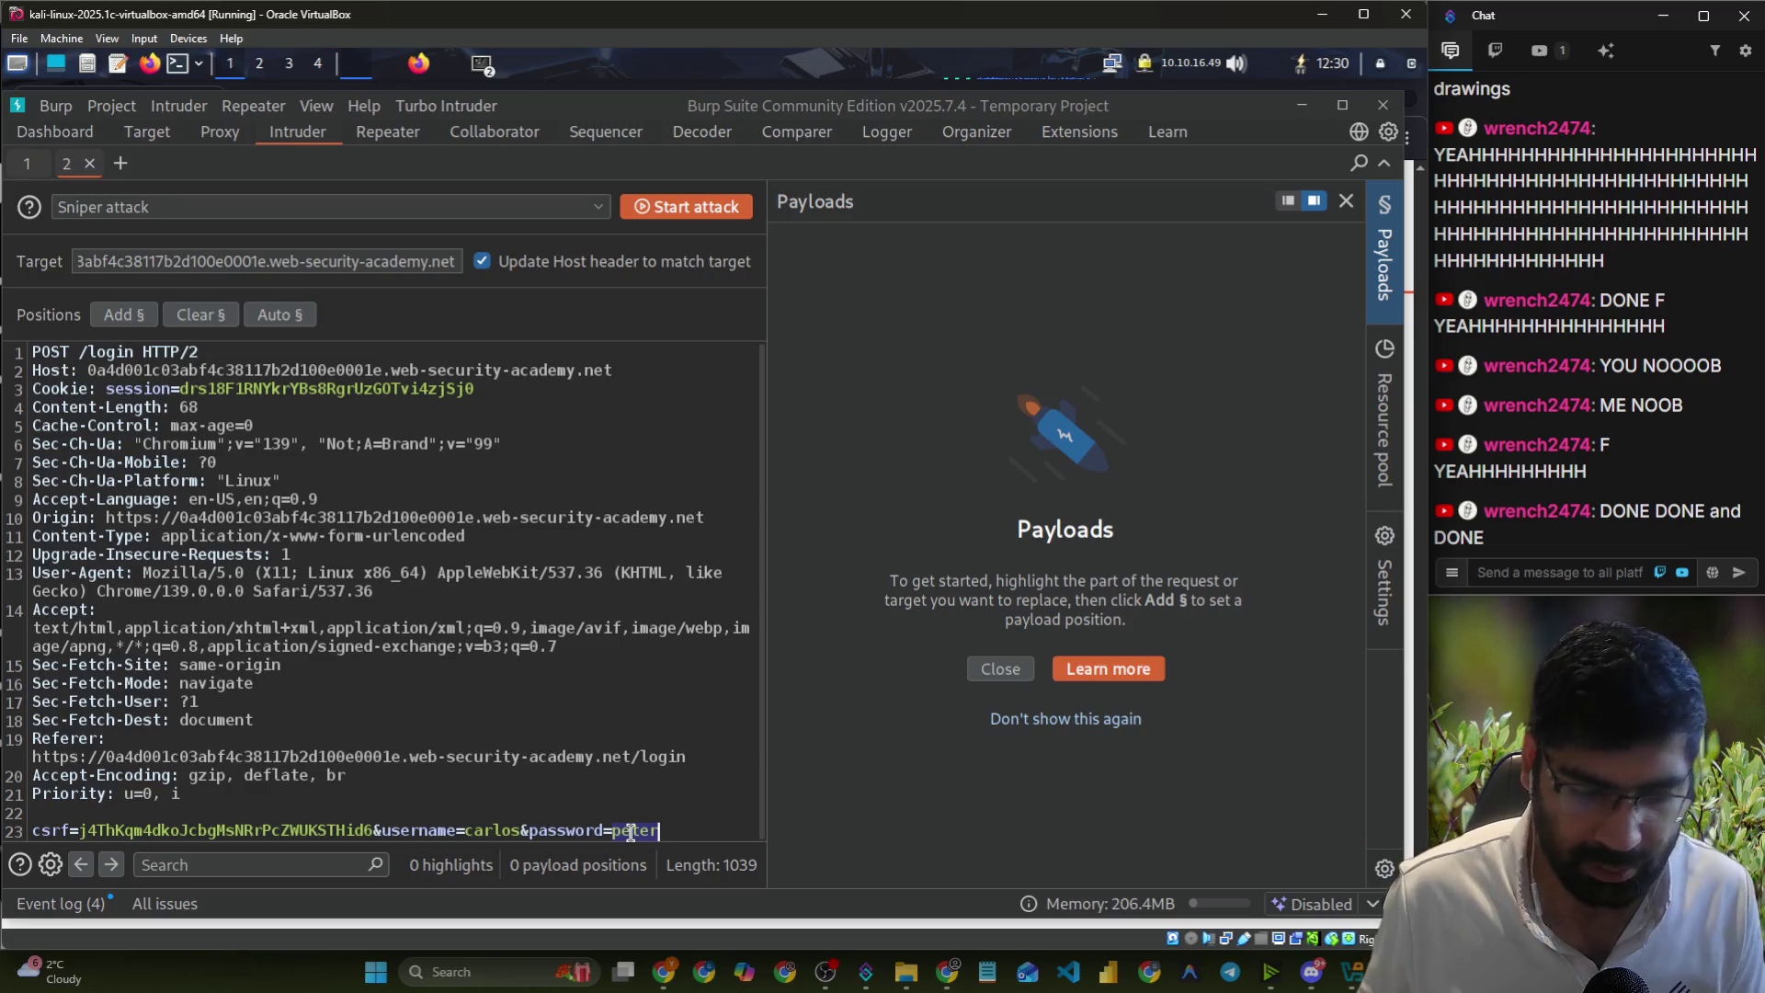
click(129, 314)
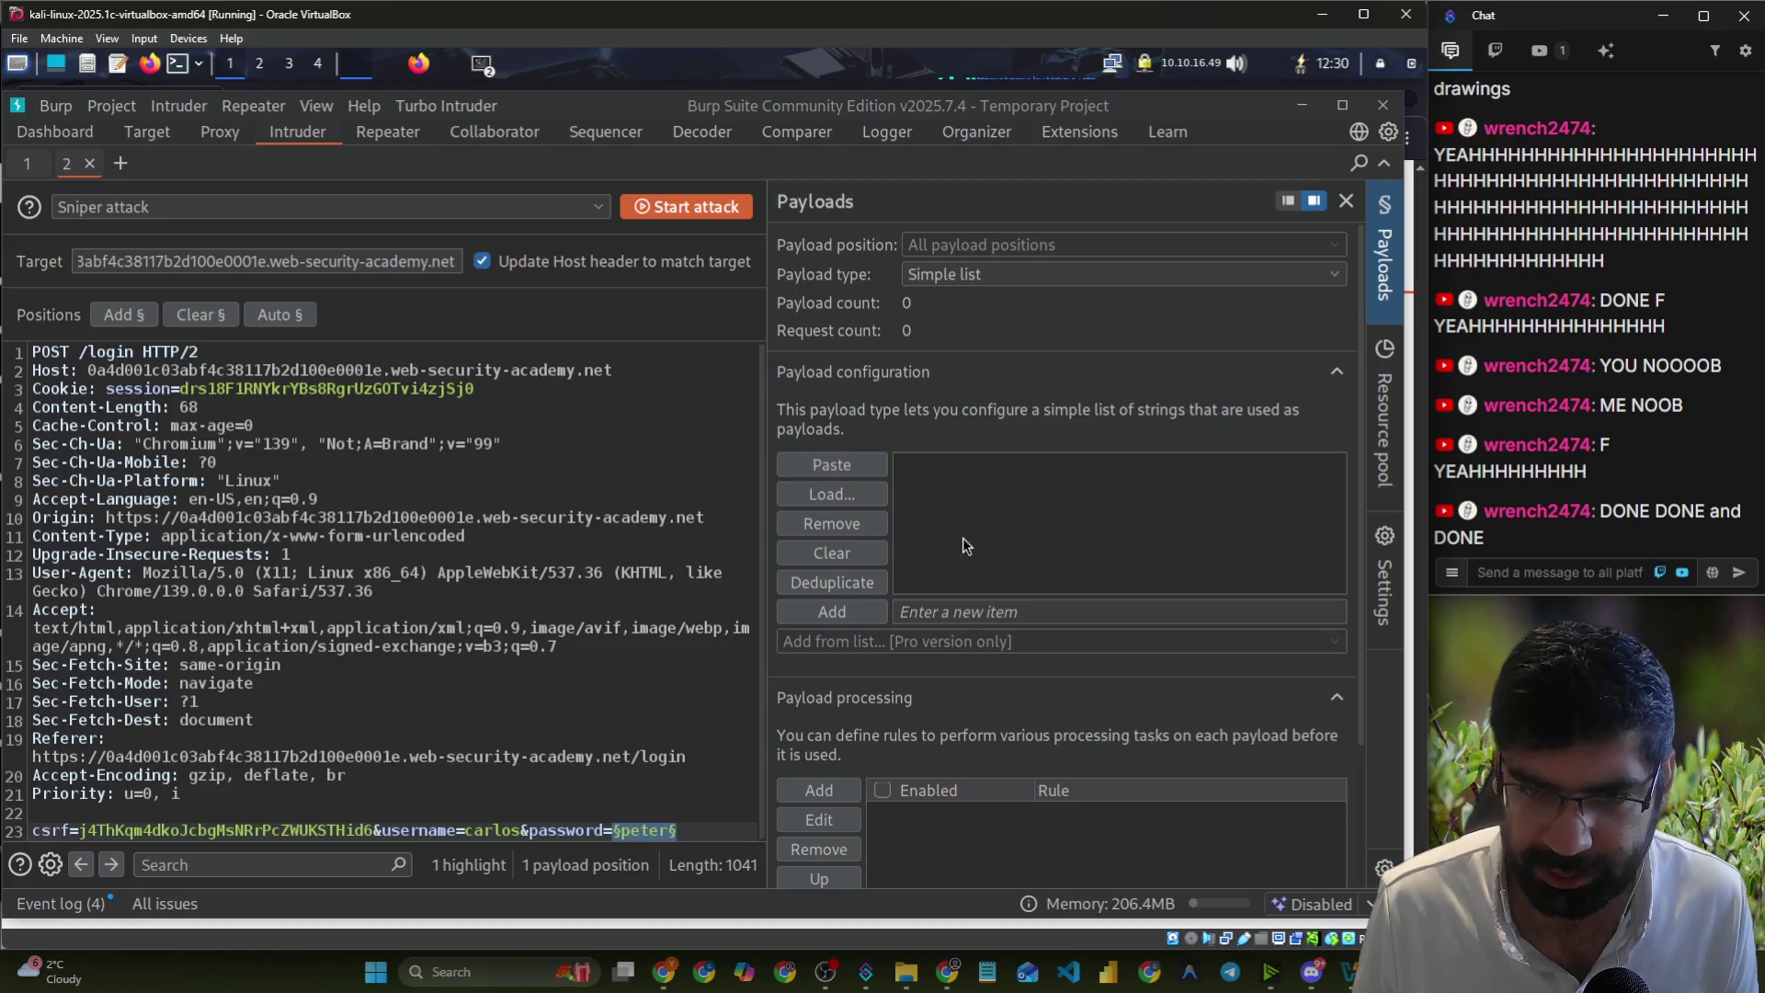
click(873, 495)
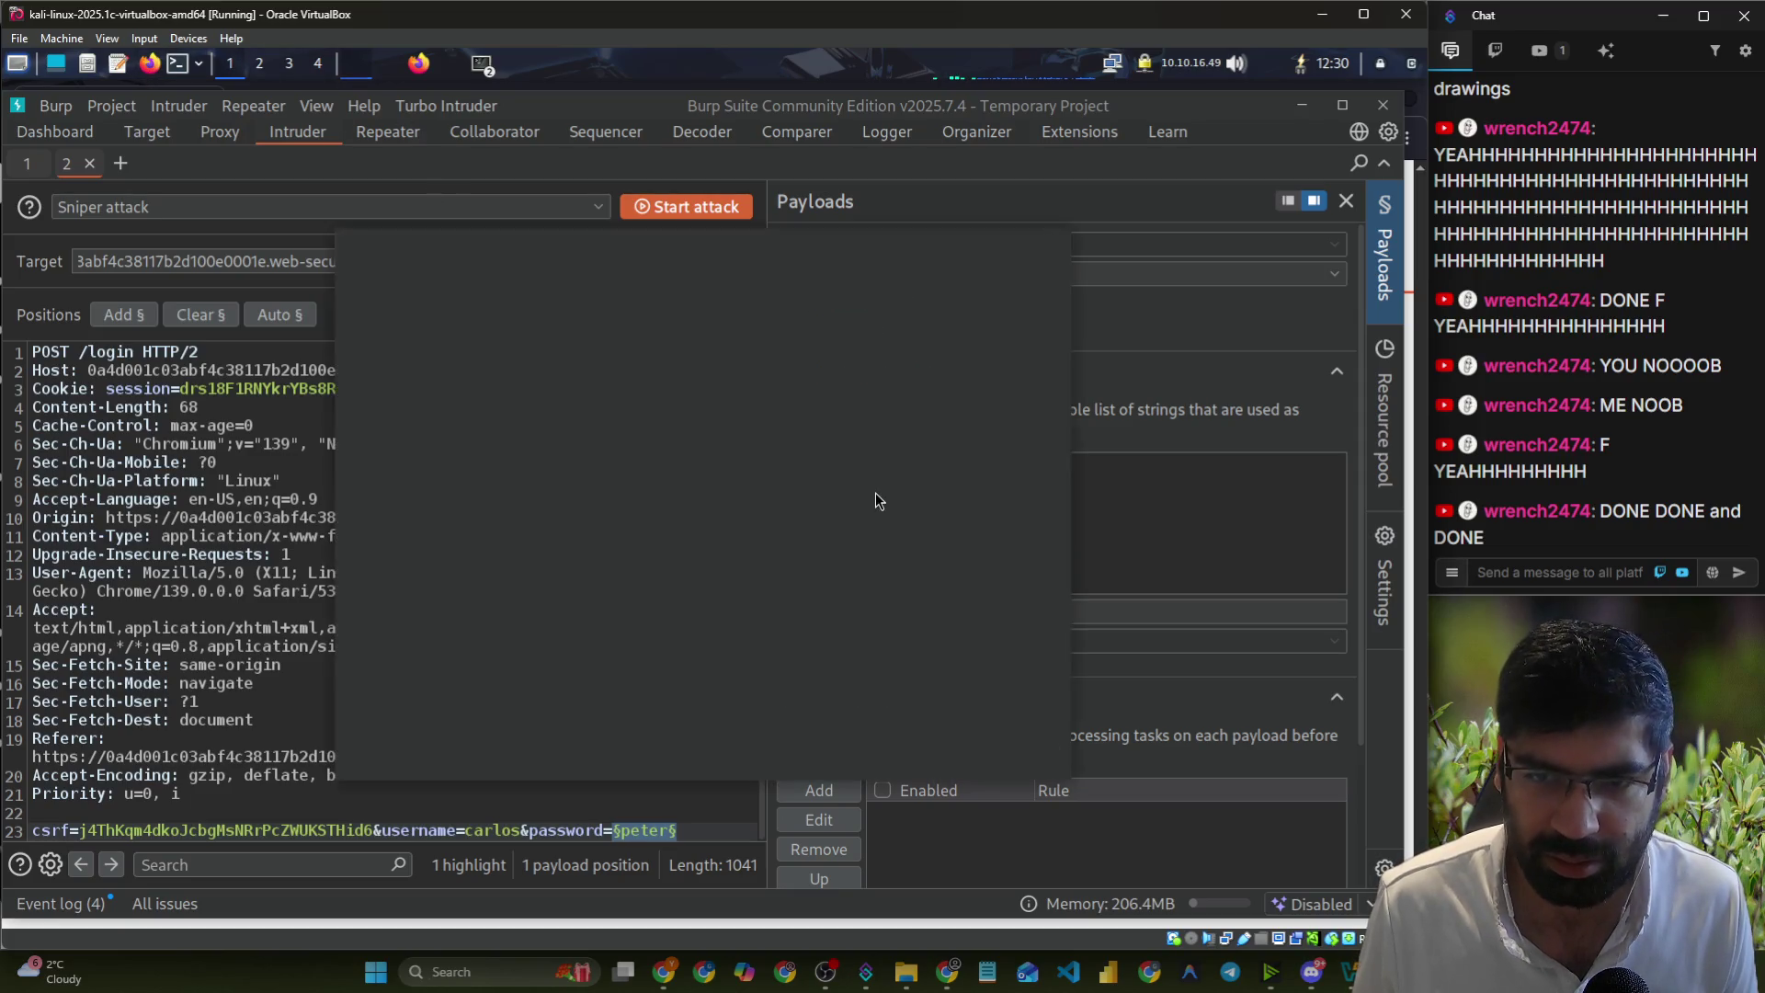
- Browse the payload file chooser to the kali home folder, then into Desktop
click(505, 278)
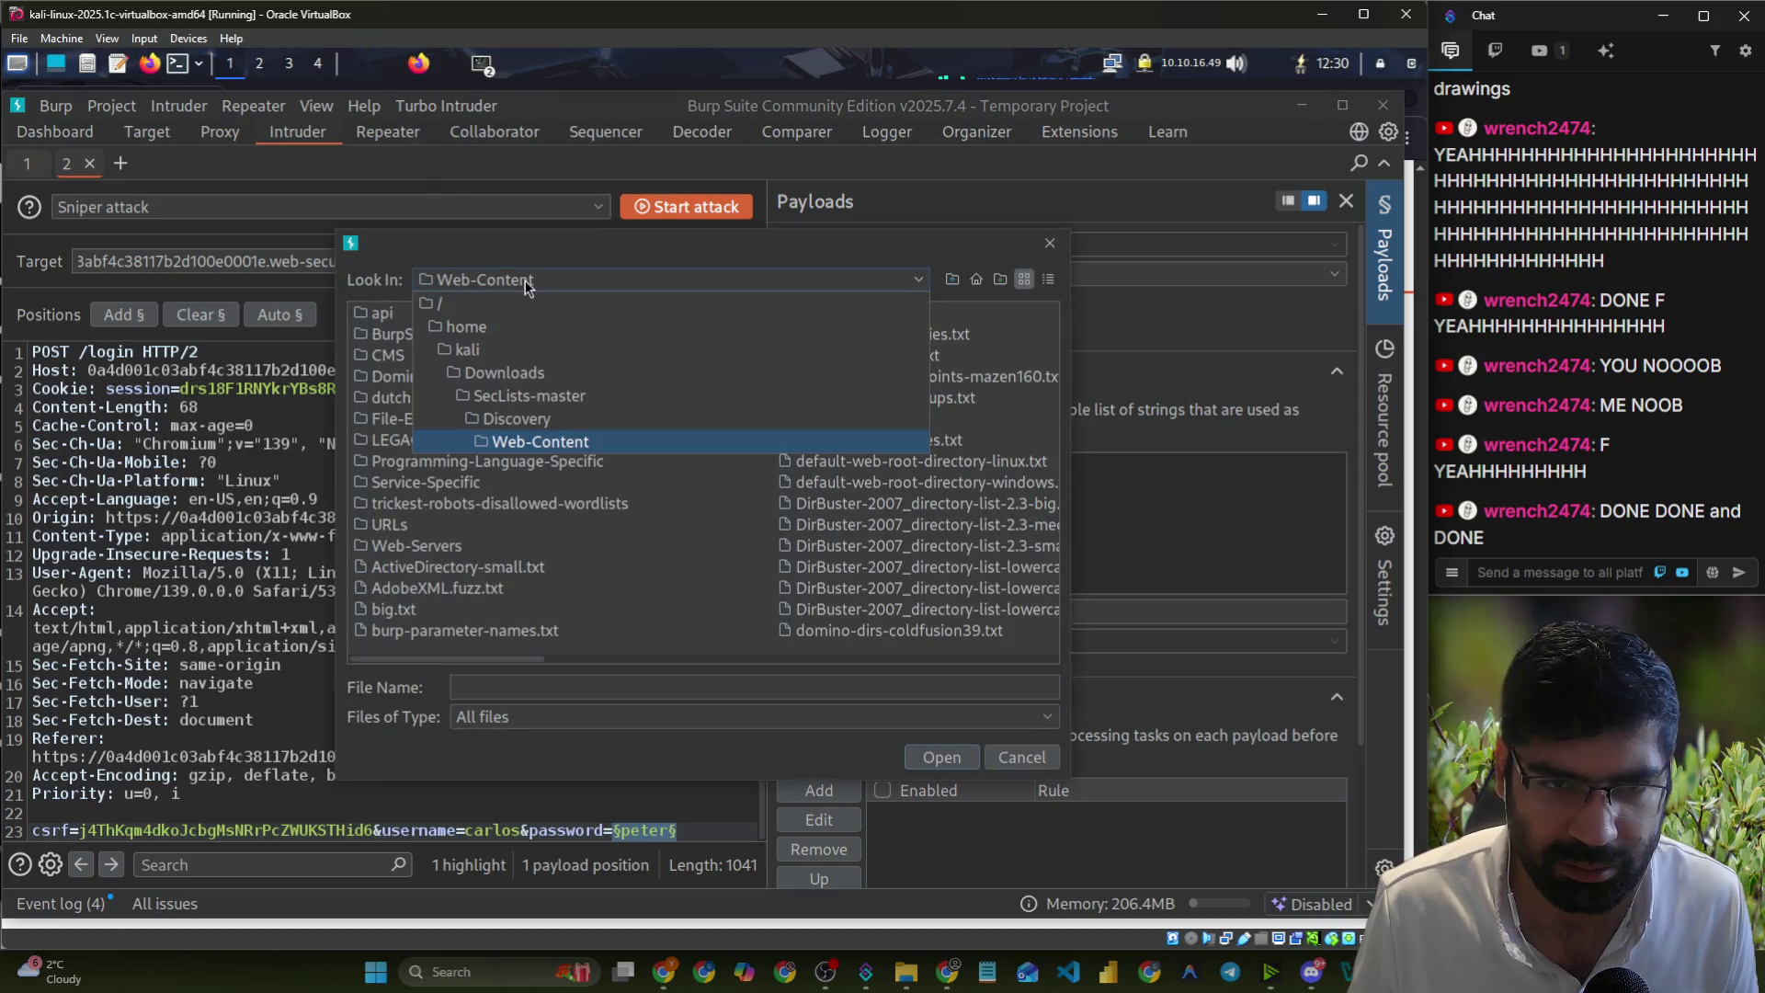
click(506, 348)
double_click(379, 337)
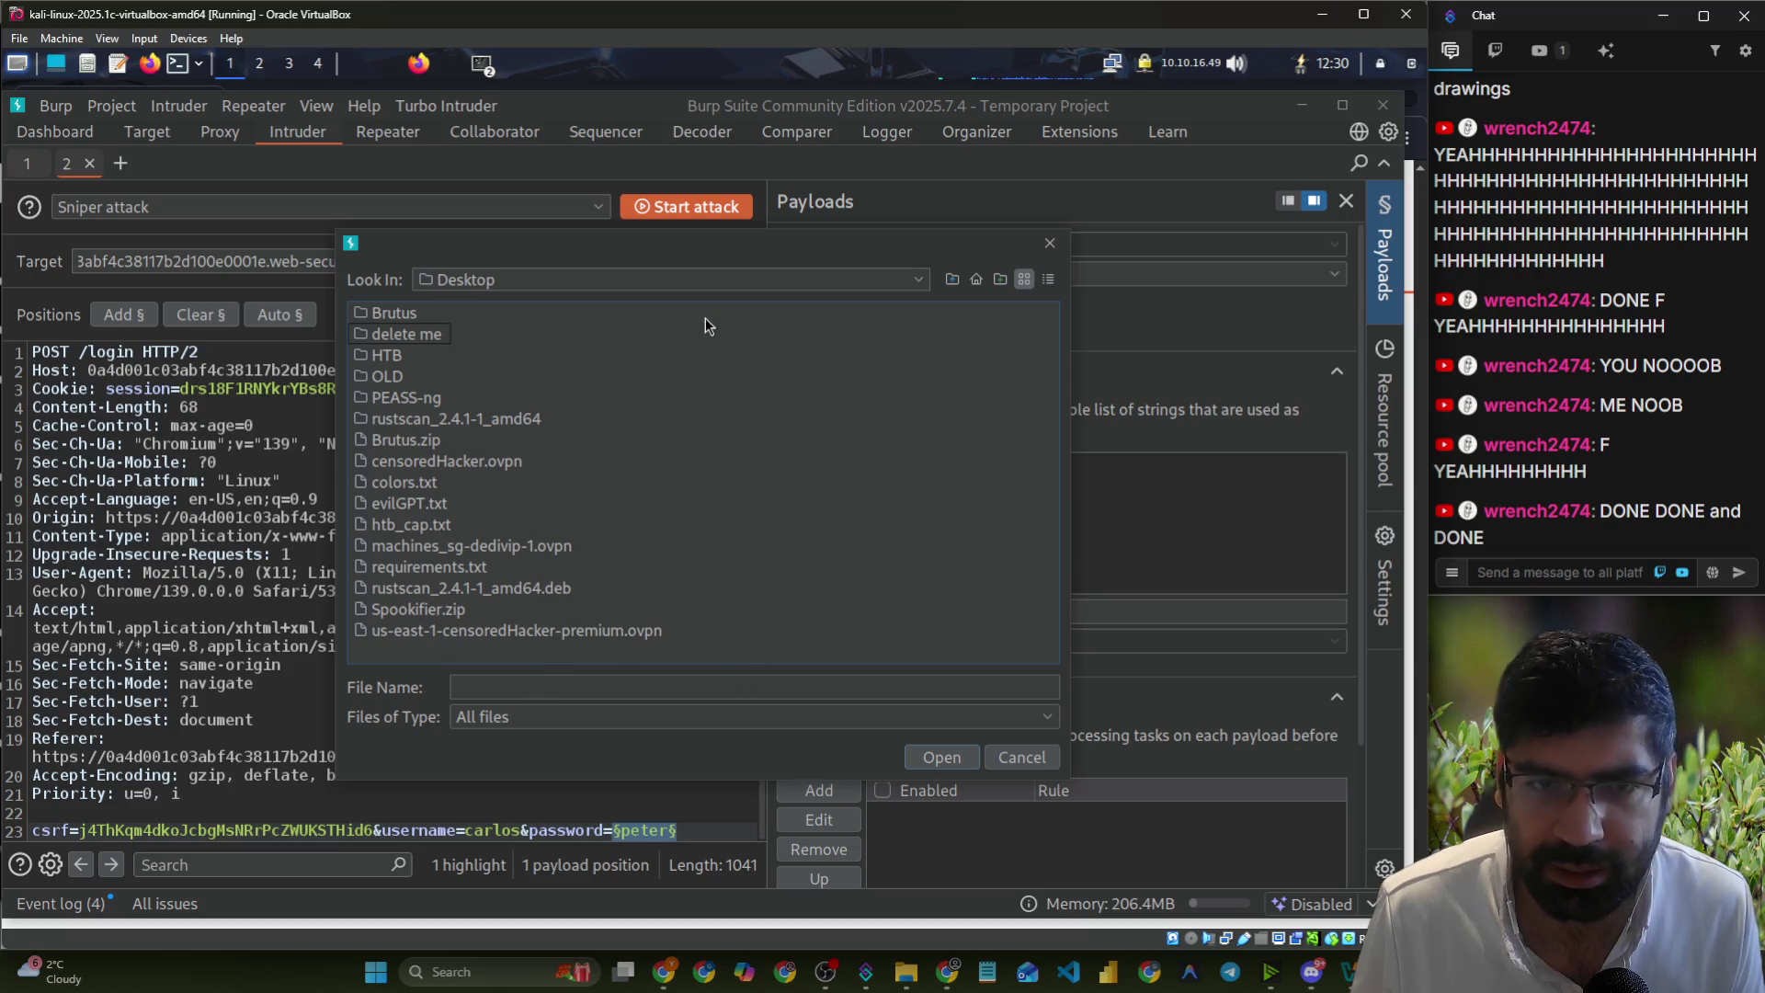
click(117, 63)
- Save the rce_lab password list as rce_lab.txt in the kali home folder
click(192, 193)
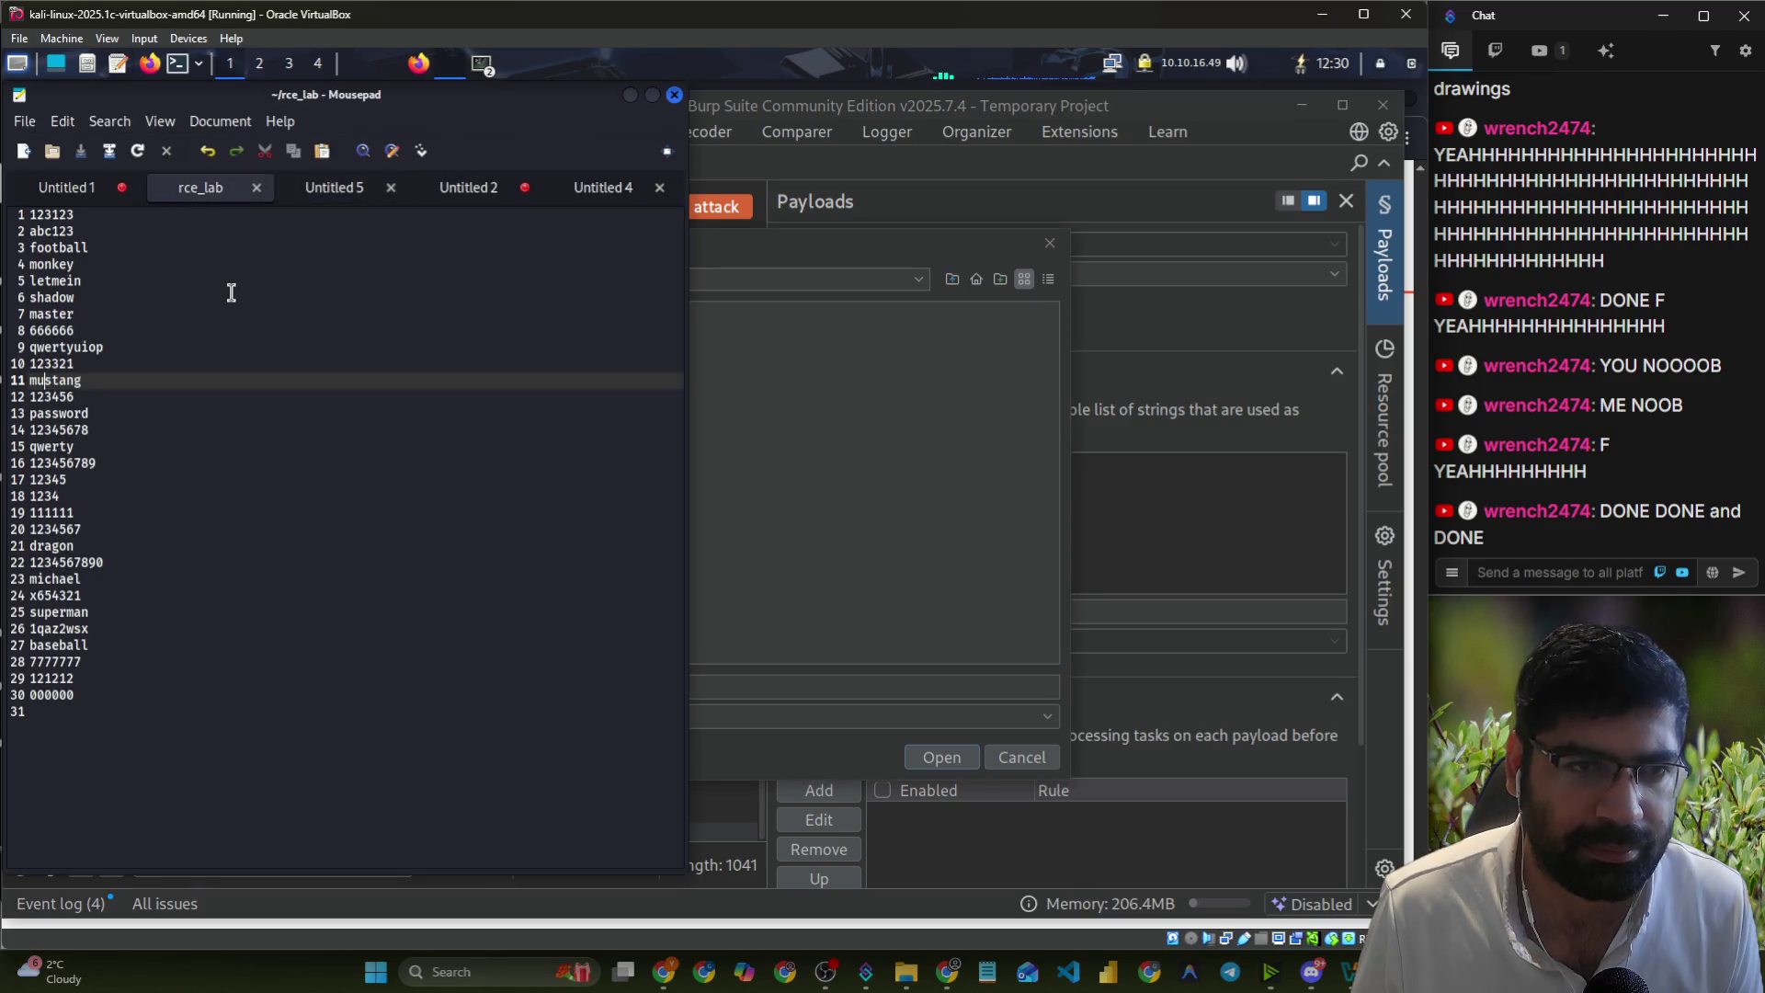
click(28, 121)
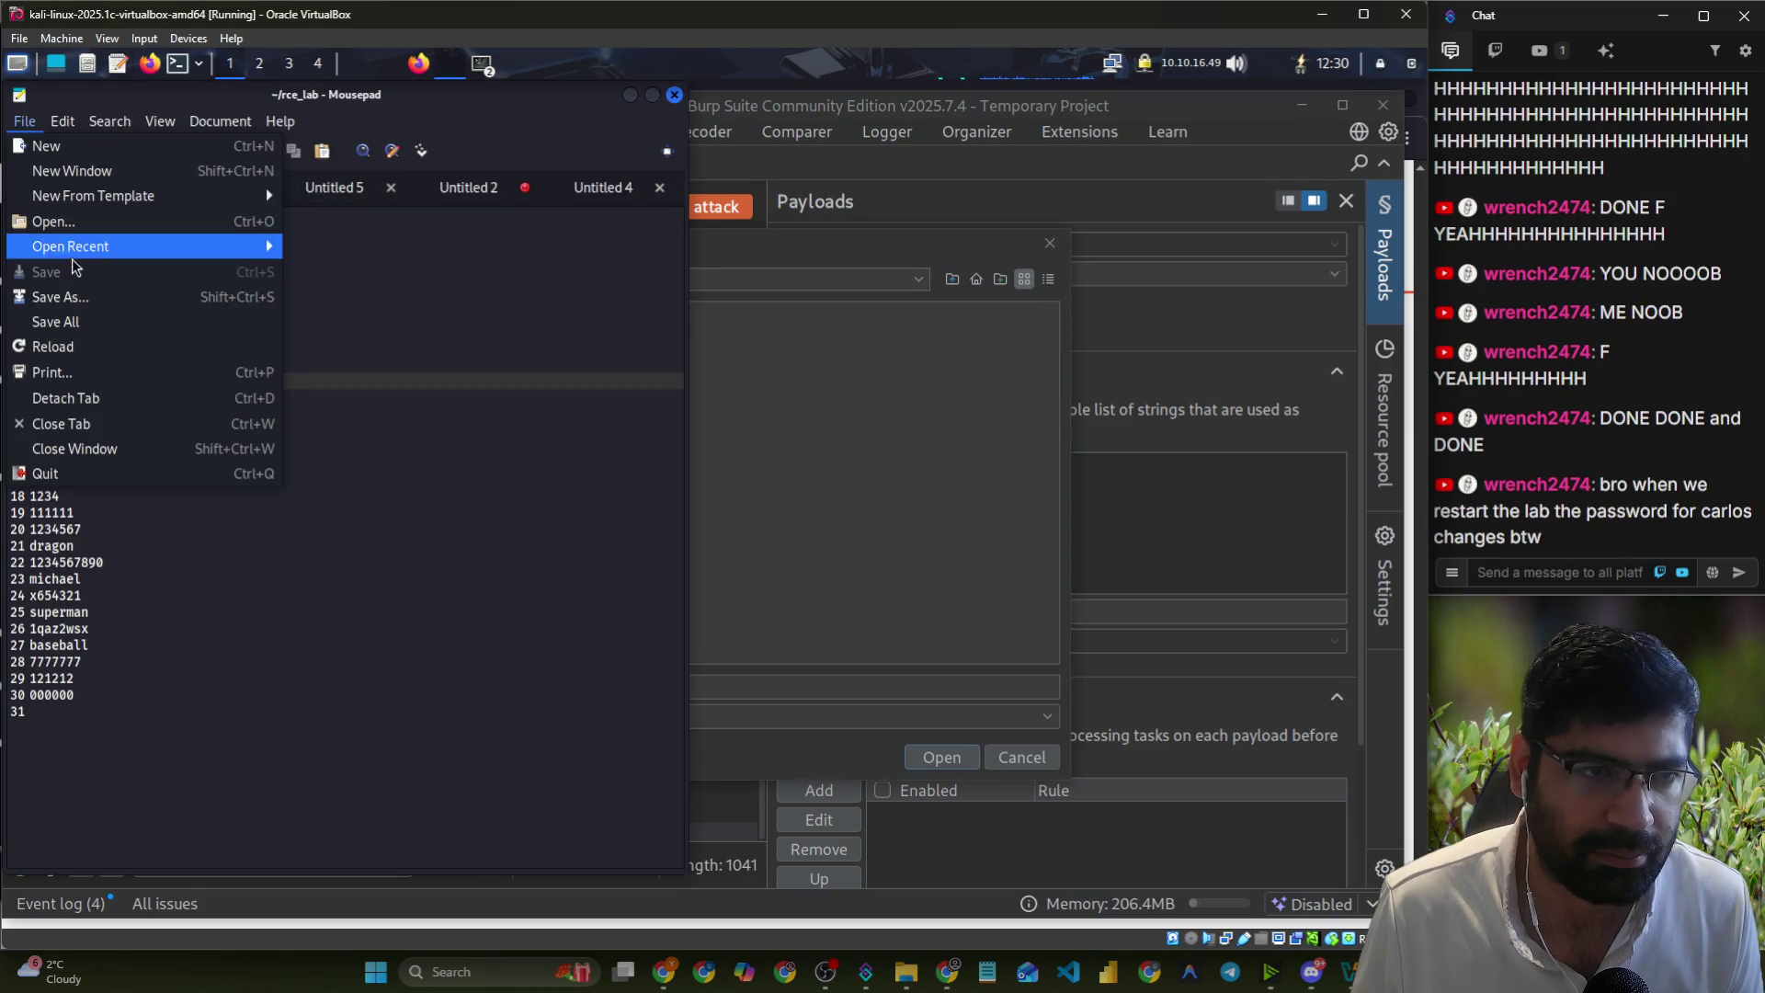
click(78, 304)
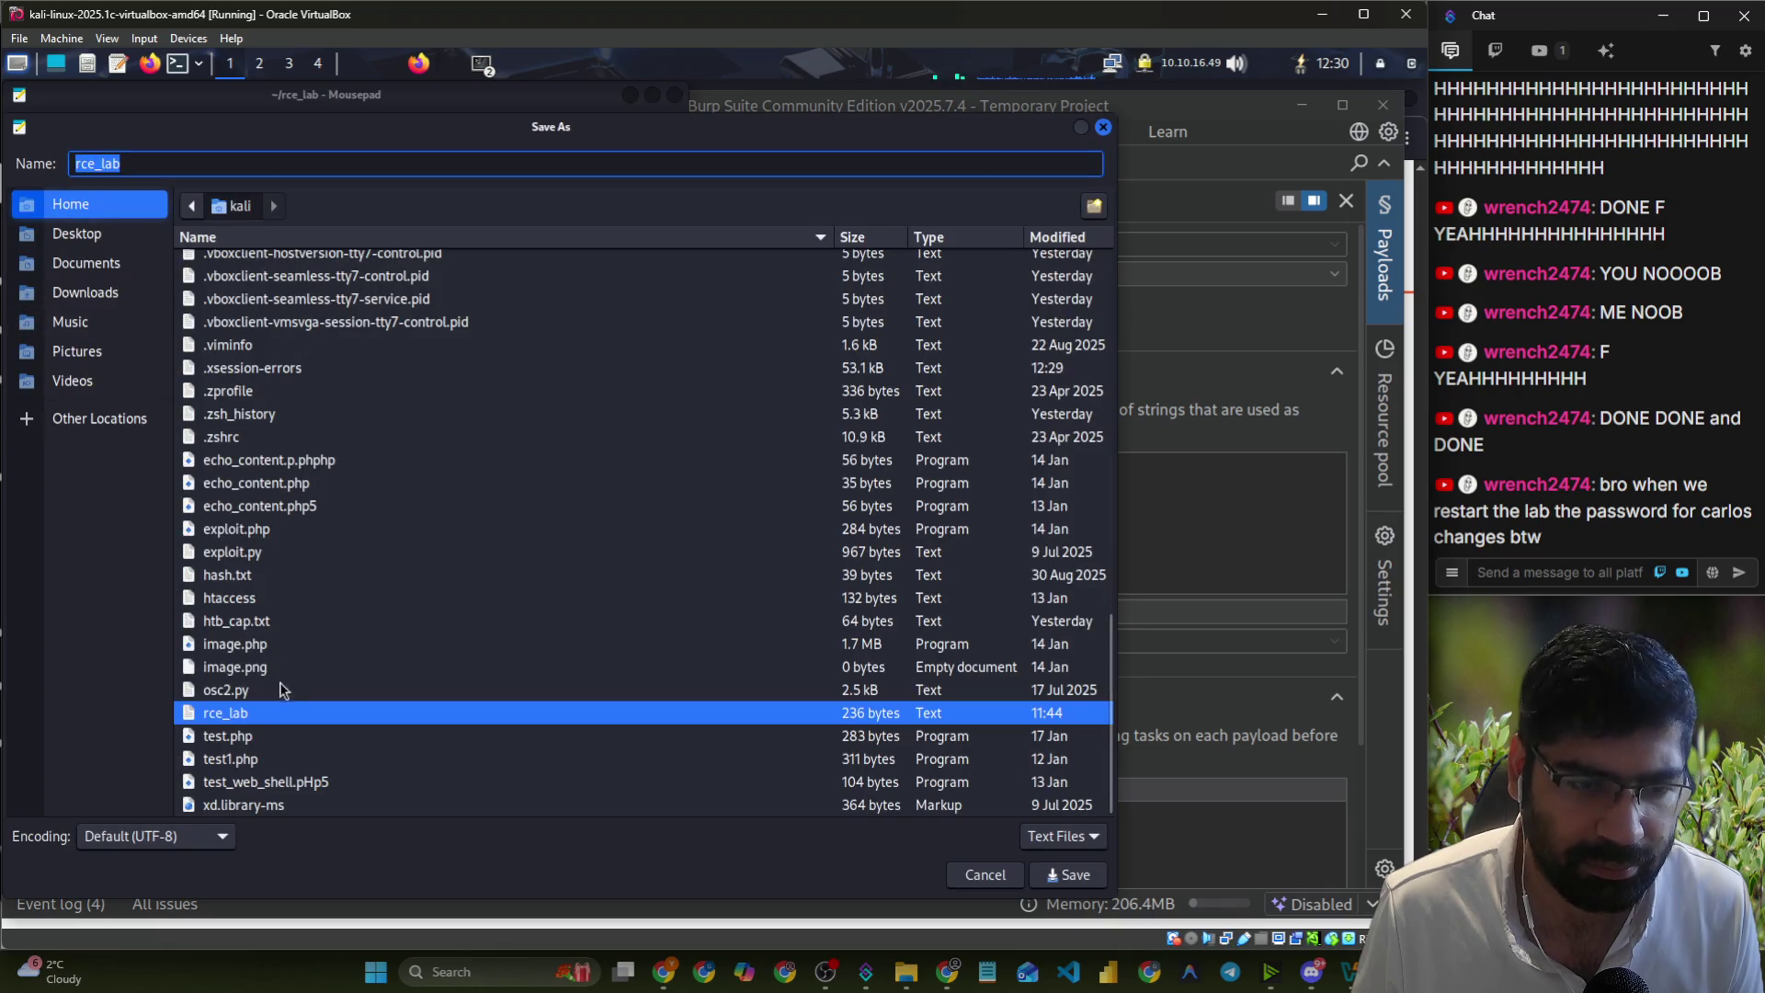
click(173, 156)
text(.txt)
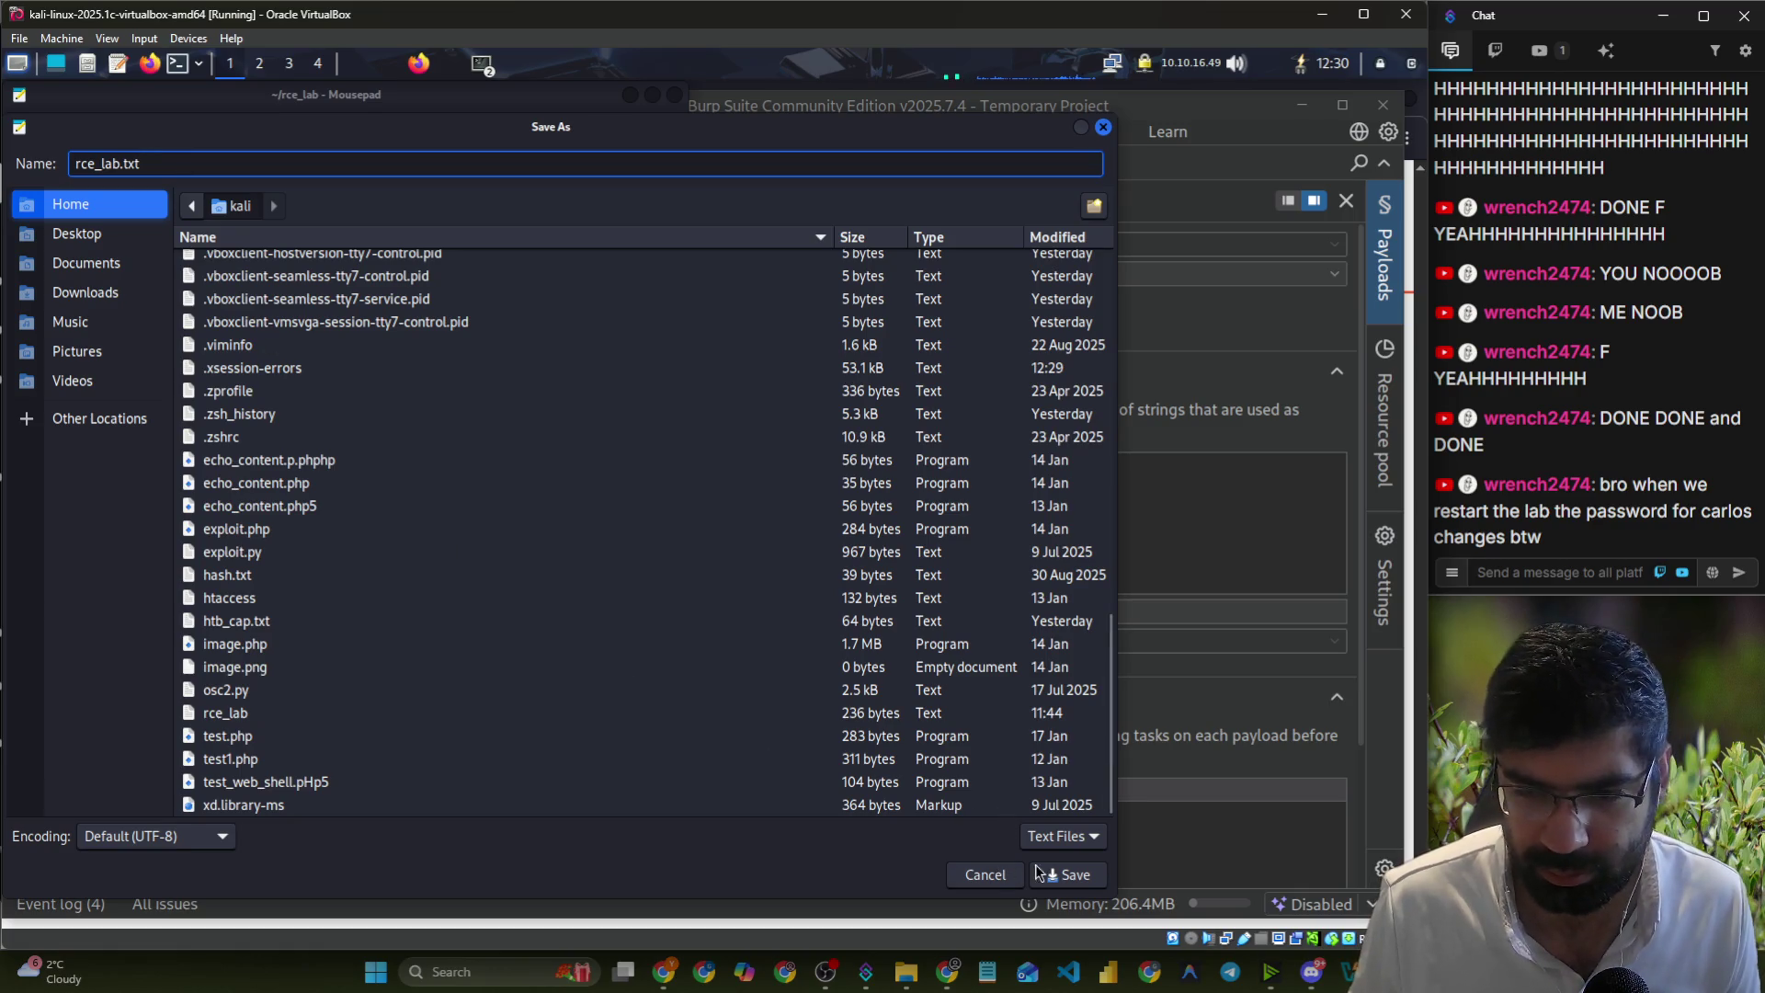
click(1085, 872)
click(758, 521)
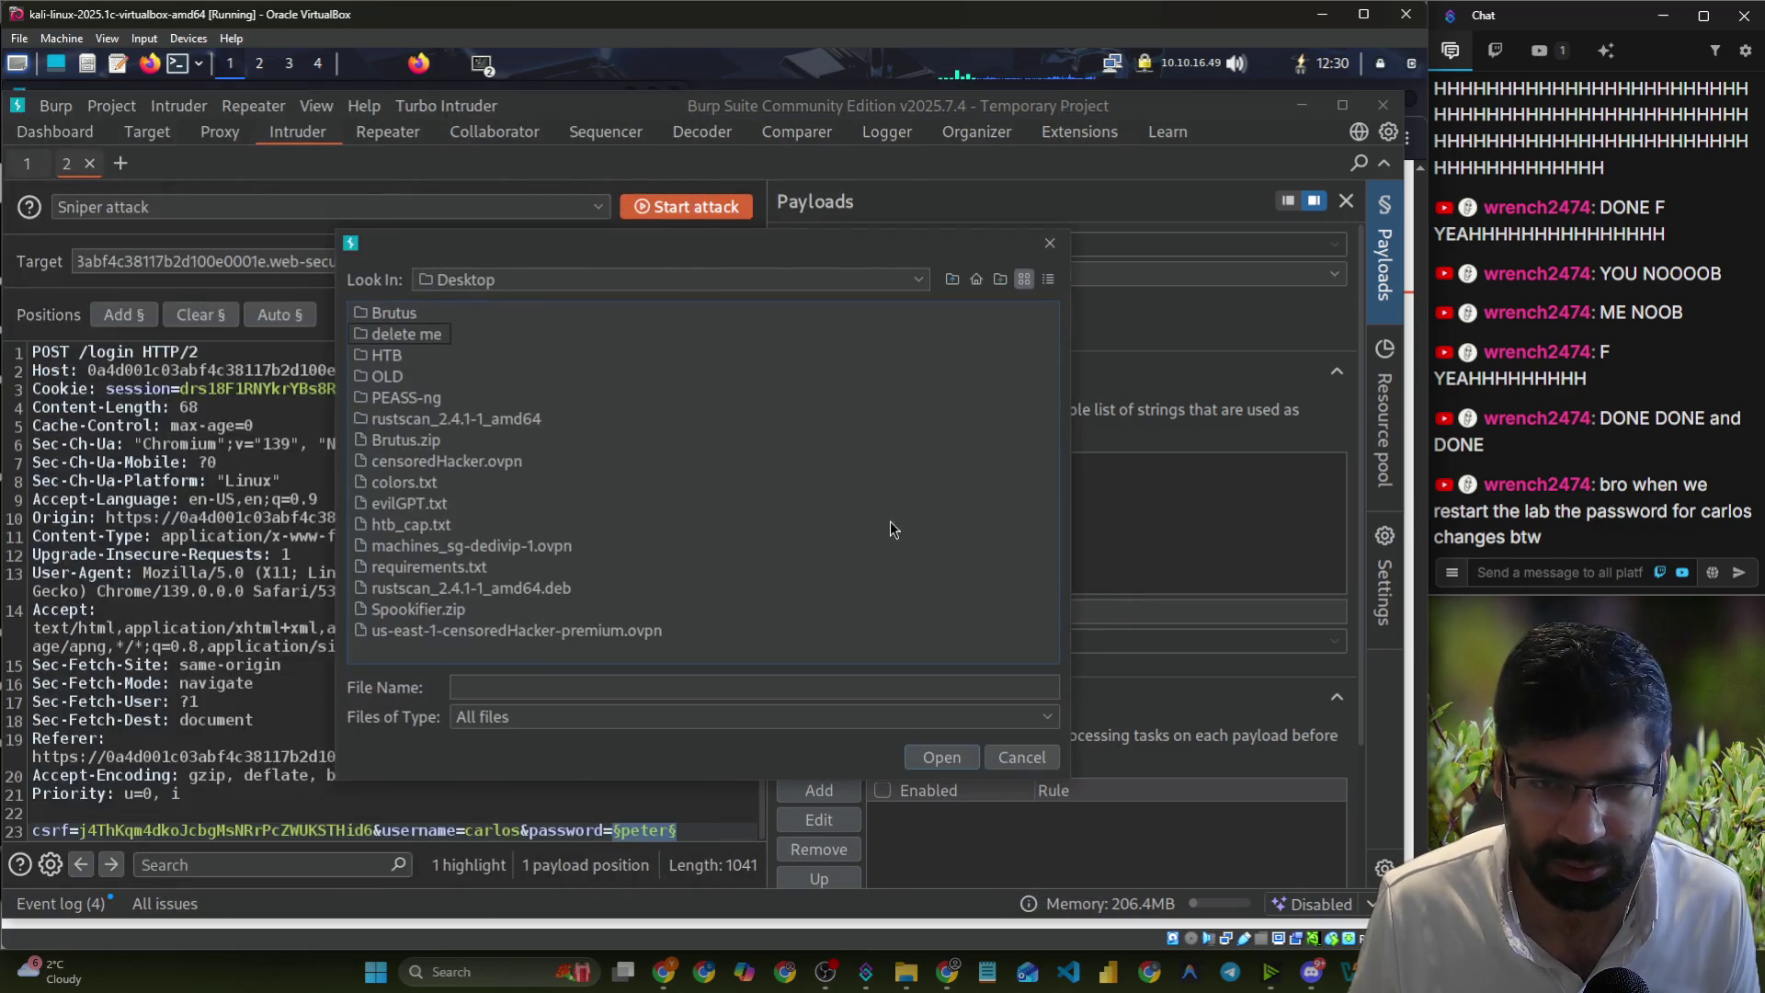
- Load rce_lab.txt from the kali folder as Intruder's payload list of 30 passwords
click(466, 283)
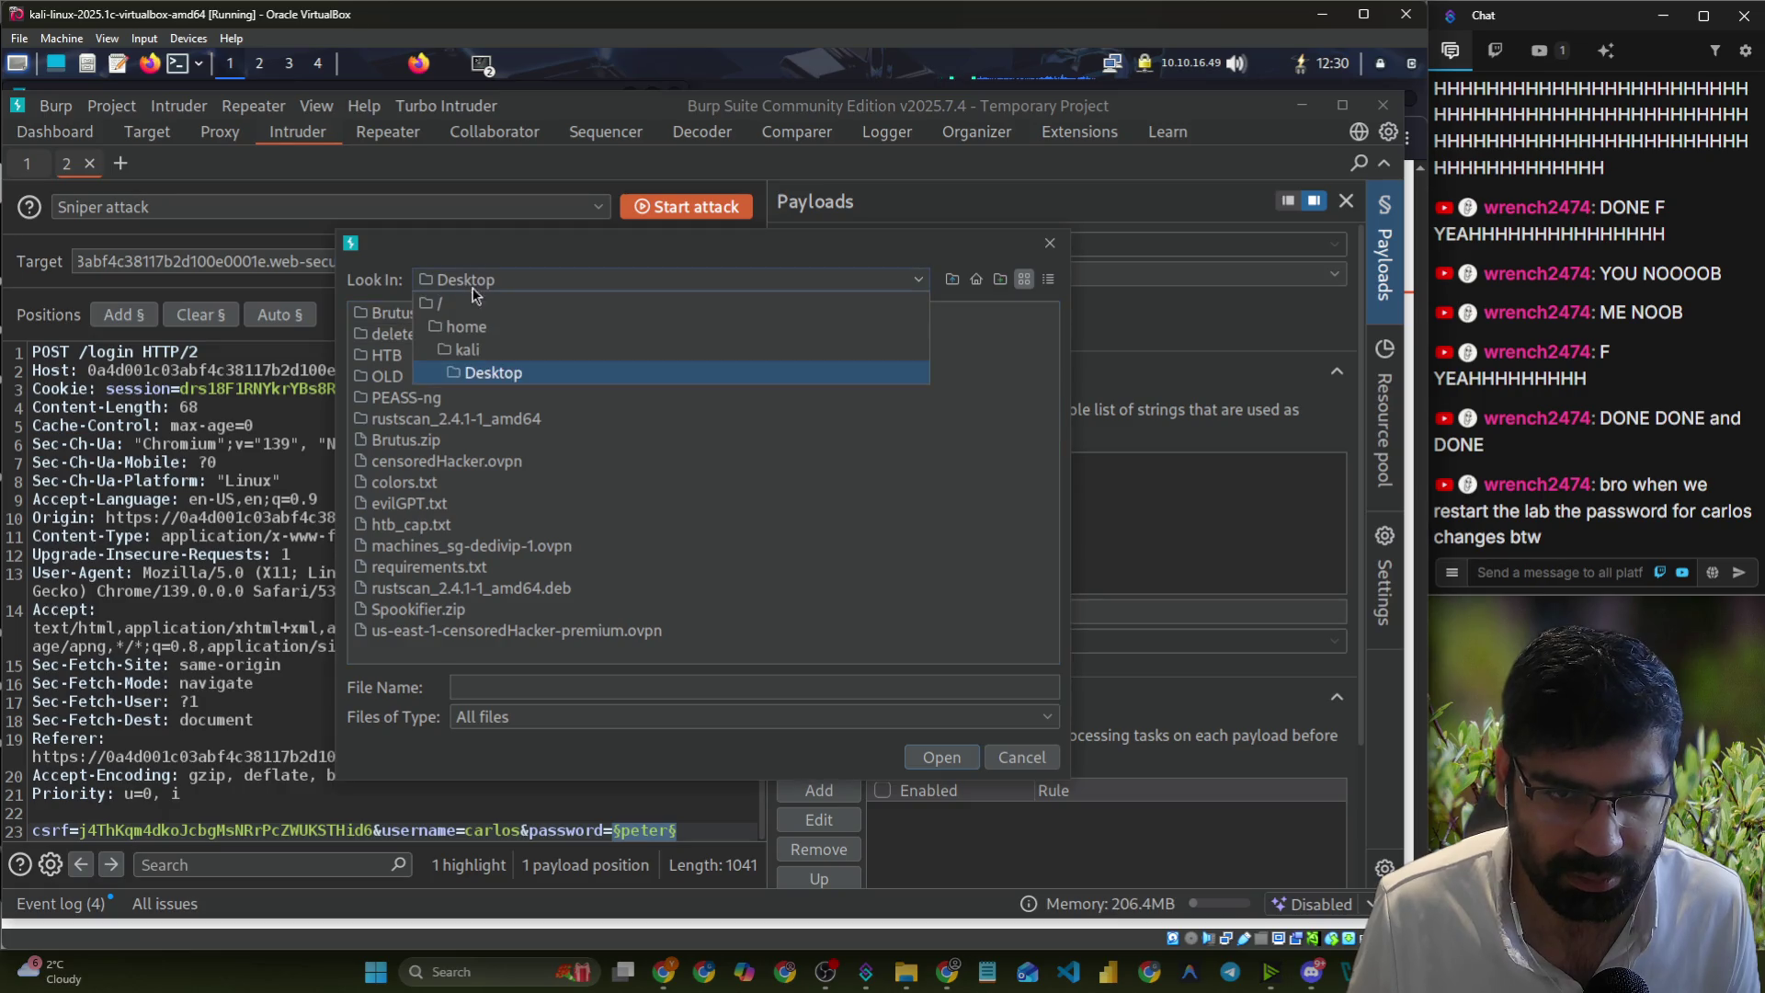
click(471, 350)
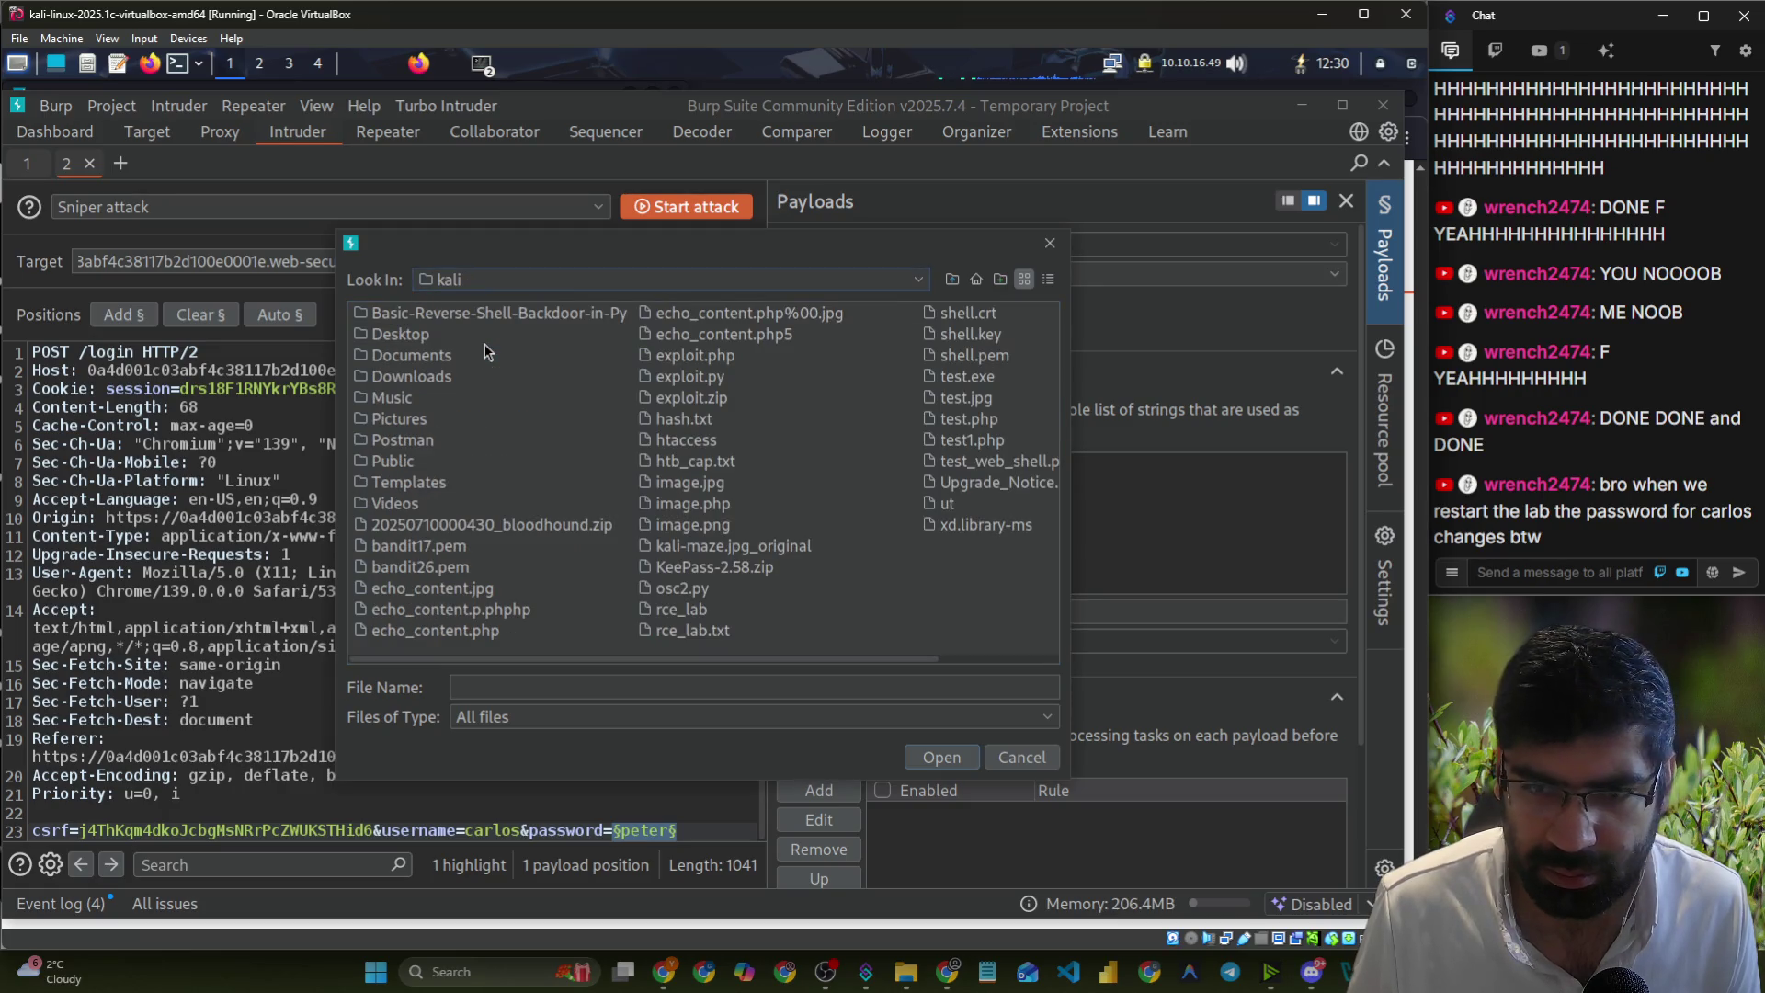
click(701, 632)
click(937, 758)
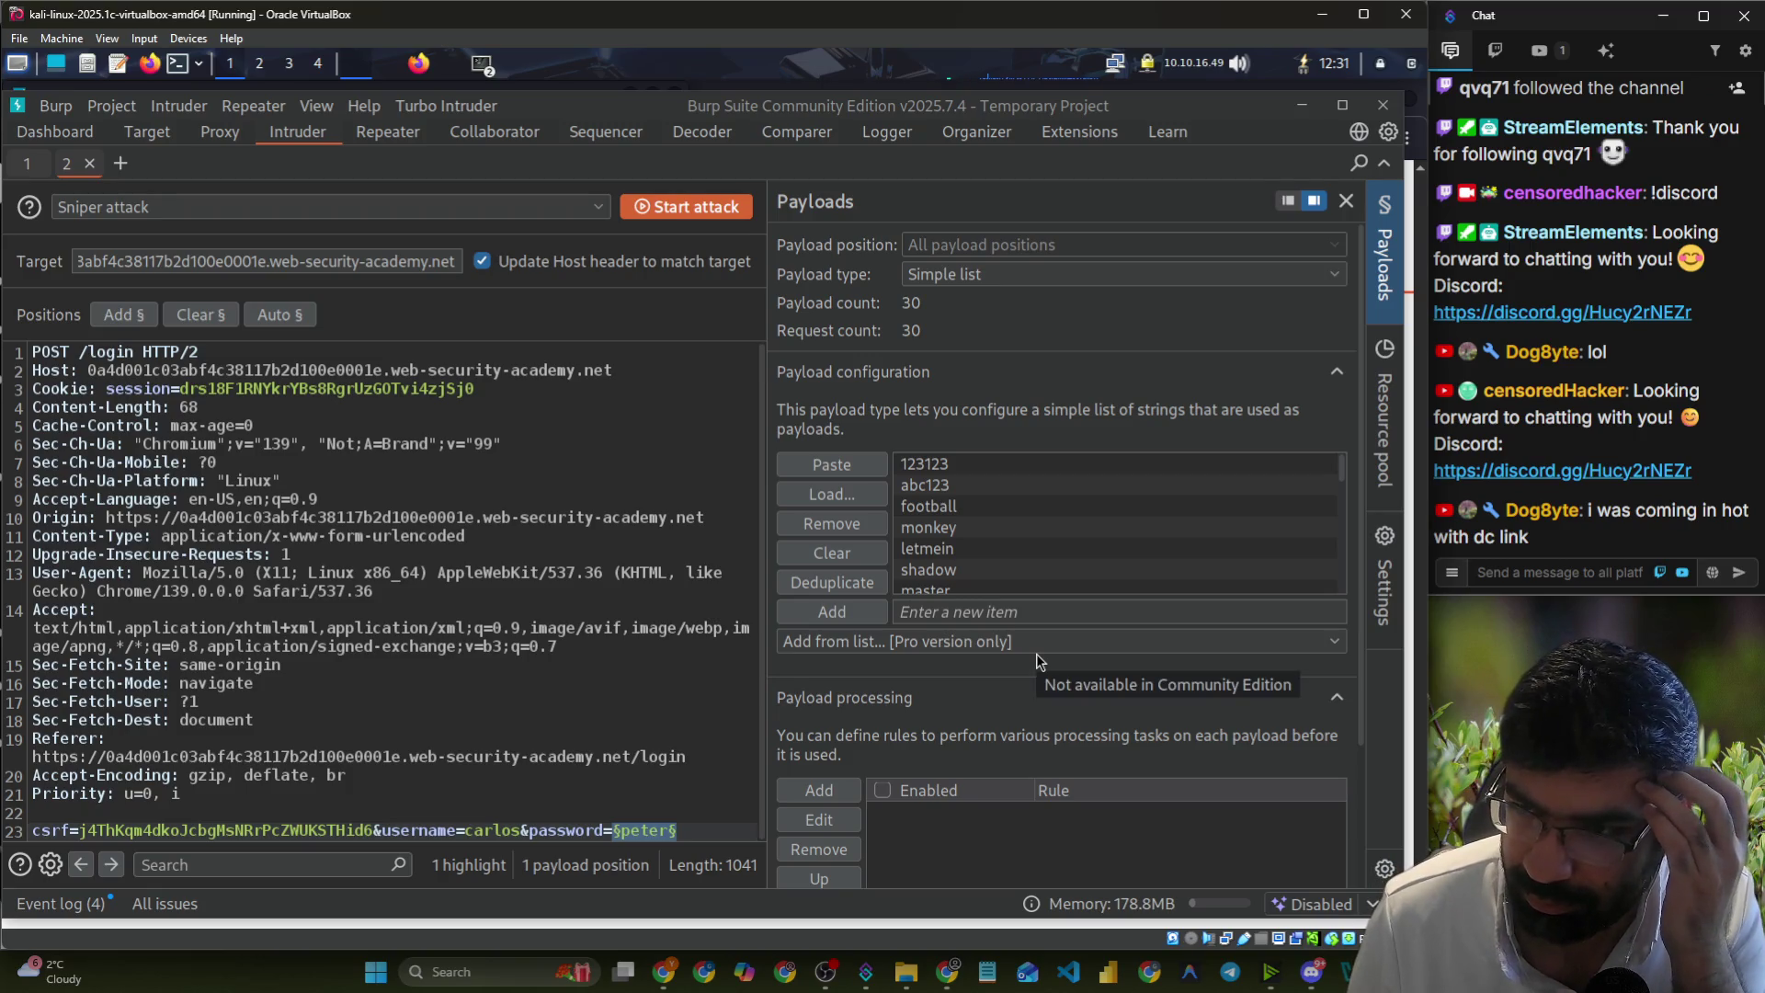
scroll(1077, 709, down, 3)
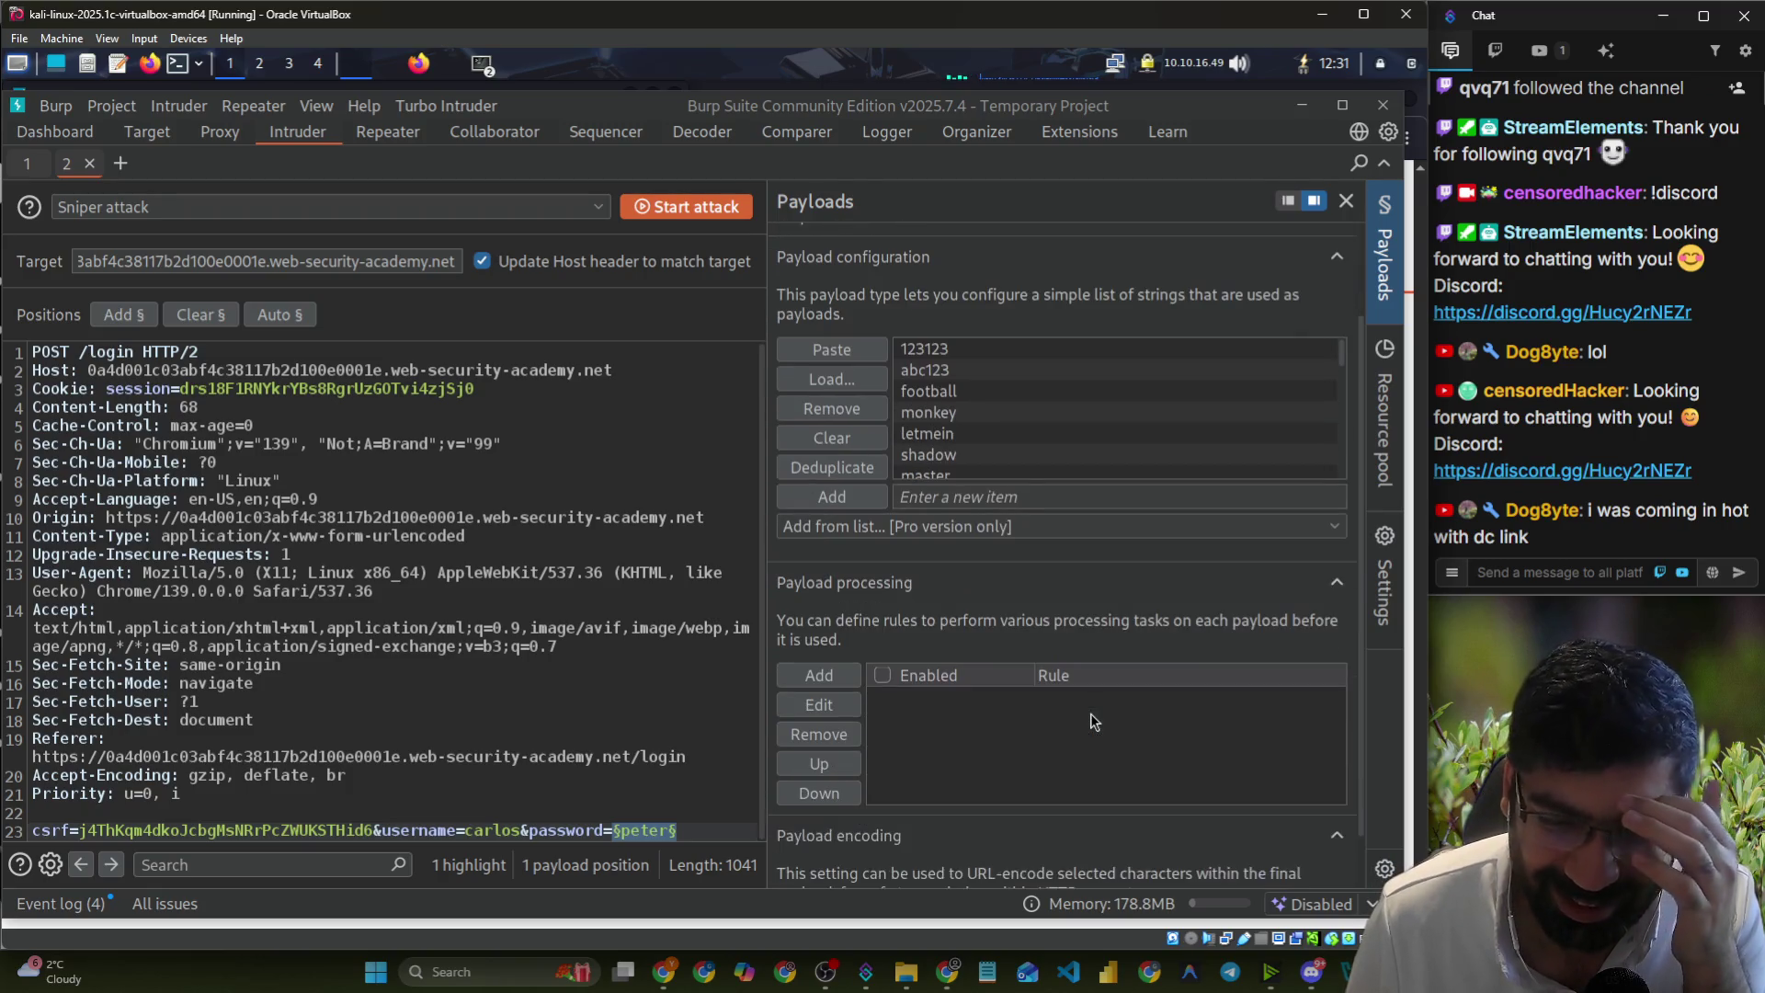
- Check Intruder's attack-type list and keep Sniper as the attack type
scroll(965, 735, up, 3)
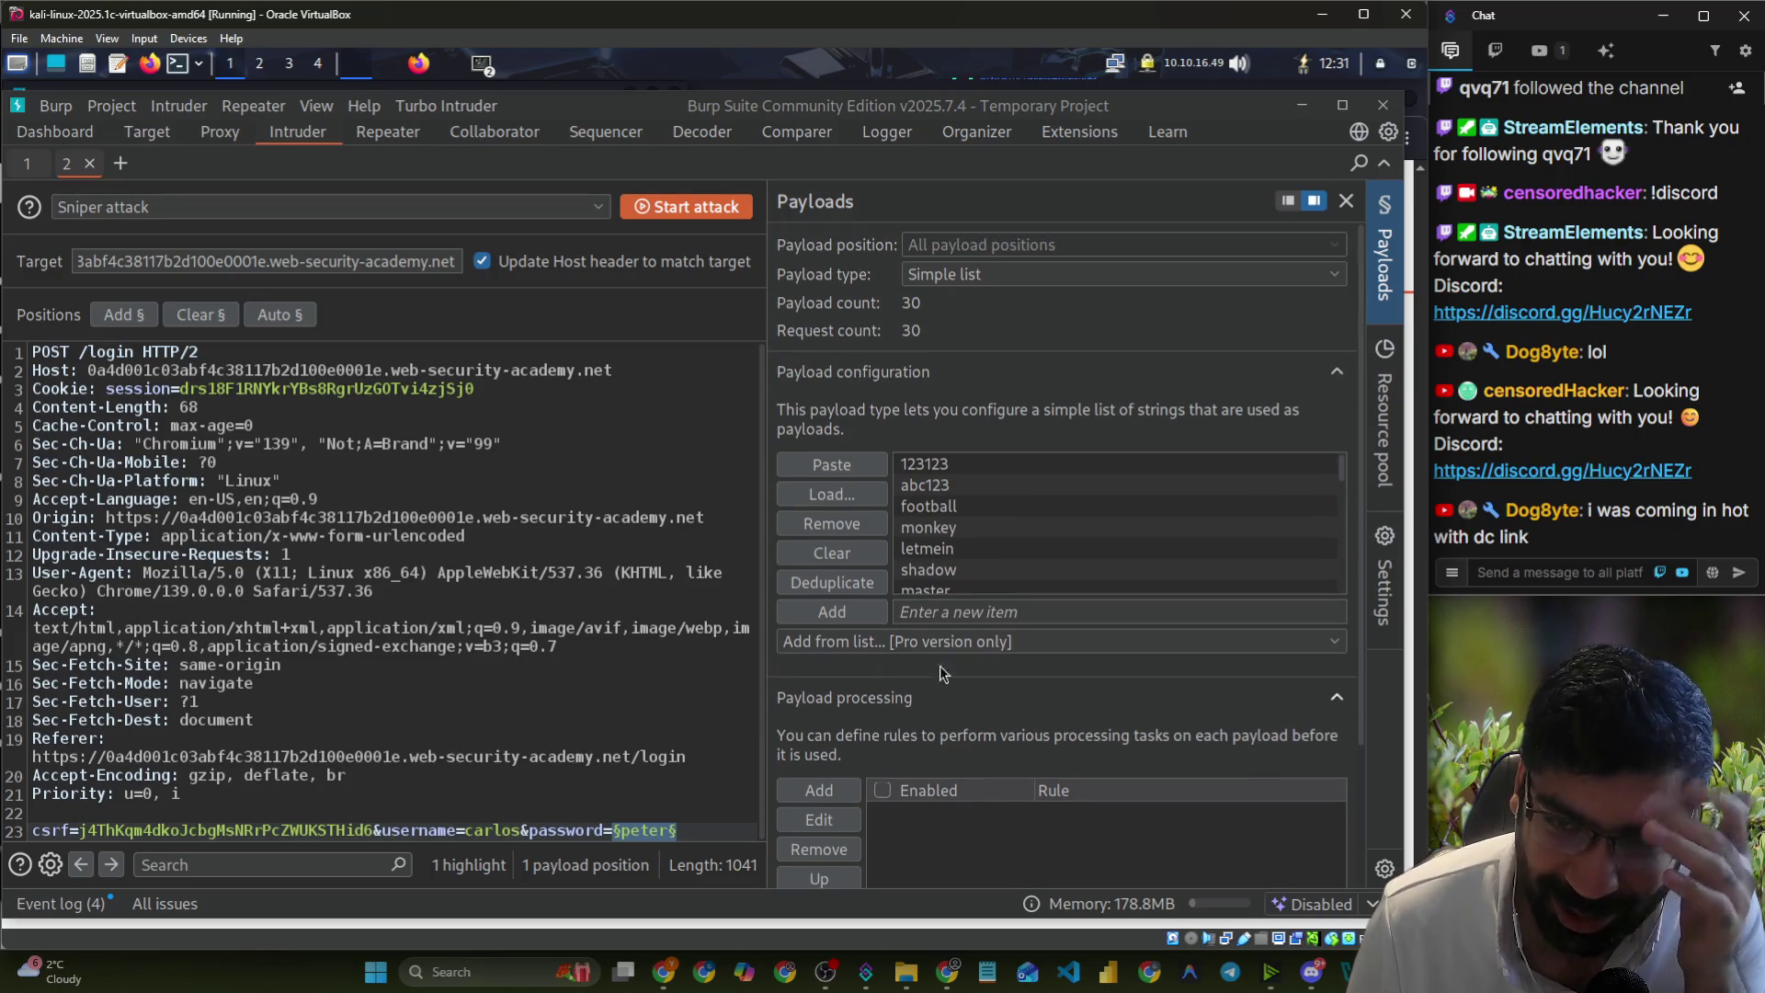
click(486, 213)
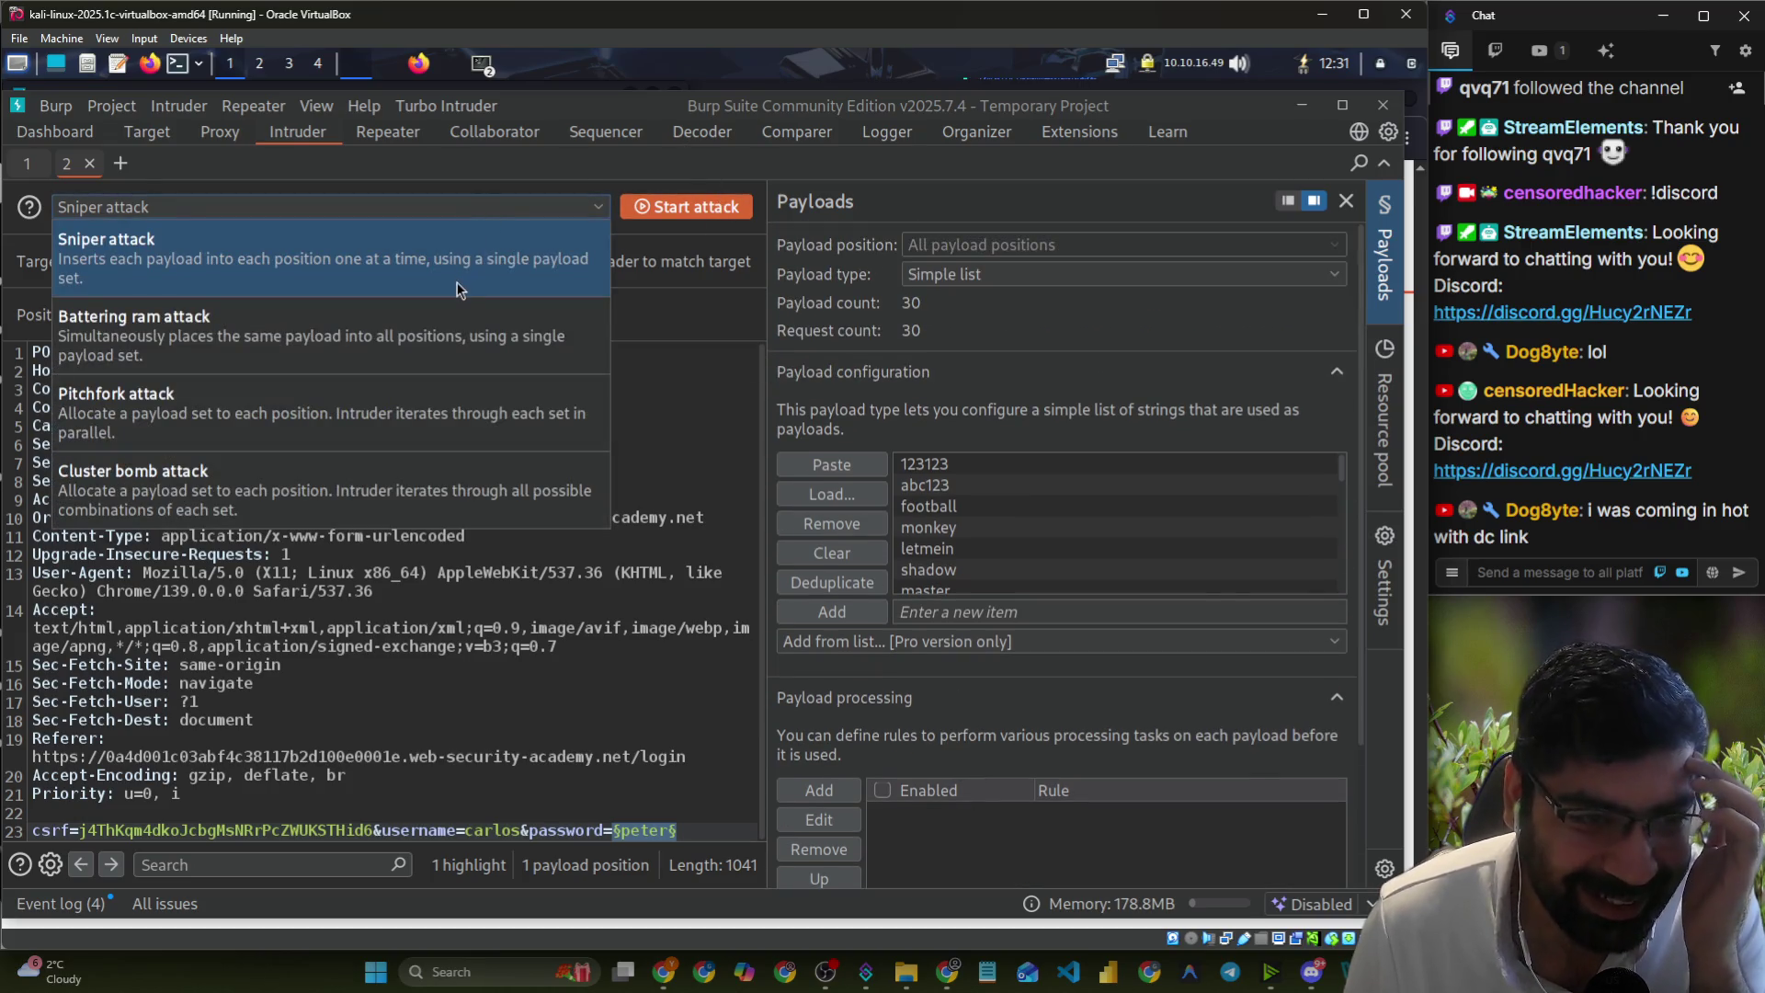
click(477, 259)
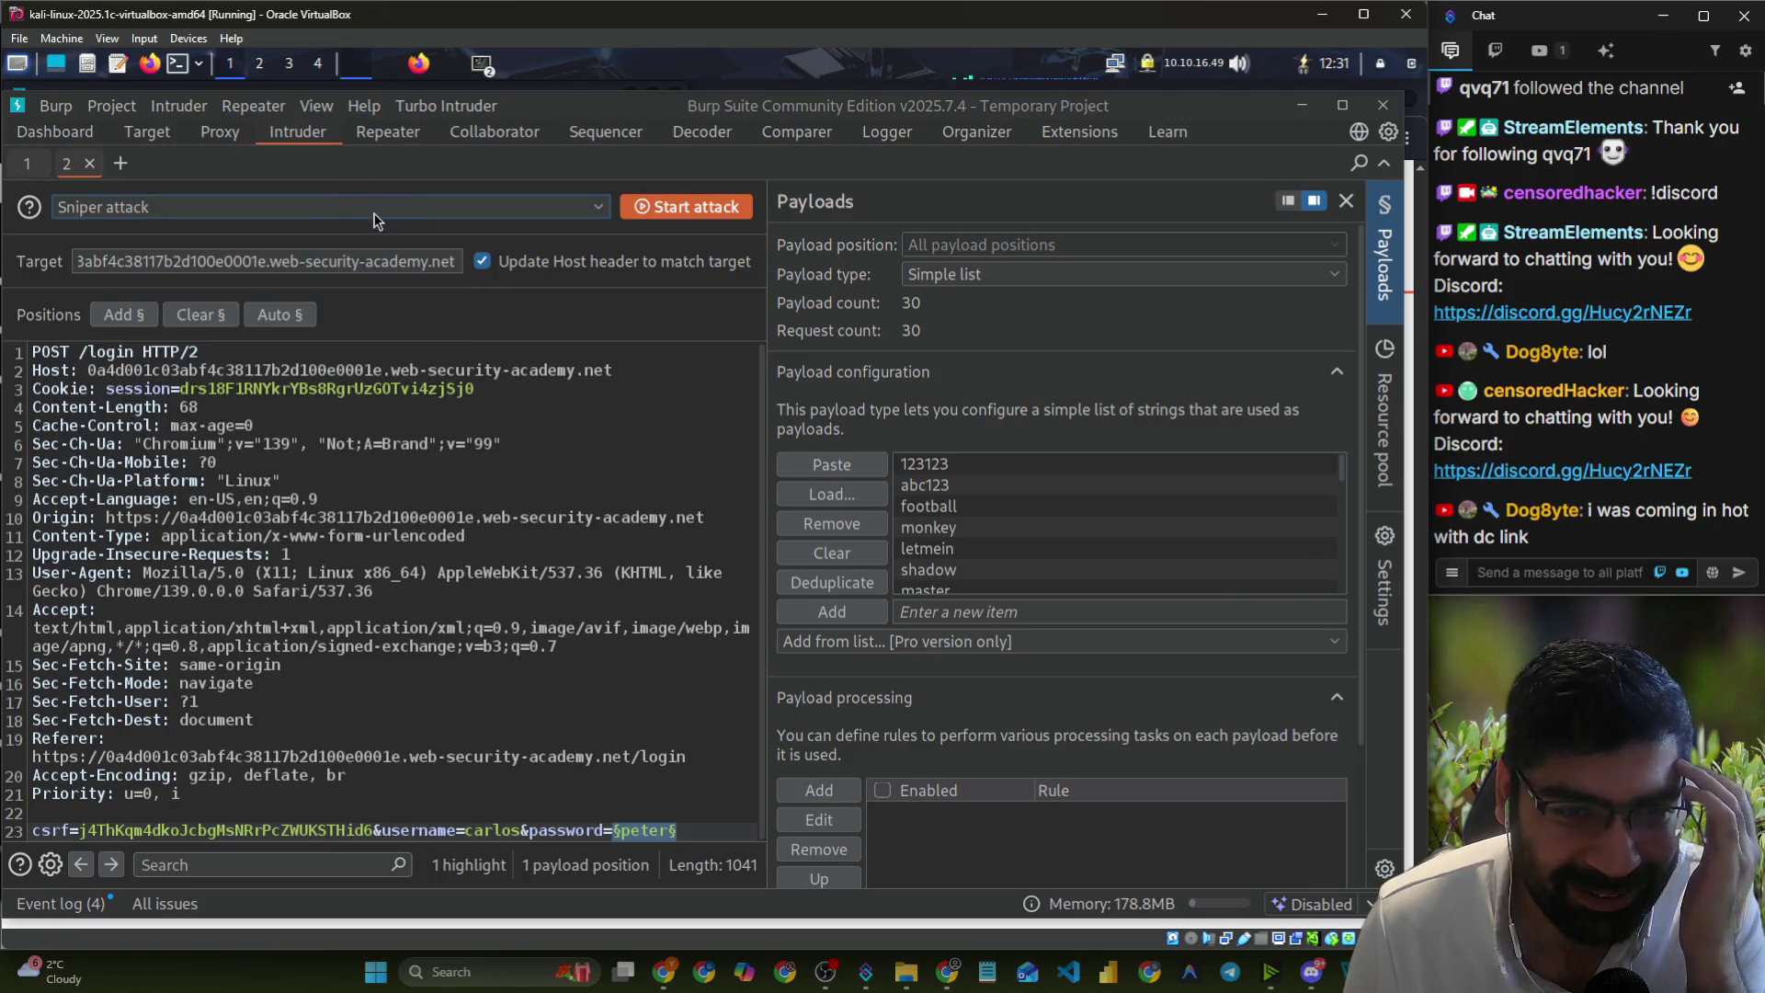
click(373, 217)
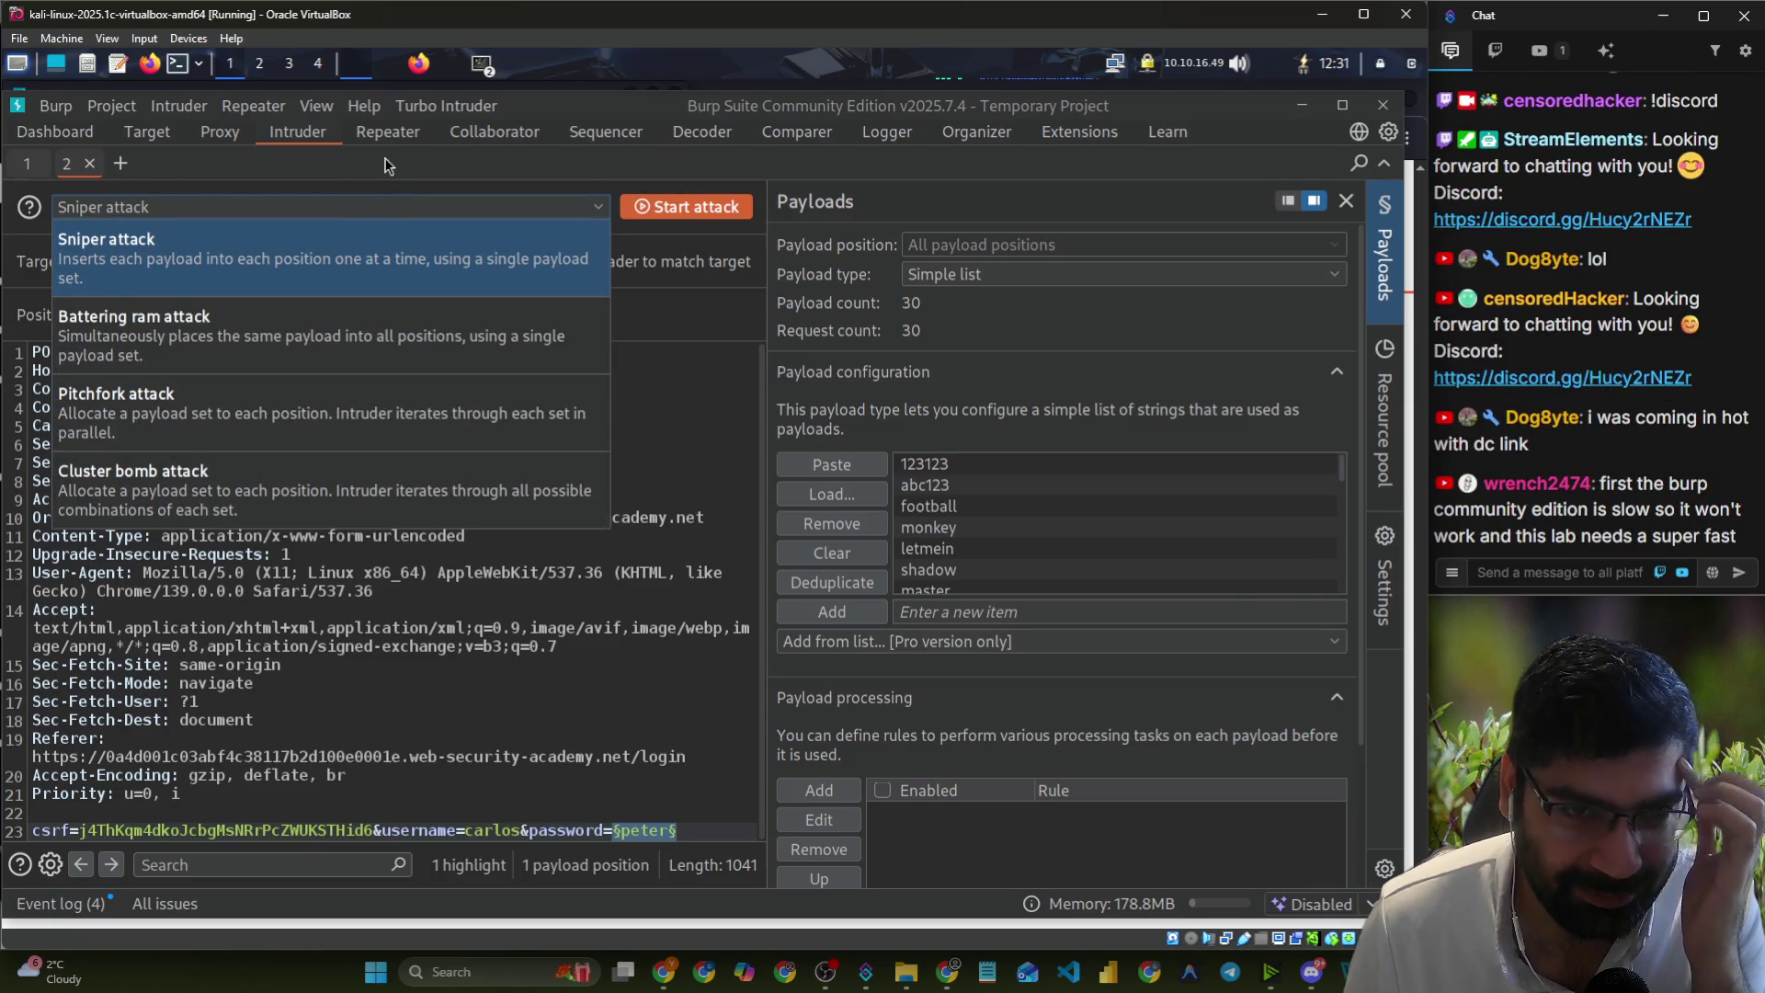
click(389, 136)
- Look over Proxy HTTP history and the site map, reconfirm Sniper, and show Repeater
click(298, 134)
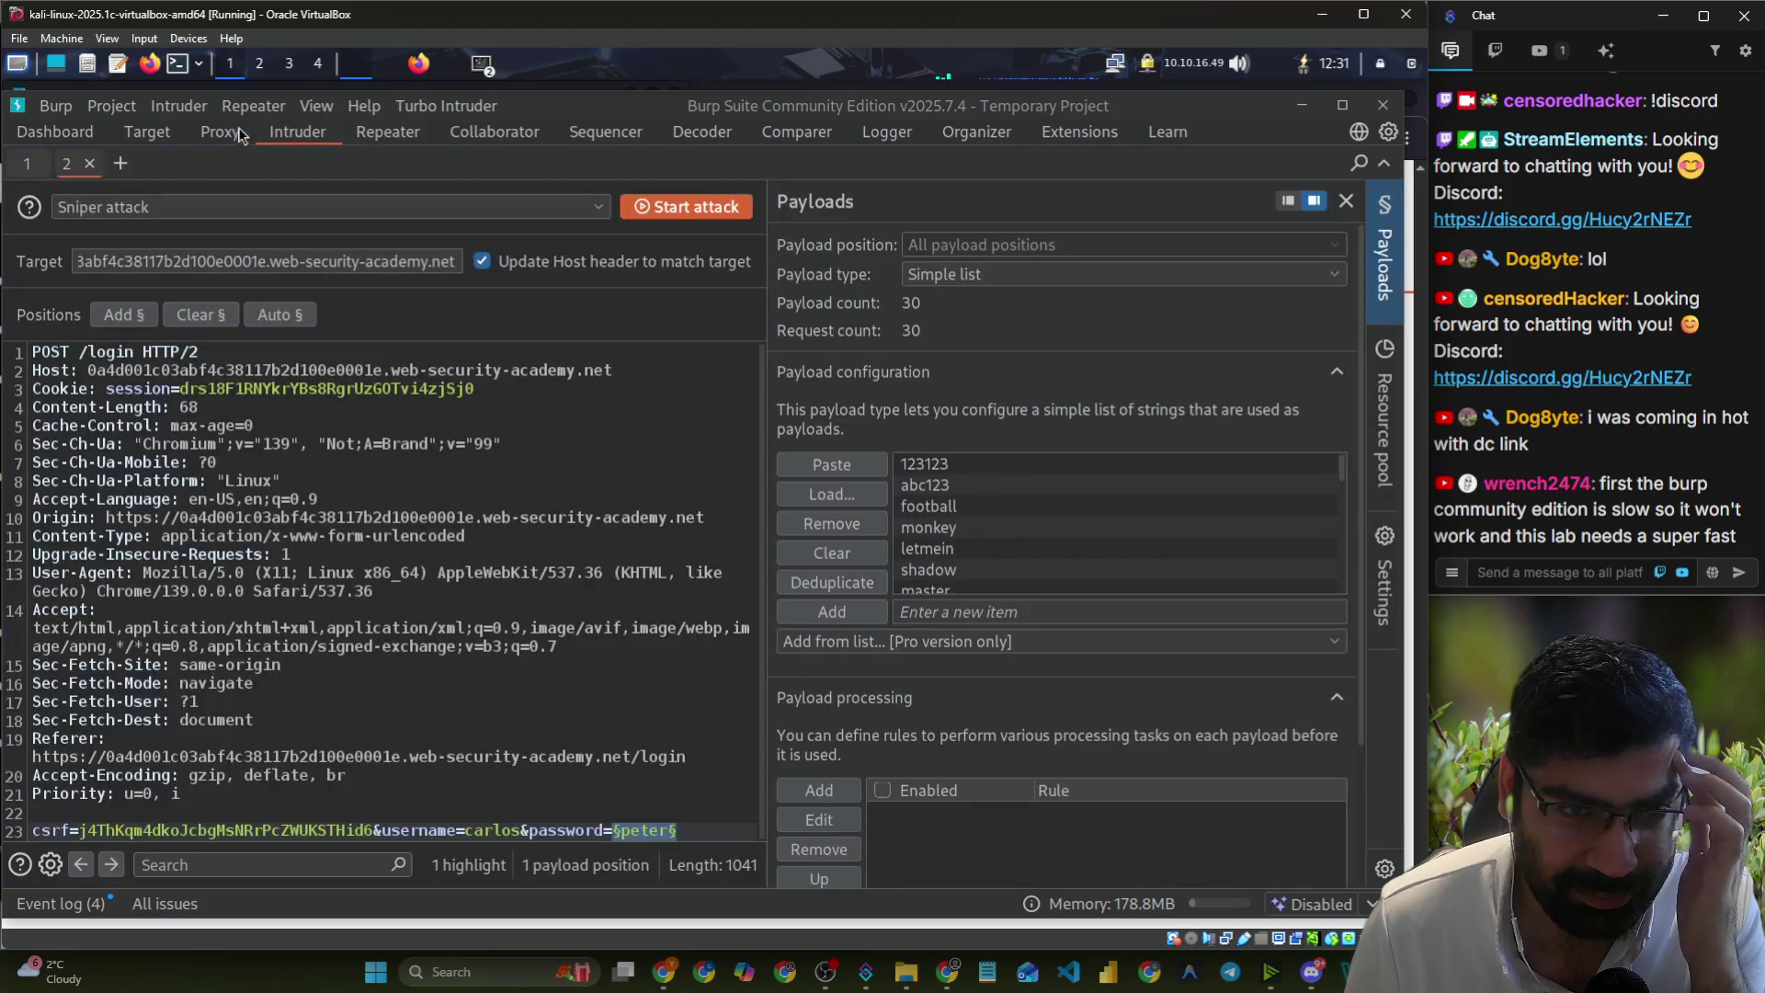
click(150, 134)
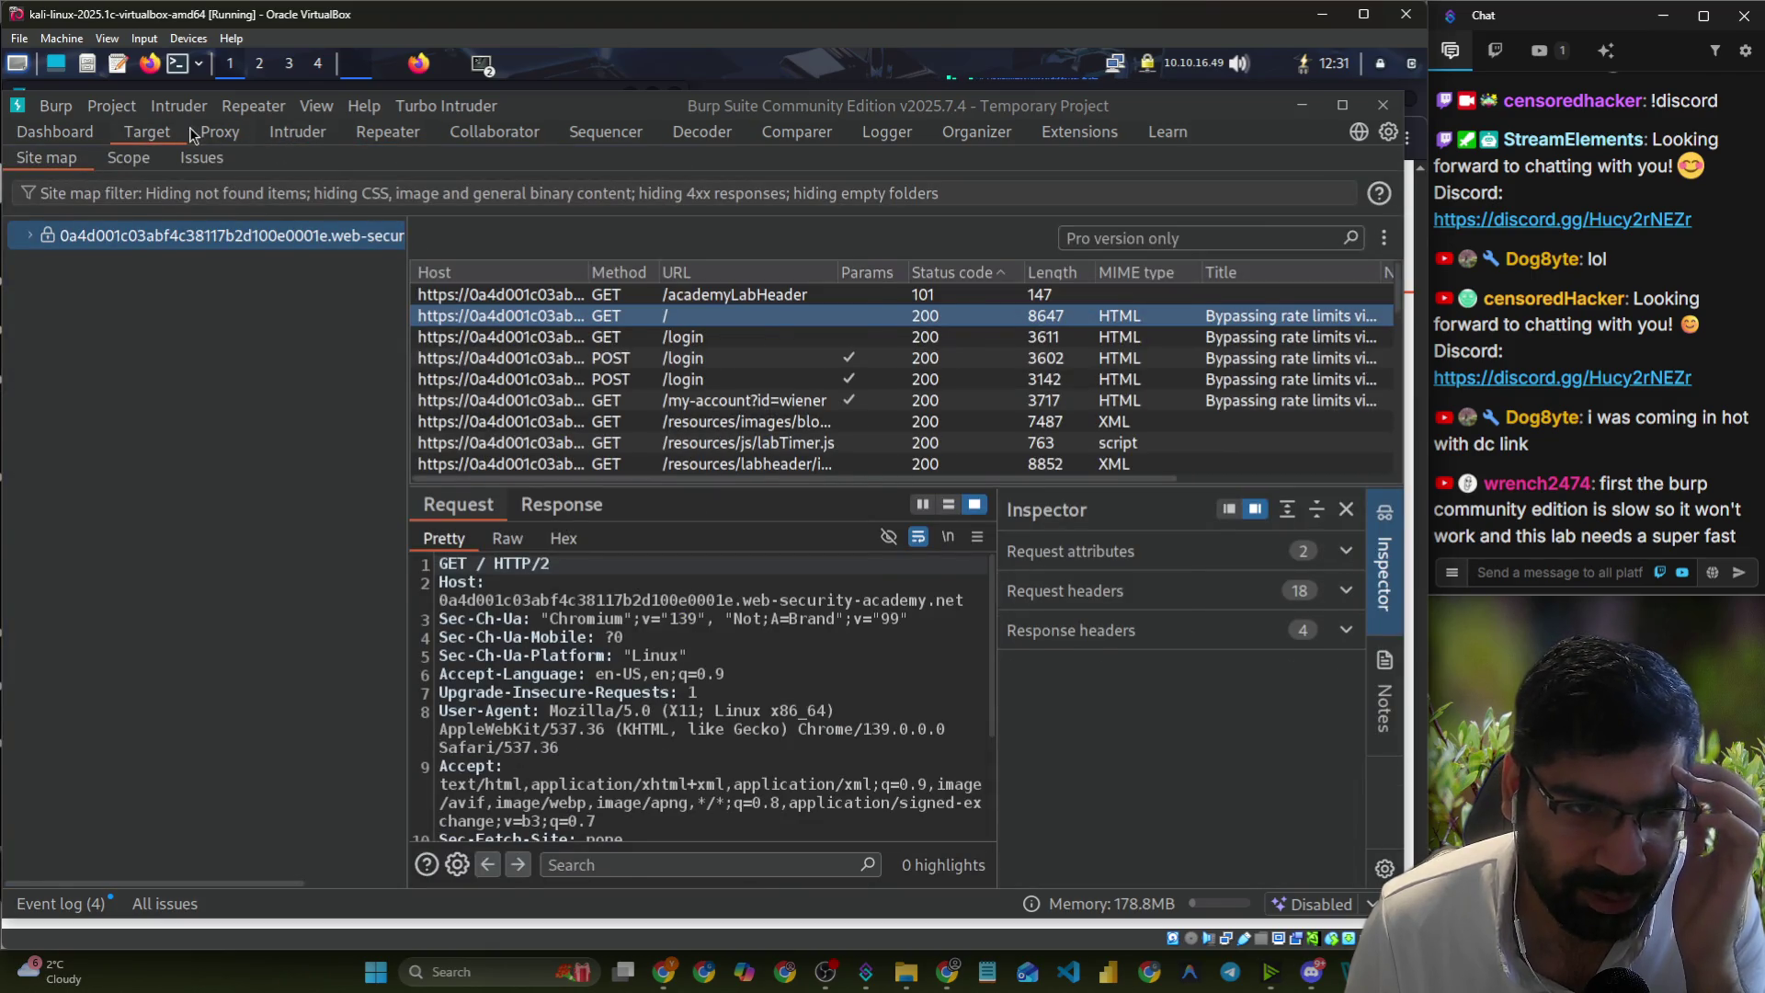
click(220, 134)
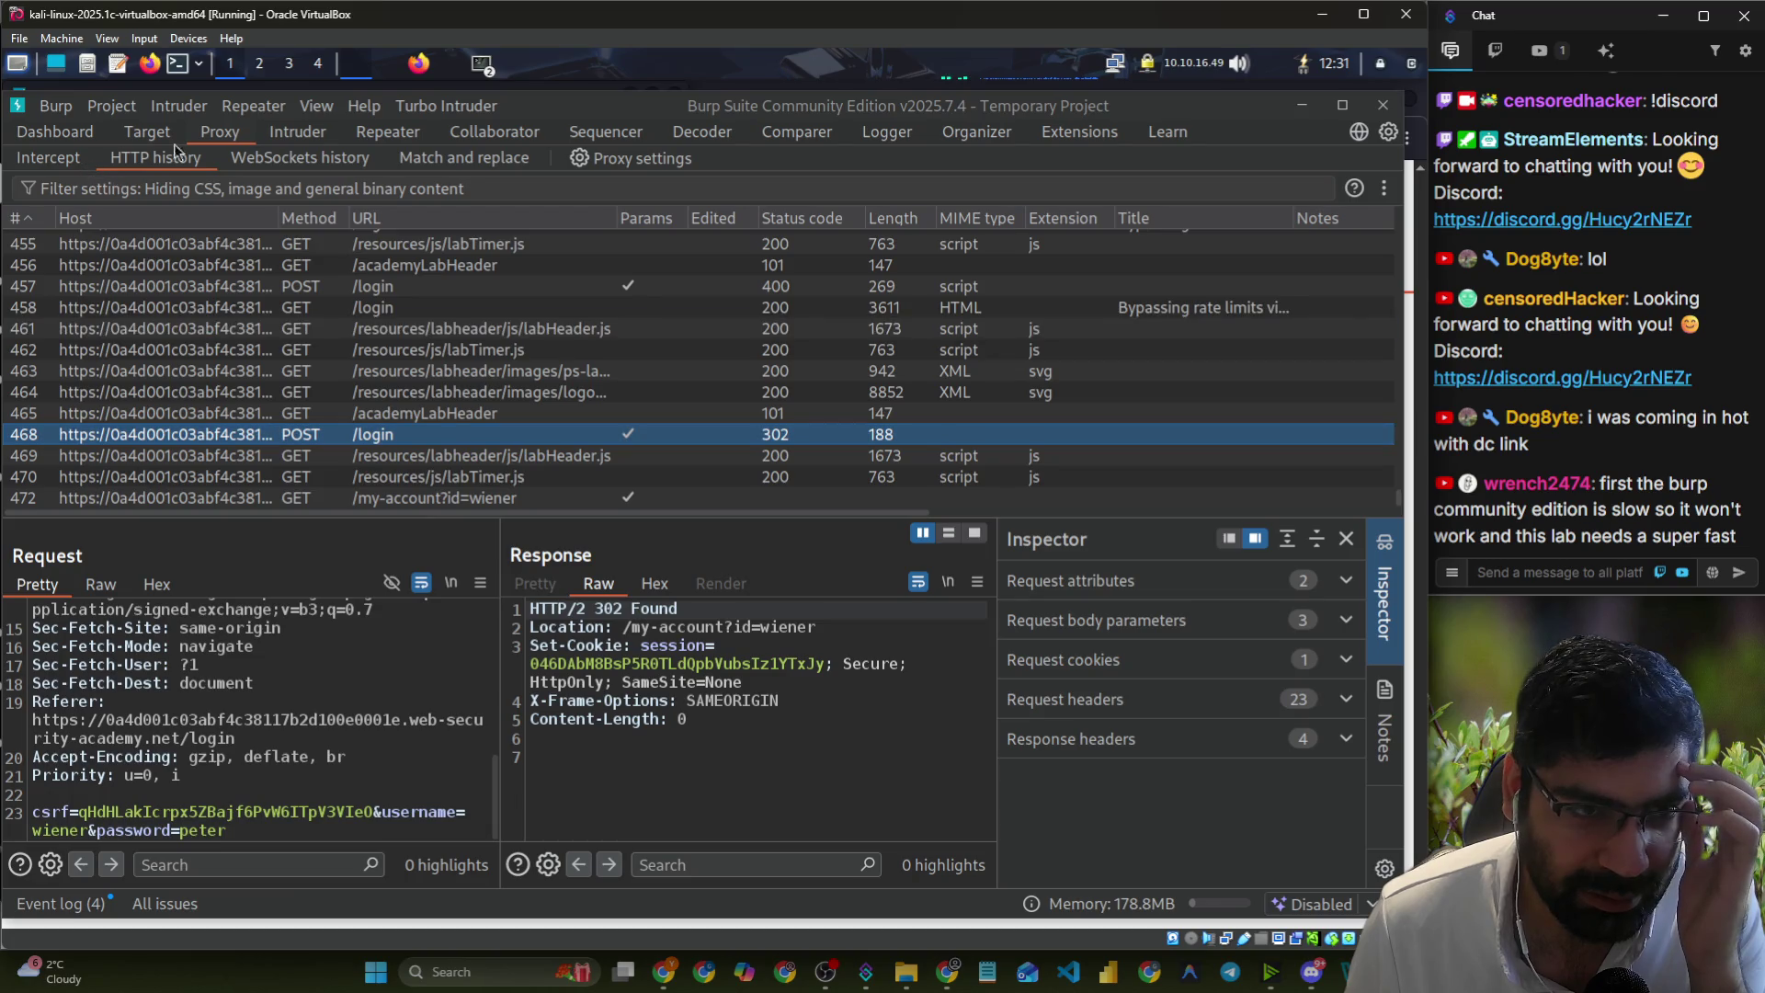
click(287, 132)
click(187, 209)
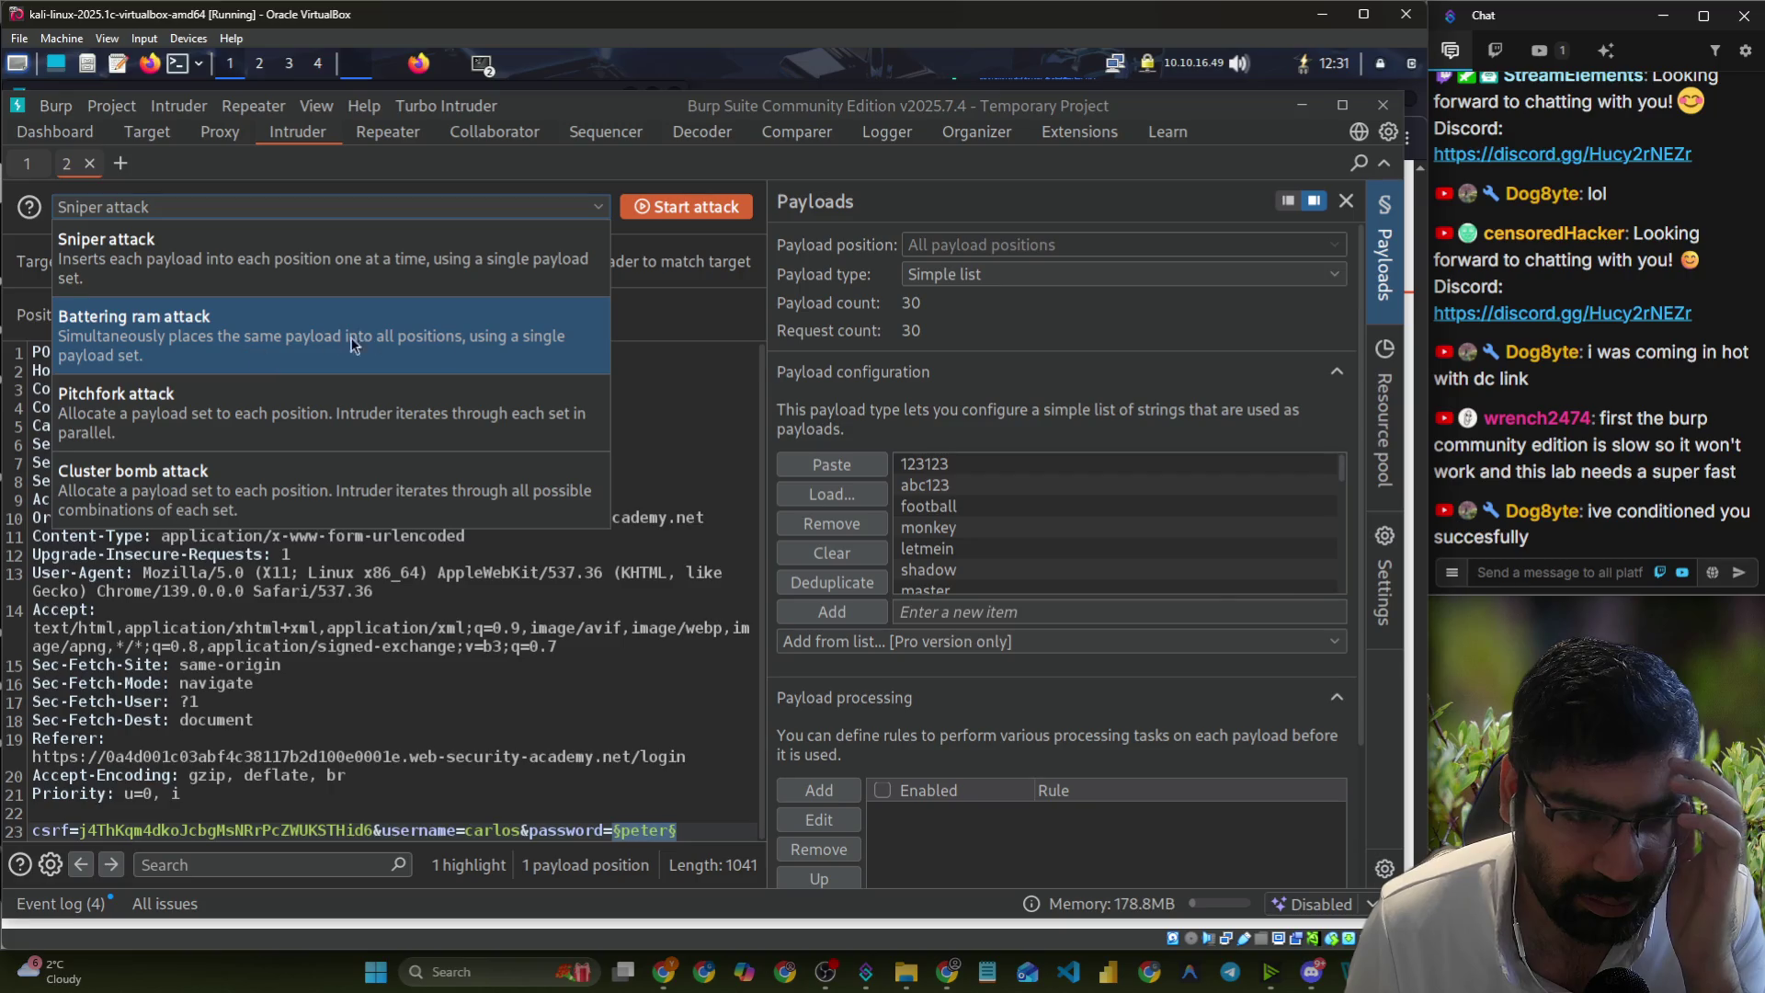
click(636, 347)
click(388, 131)
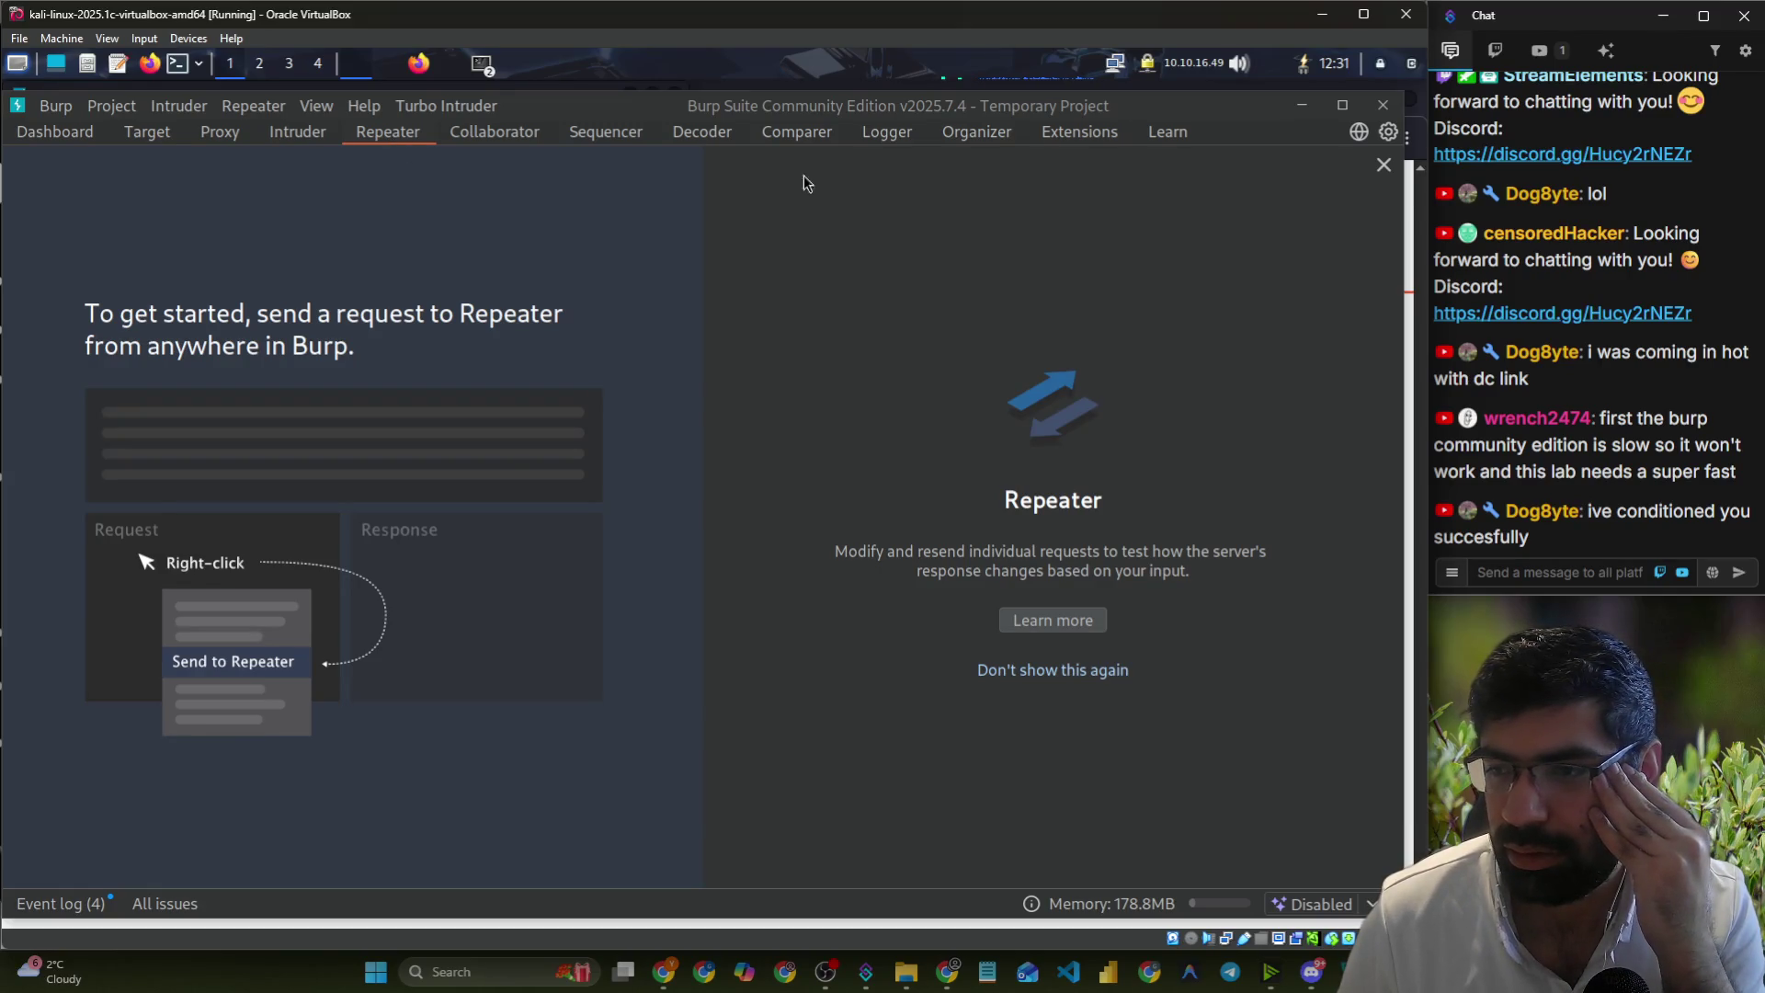
- Bring the browser's lab login page to the front and submit the filled-in credentials
click(1537, 574)
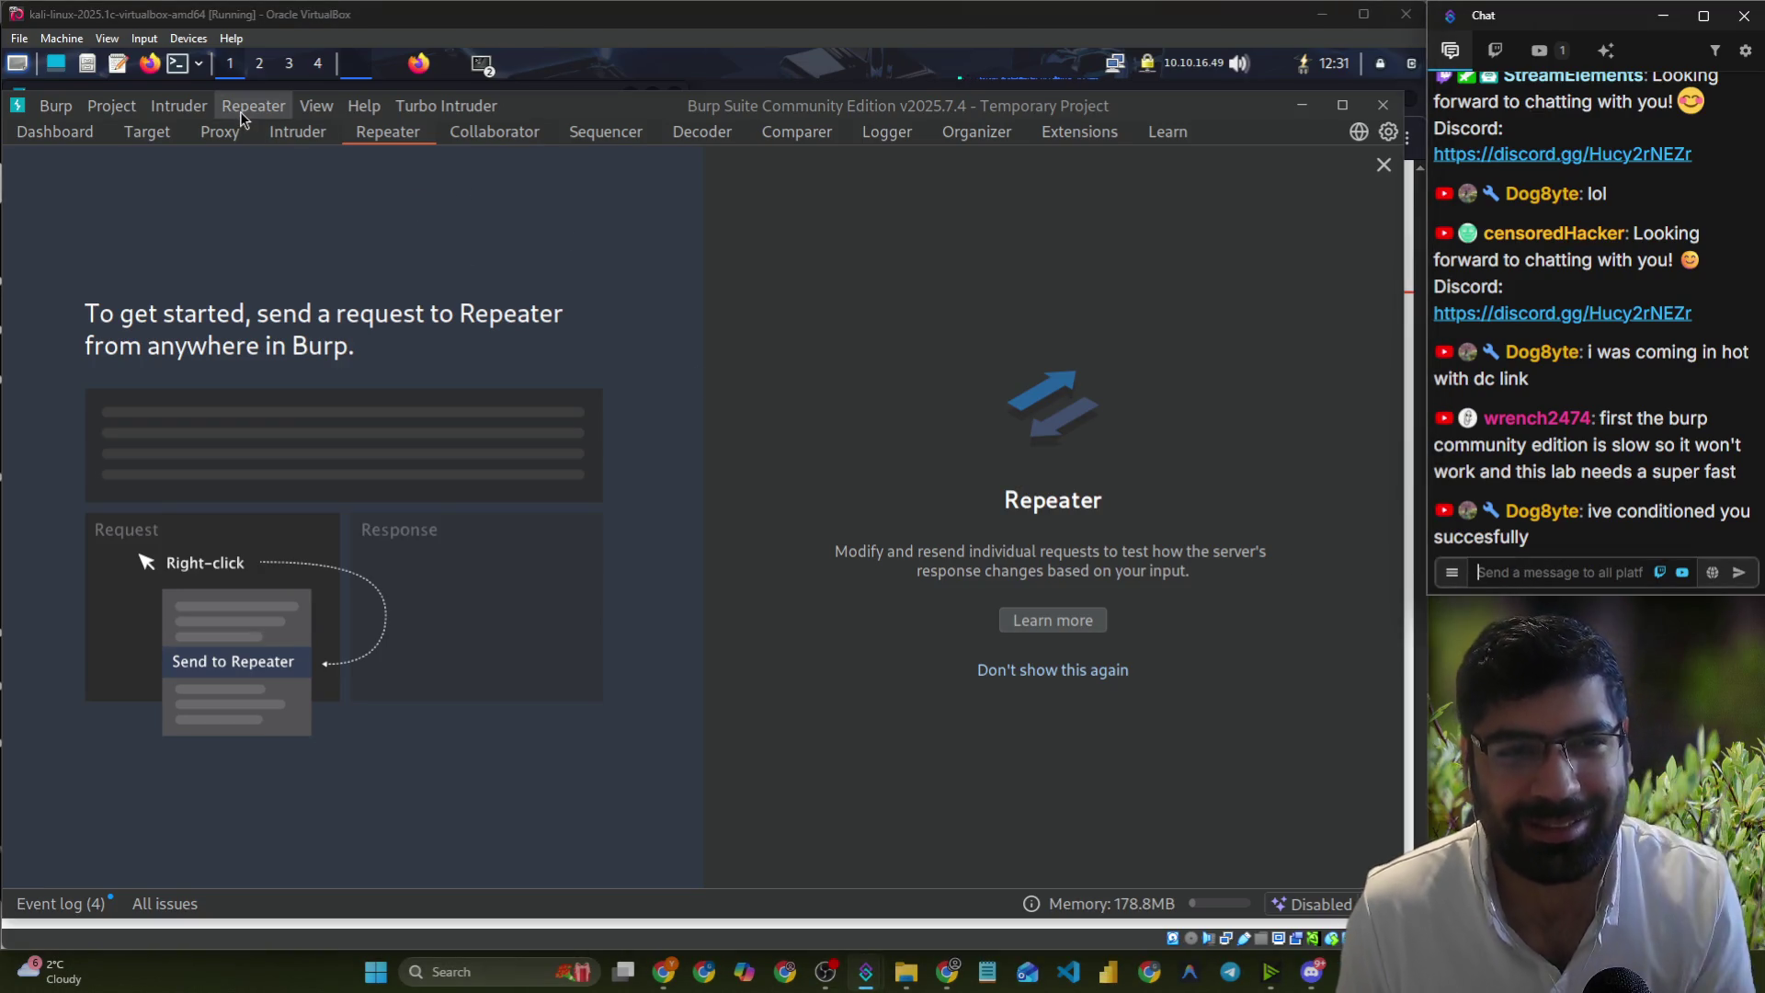
click(422, 72)
click(367, 72)
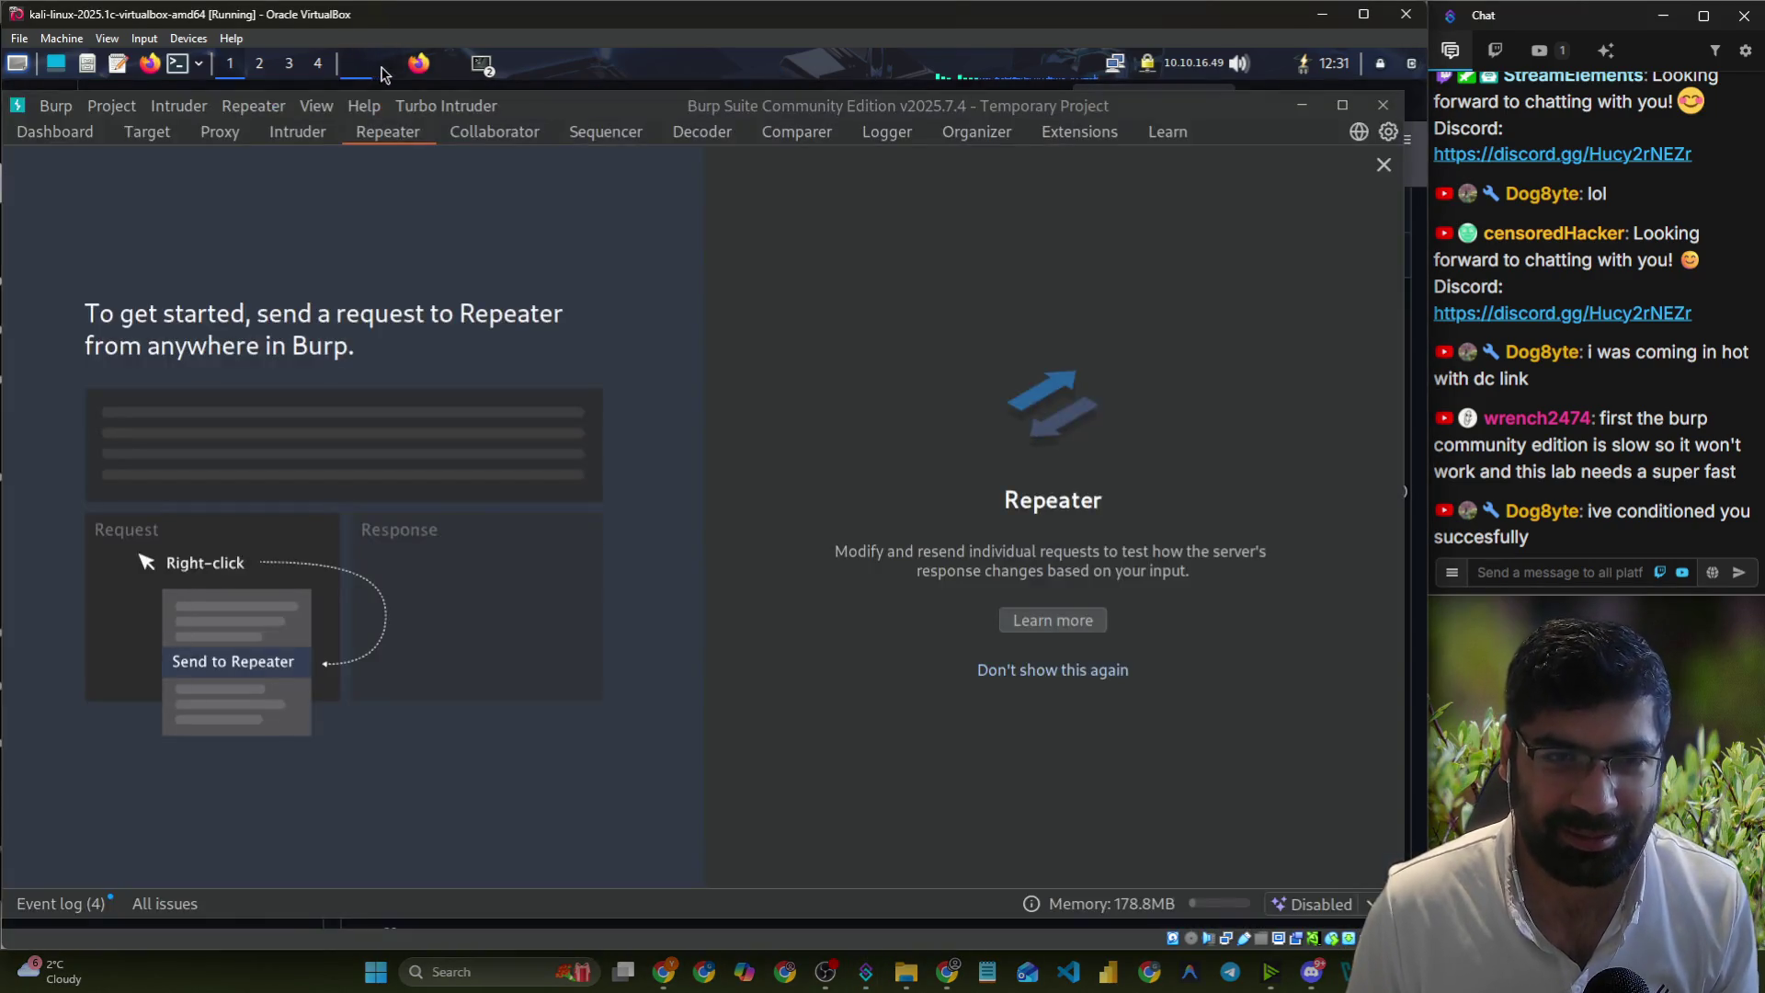
click(387, 72)
click(276, 614)
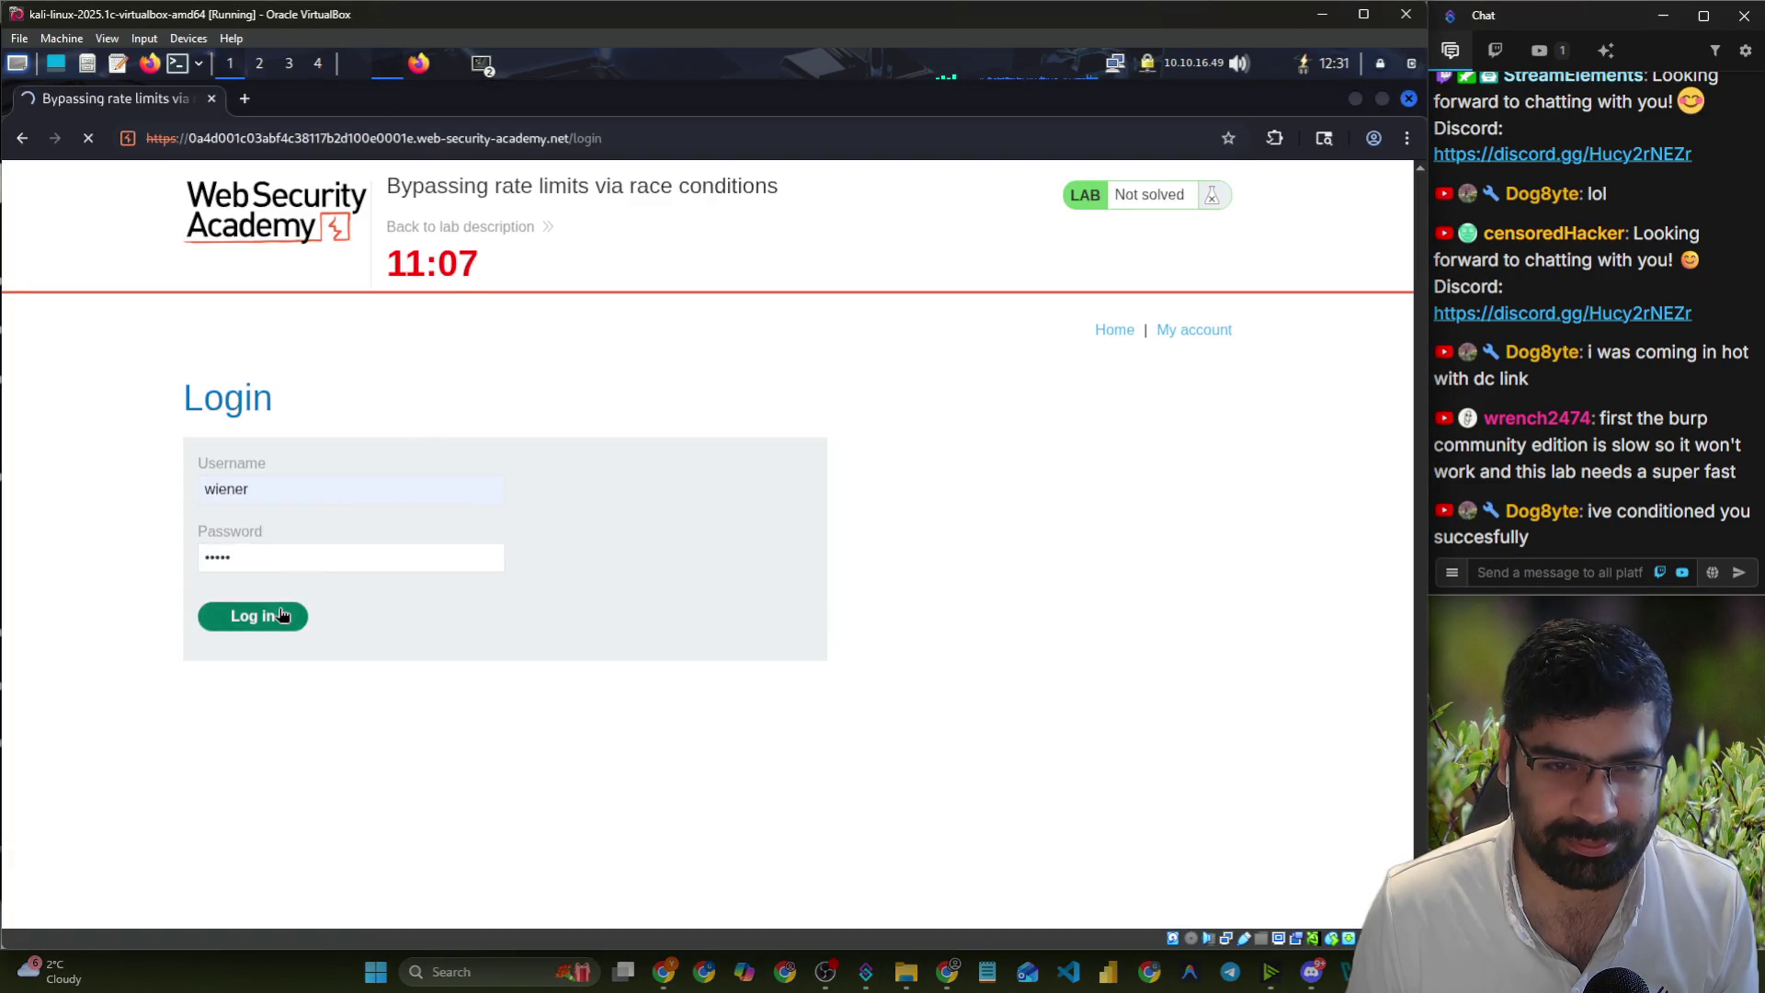
- Select and delete all 418 Proxy HTTP history entries, then show the Intercept queue
click(356, 68)
click(213, 136)
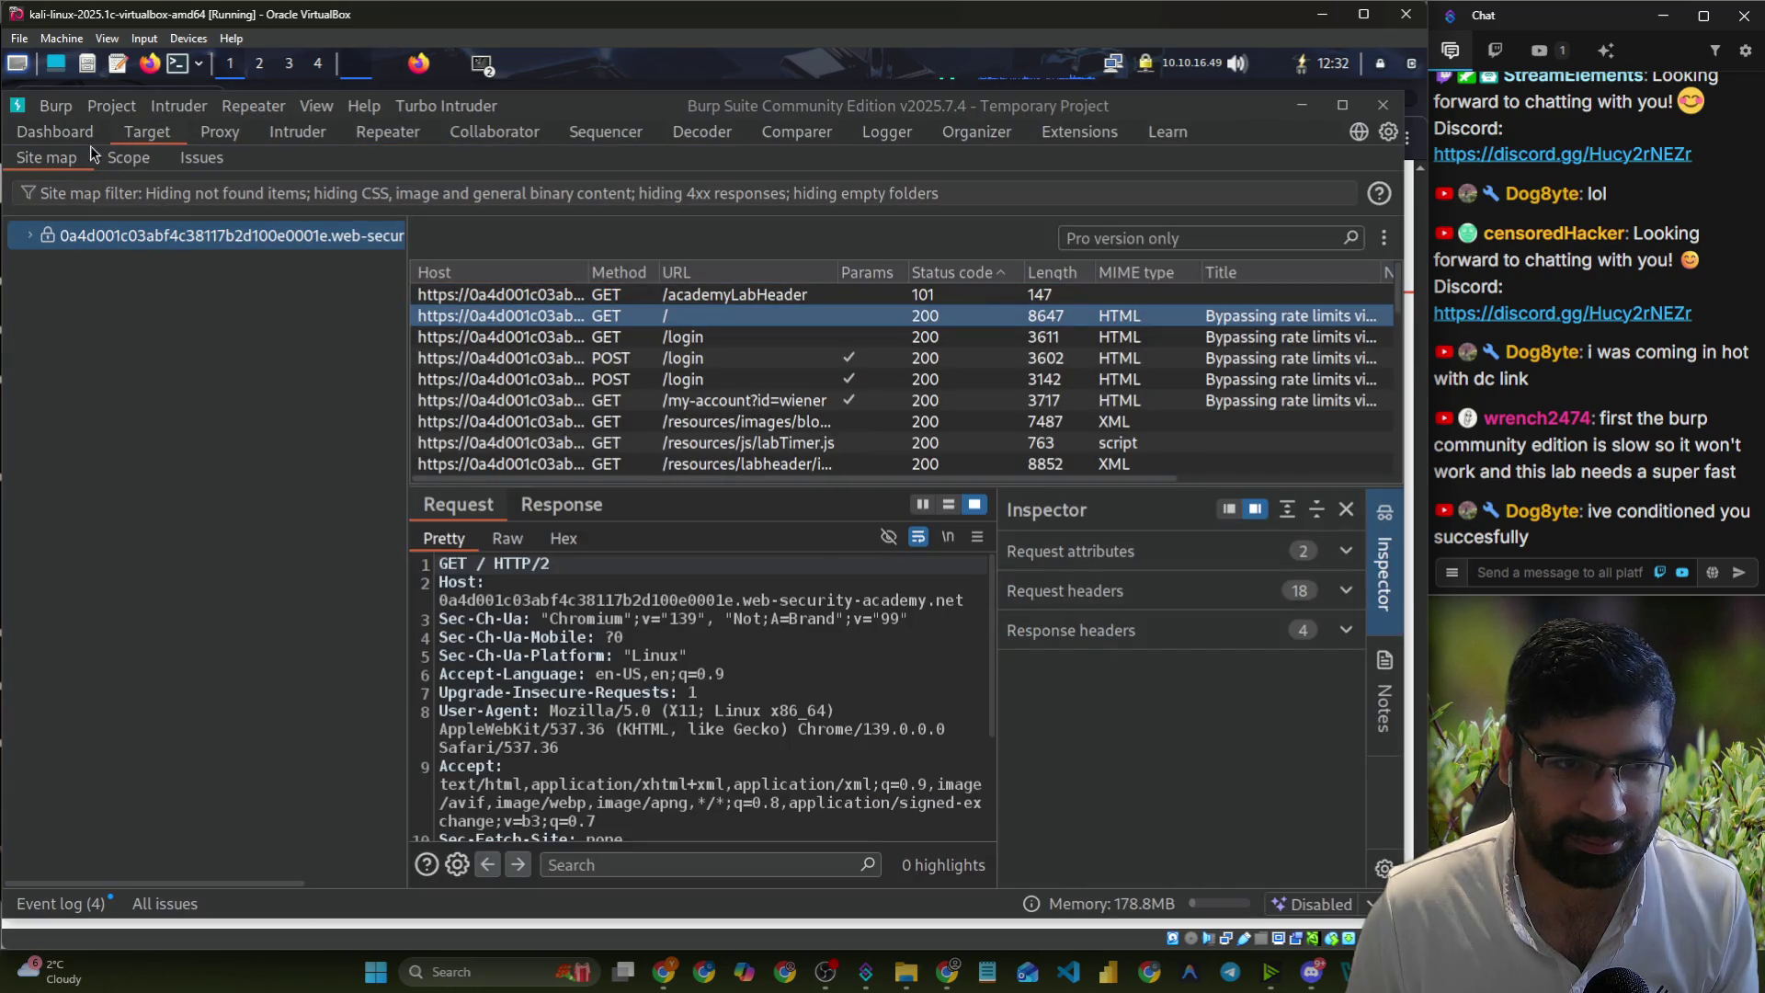
click(103, 138)
click(224, 136)
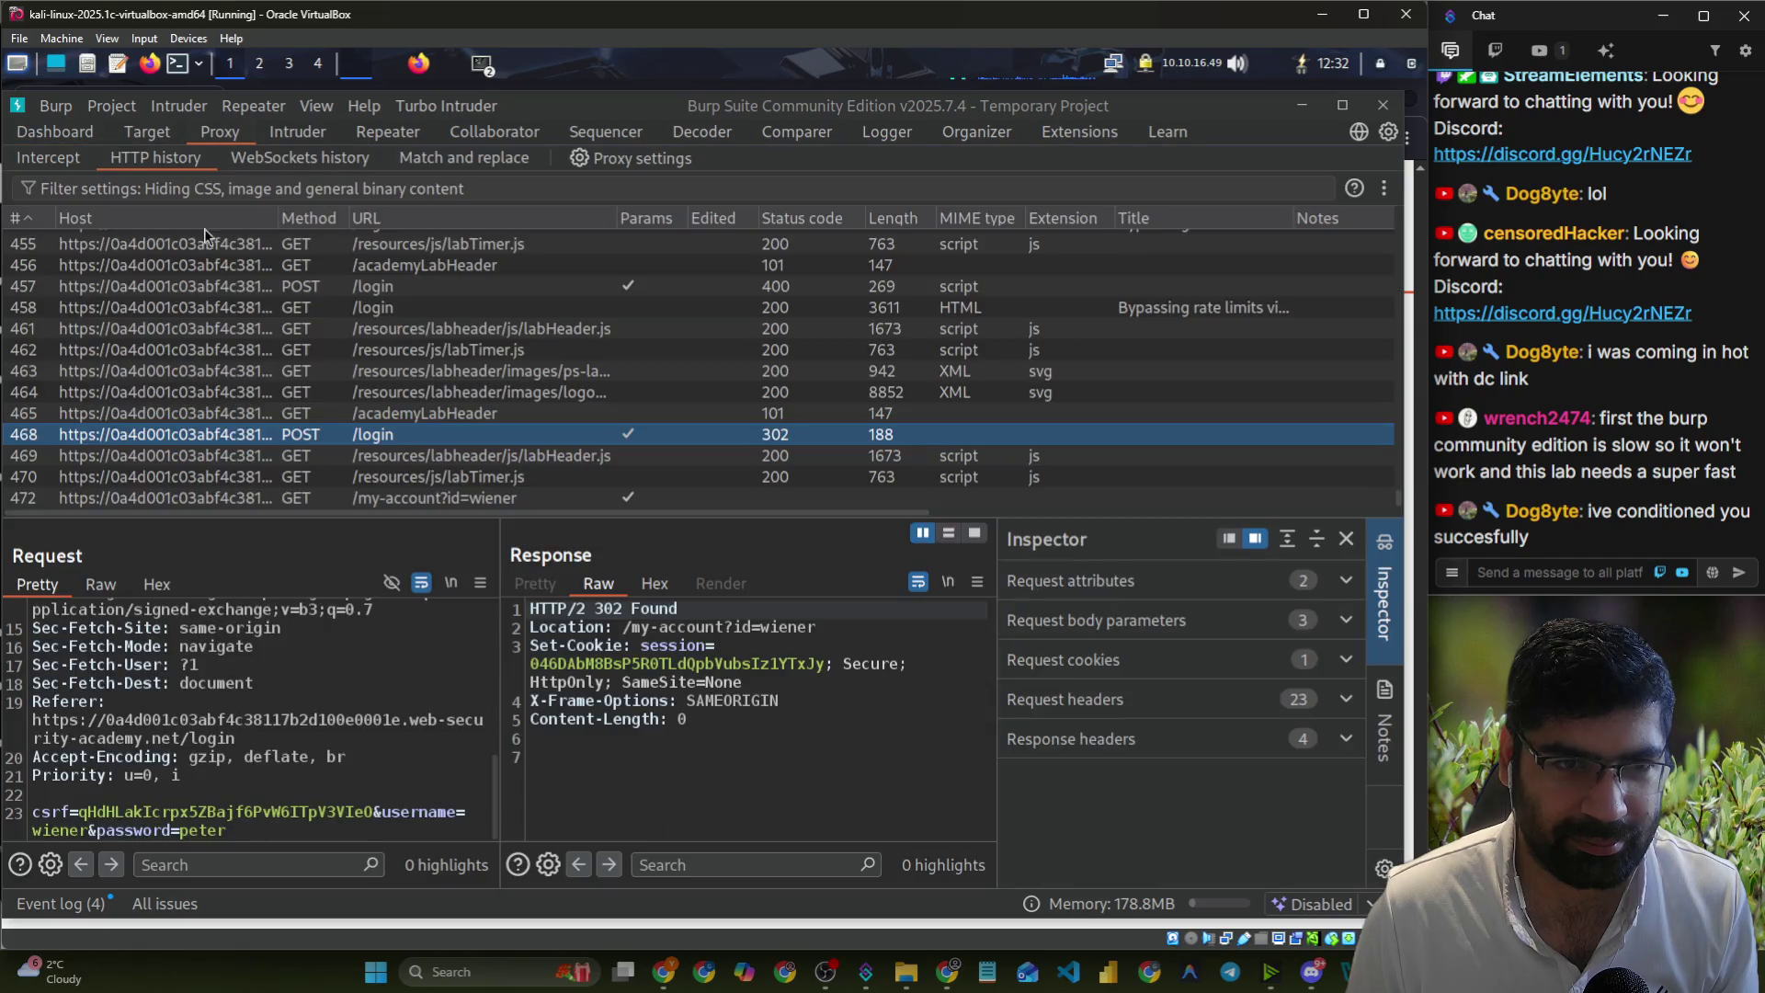
click(270, 328)
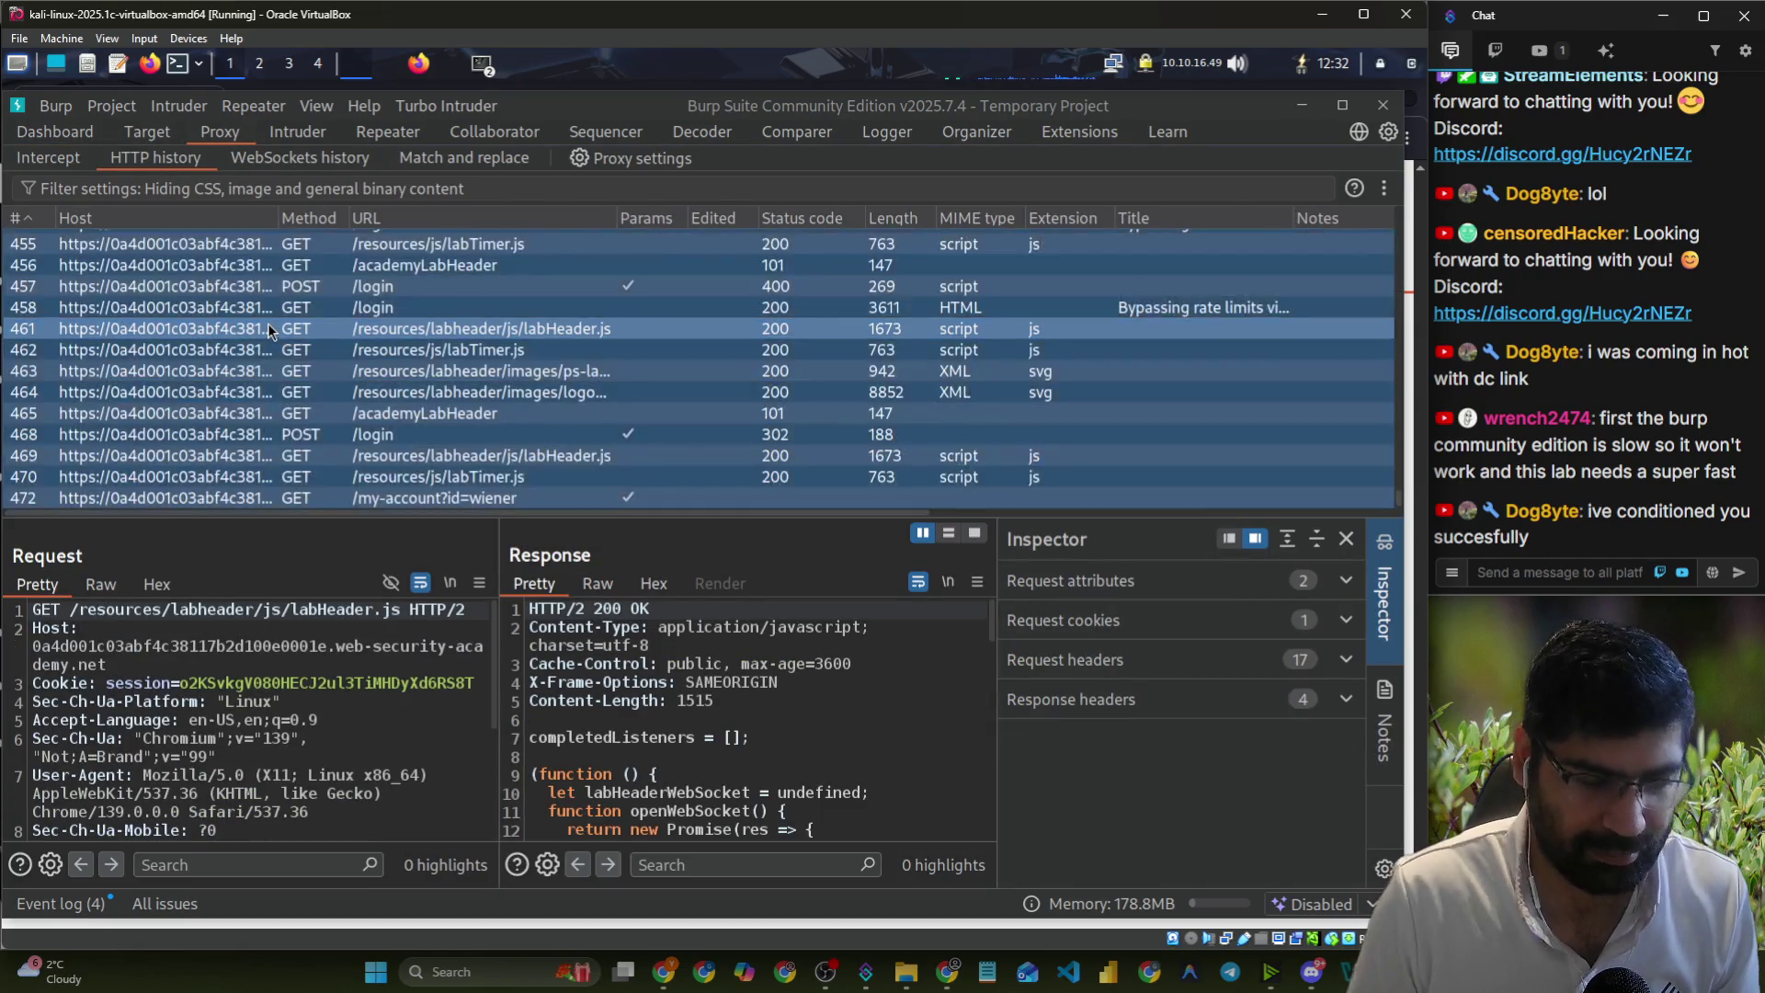
key(ctrl+a)
right_click(270, 328)
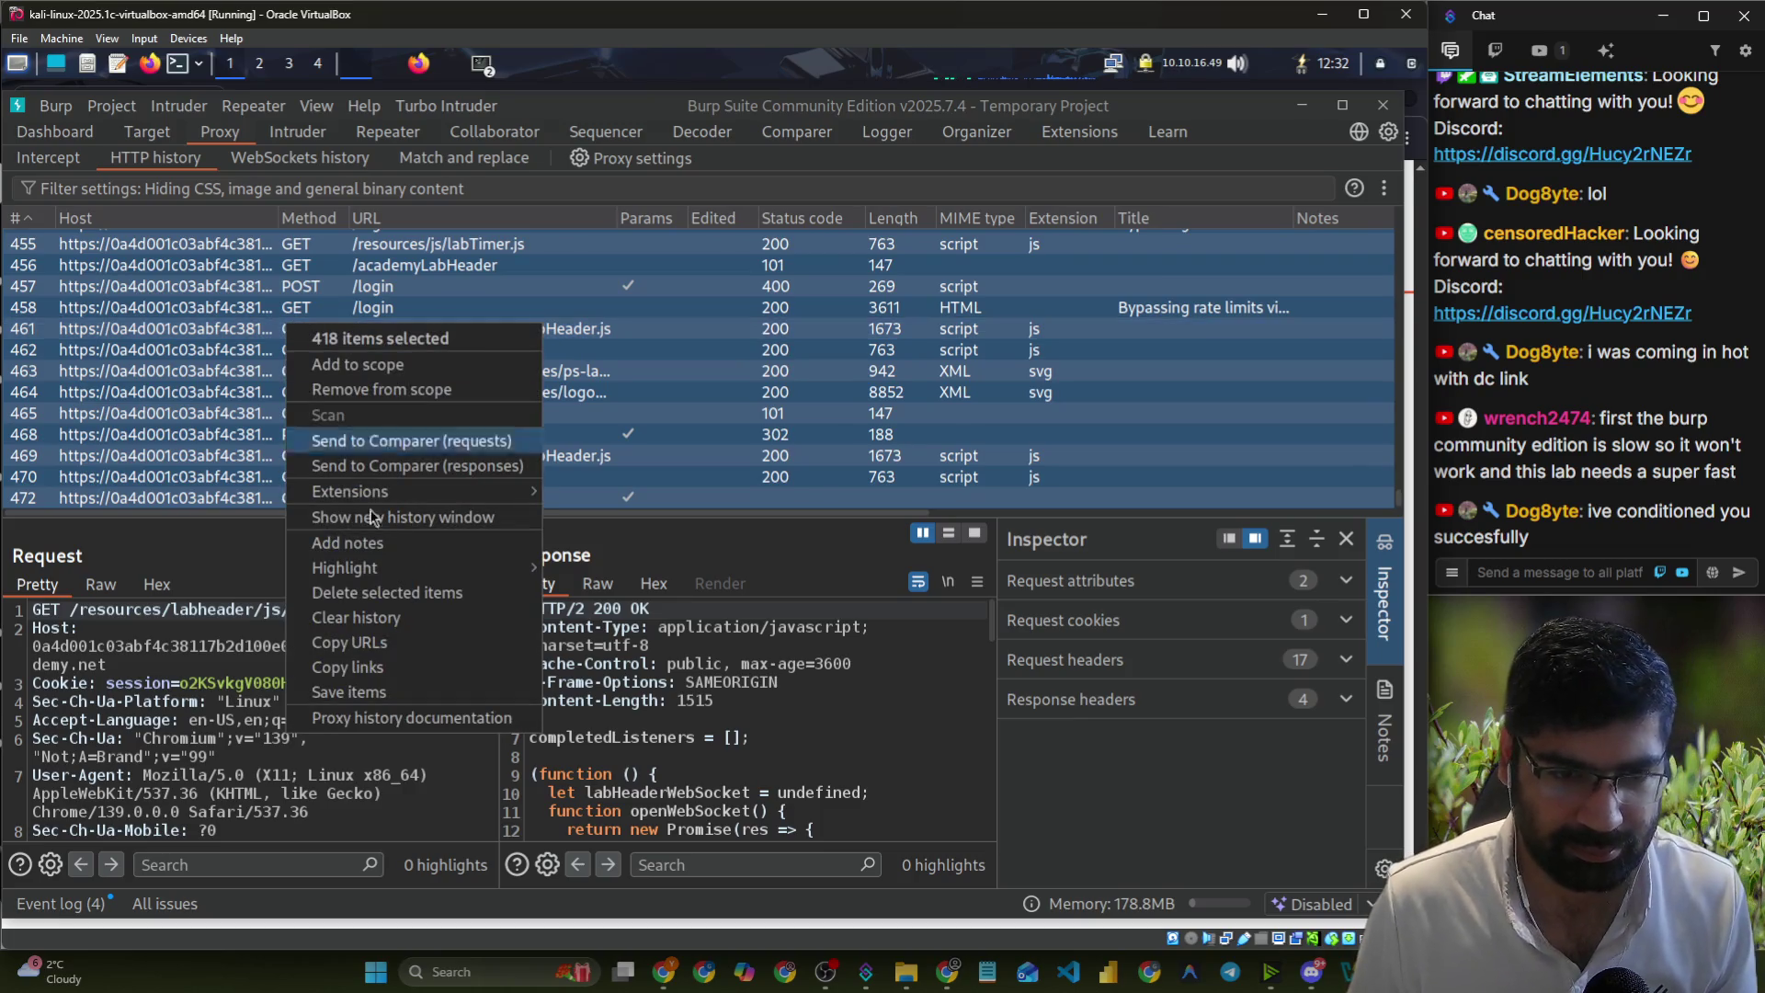
click(367, 594)
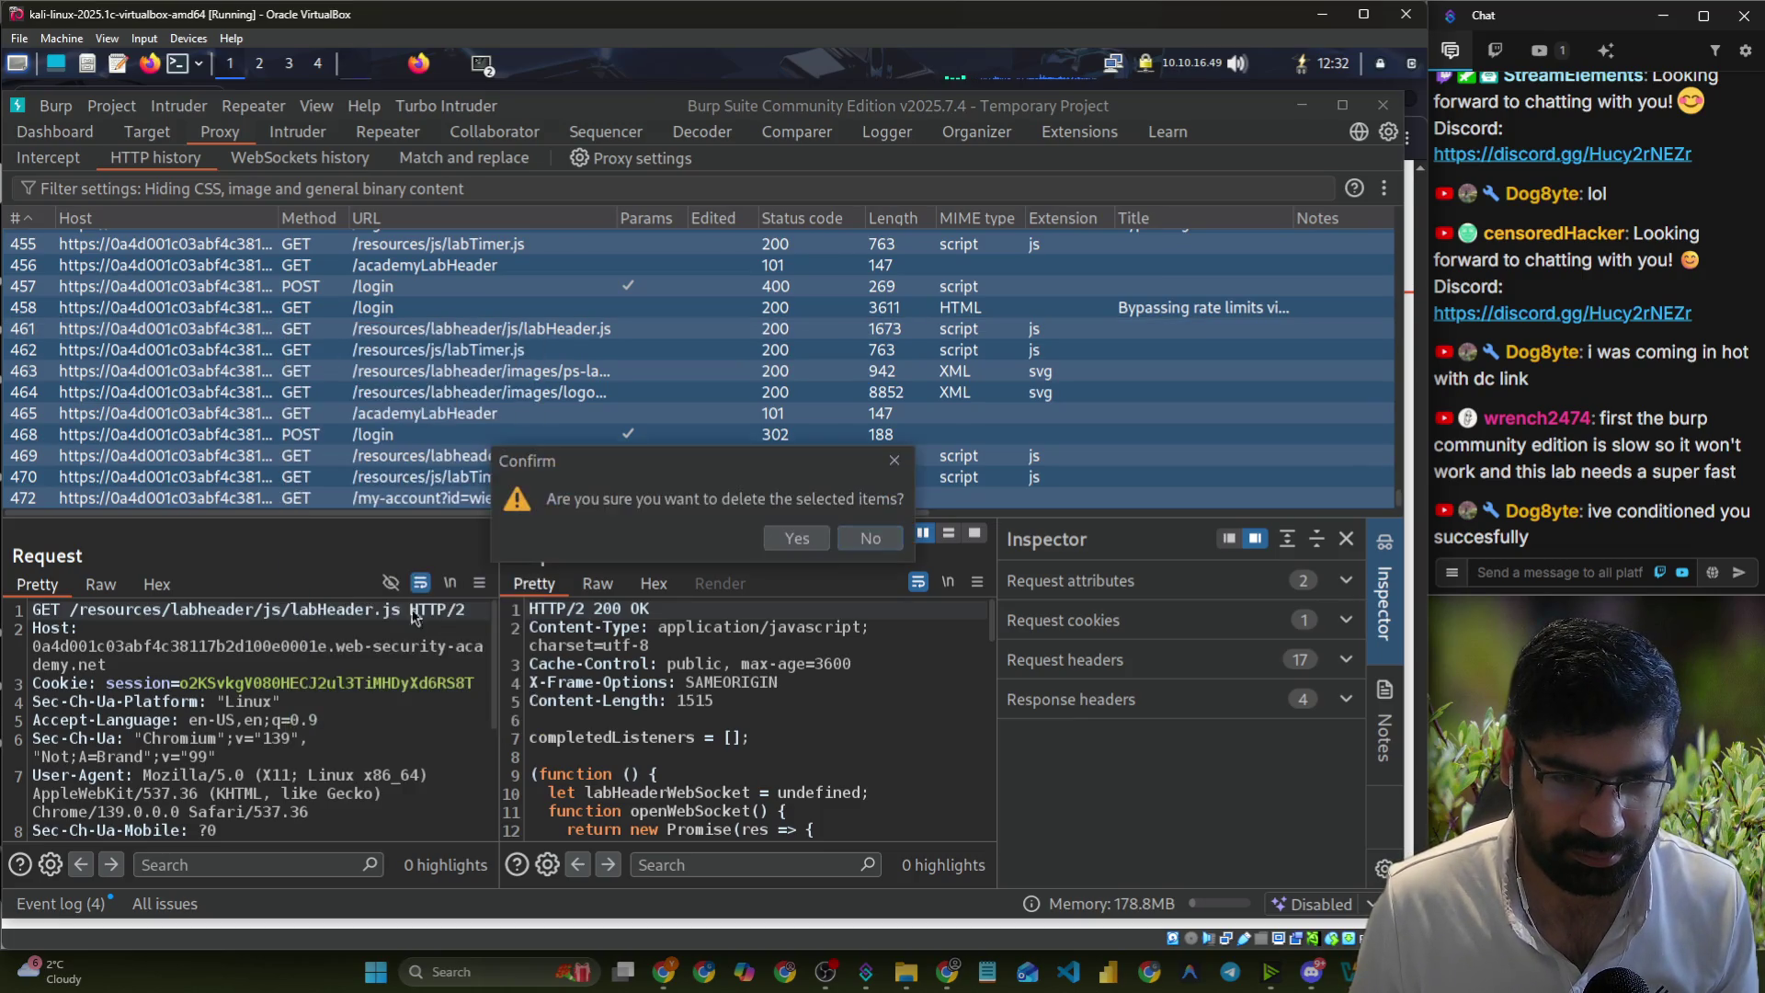
click(867, 556)
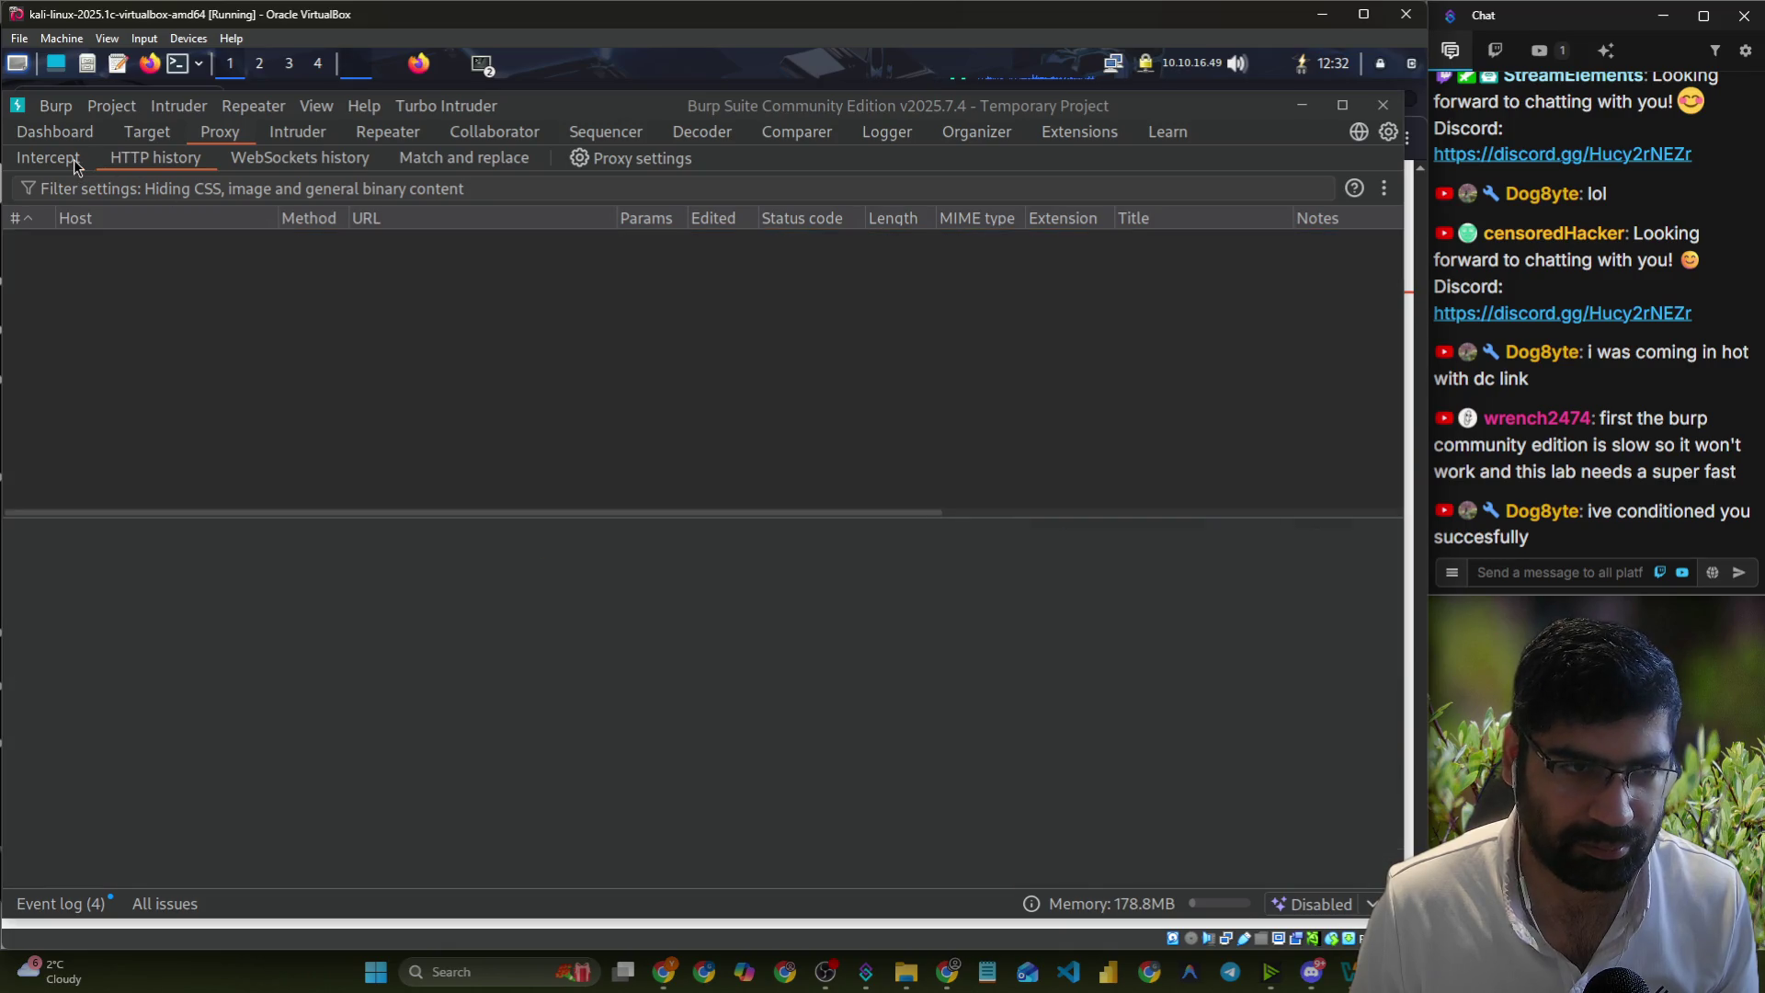
click(73, 158)
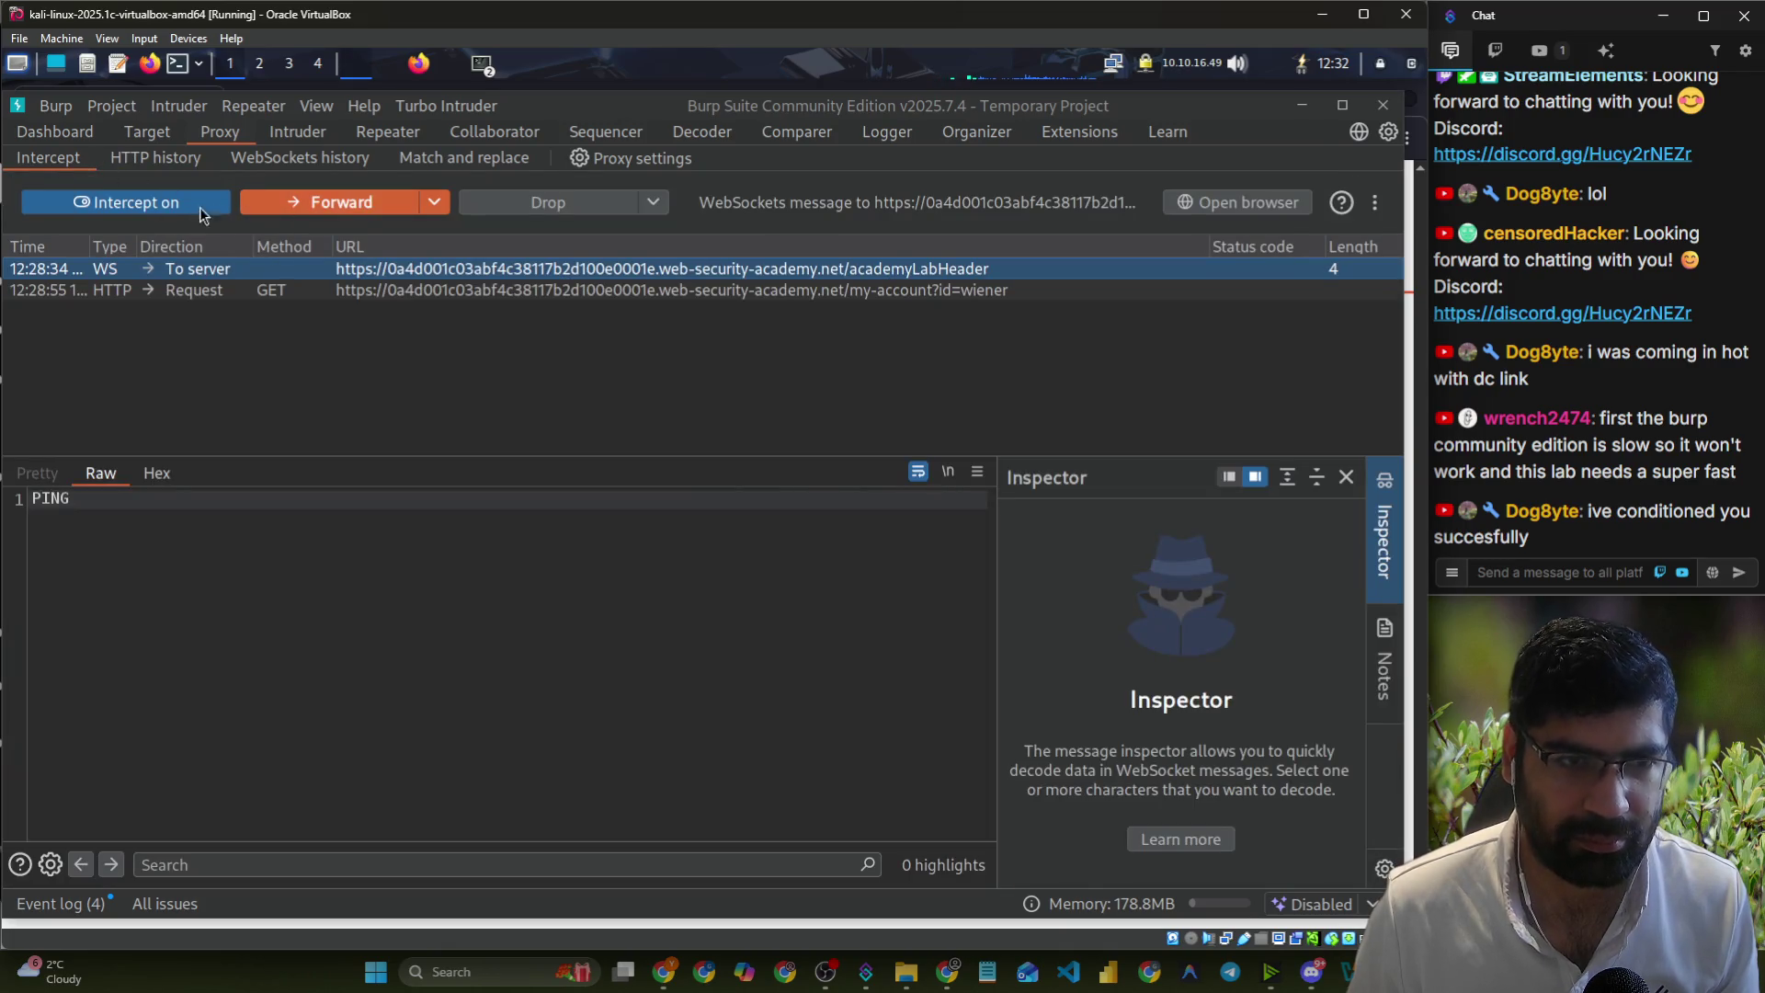
- Turn interception off, log out of the lab account, and return to the login page
click(213, 213)
click(396, 74)
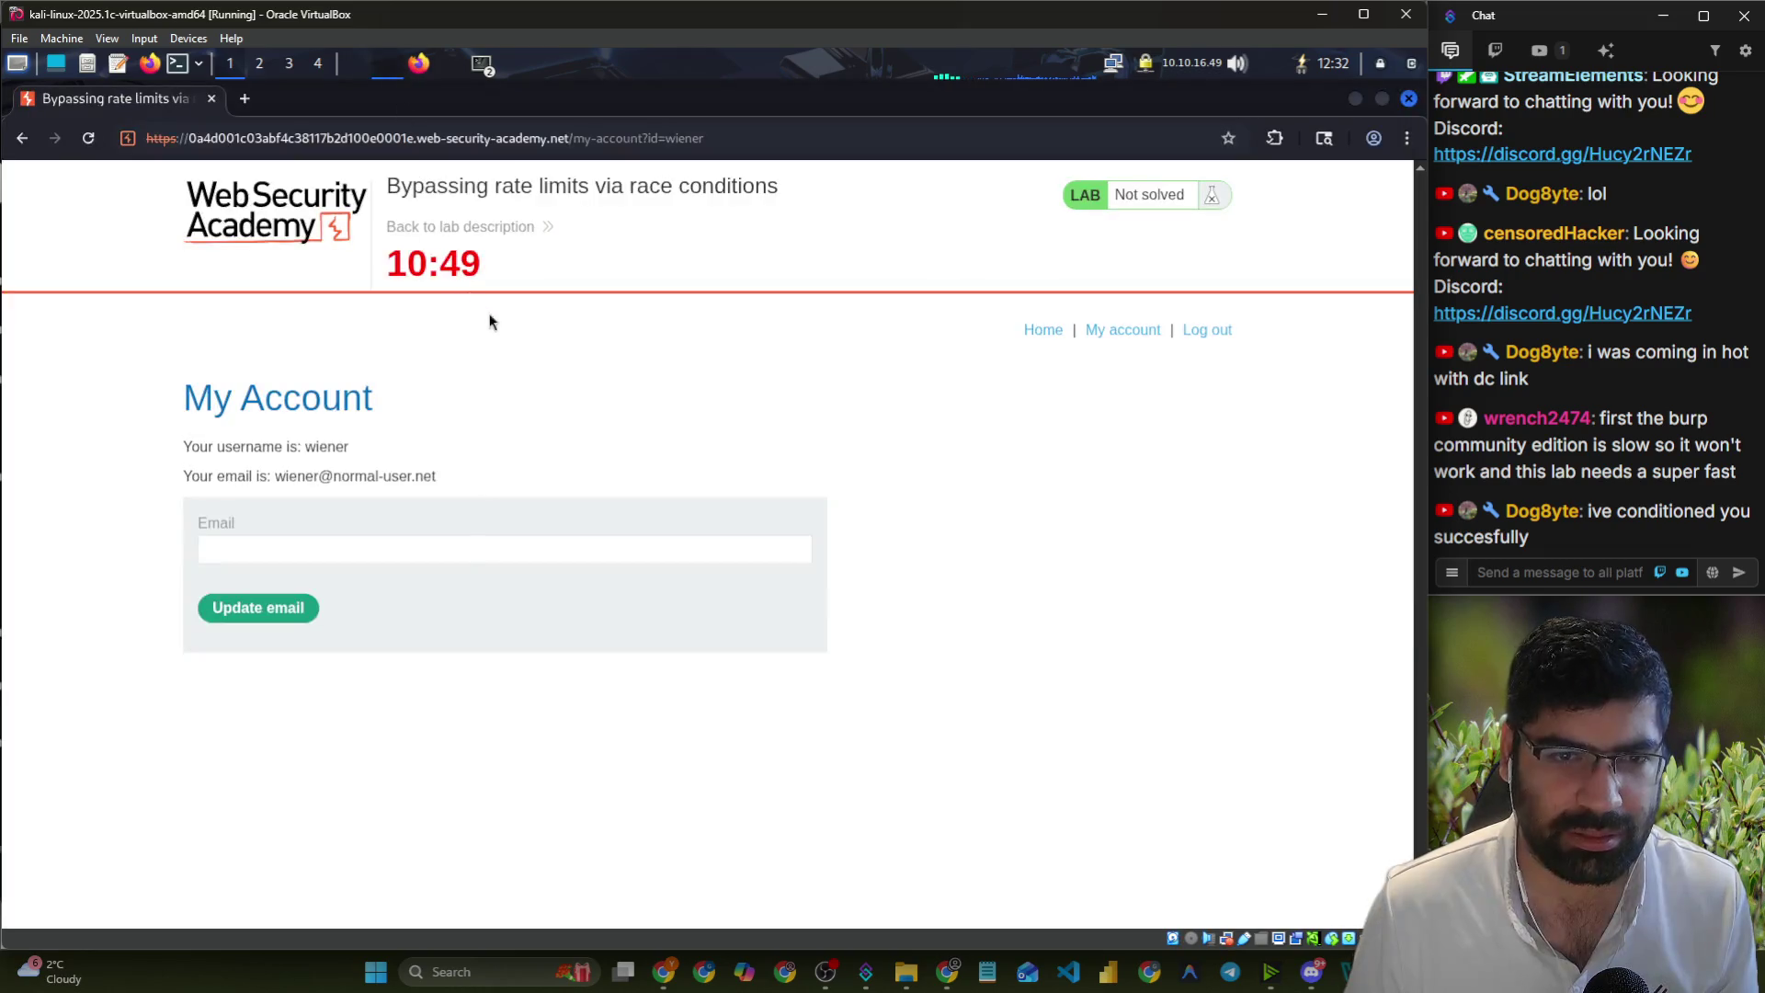
click(1207, 329)
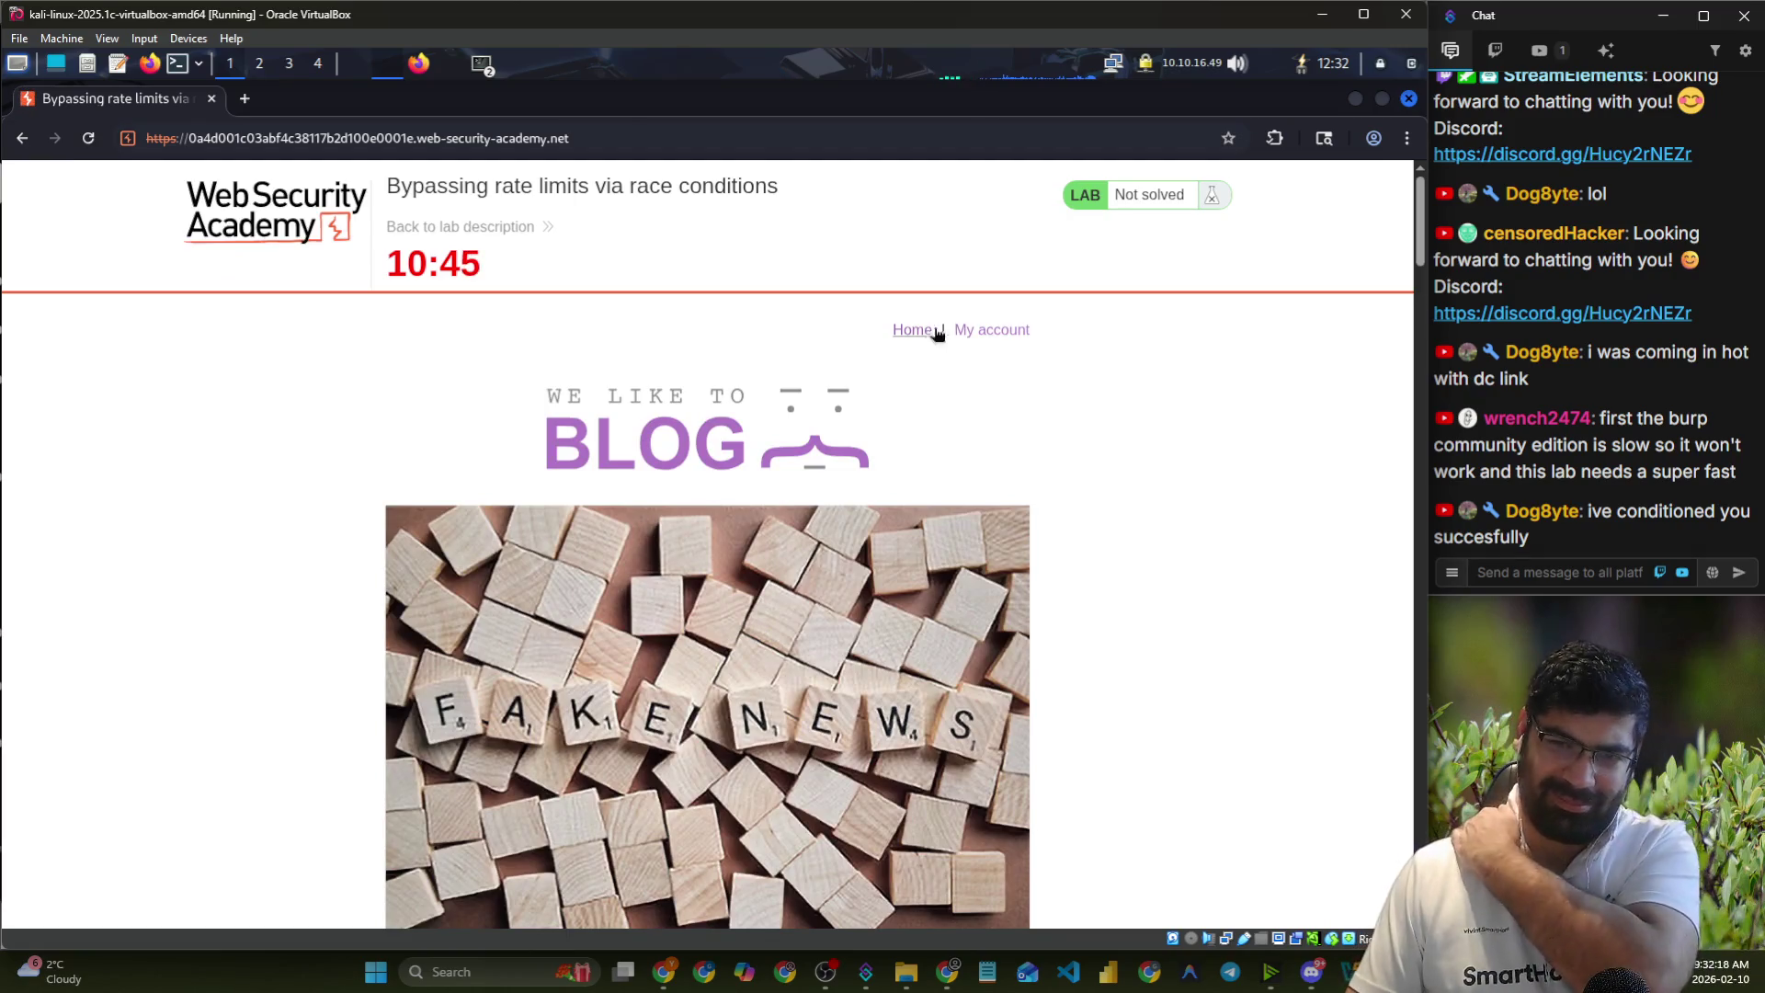
click(990, 331)
- Fill in the lab username and password, then turn Burp's interception back on
click(294, 495)
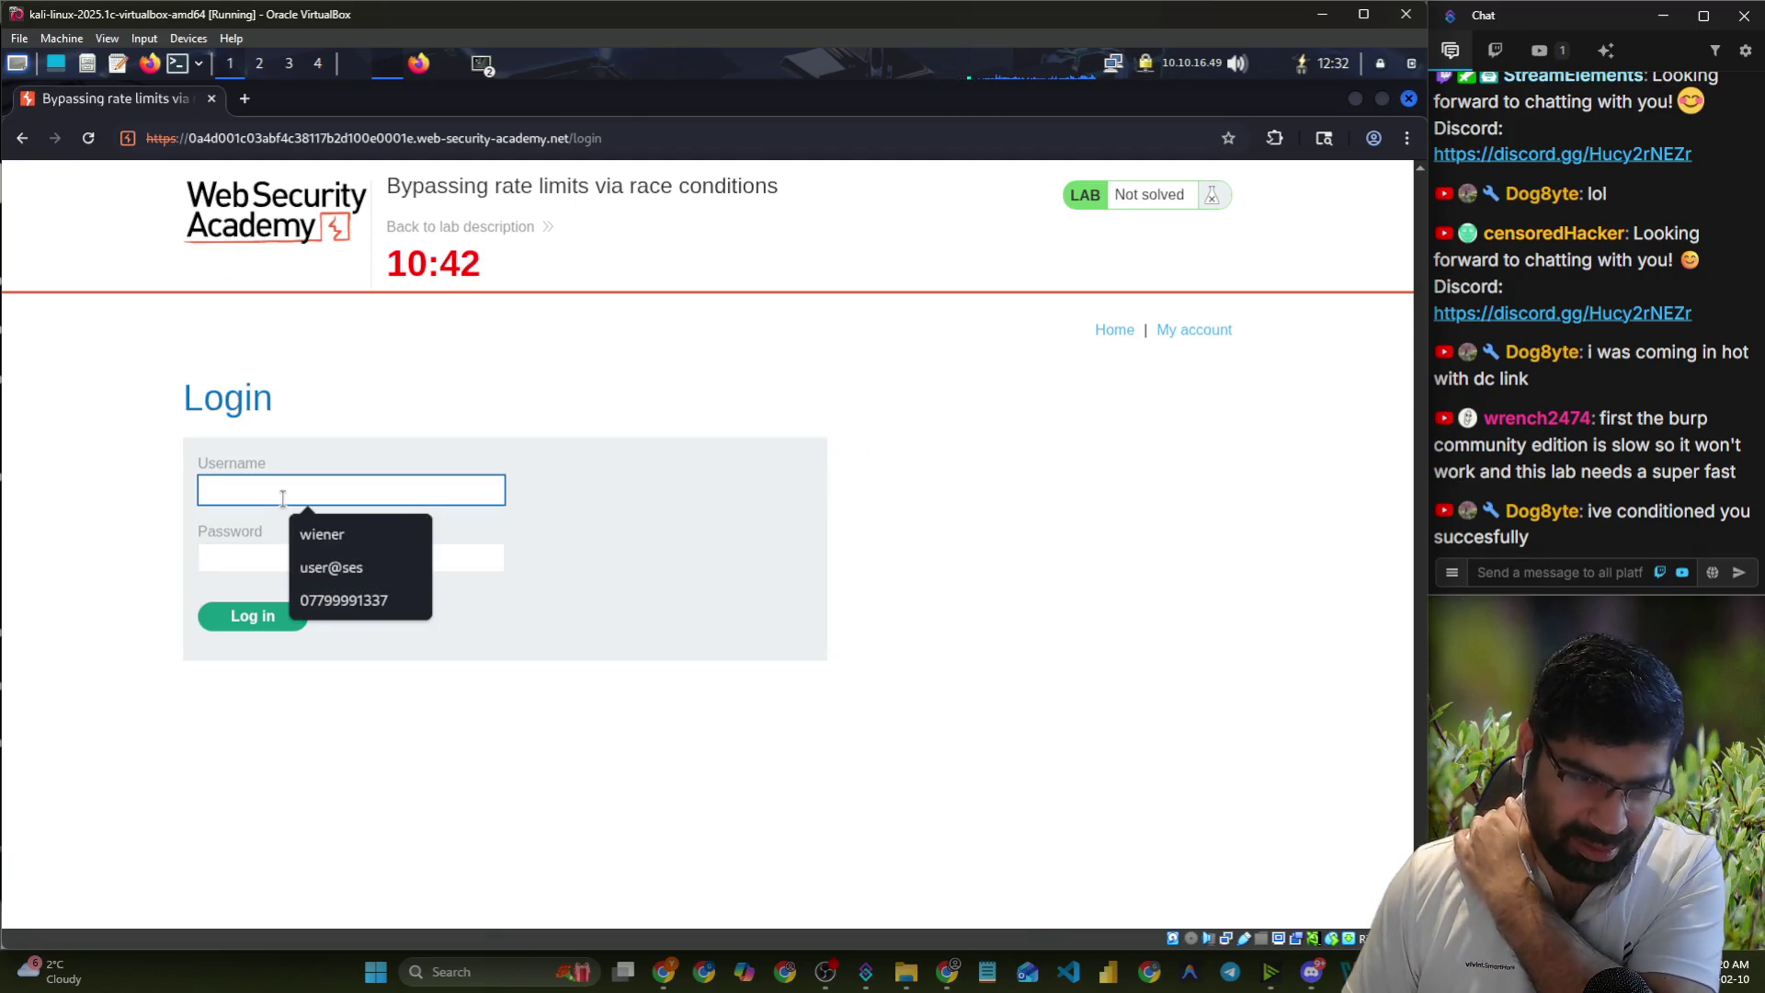
click(299, 524)
click(272, 552)
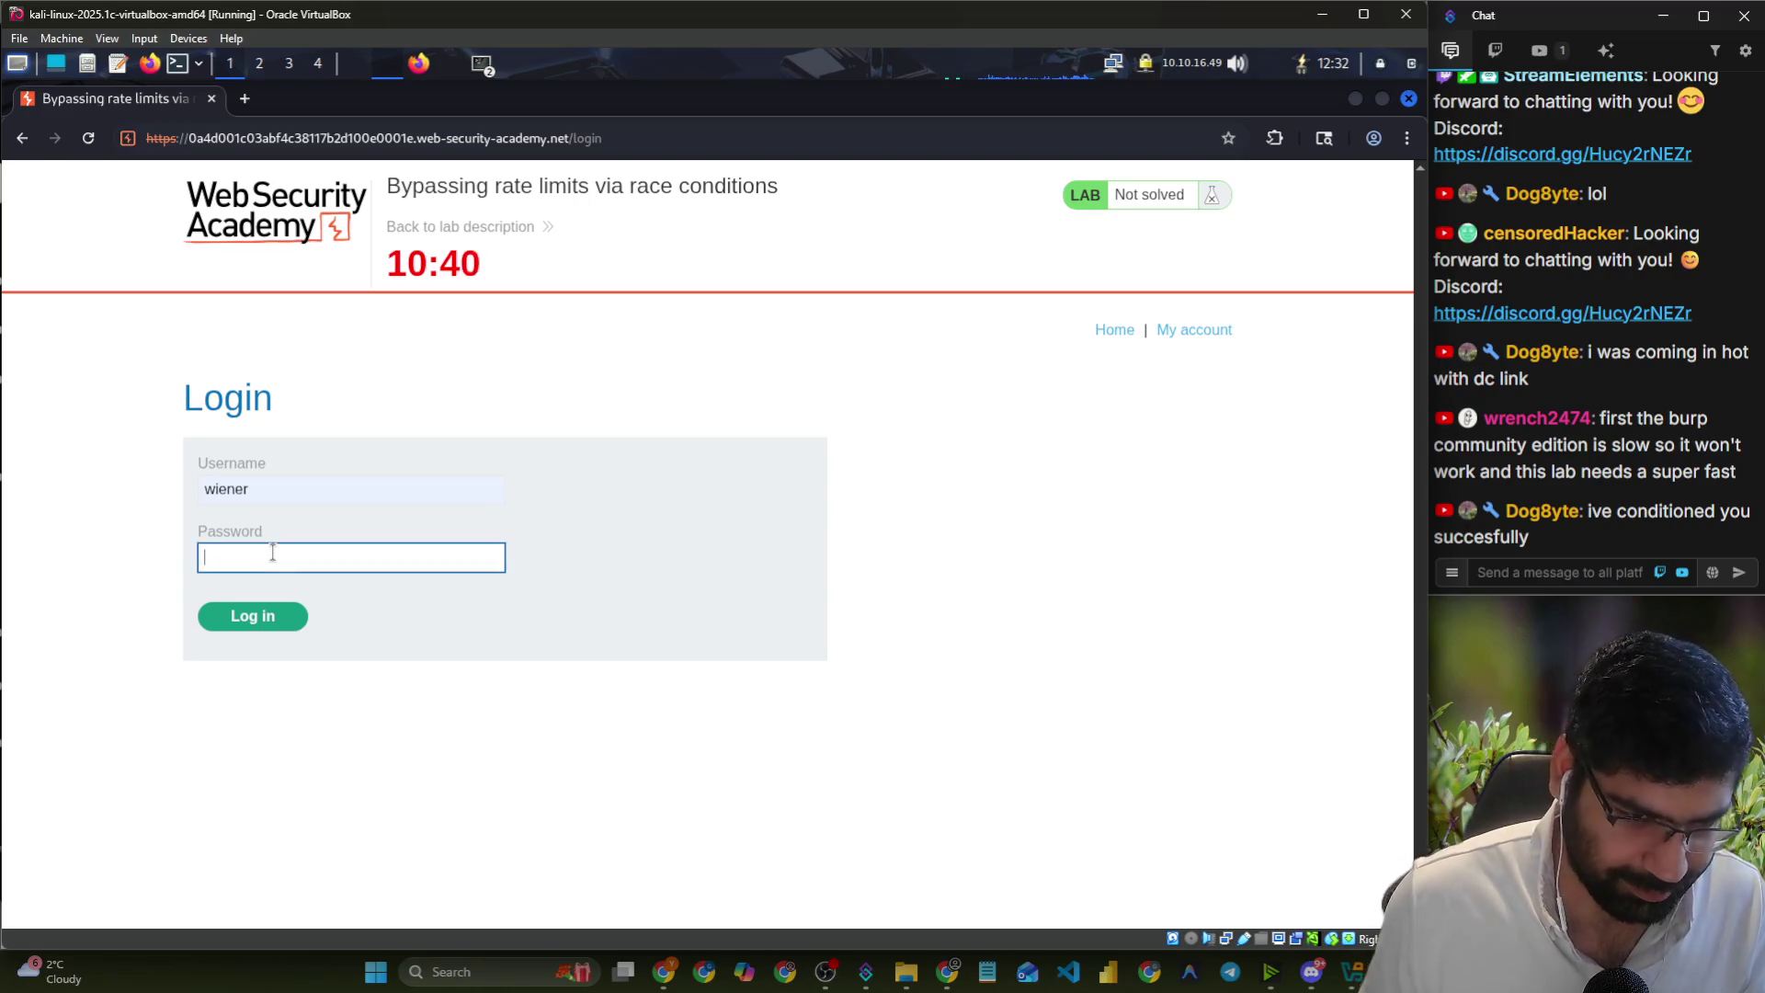
text(peter)
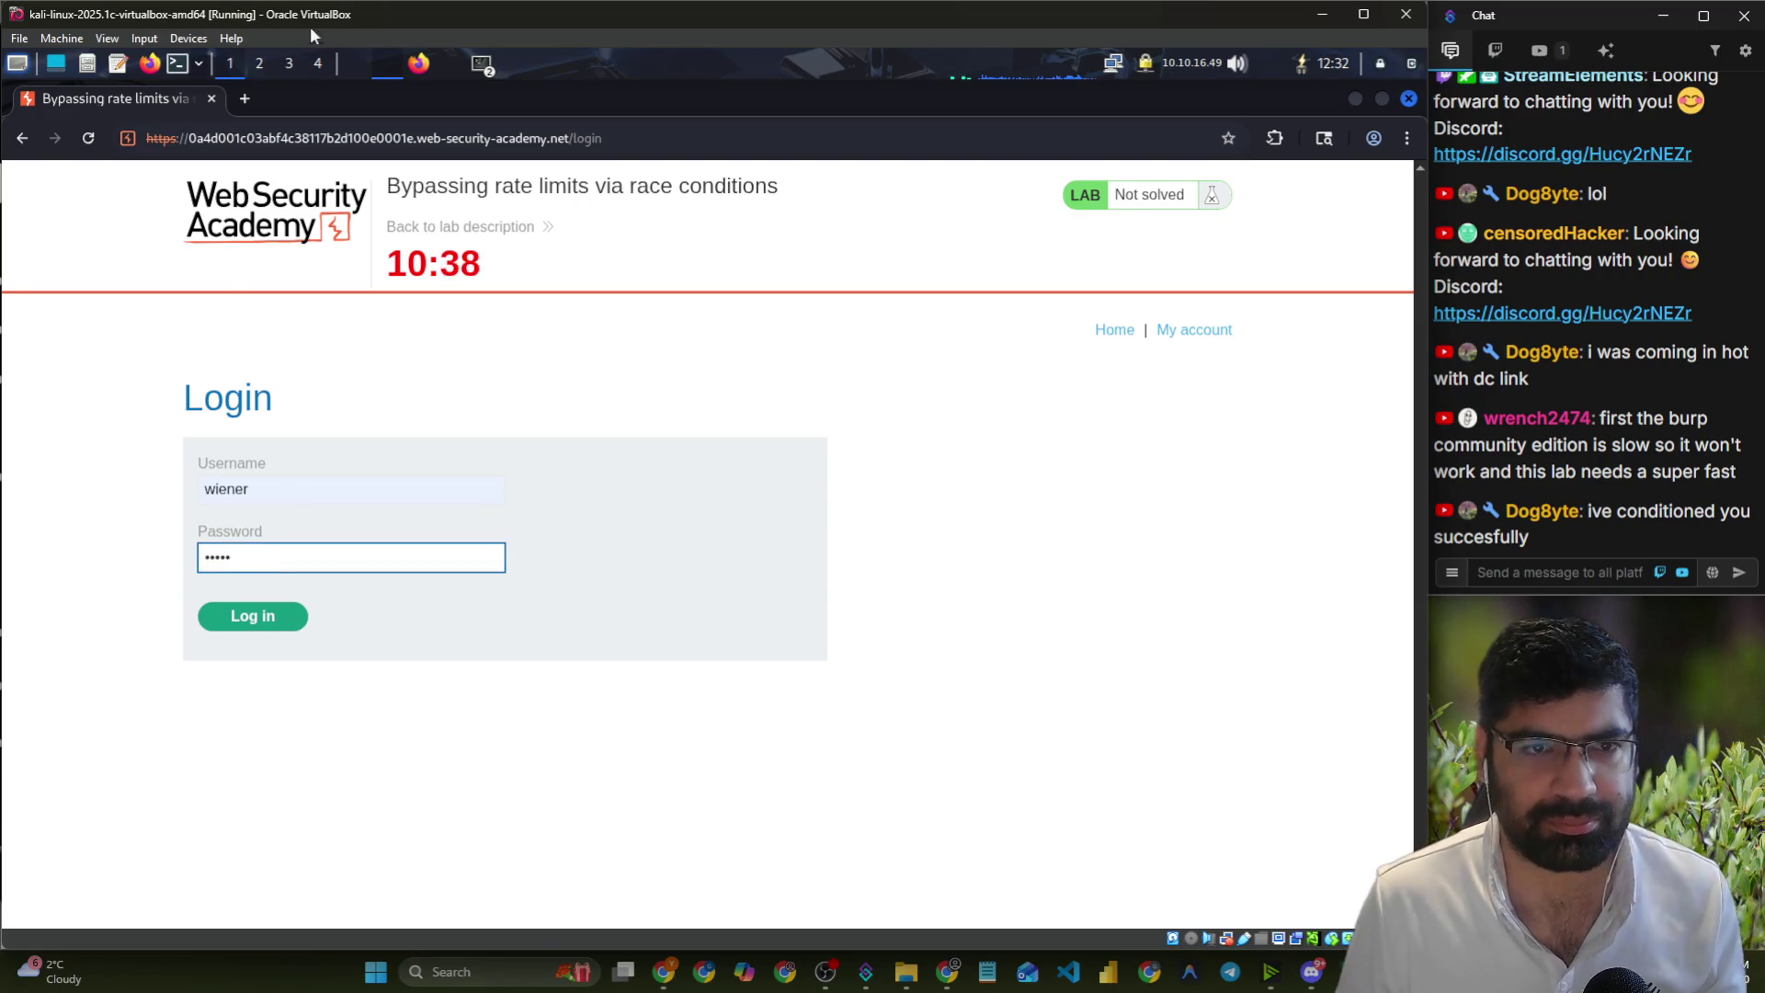
click(366, 63)
click(193, 200)
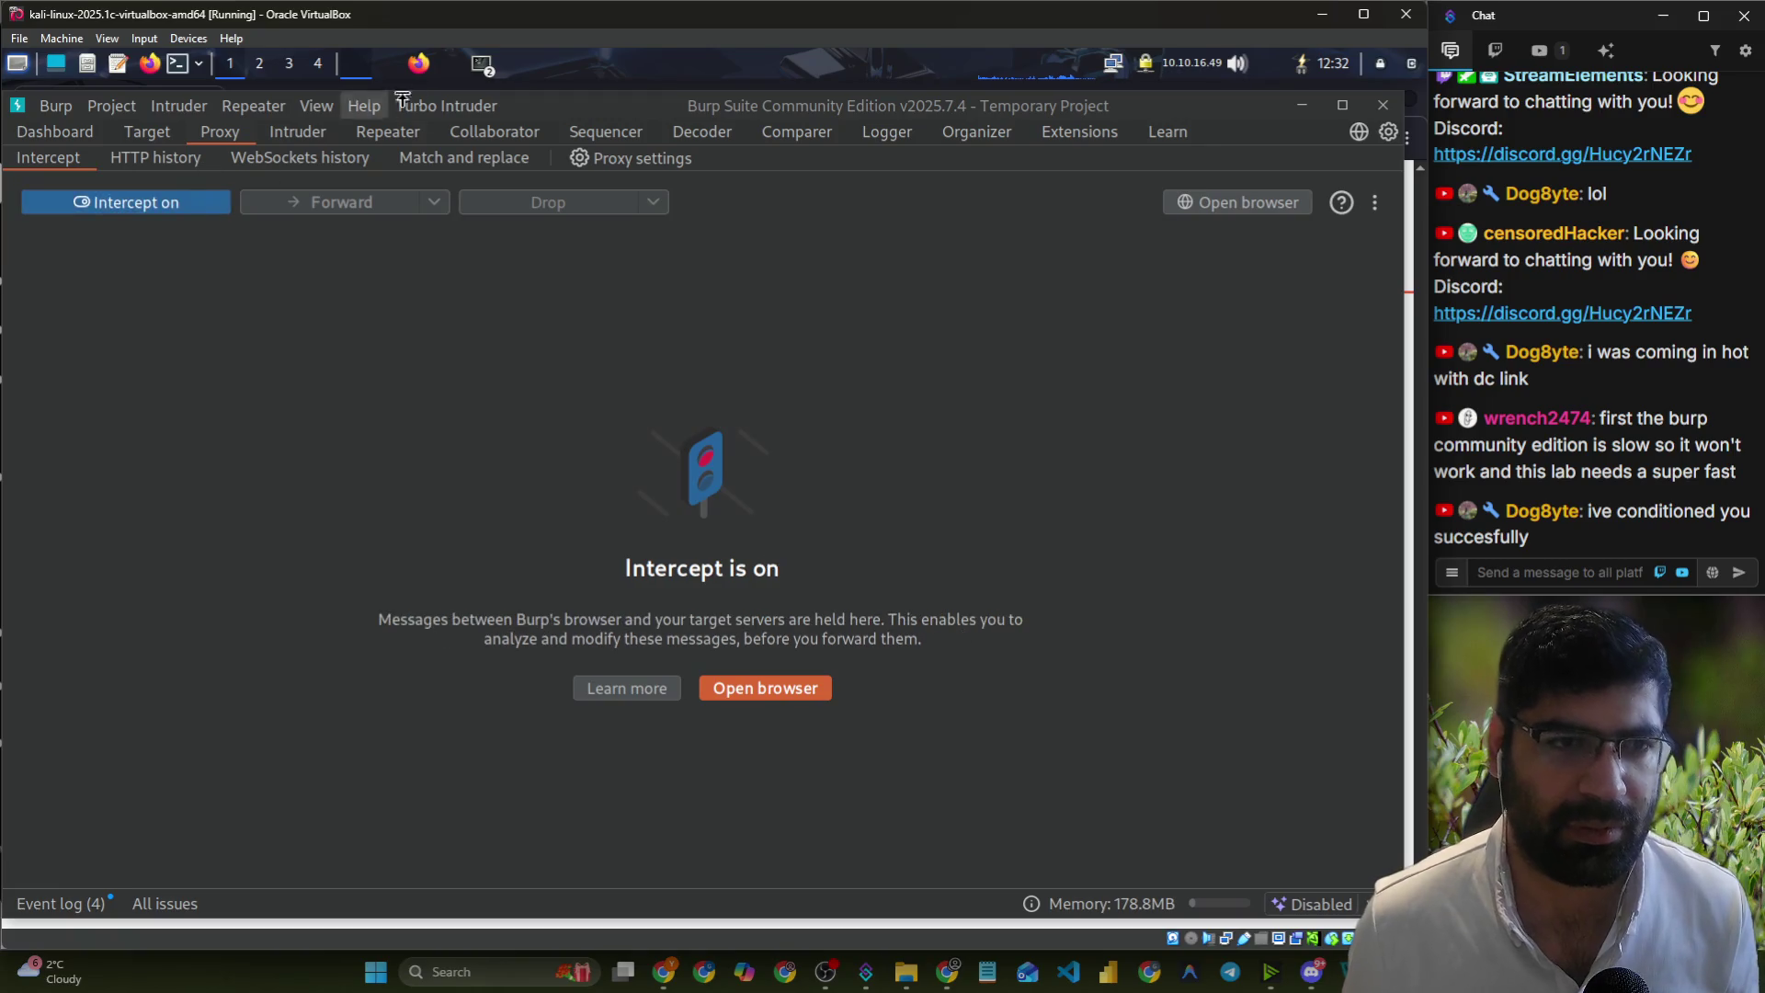
- Resubmit the lab login and send the intercepted POST /login request to Repeater
click(379, 69)
click(252, 616)
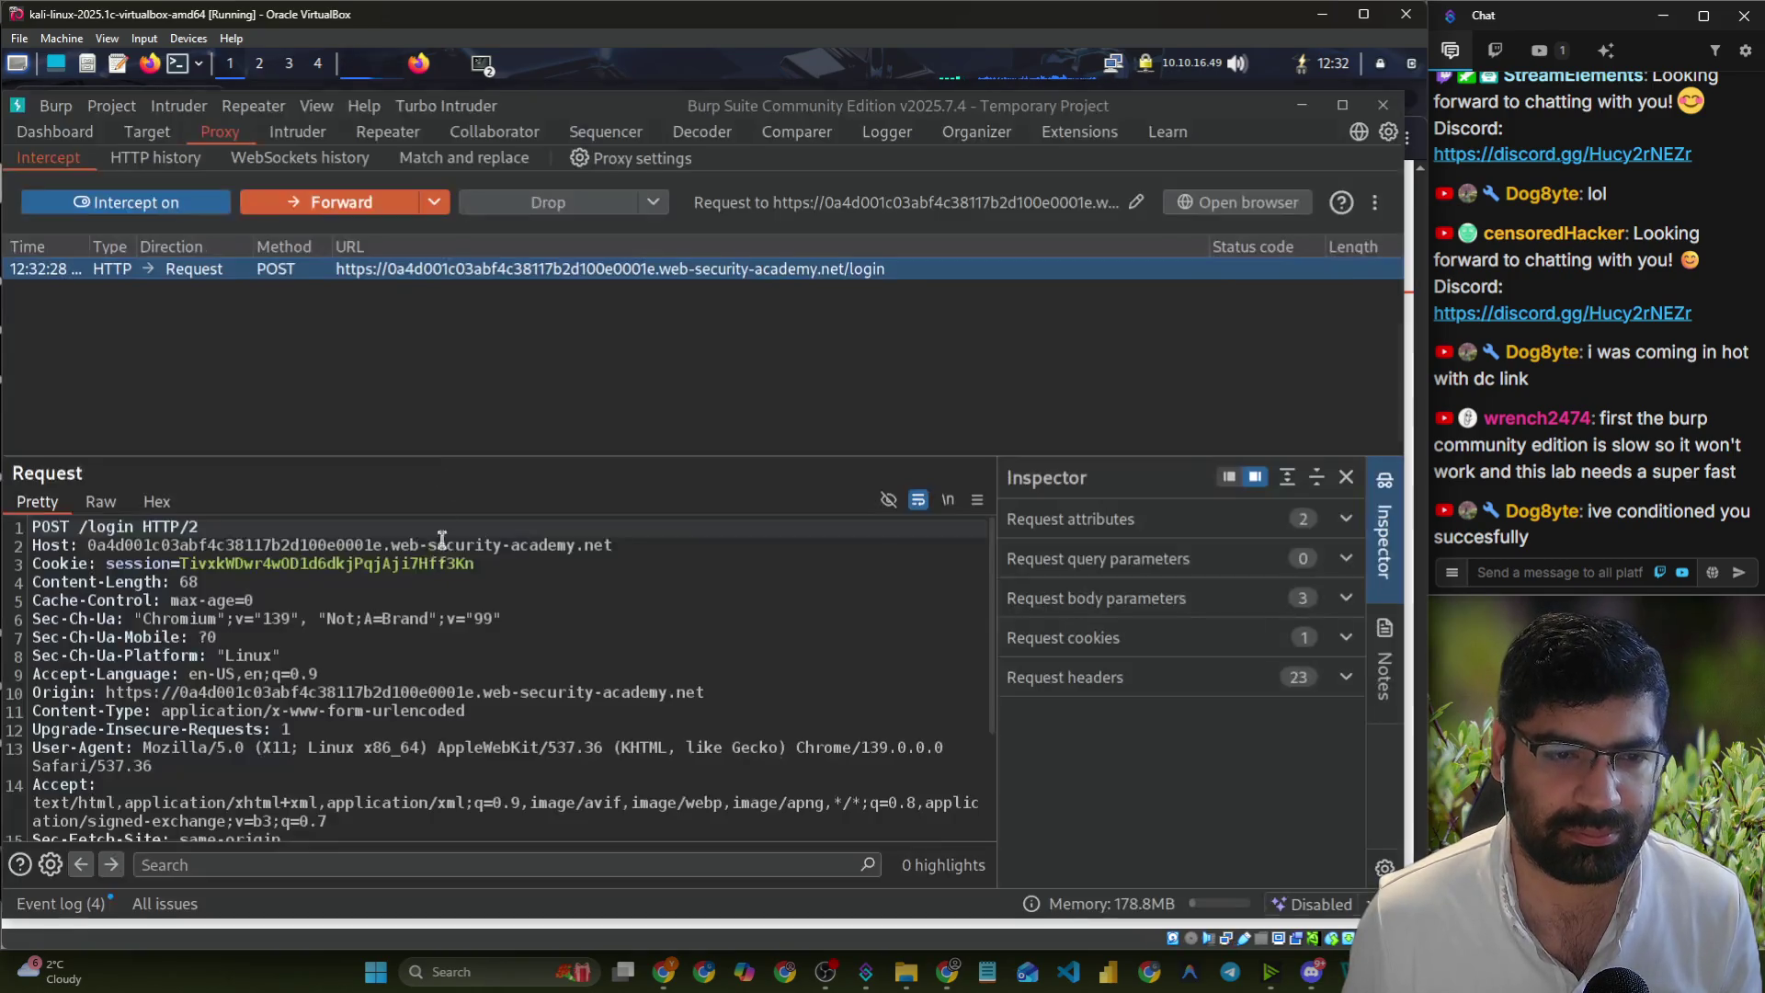
right_click(240, 263)
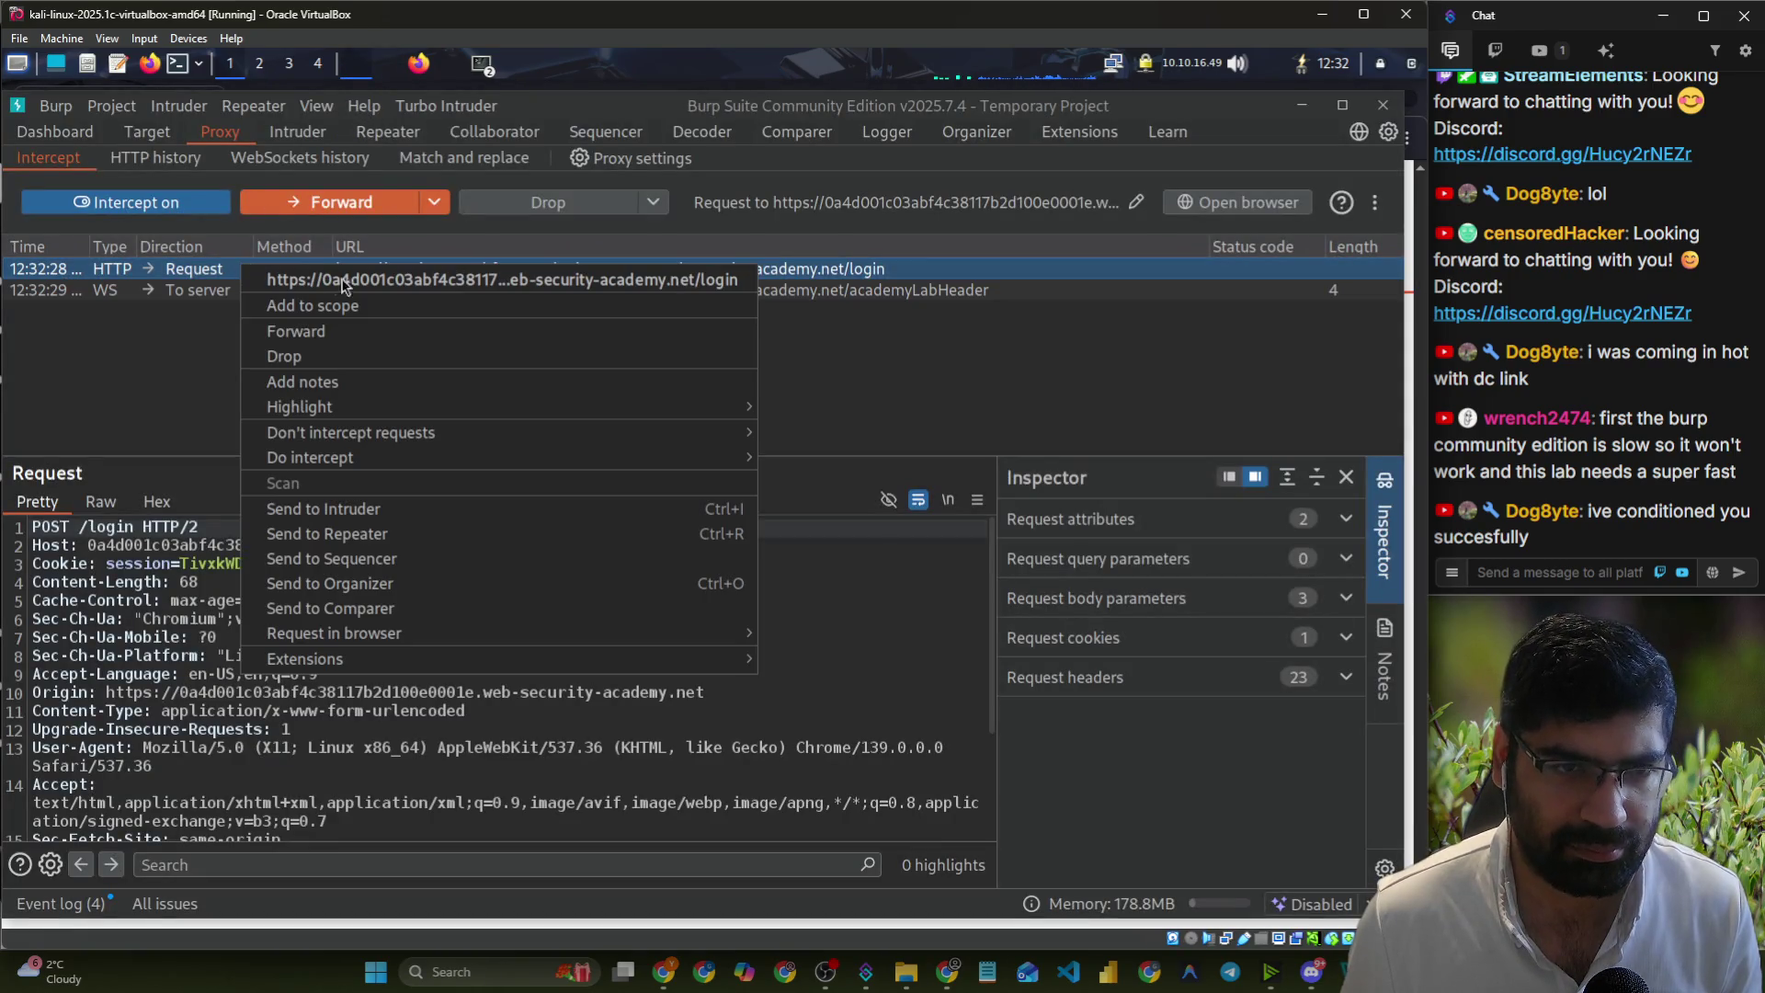
click(368, 536)
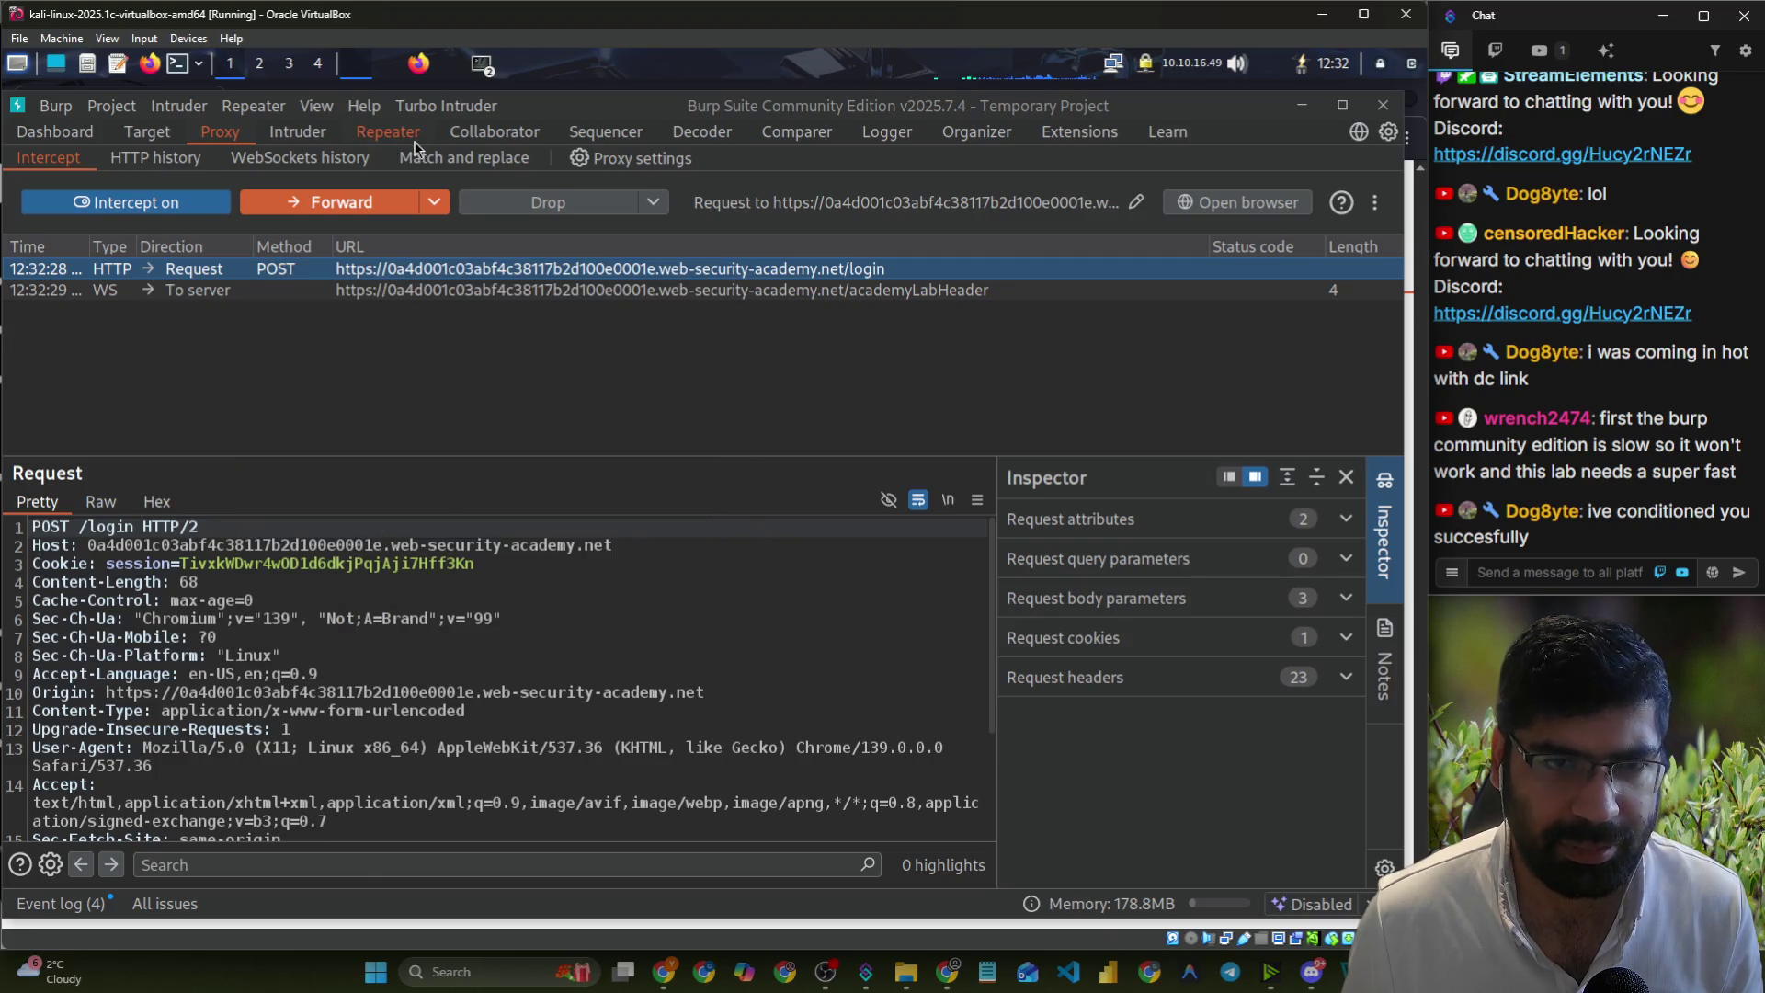
- In Repeater, select the password value in the login request body
click(409, 133)
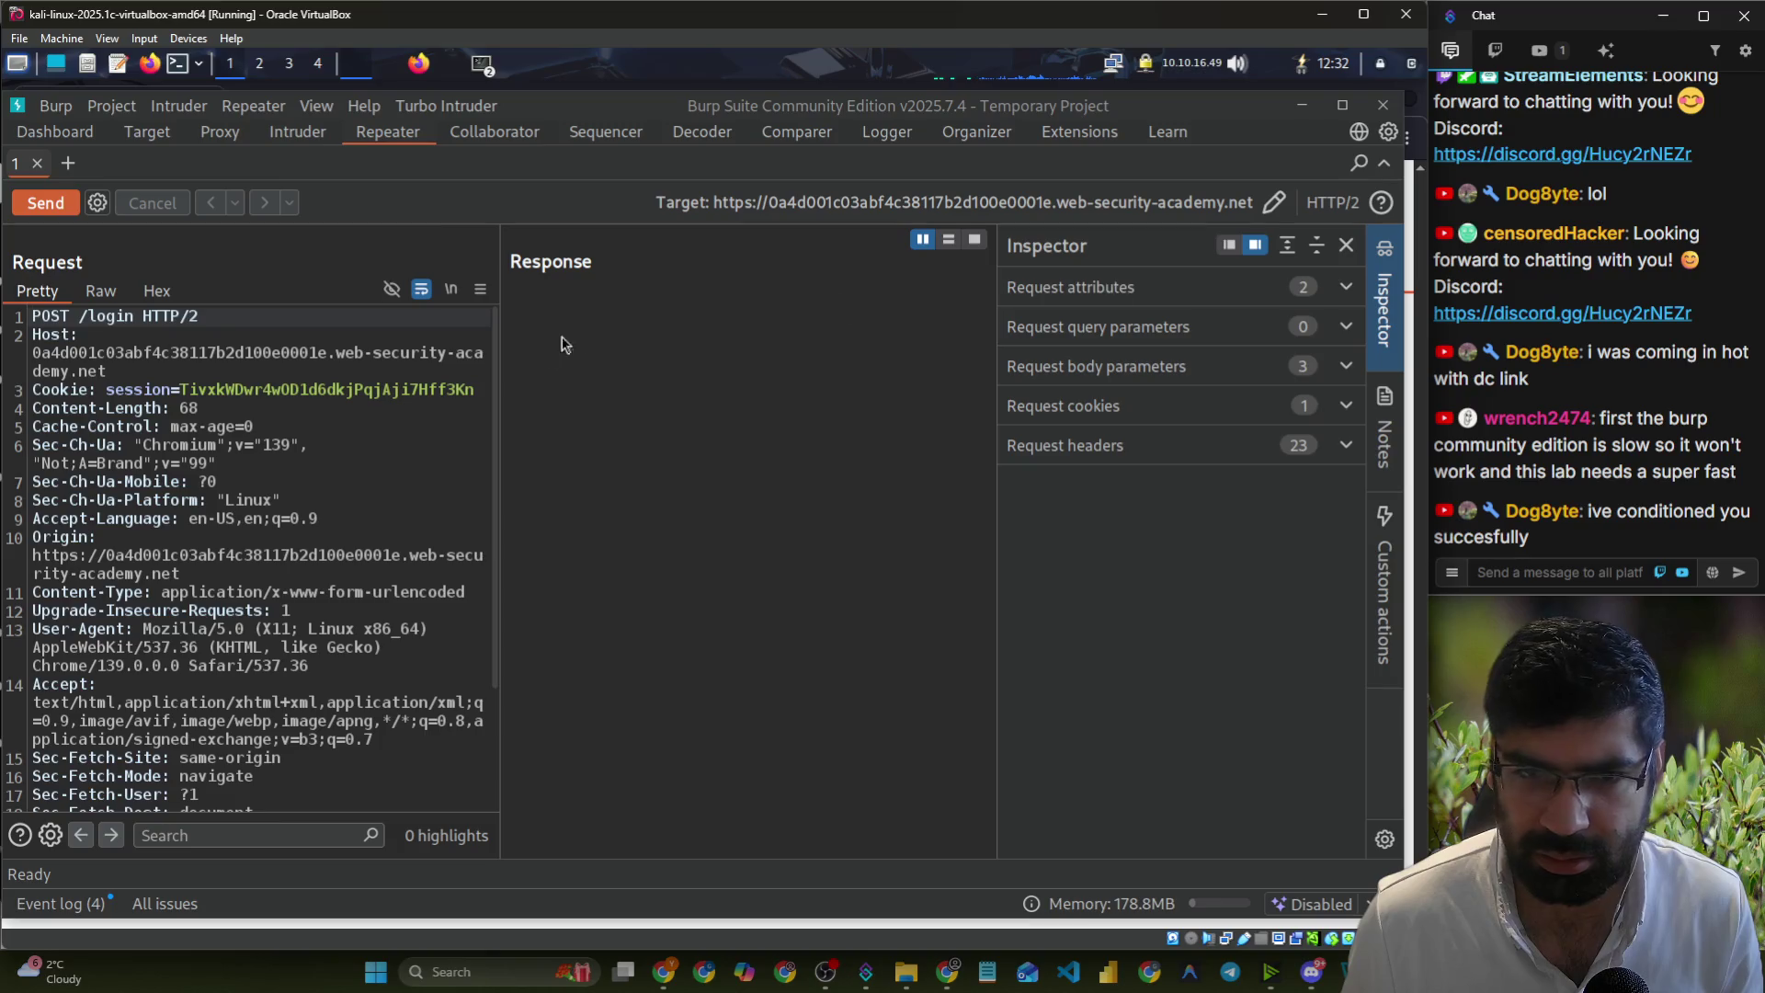
scroll(301, 733, down, 3)
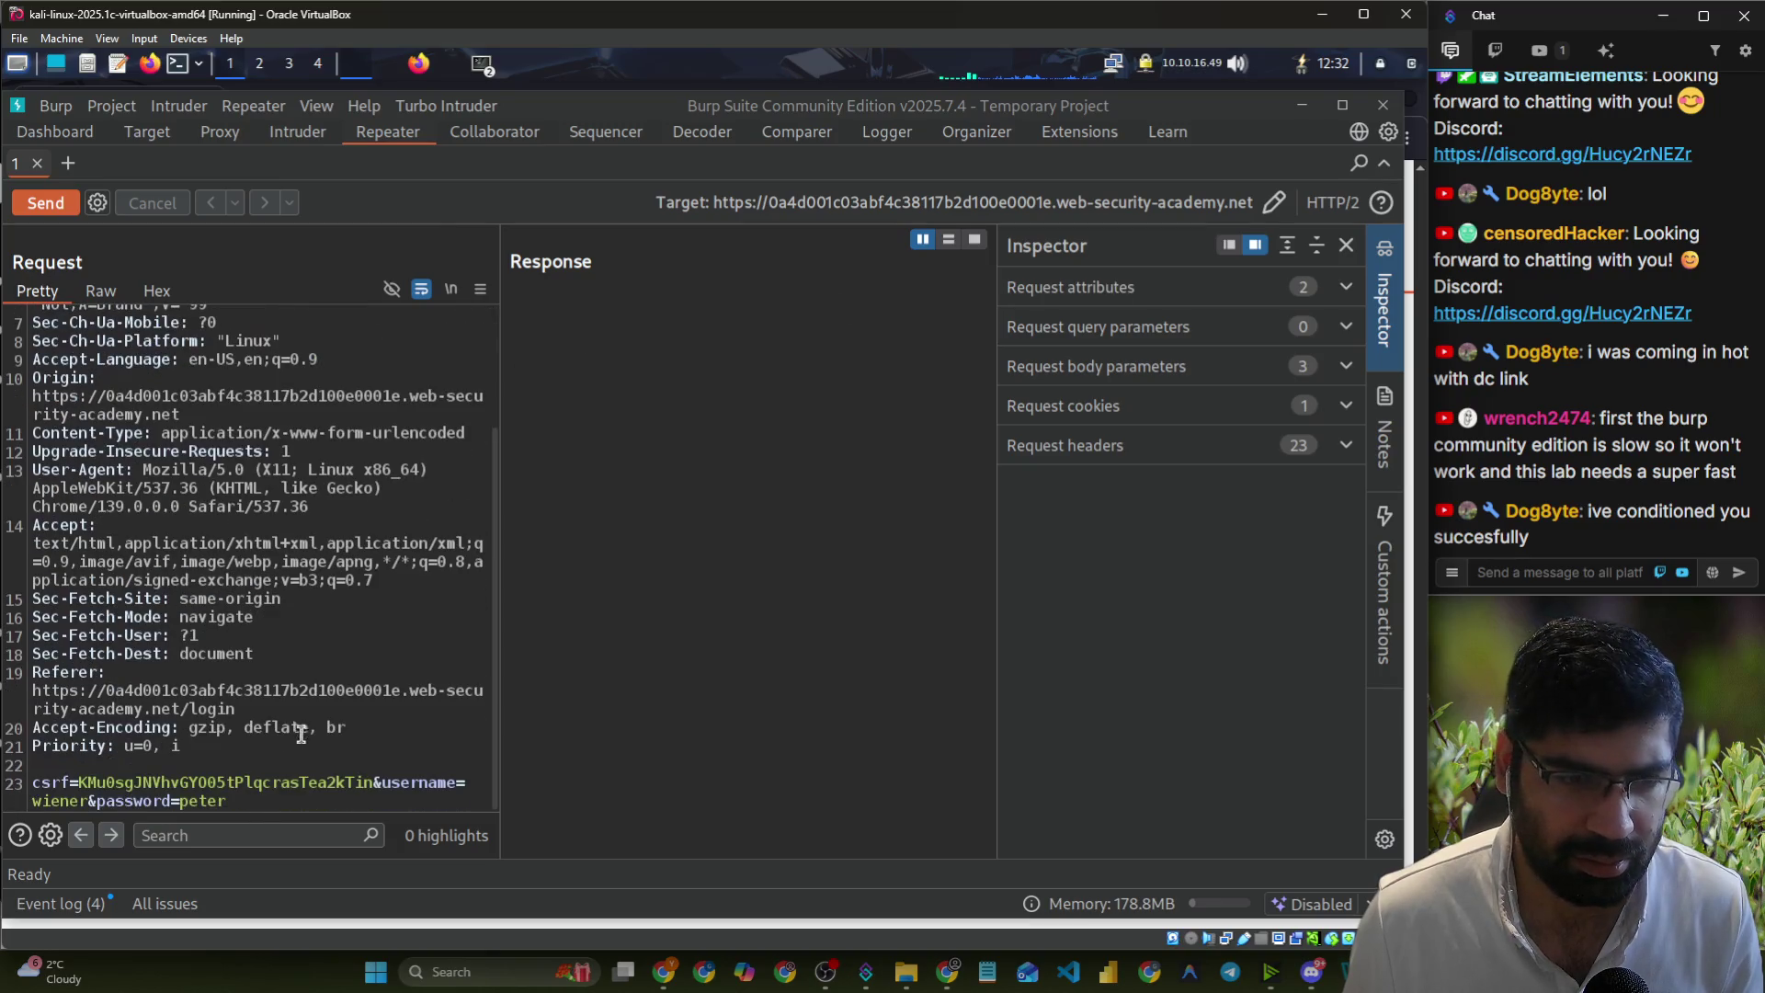
double_click(185, 803)
right_click(187, 805)
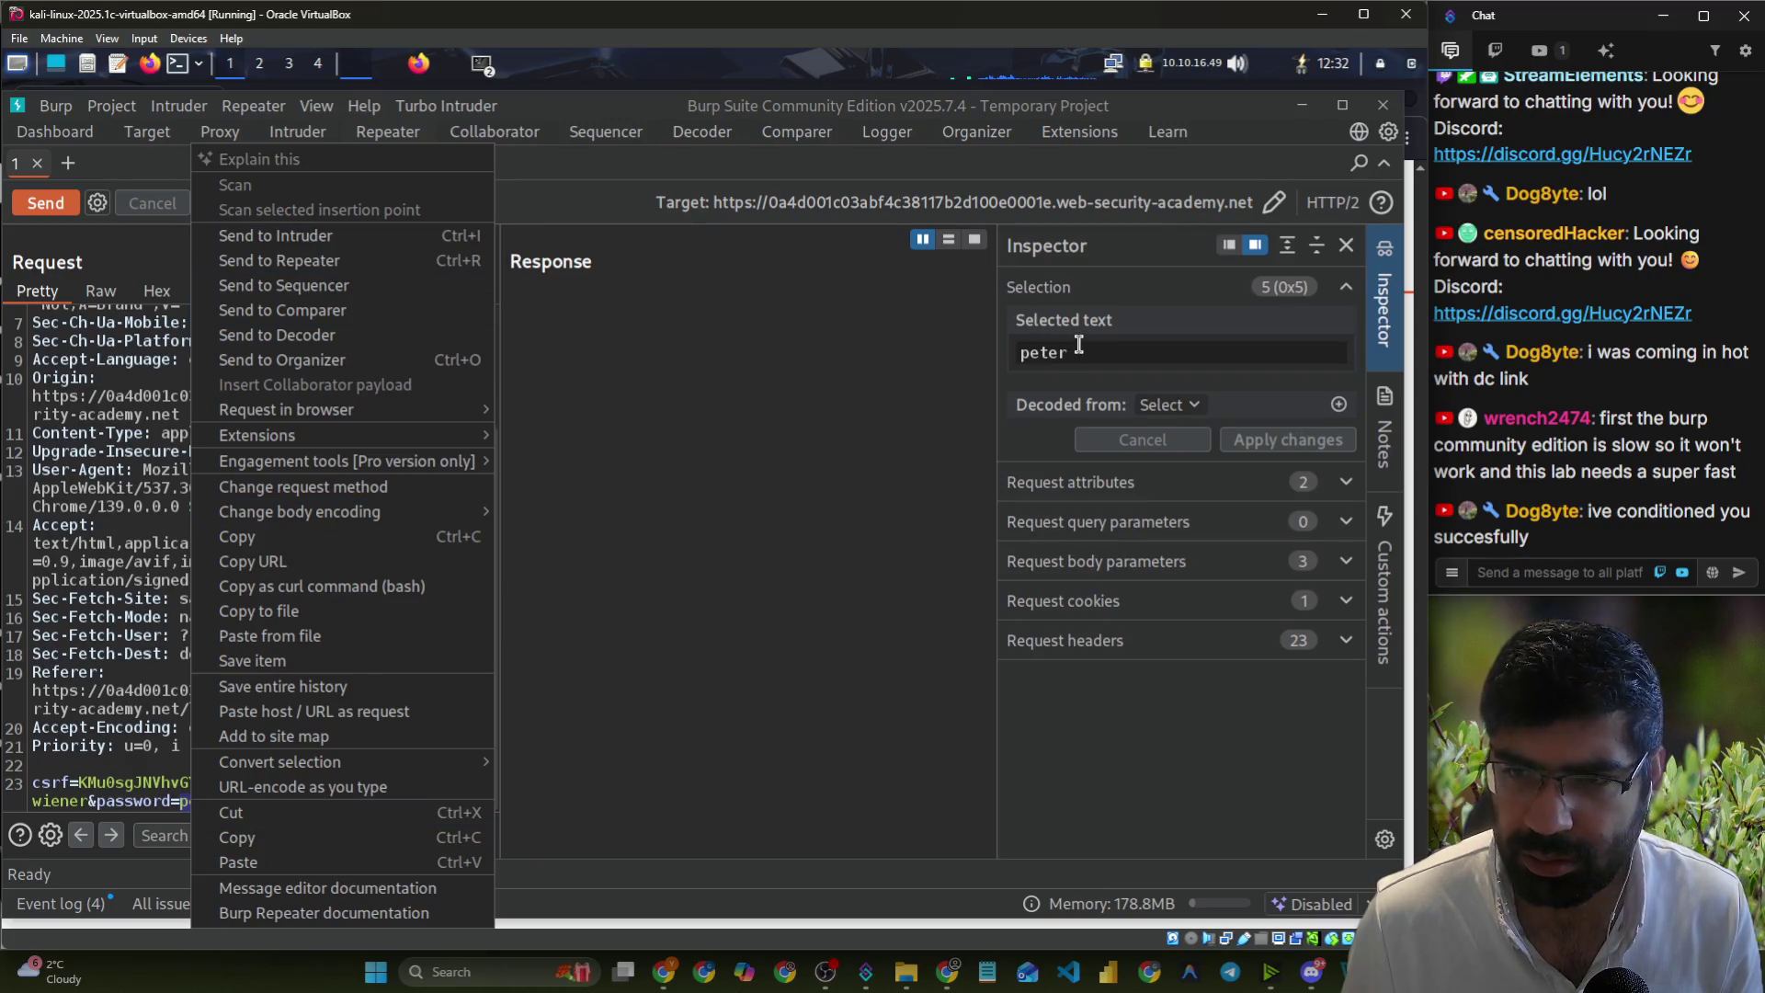
- Send the request to Intruder and load the rce_lab.txt wordlist as payloads
click(382, 235)
click(311, 138)
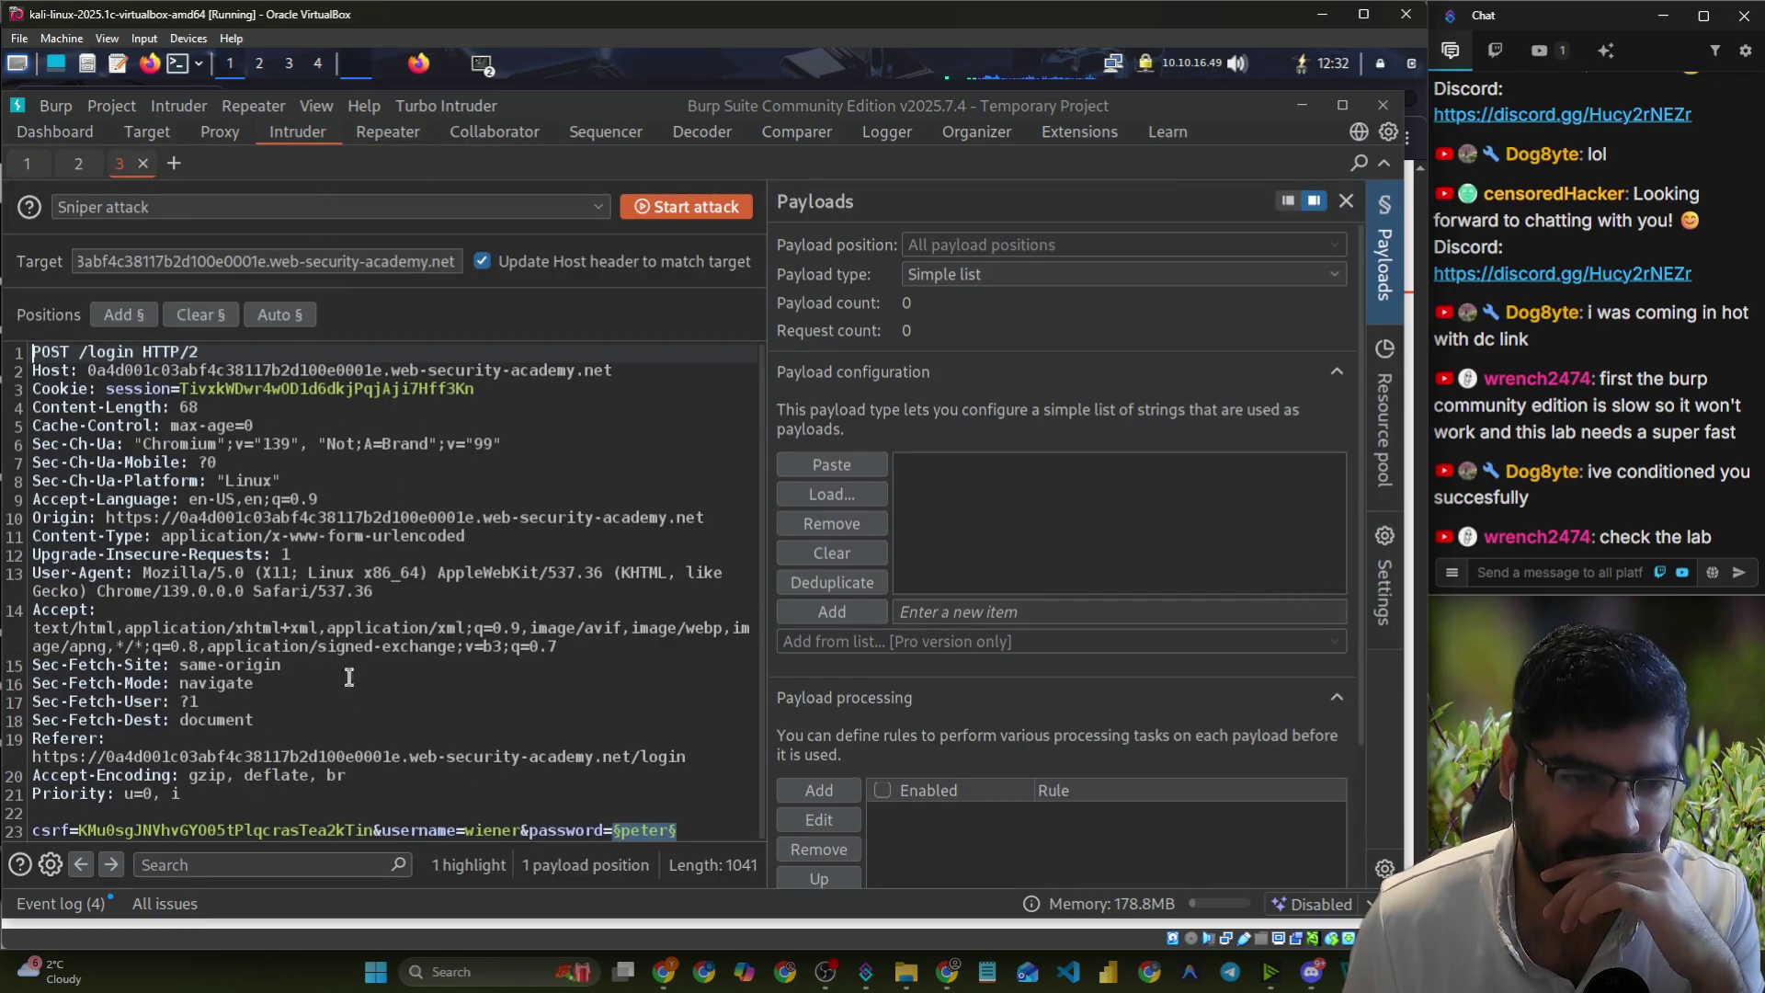
click(865, 494)
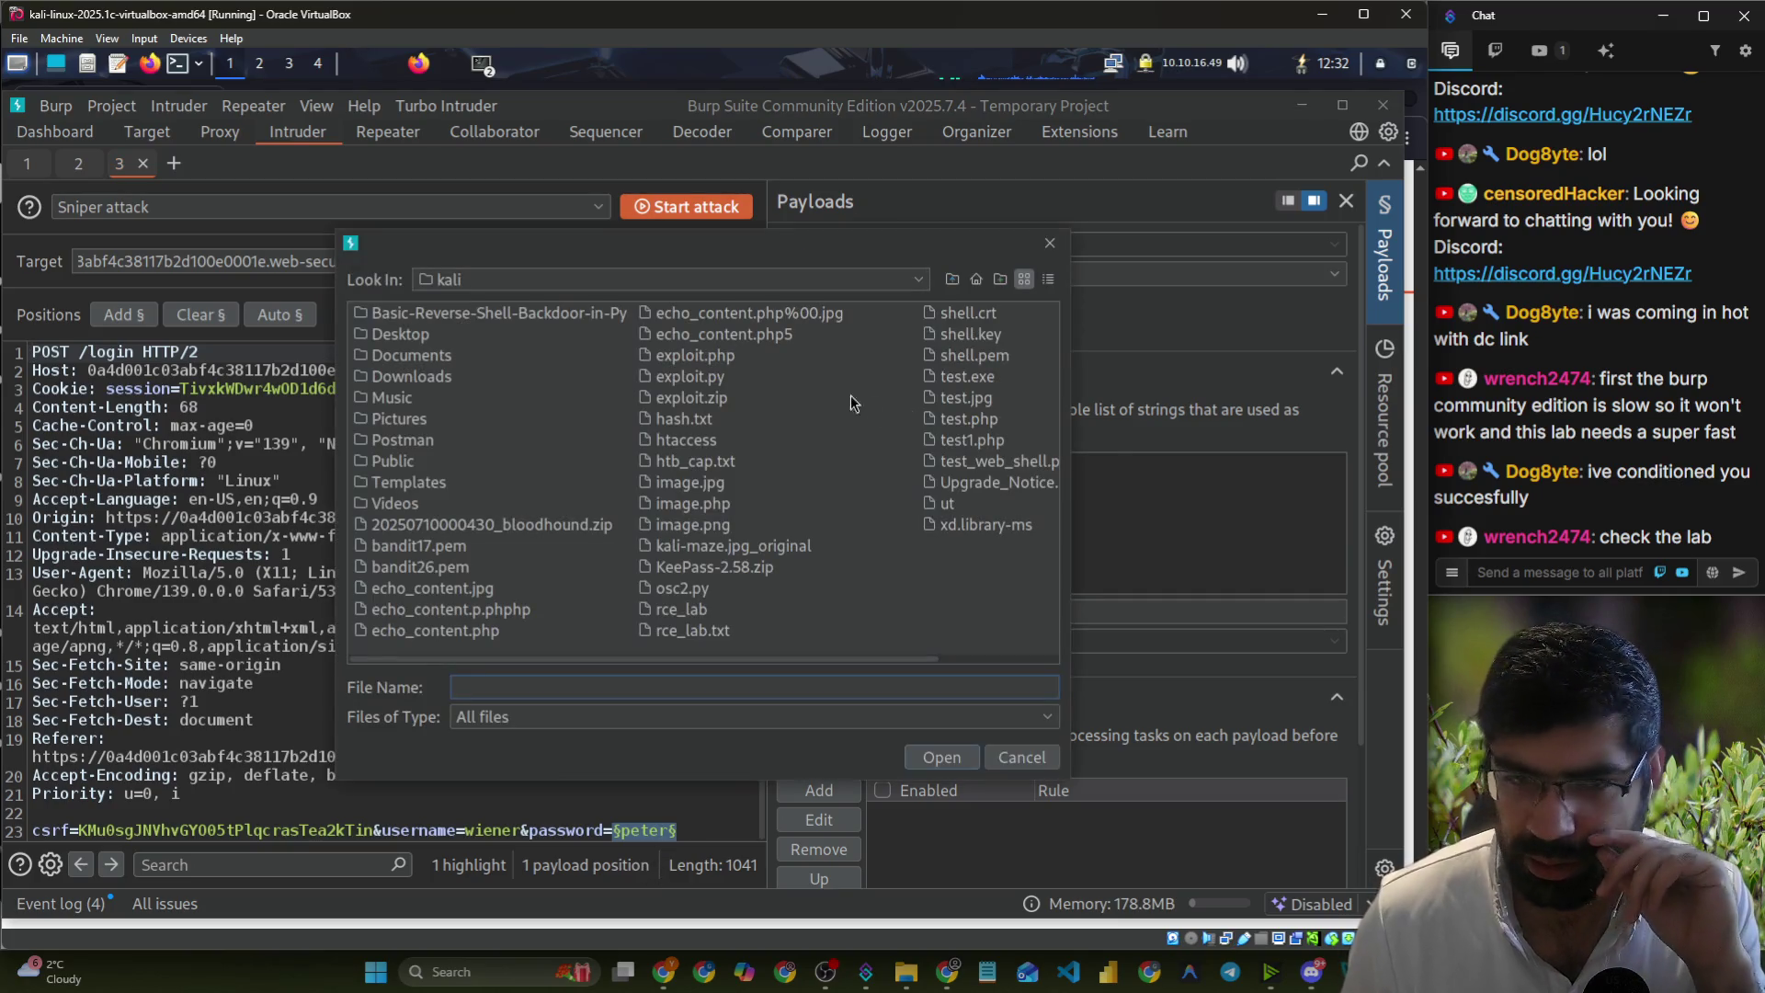
click(687, 610)
click(699, 630)
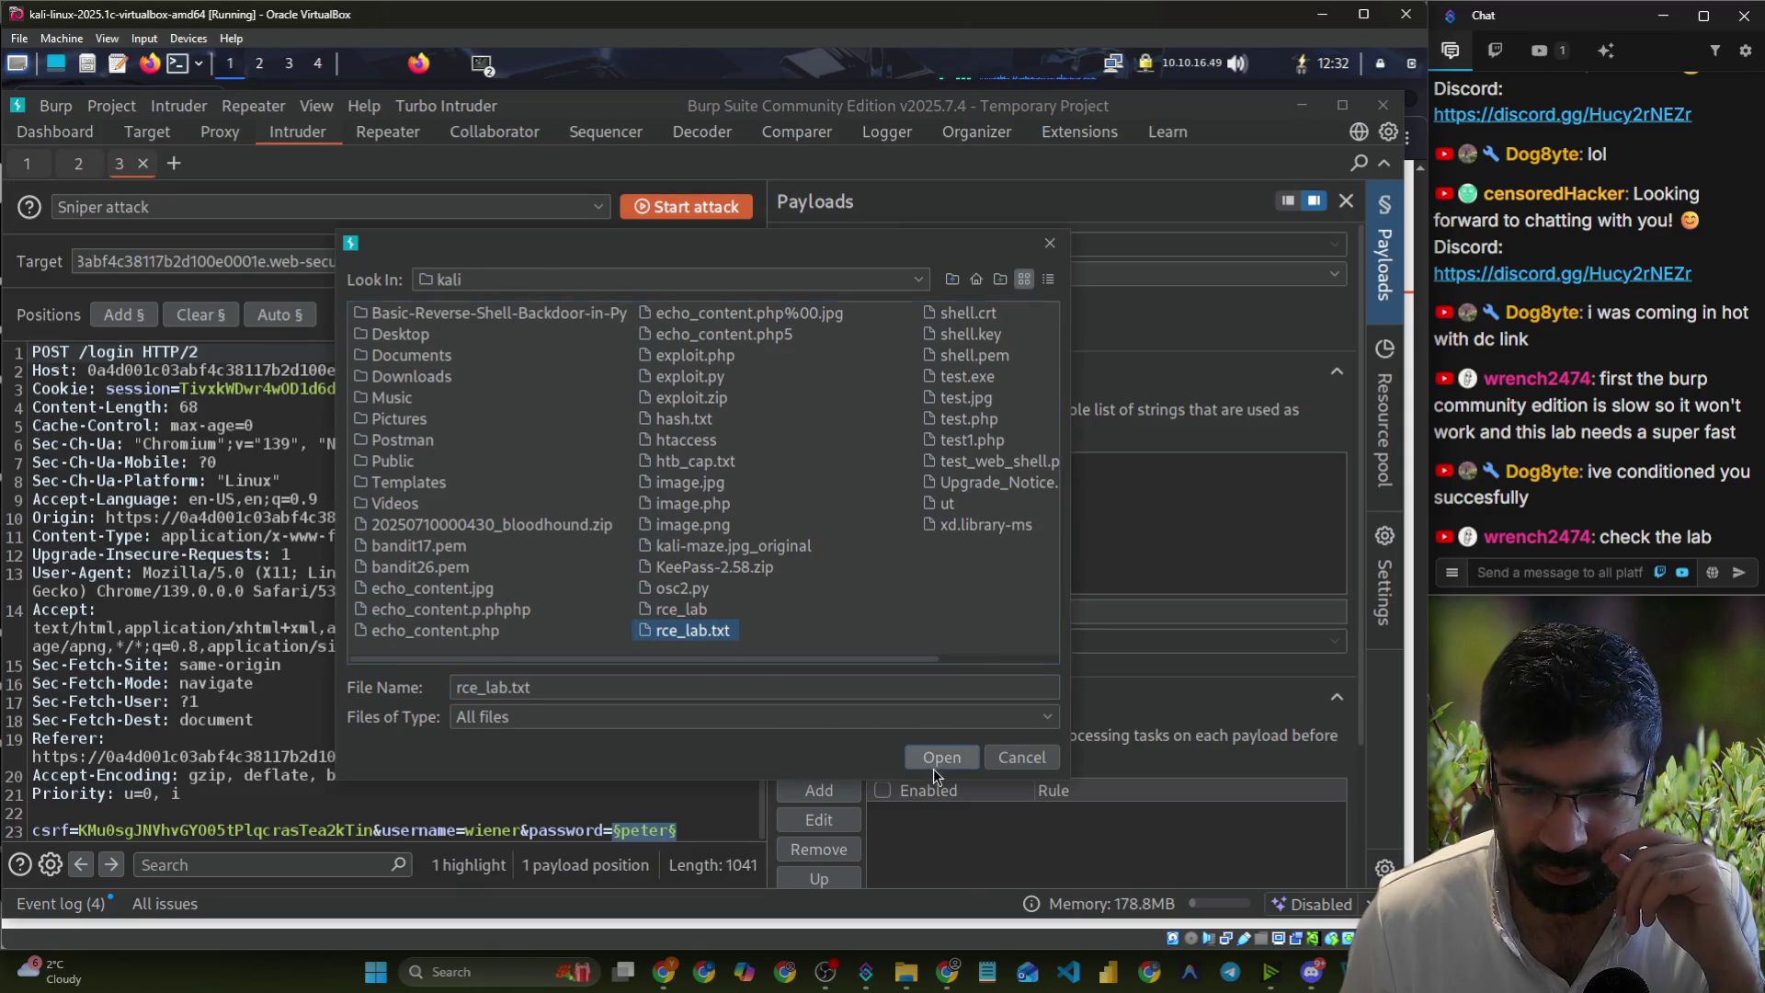
click(938, 759)
- Review the 30 loaded payloads, keeping Simple list payload type and Sniper attack type
scroll(1002, 552, down, 2)
click(996, 543)
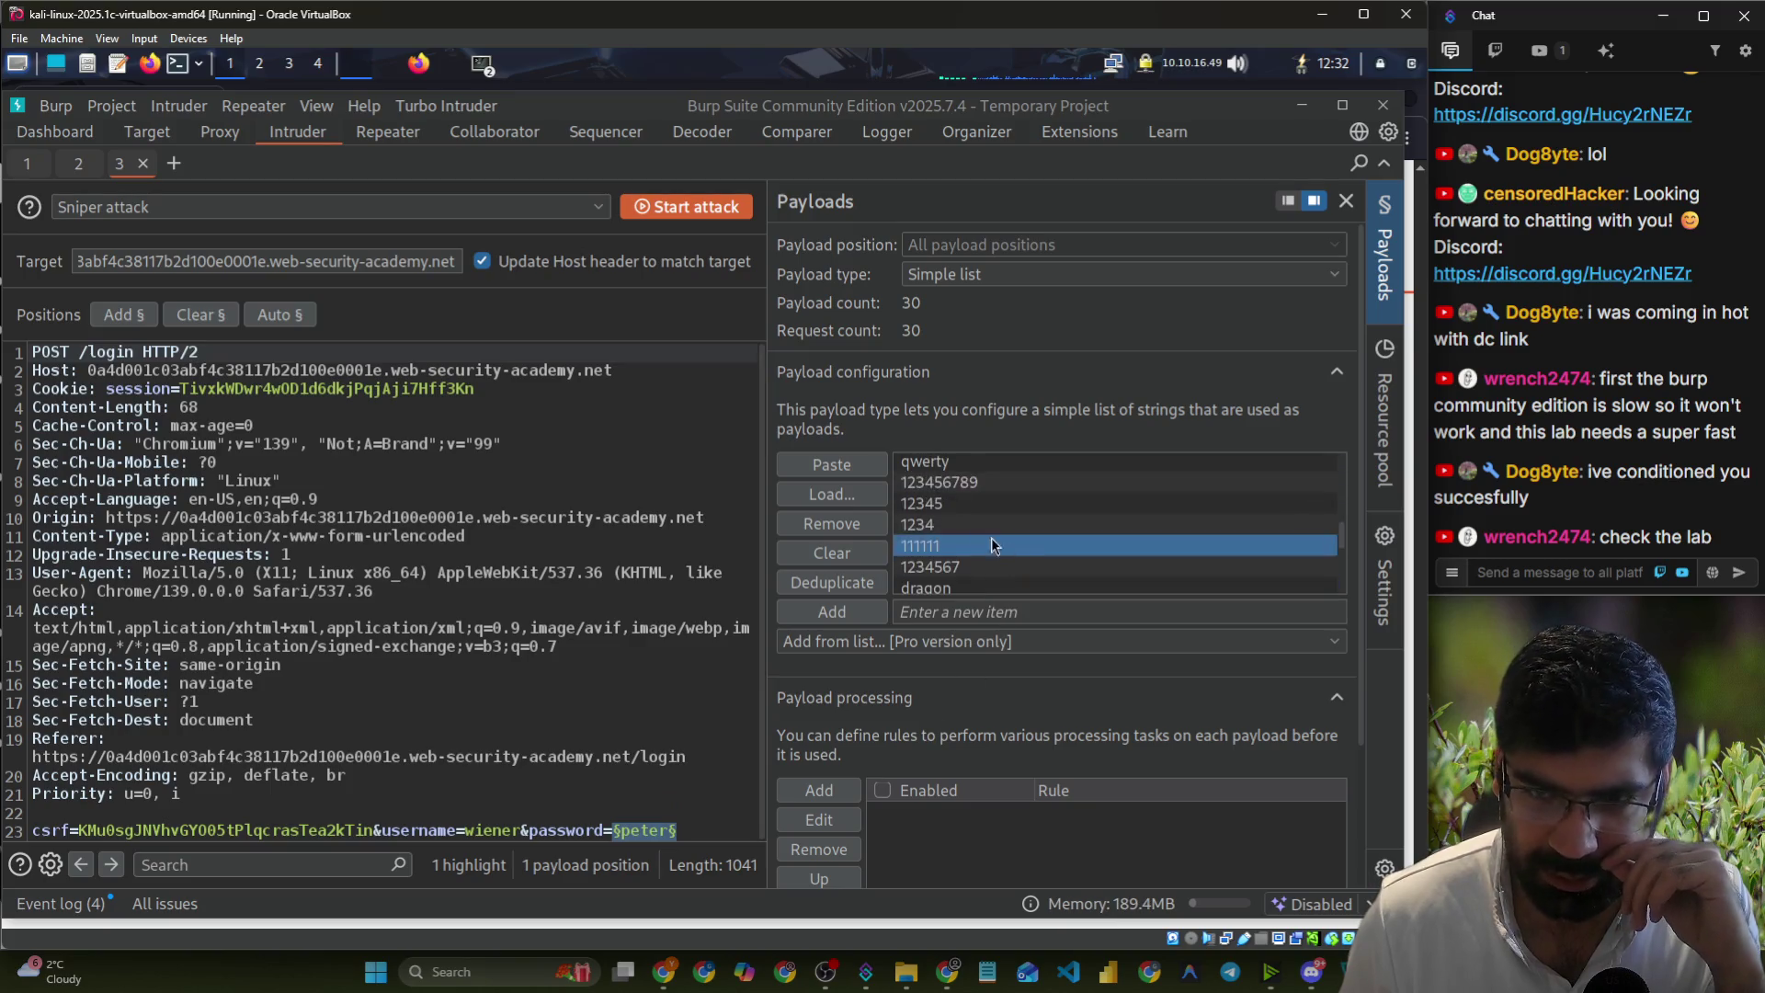
click(984, 643)
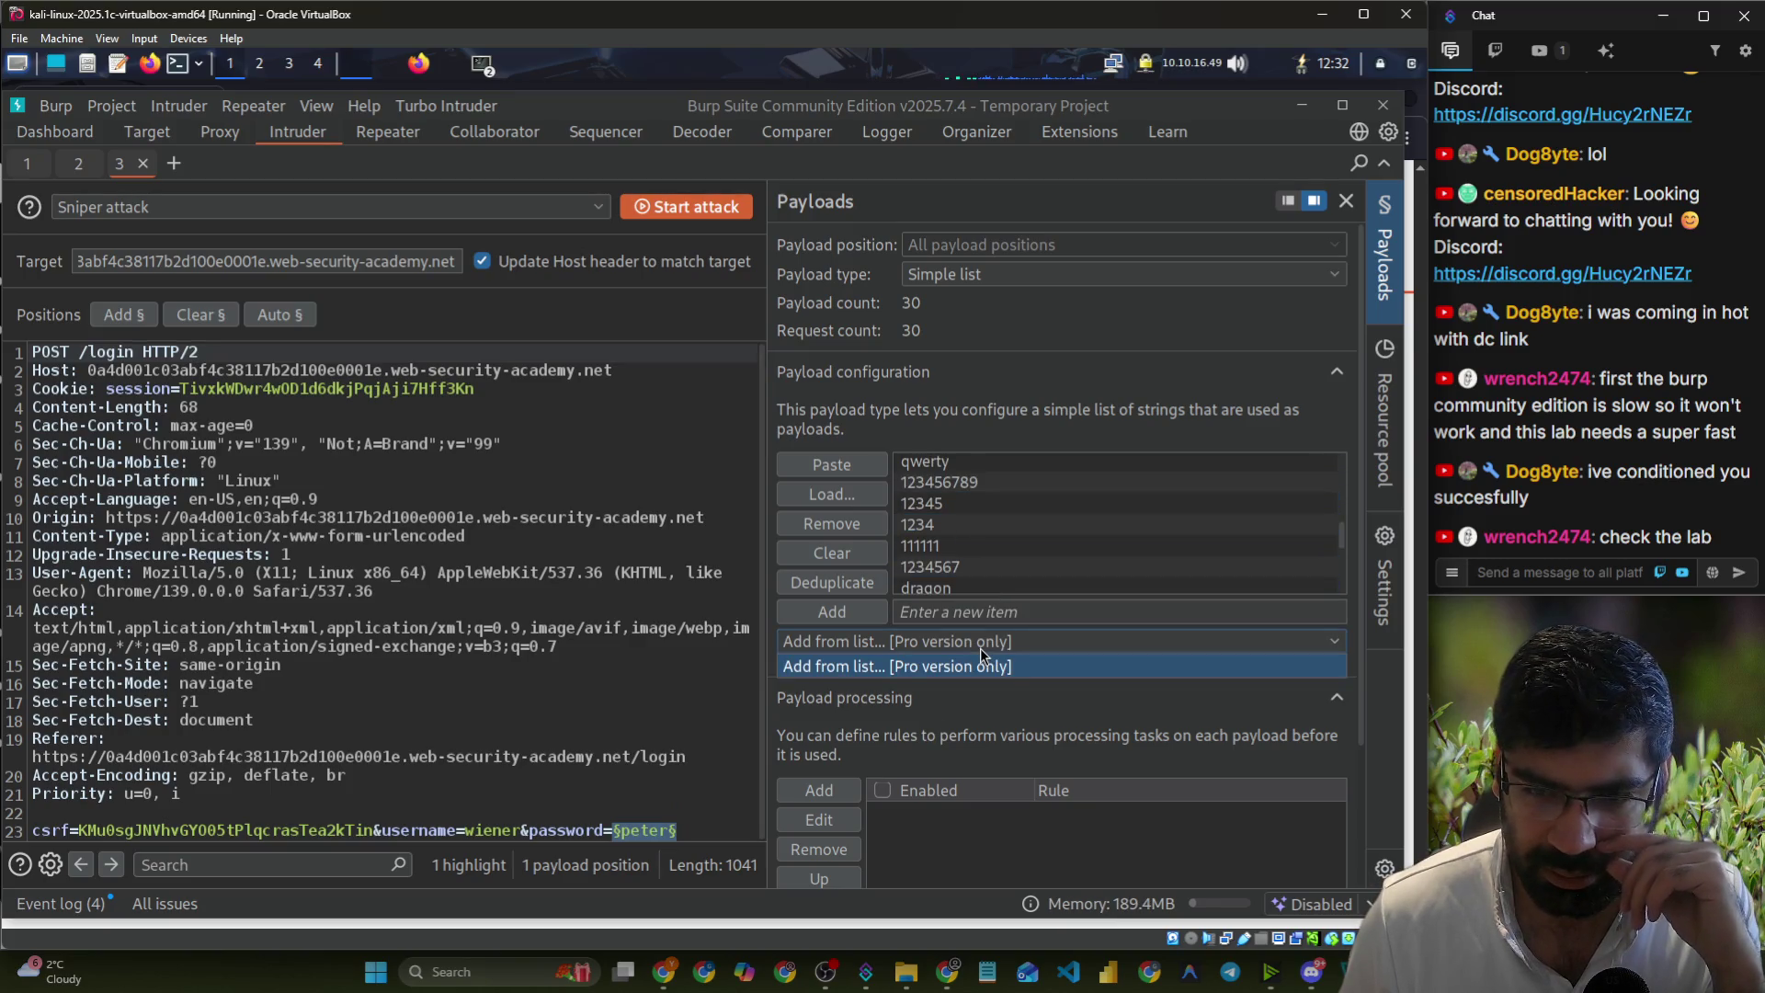
click(980, 648)
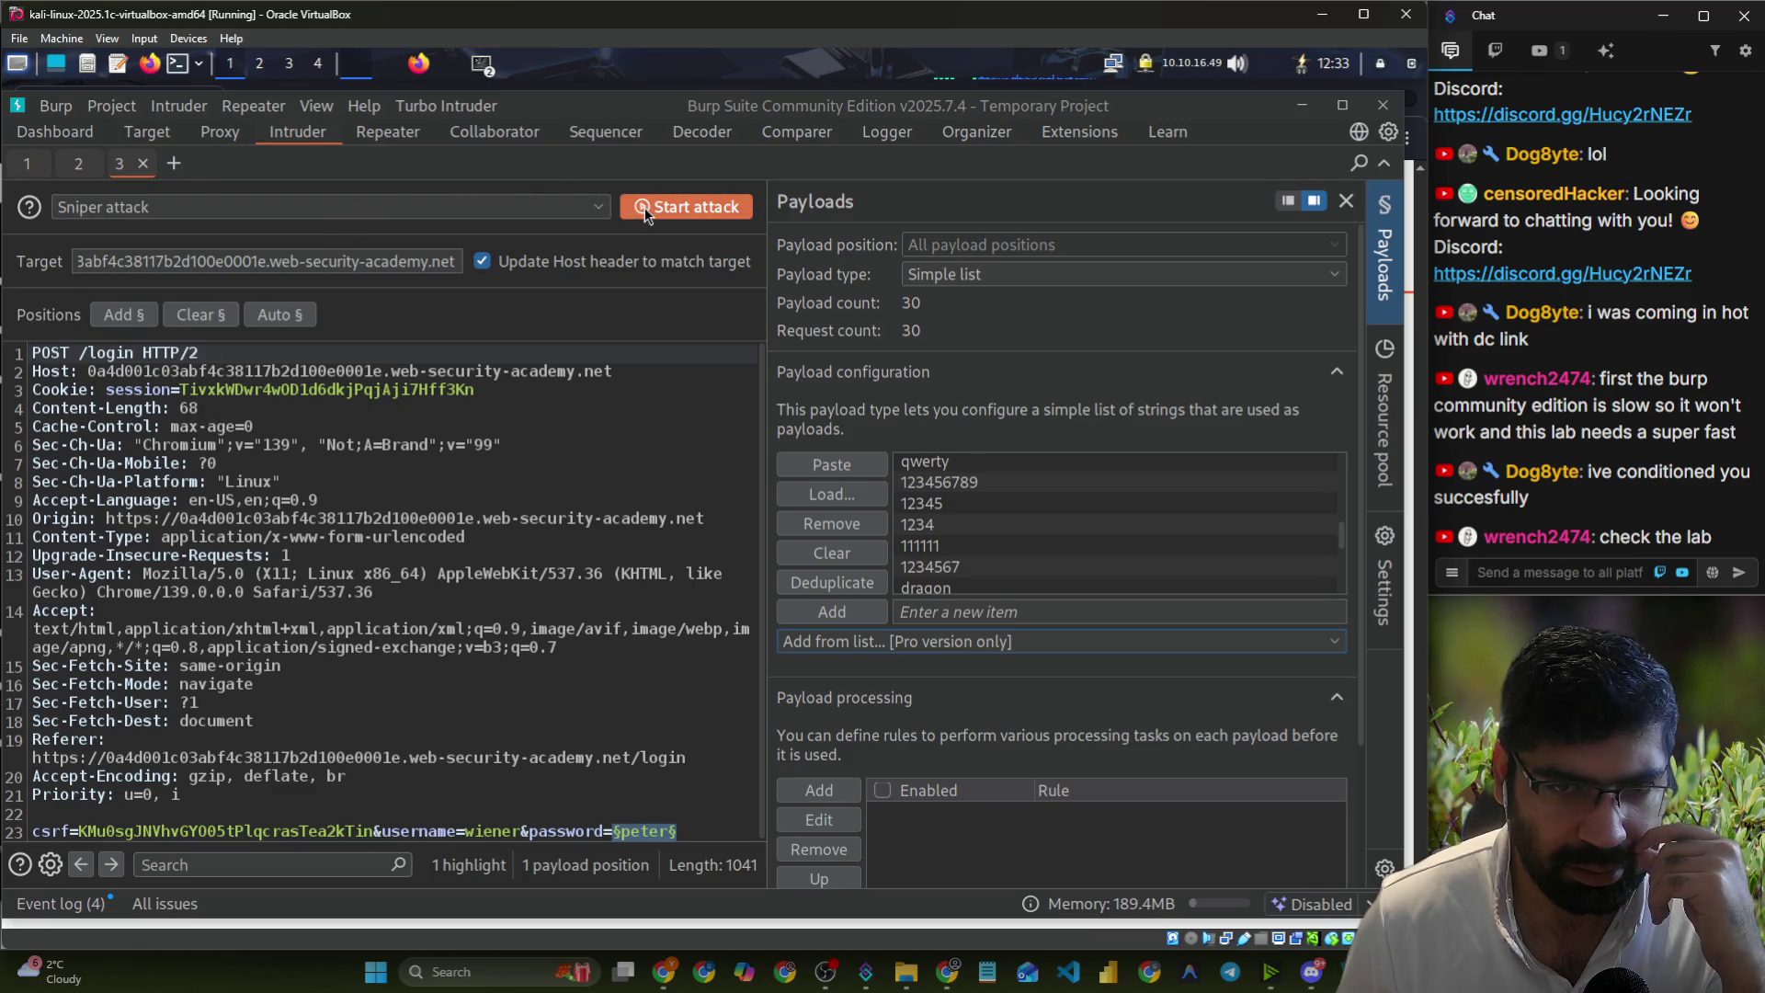
click(982, 280)
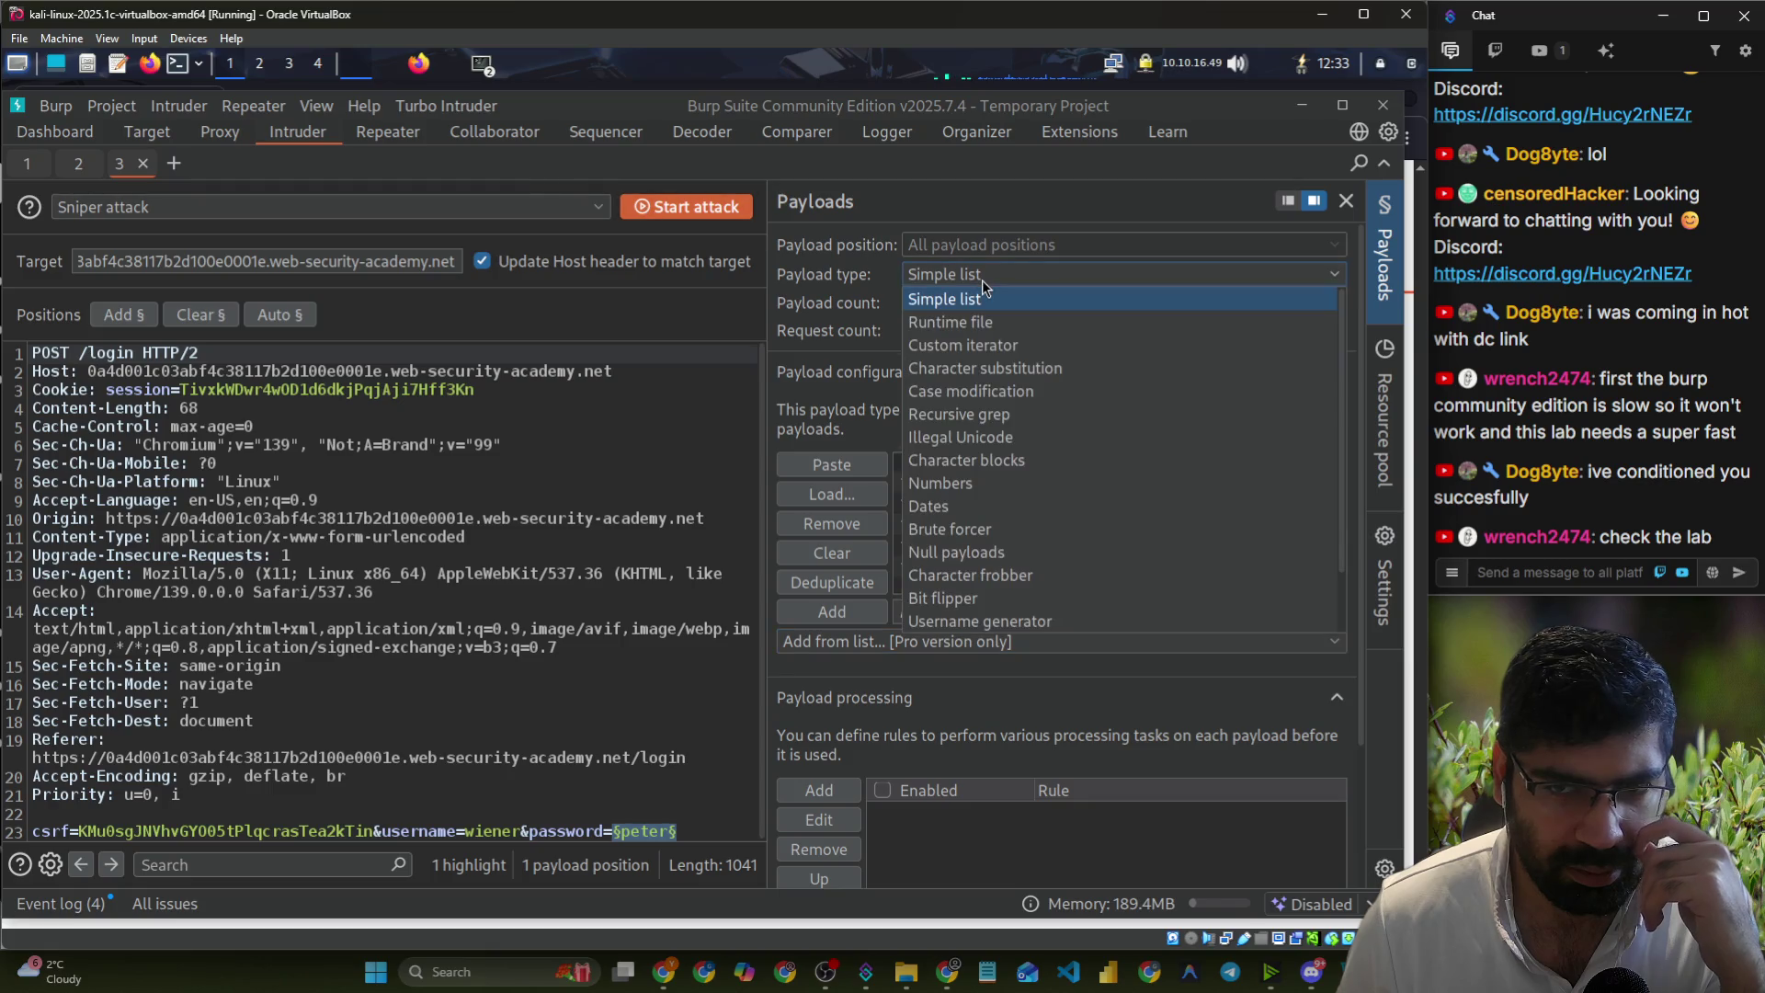
click(982, 286)
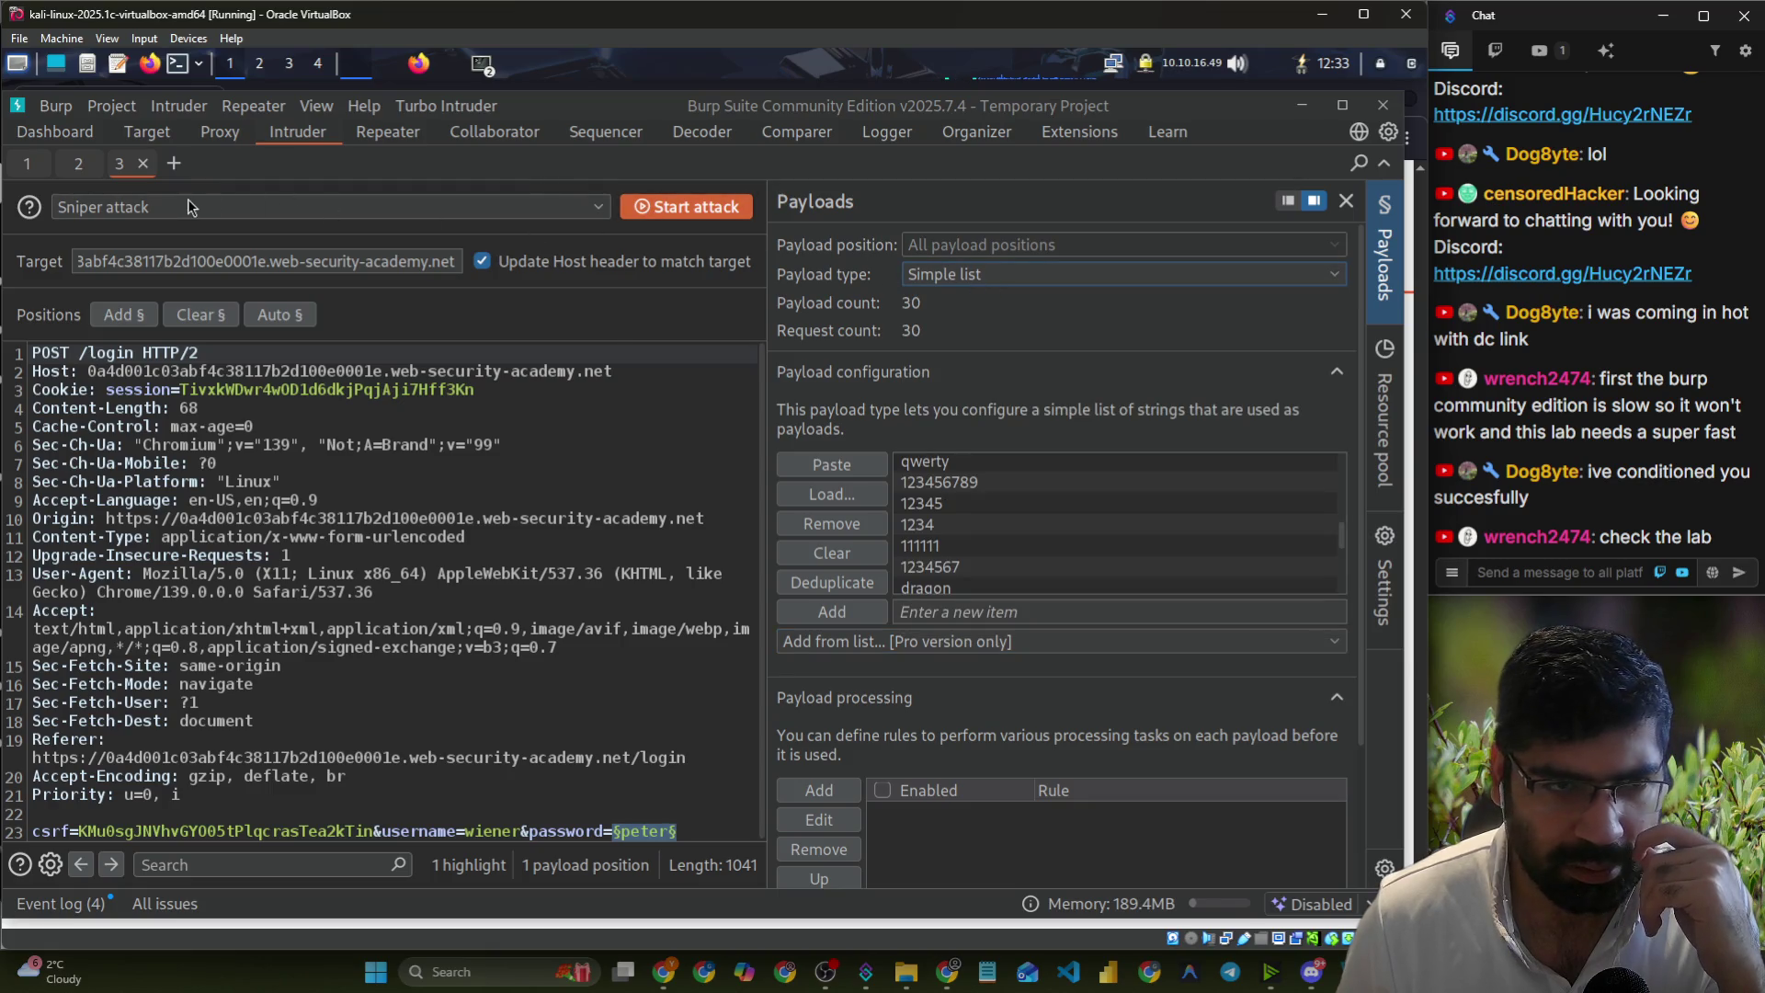
click(187, 206)
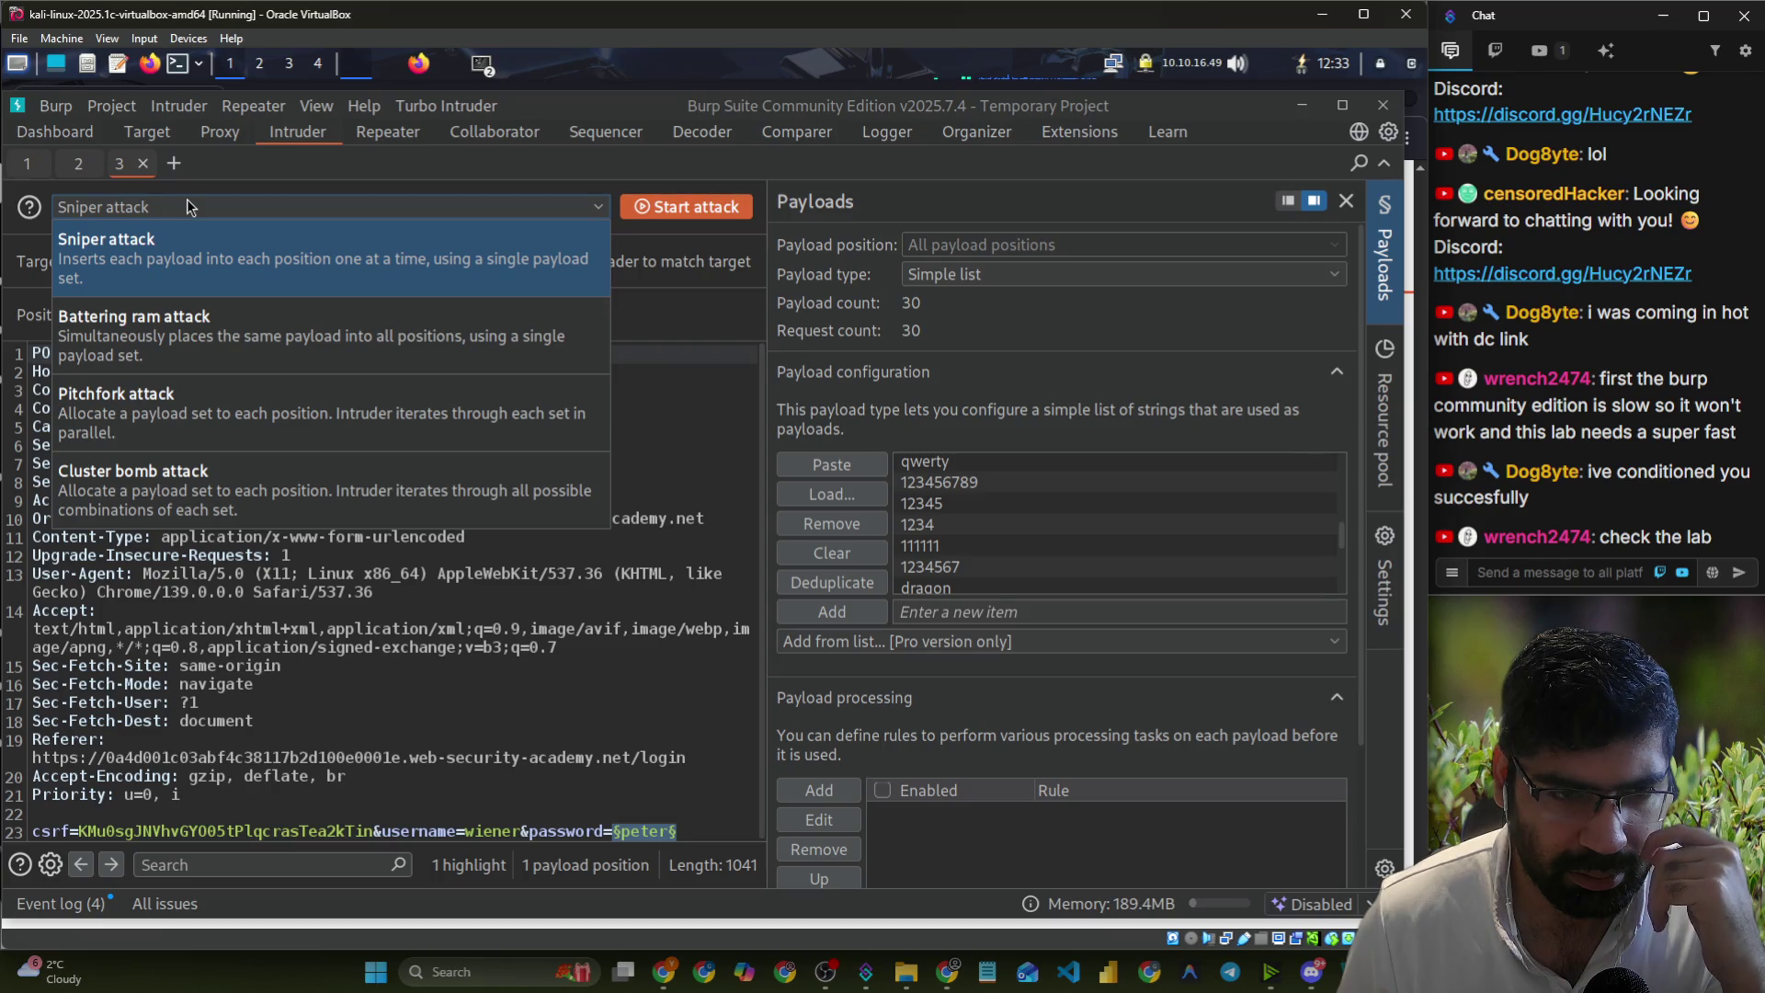
click(188, 206)
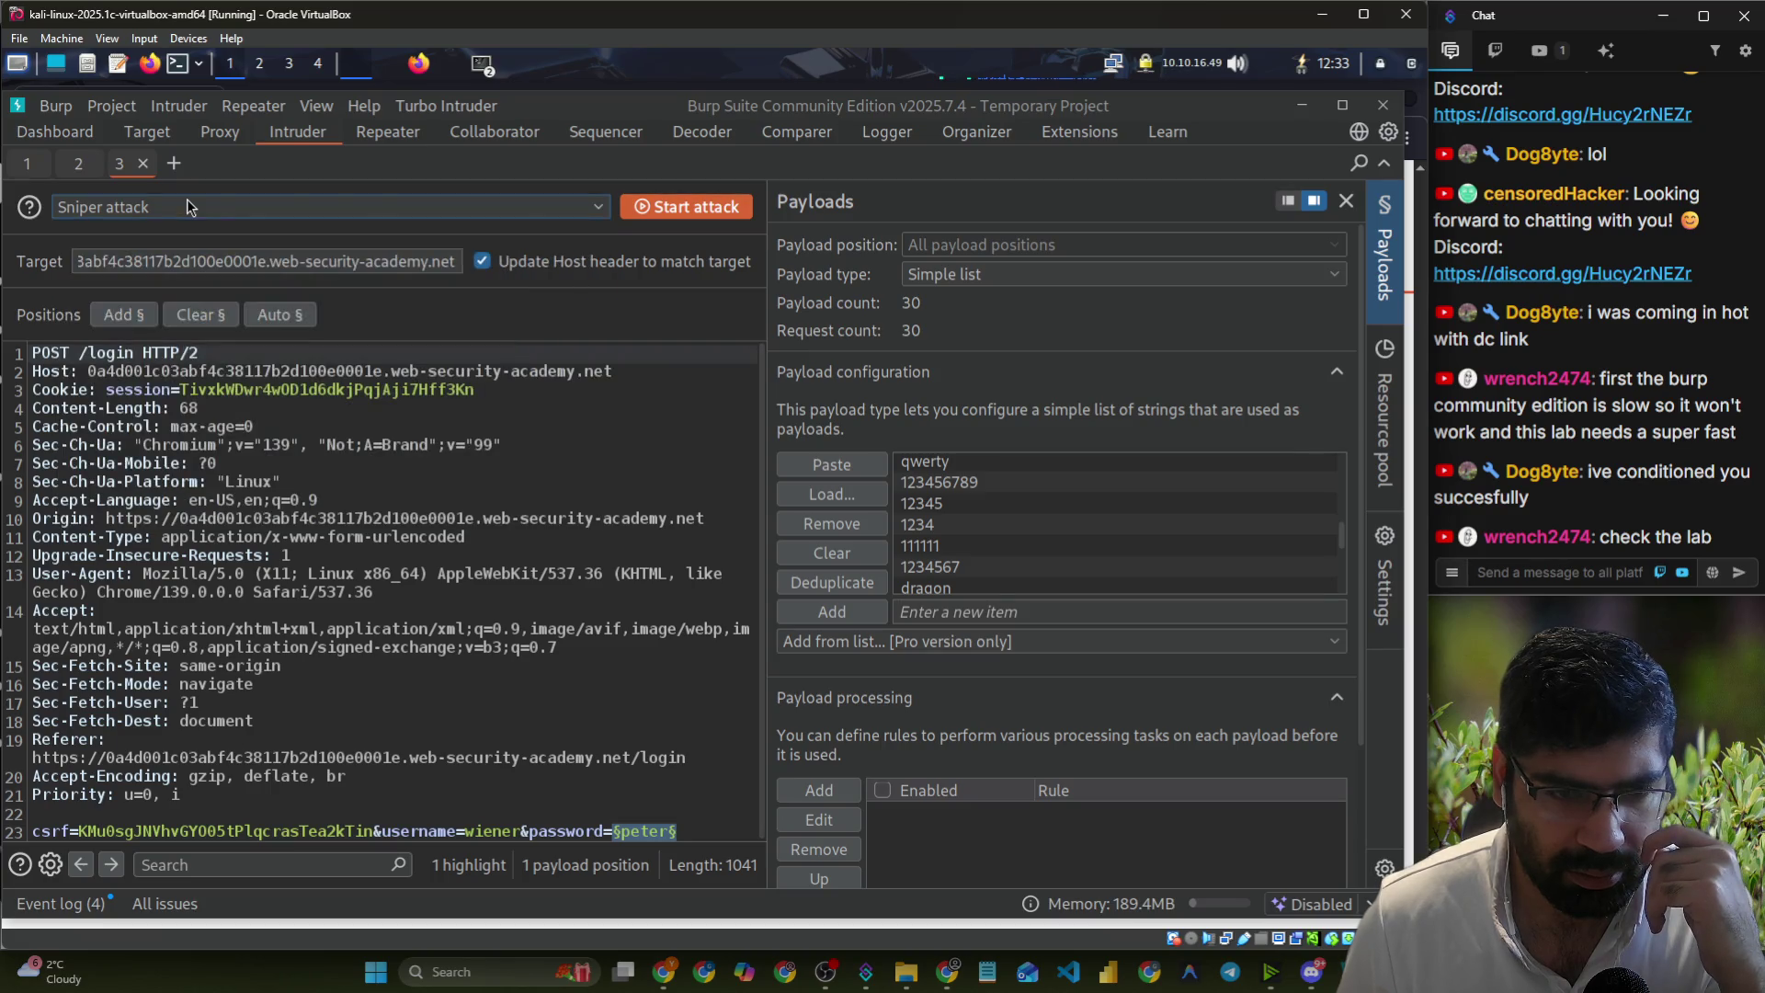
- Start the password attack and inspect the mustang attempt's 400 'Invalid CSRF token' response
click(648, 219)
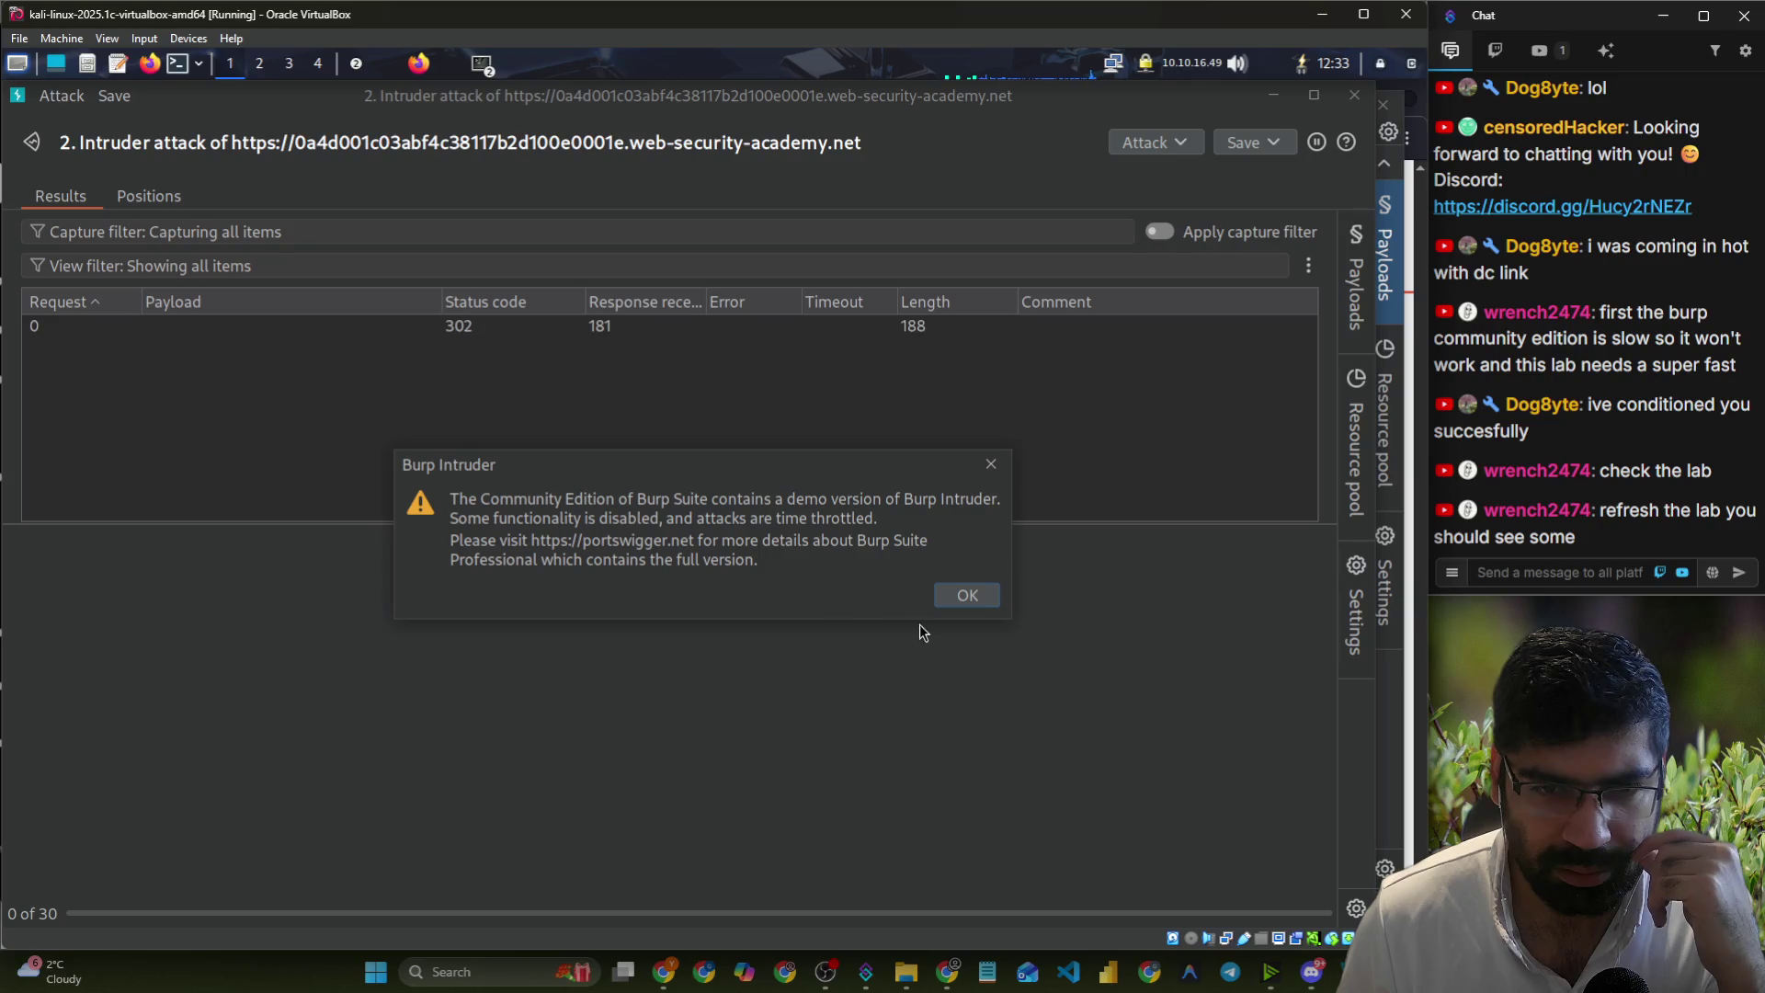
click(968, 607)
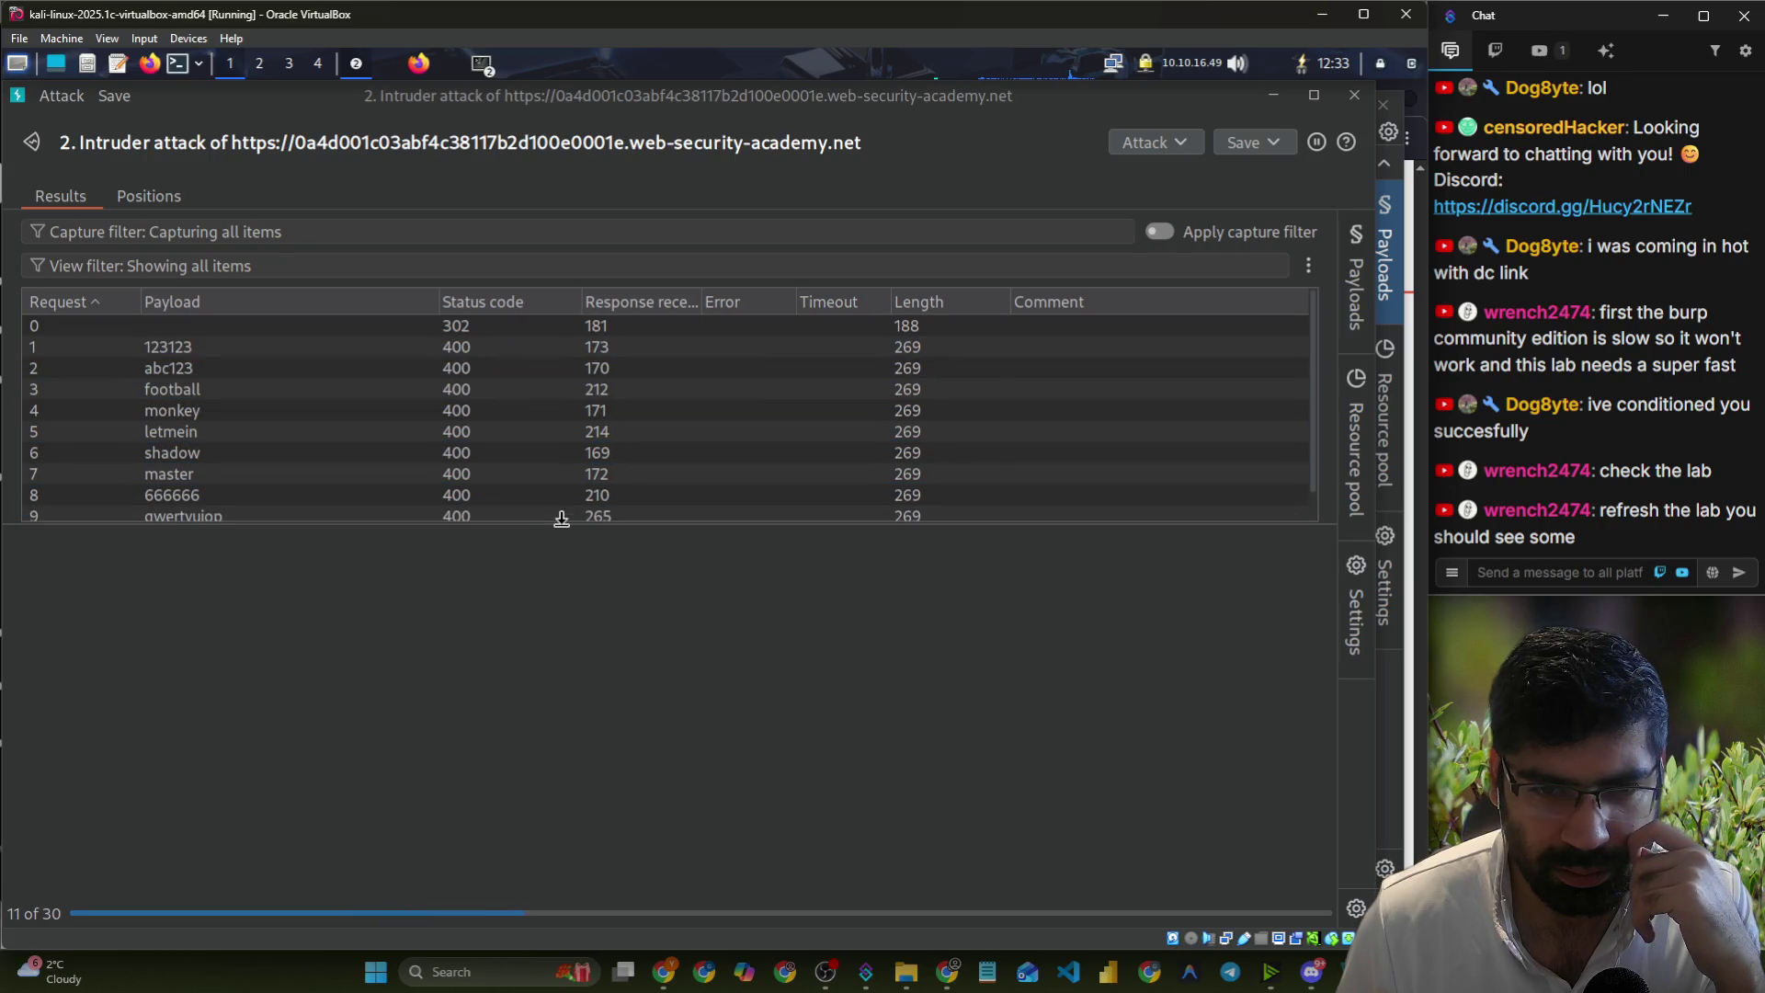
click(506, 560)
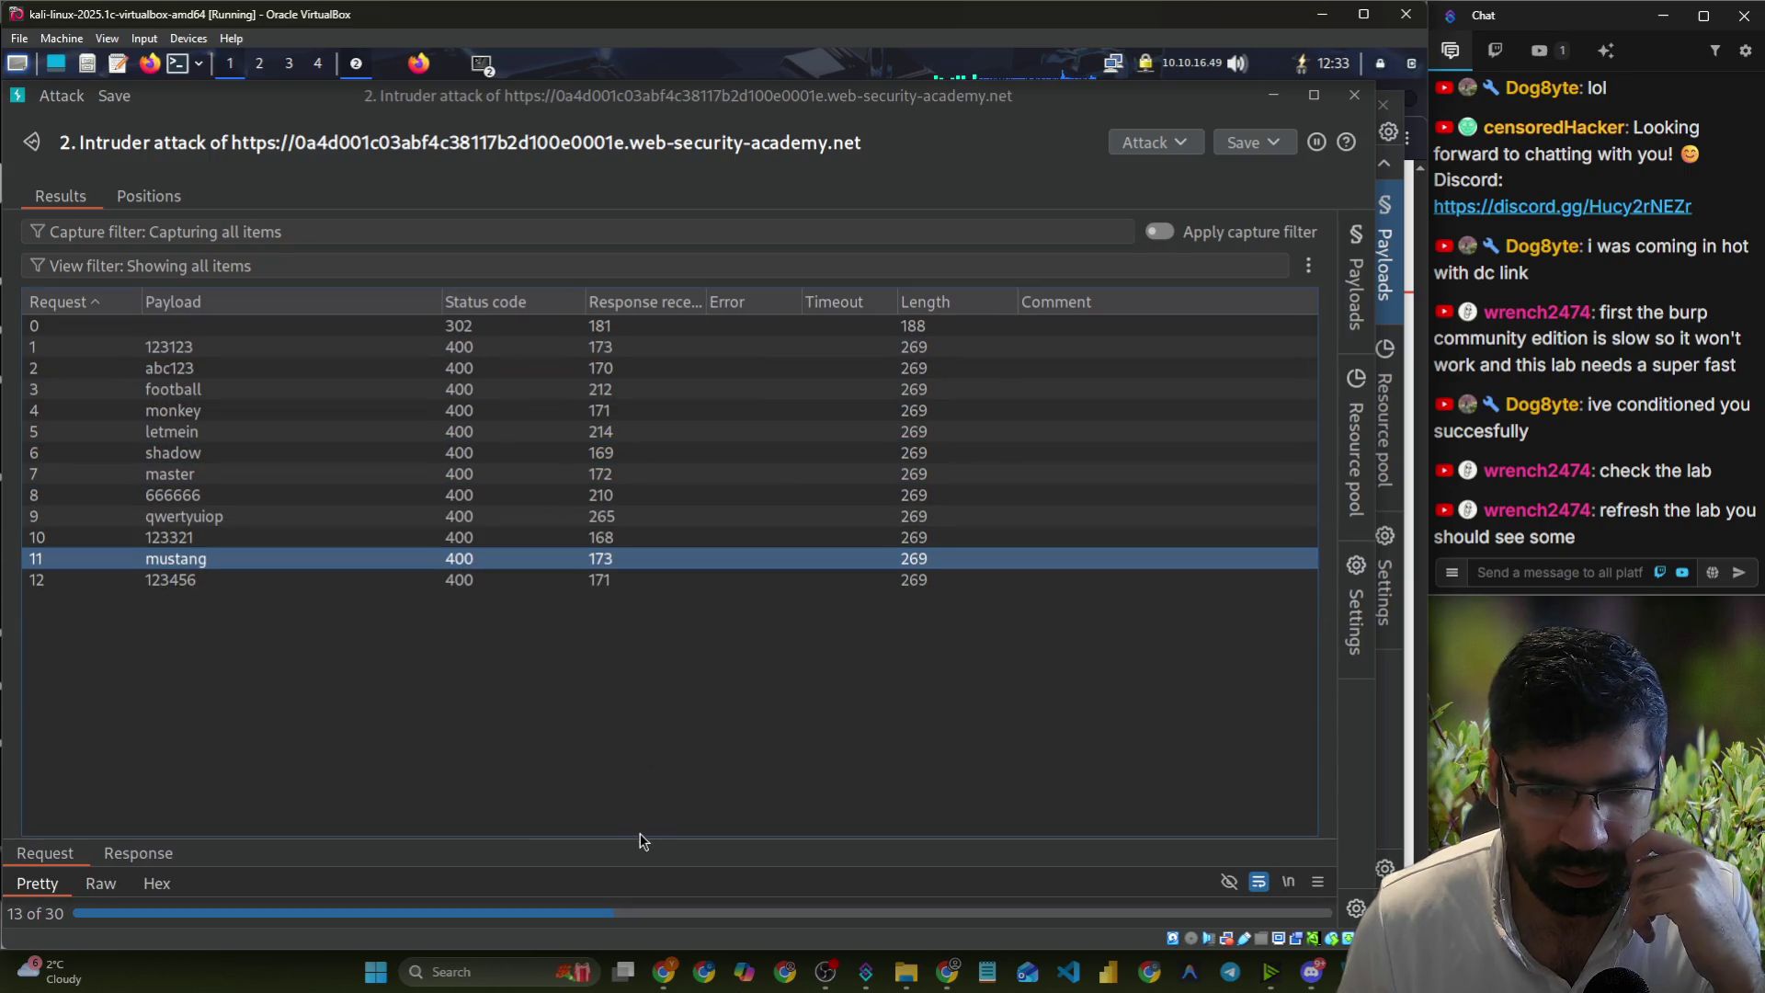
drag(639, 833, 635, 409)
scroll(434, 731, down, 2)
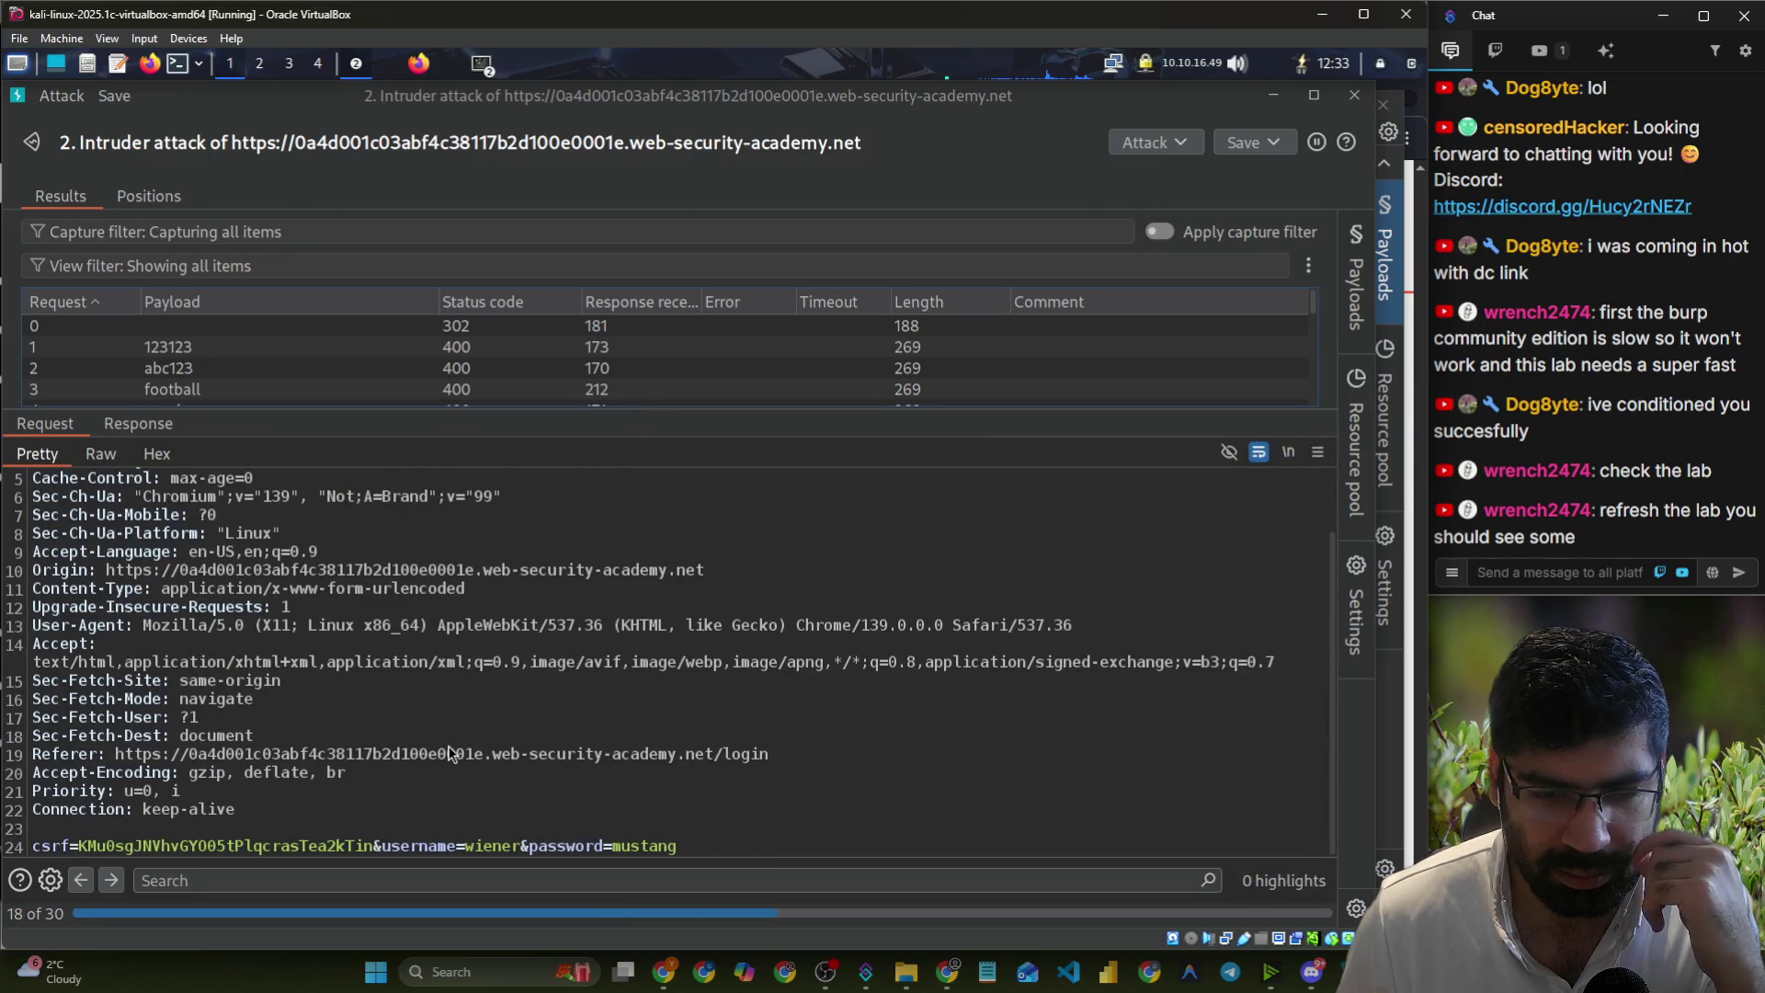
scroll(331, 679, up, 2)
click(138, 423)
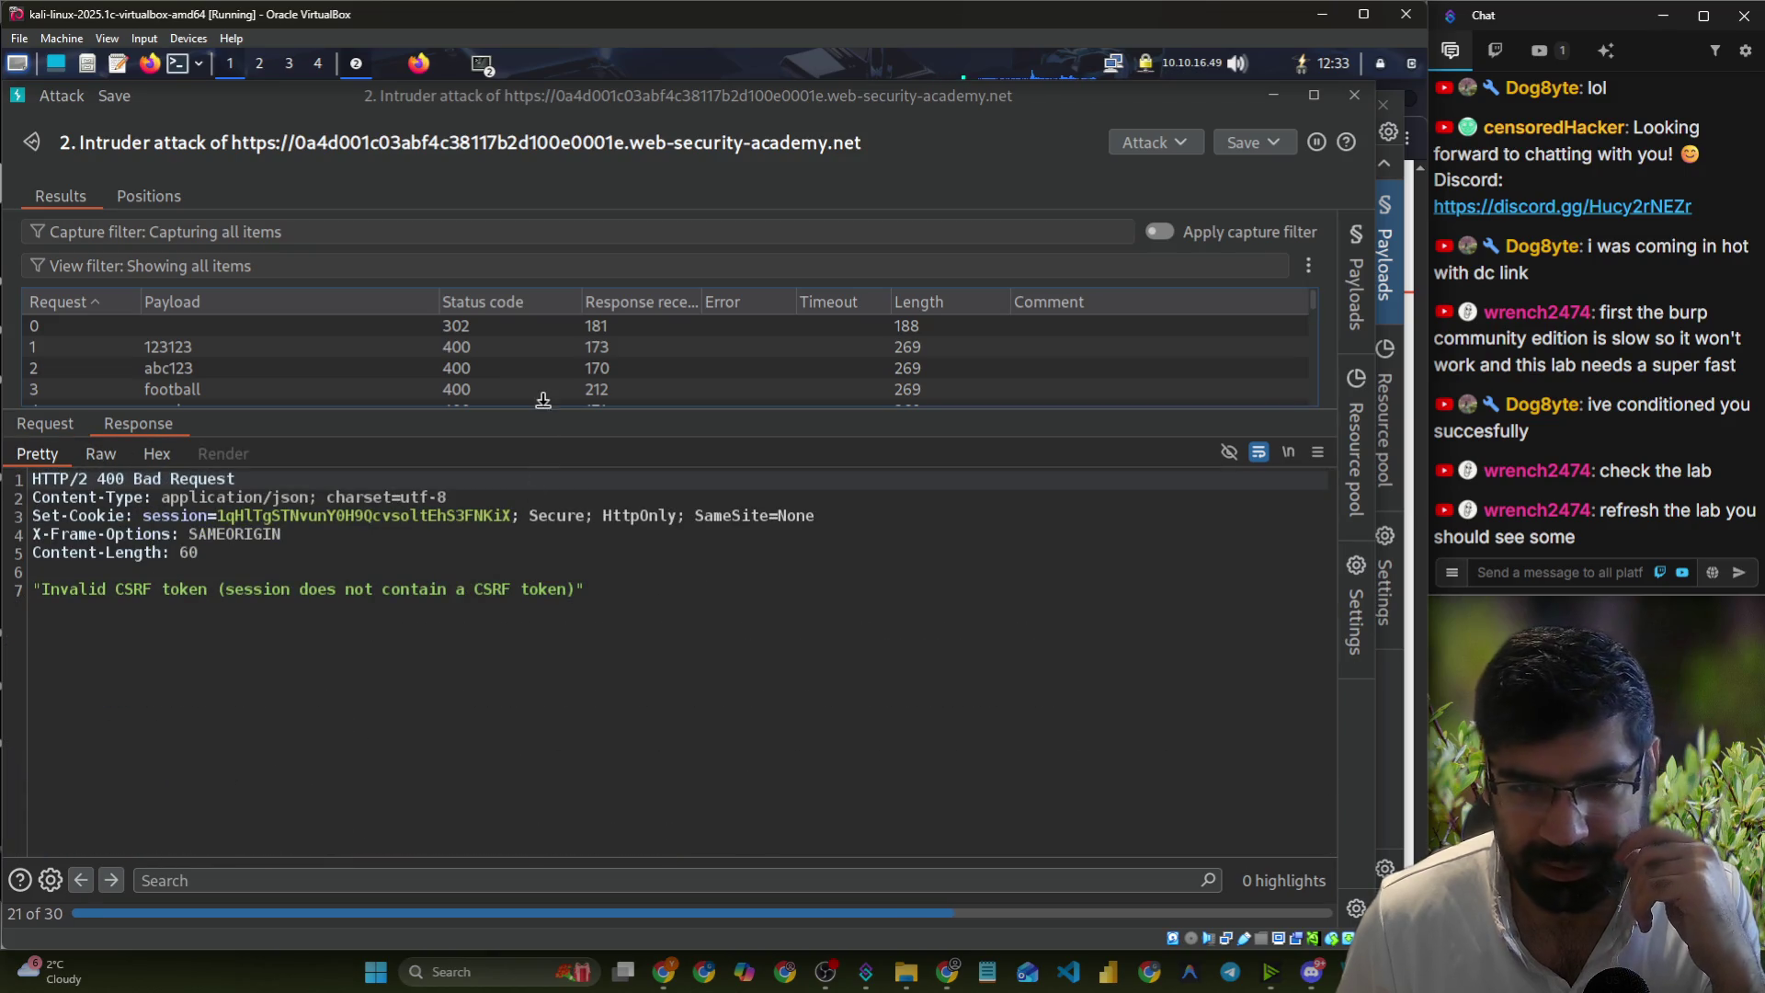
drag(540, 409, 541, 748)
- Close the attack results window, discard the attack, and return to the browser
click(1358, 97)
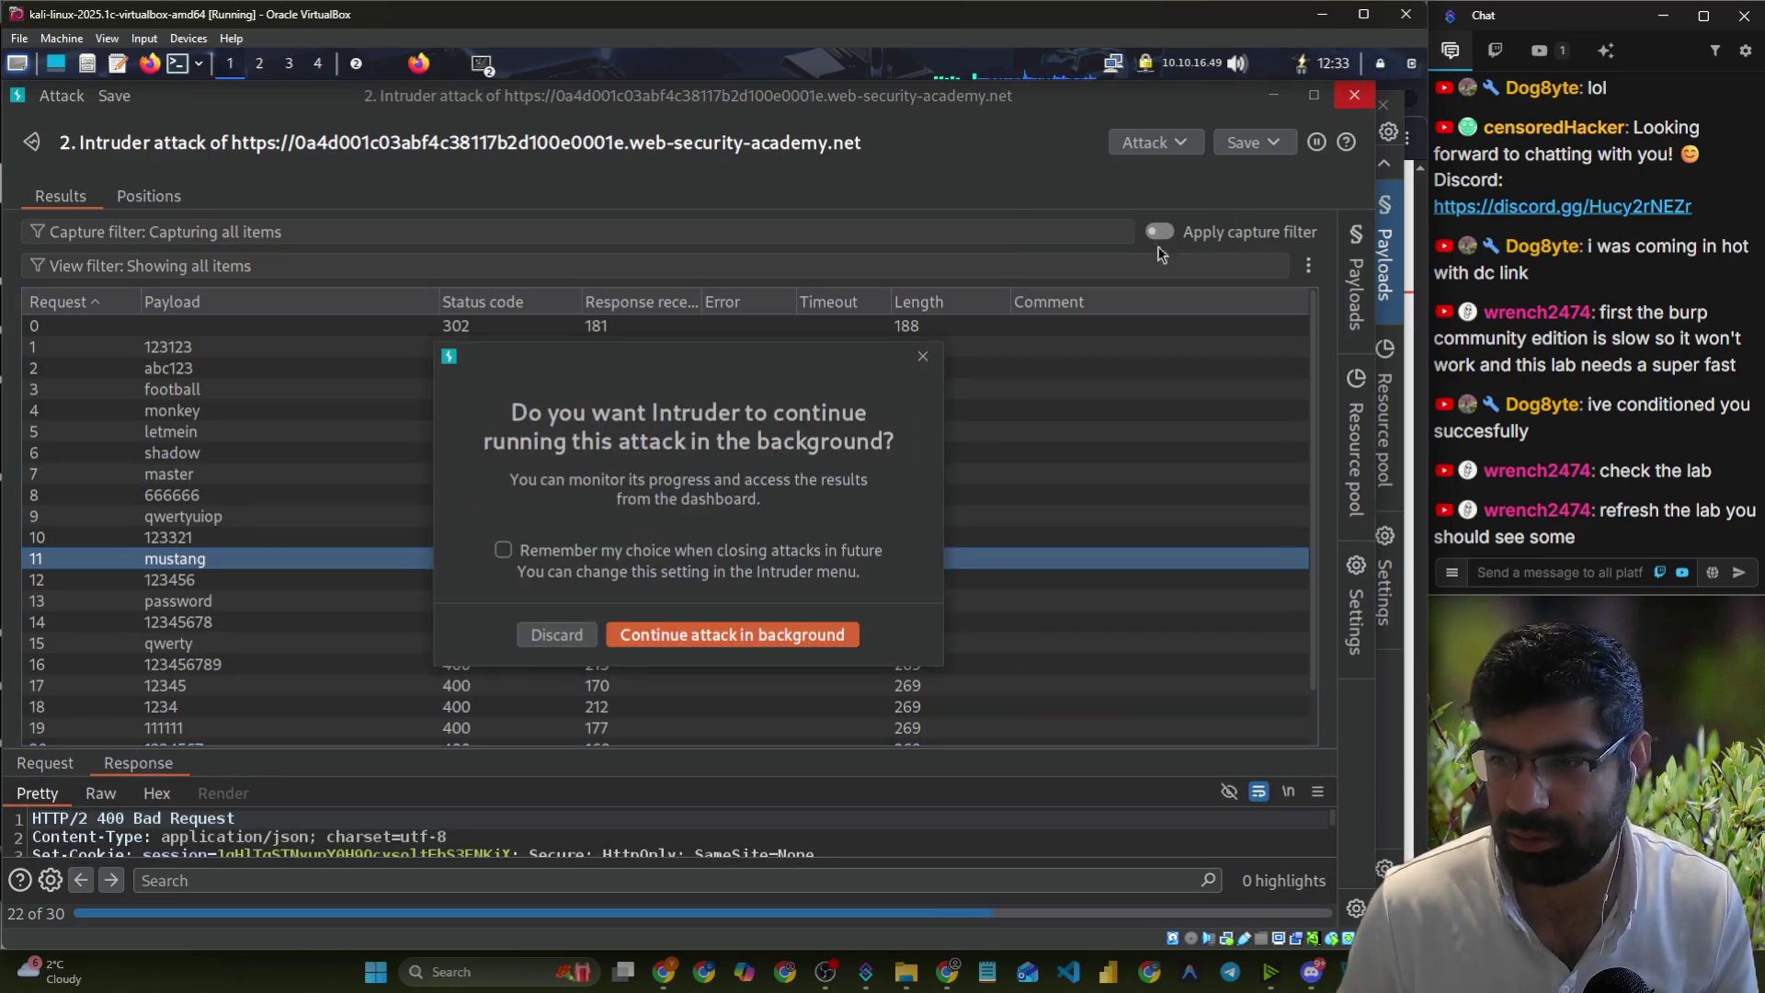
click(557, 636)
click(393, 70)
- Reload the lab login page in Chromium and copy its address
click(86, 140)
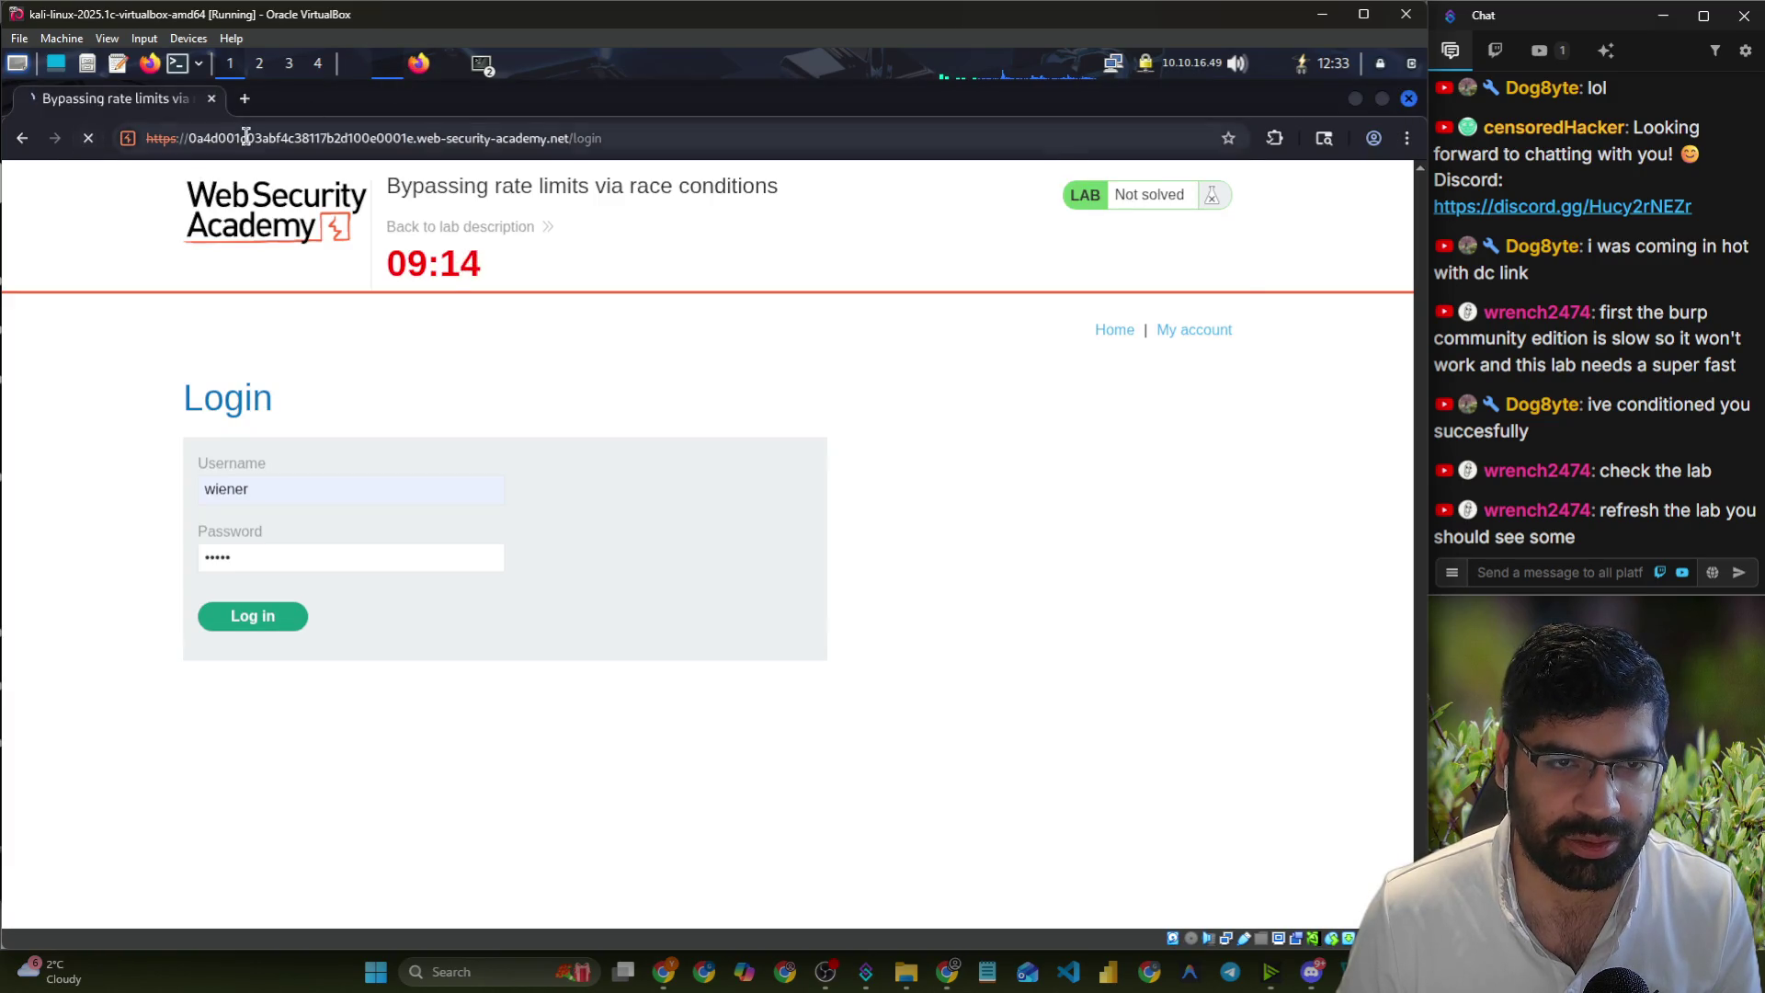
click(247, 137)
right_click(247, 138)
click(382, 237)
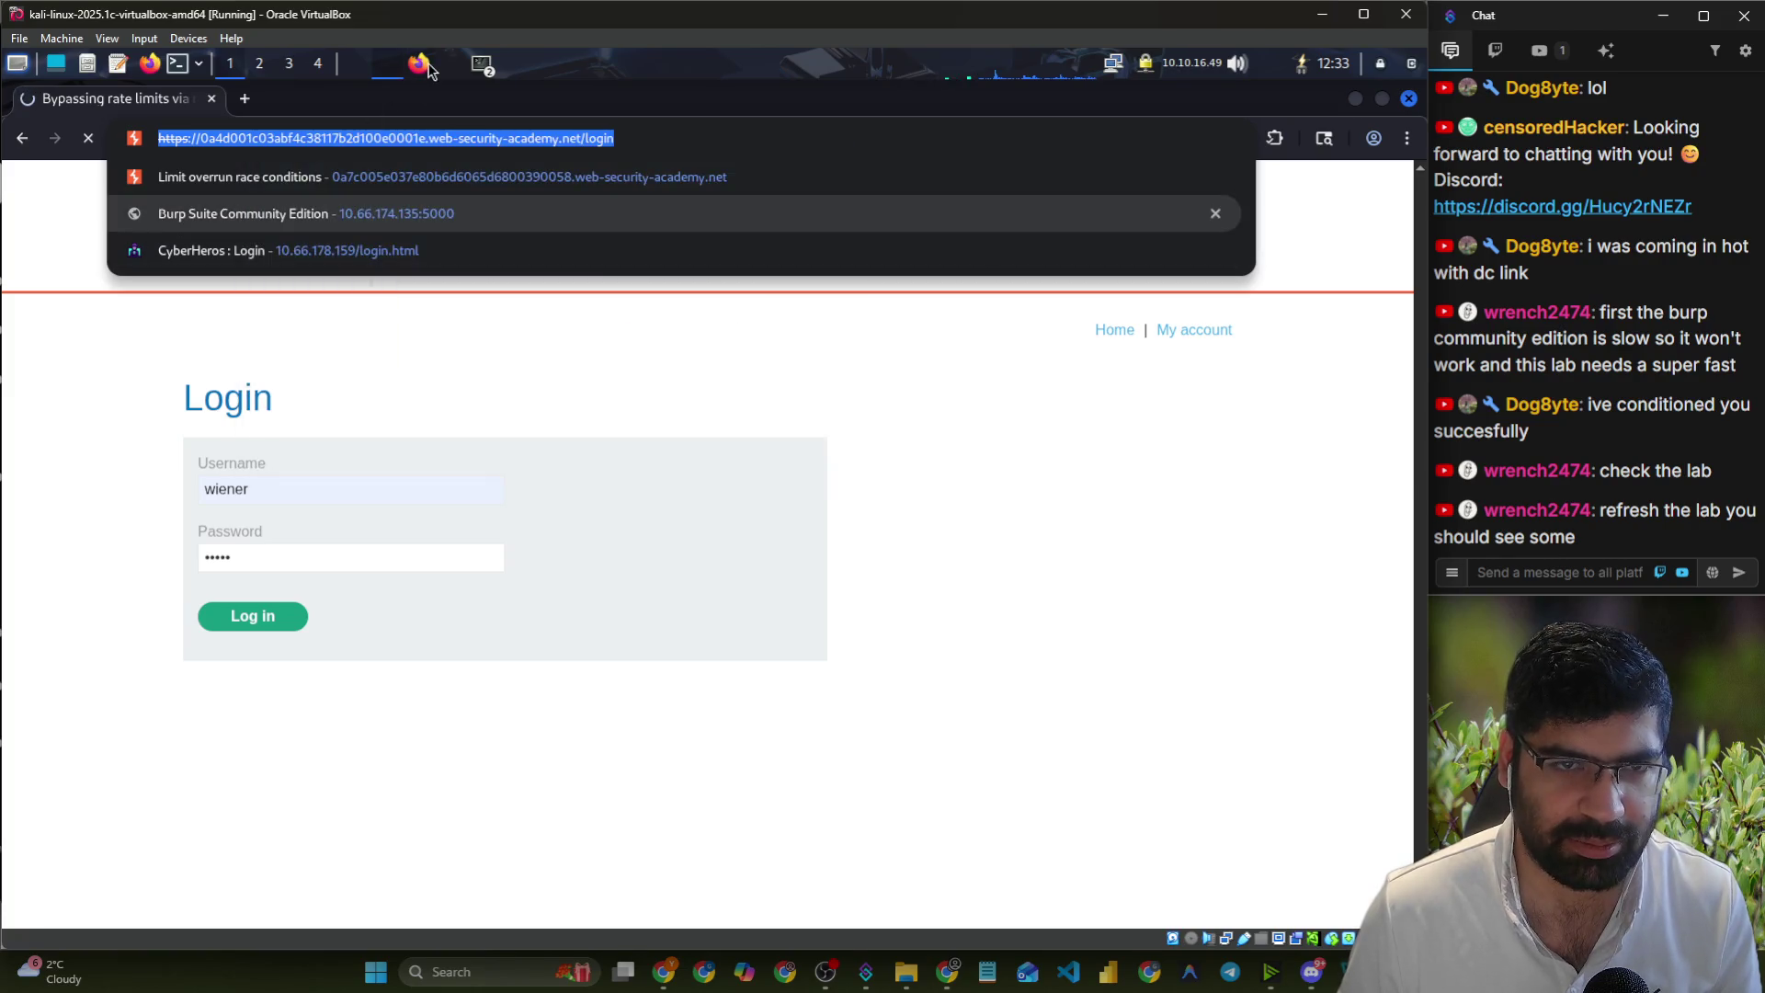
- Reload the lab page in Firefox to confirm it shows Solved, then return to Burp
click(423, 64)
click(647, 101)
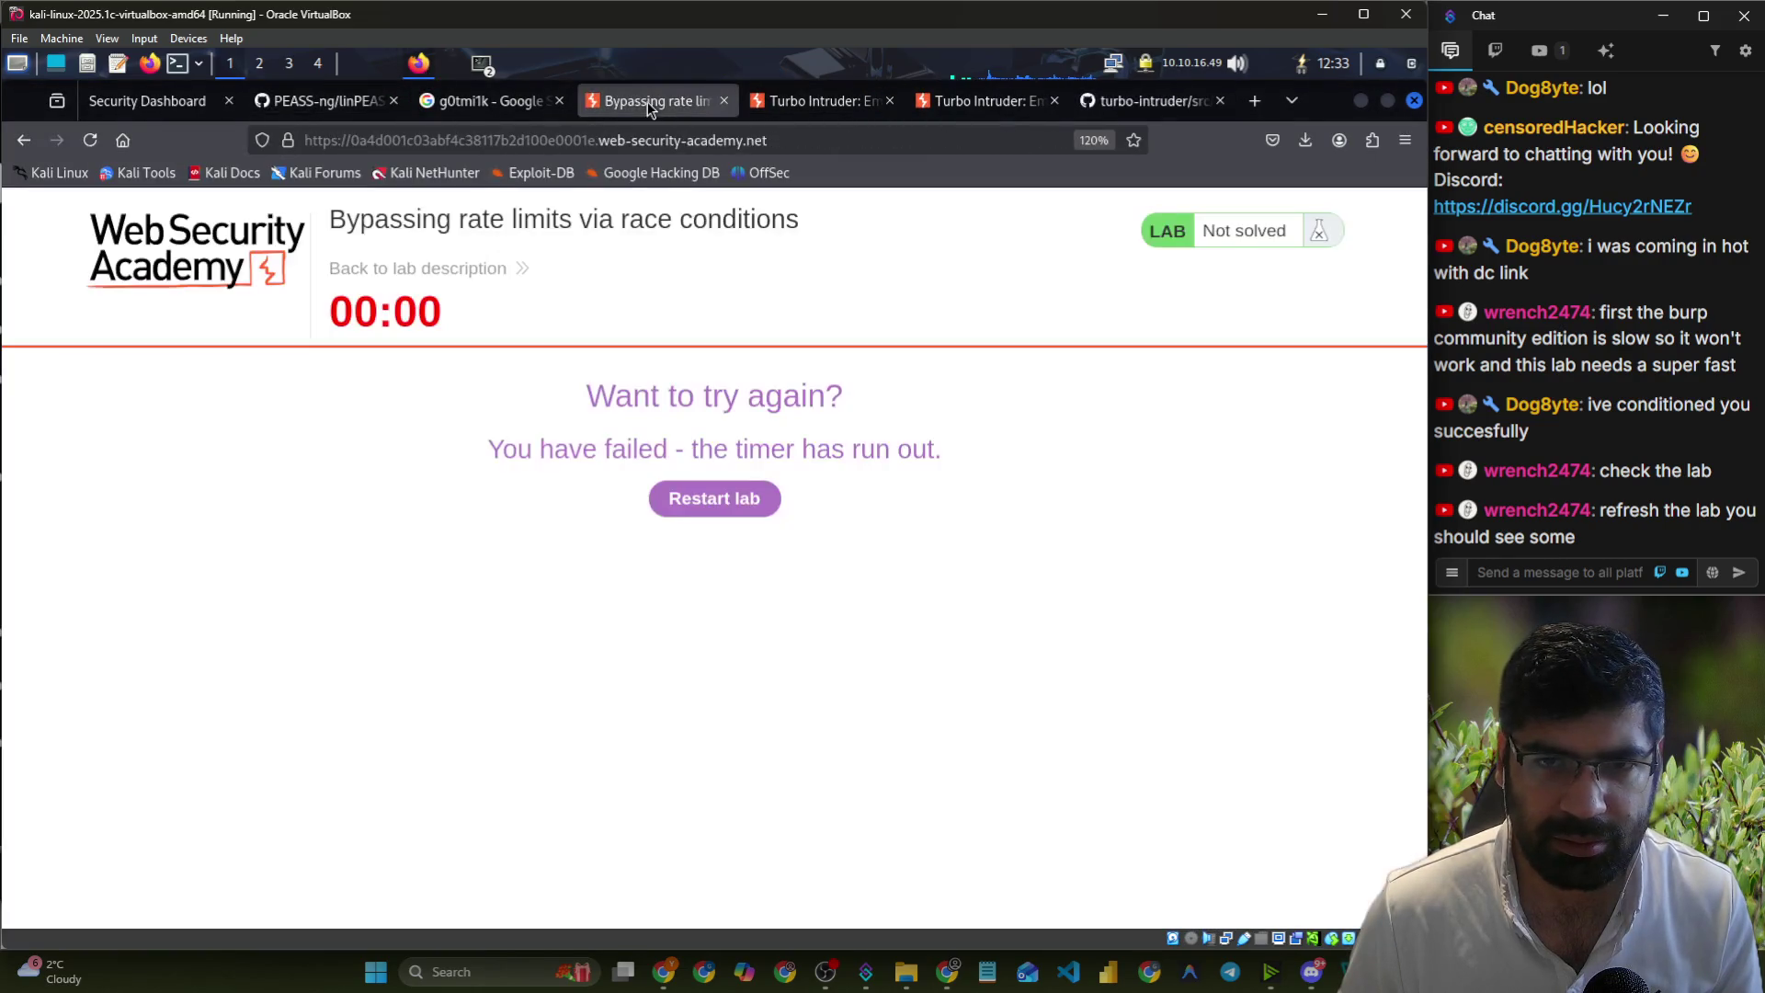
click(626, 138)
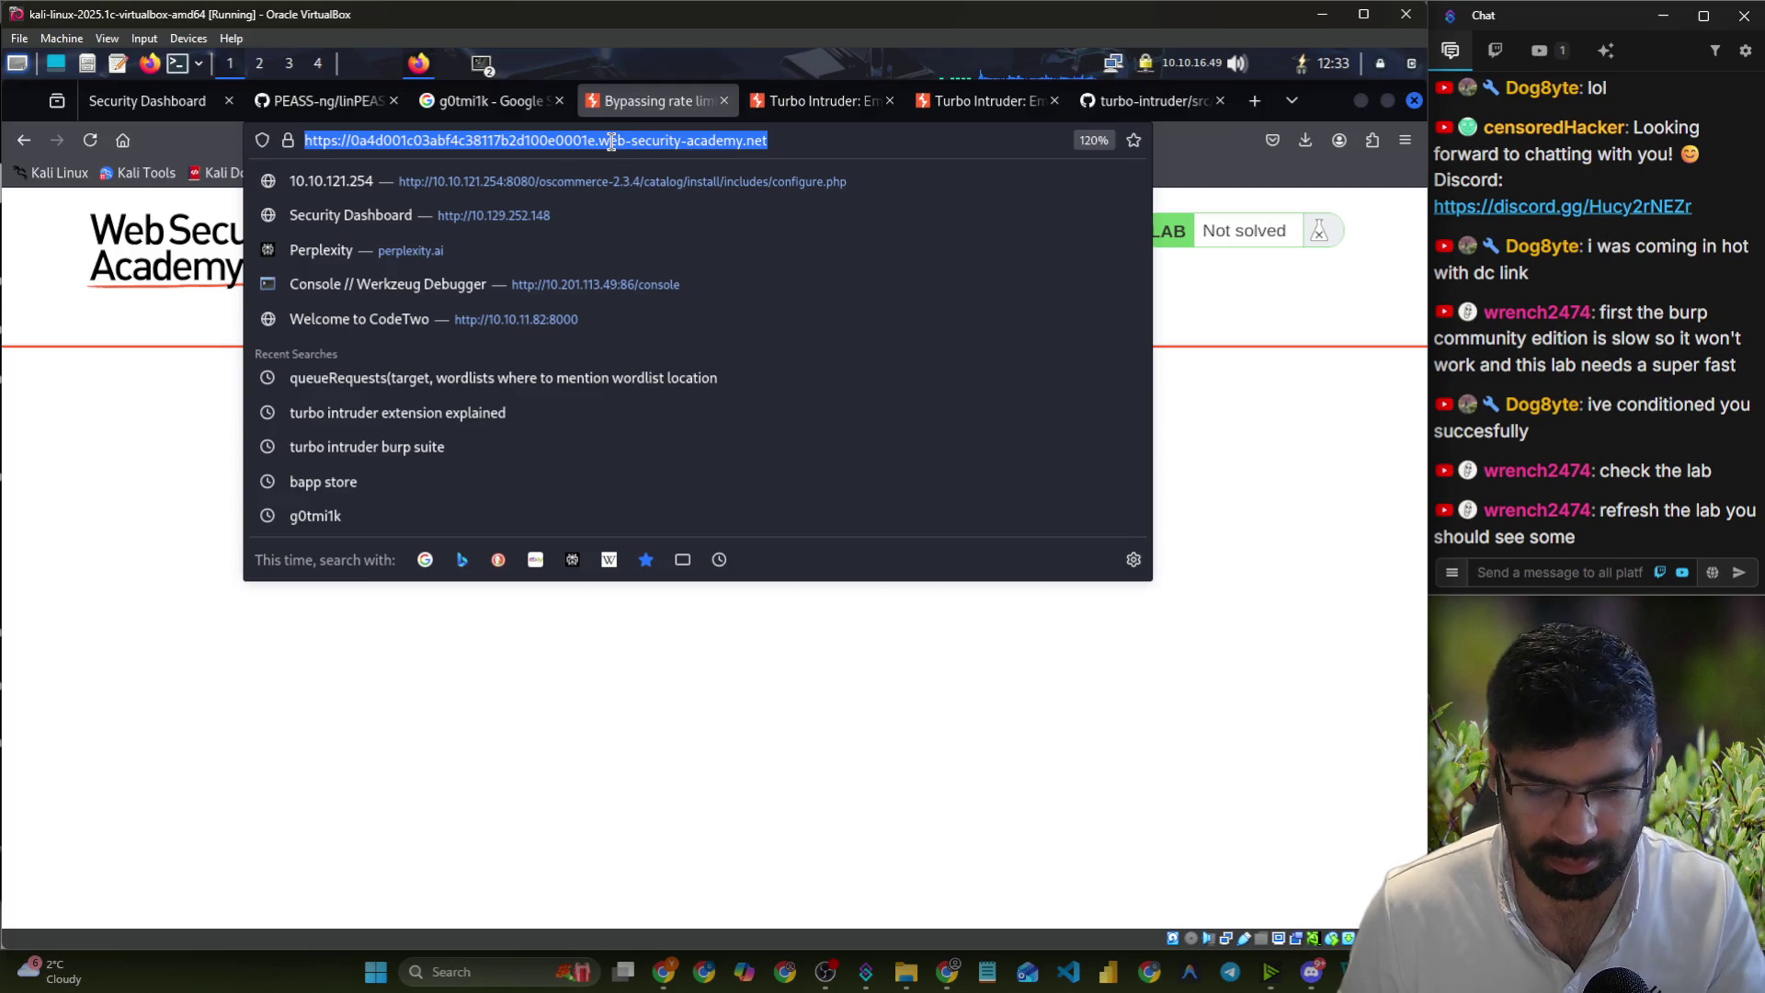
key(Return)
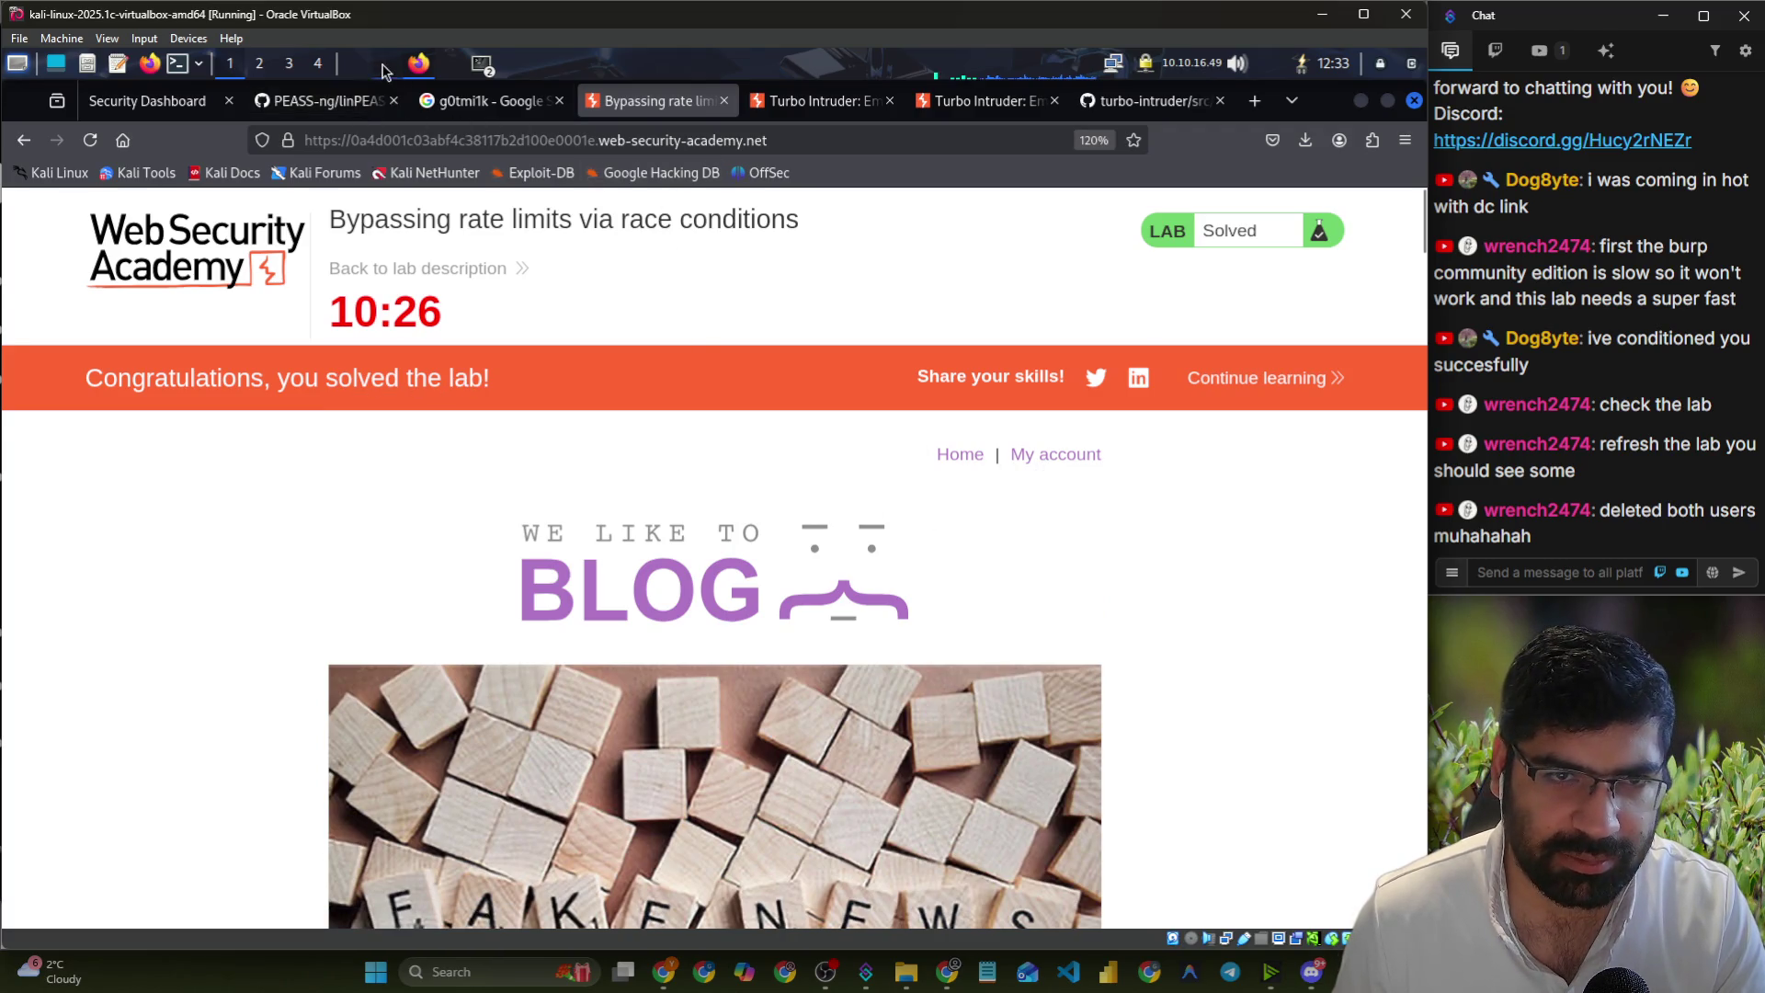
key(alt+Tab)
key(alt+Tab)
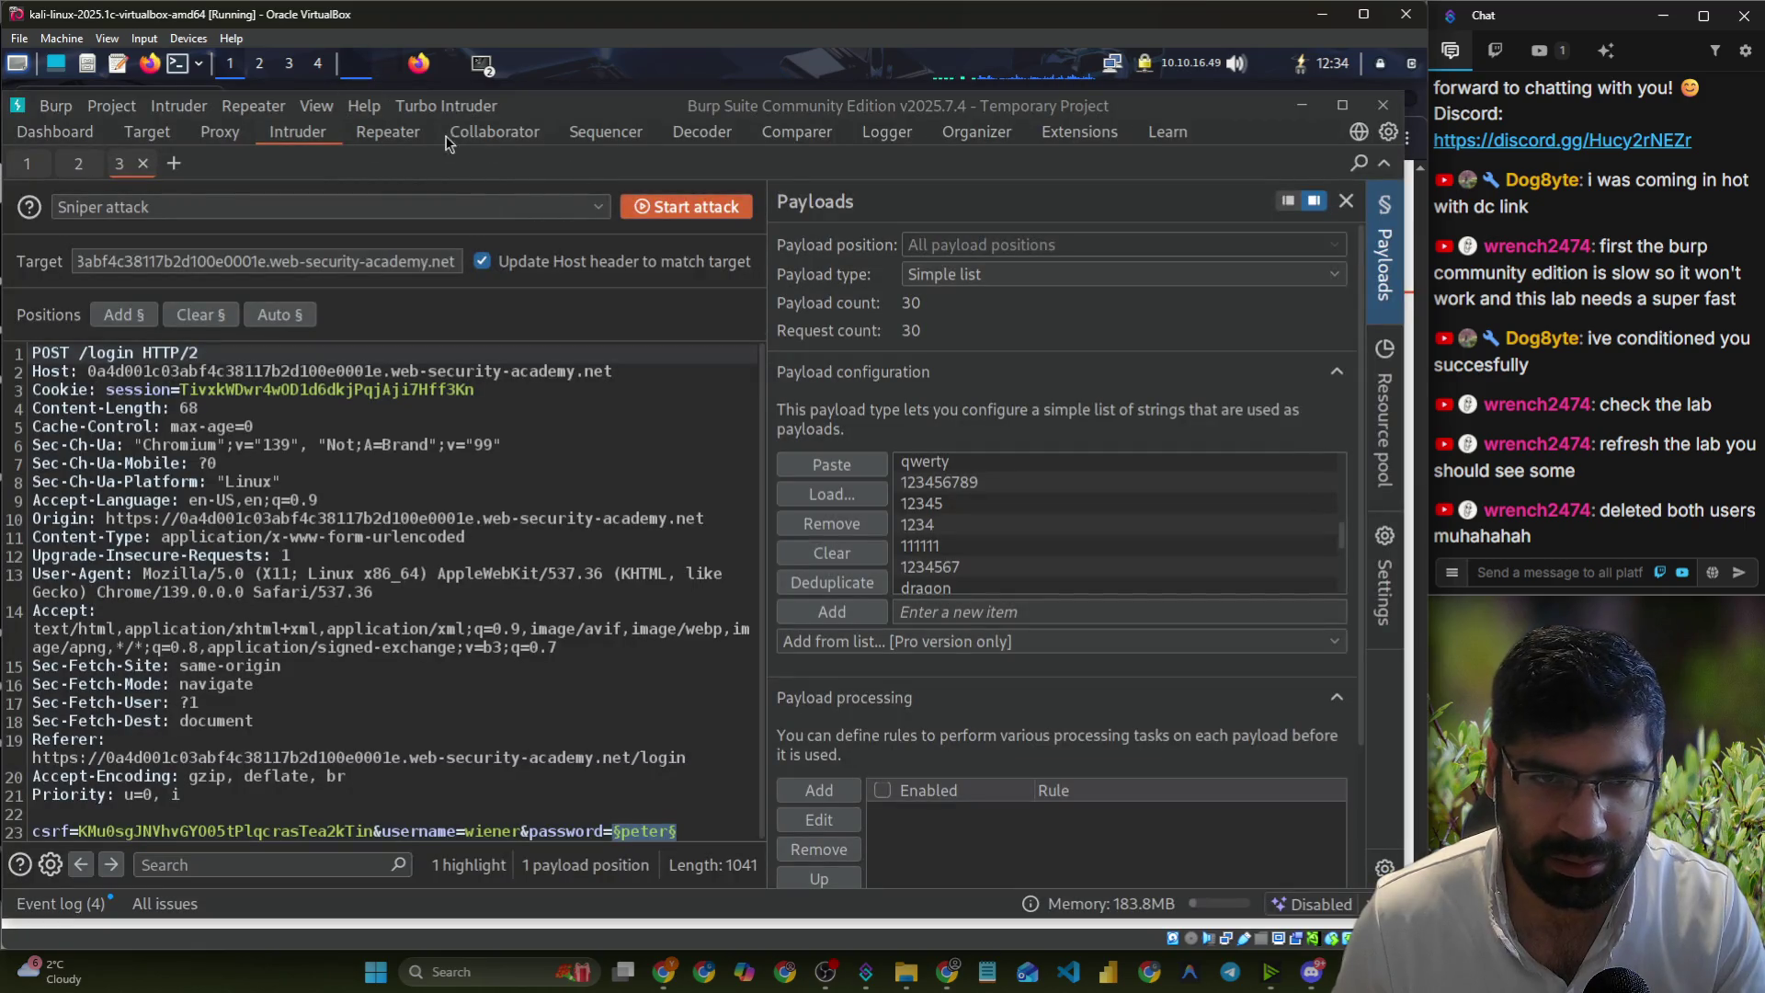
- Check Turbo Intruder's attack configuration, accepting it unchanged
click(445, 105)
click(448, 152)
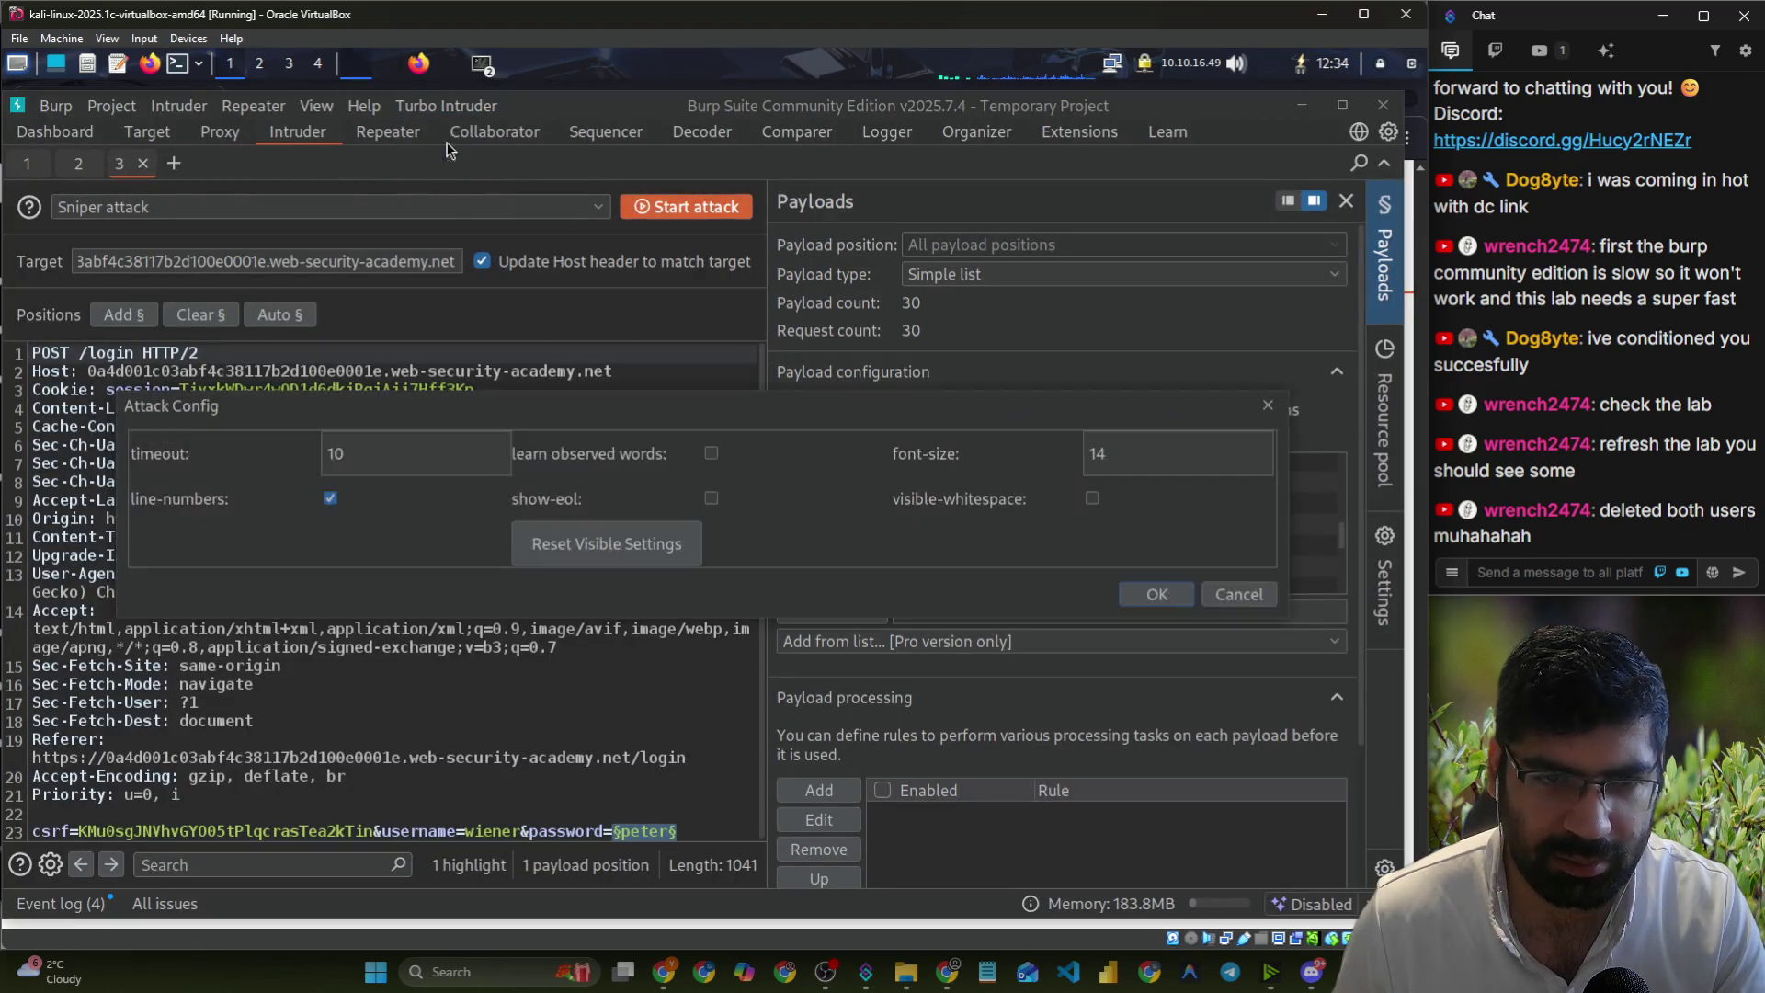
click(1151, 604)
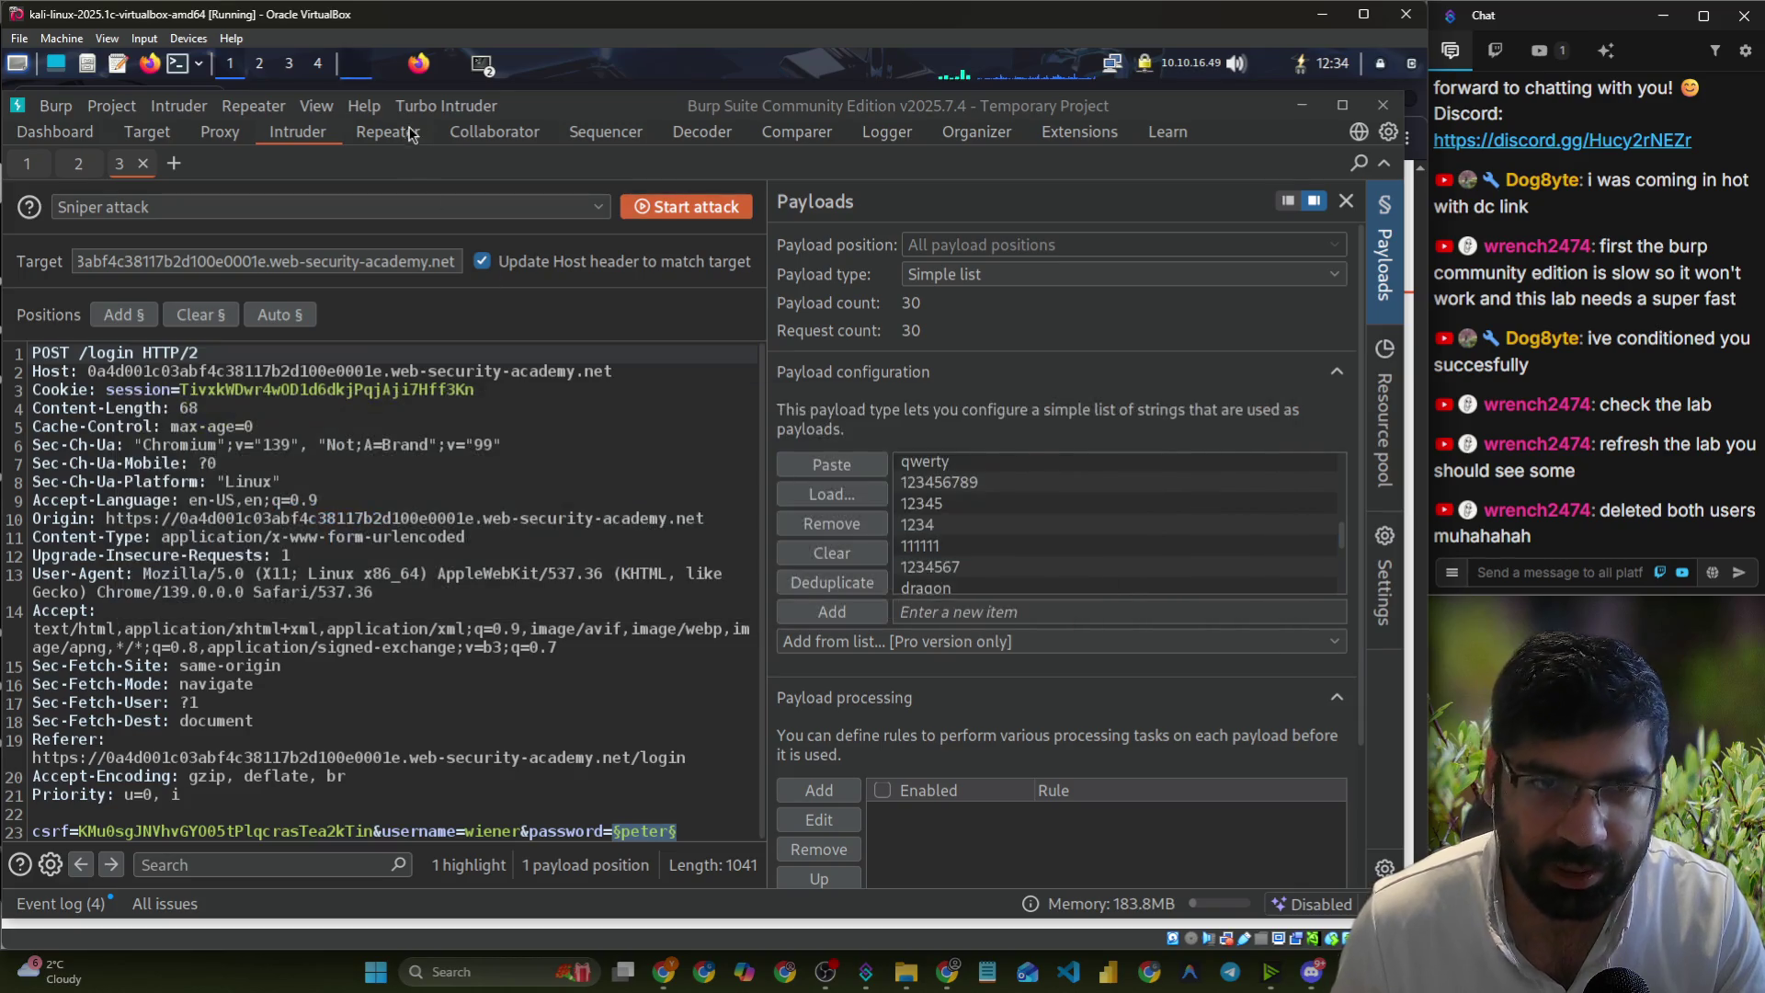
click(432, 105)
click(294, 189)
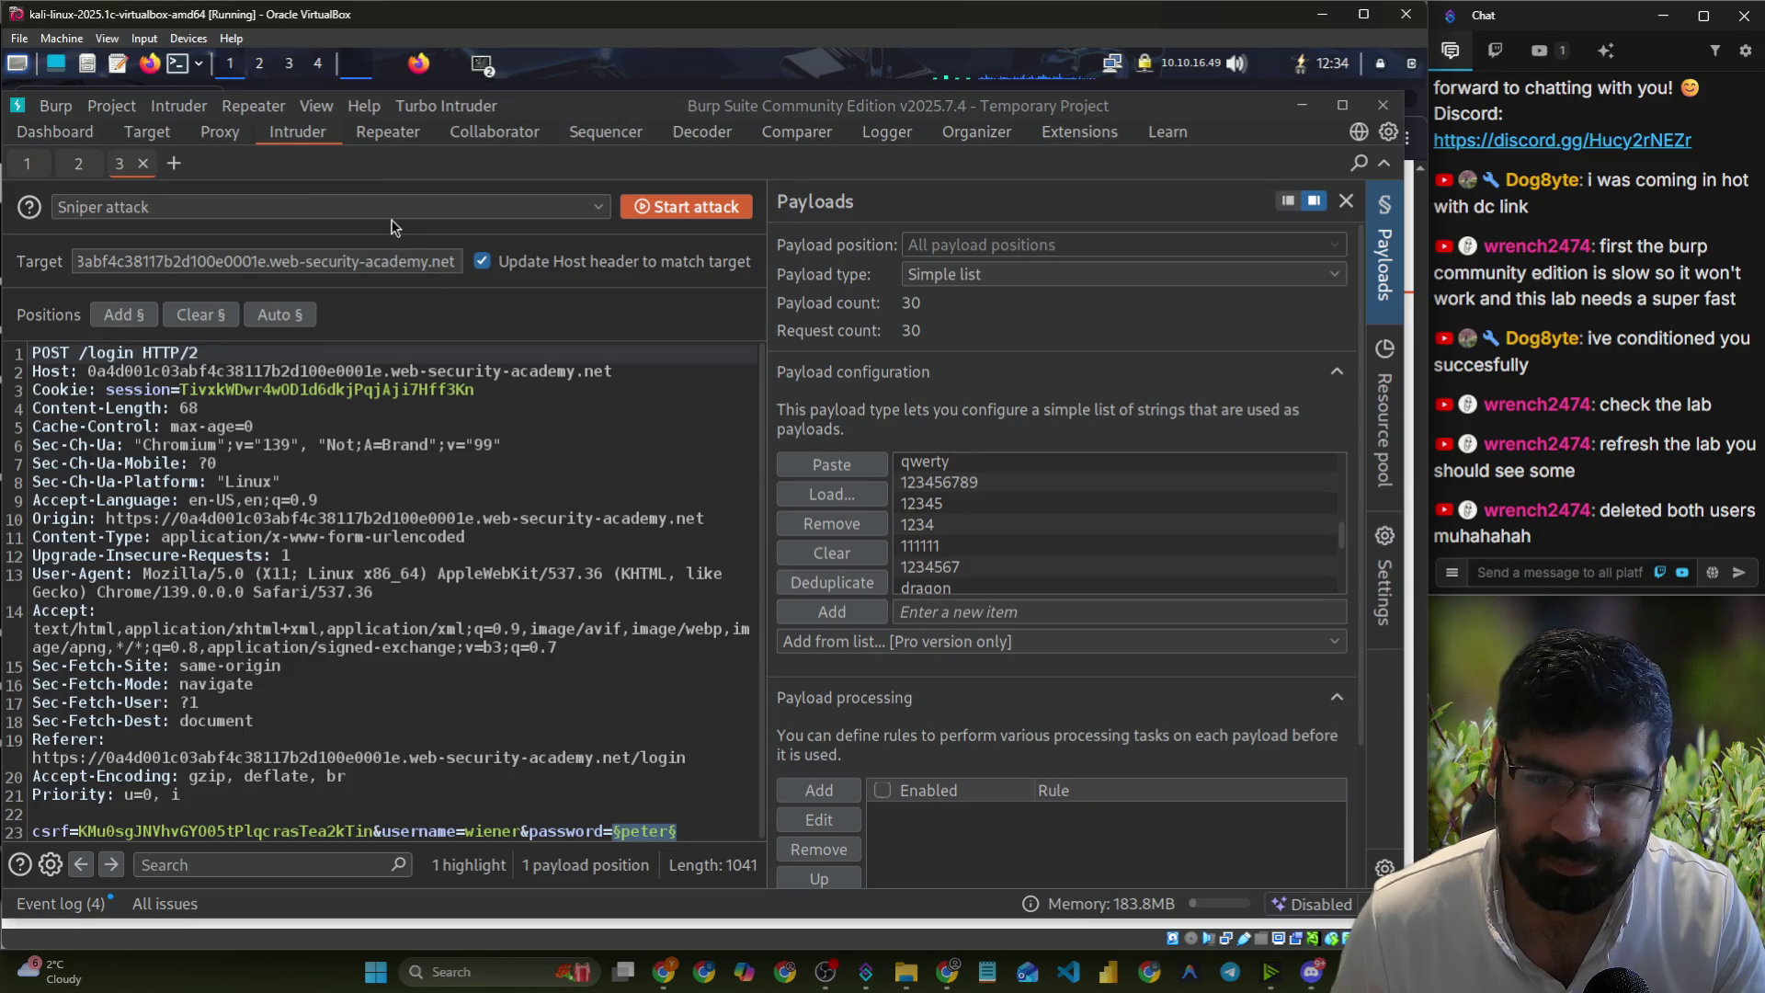
- Resubmit the lab login form in the browser so Burp intercepts a new POST /login
click(414, 66)
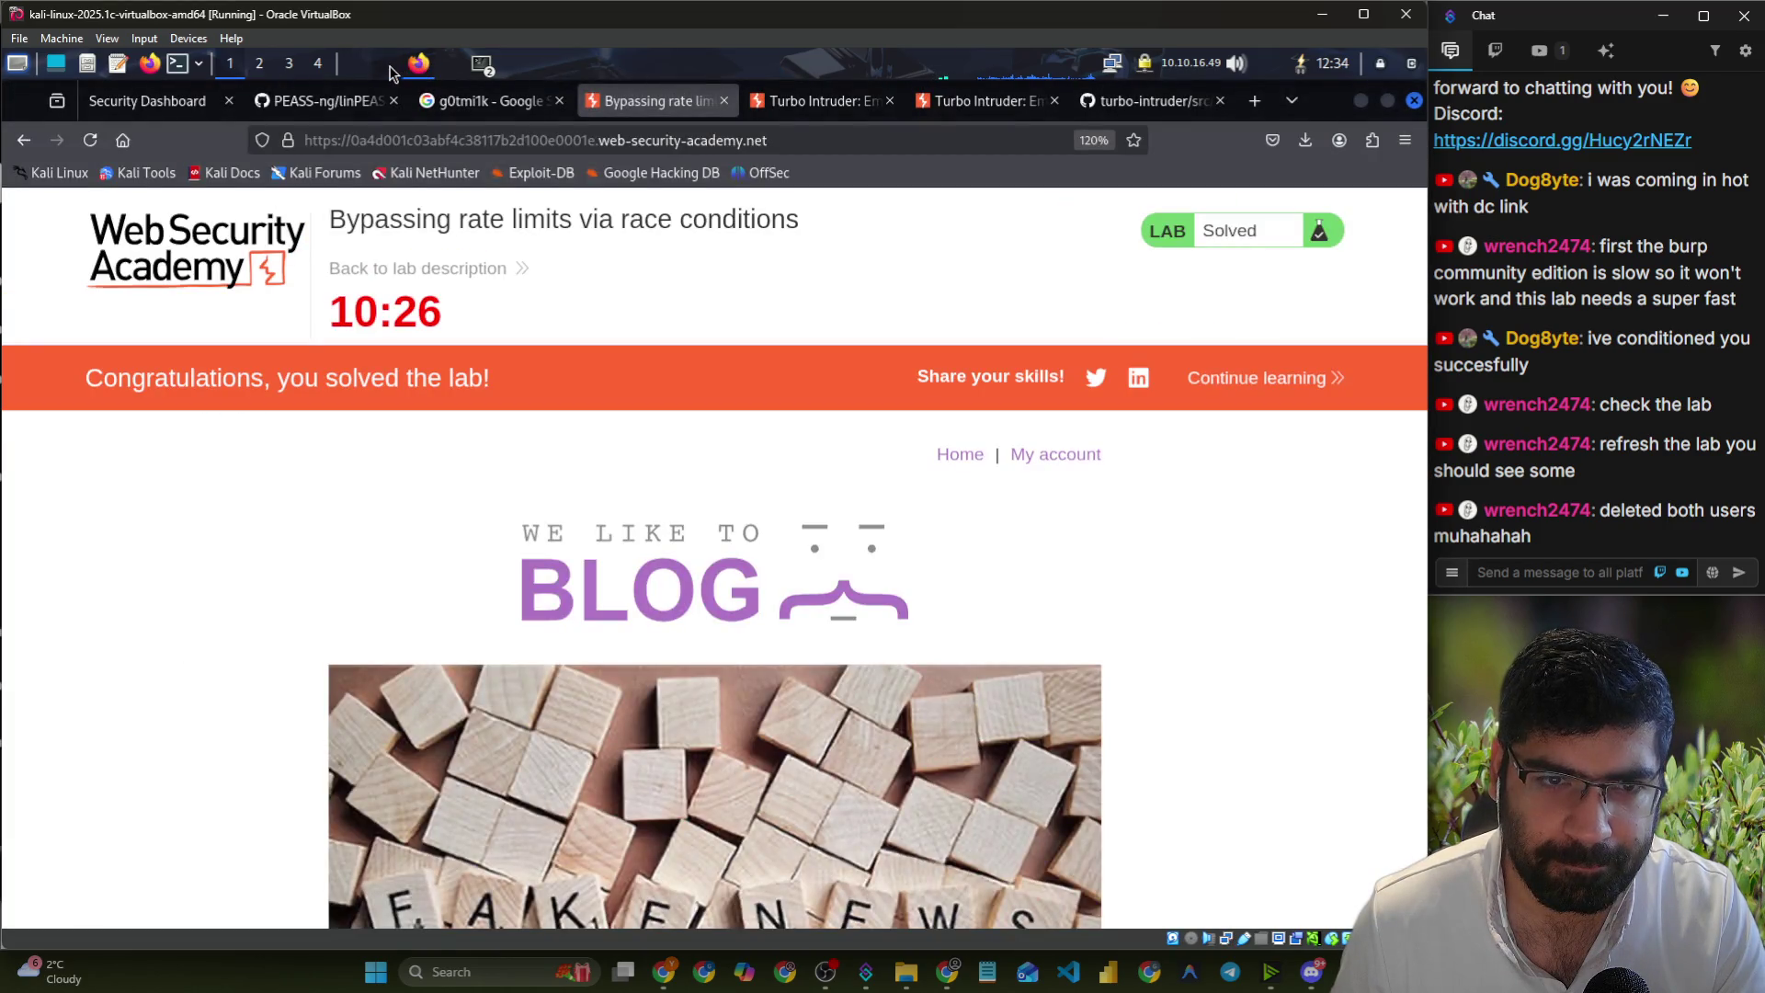
click(390, 72)
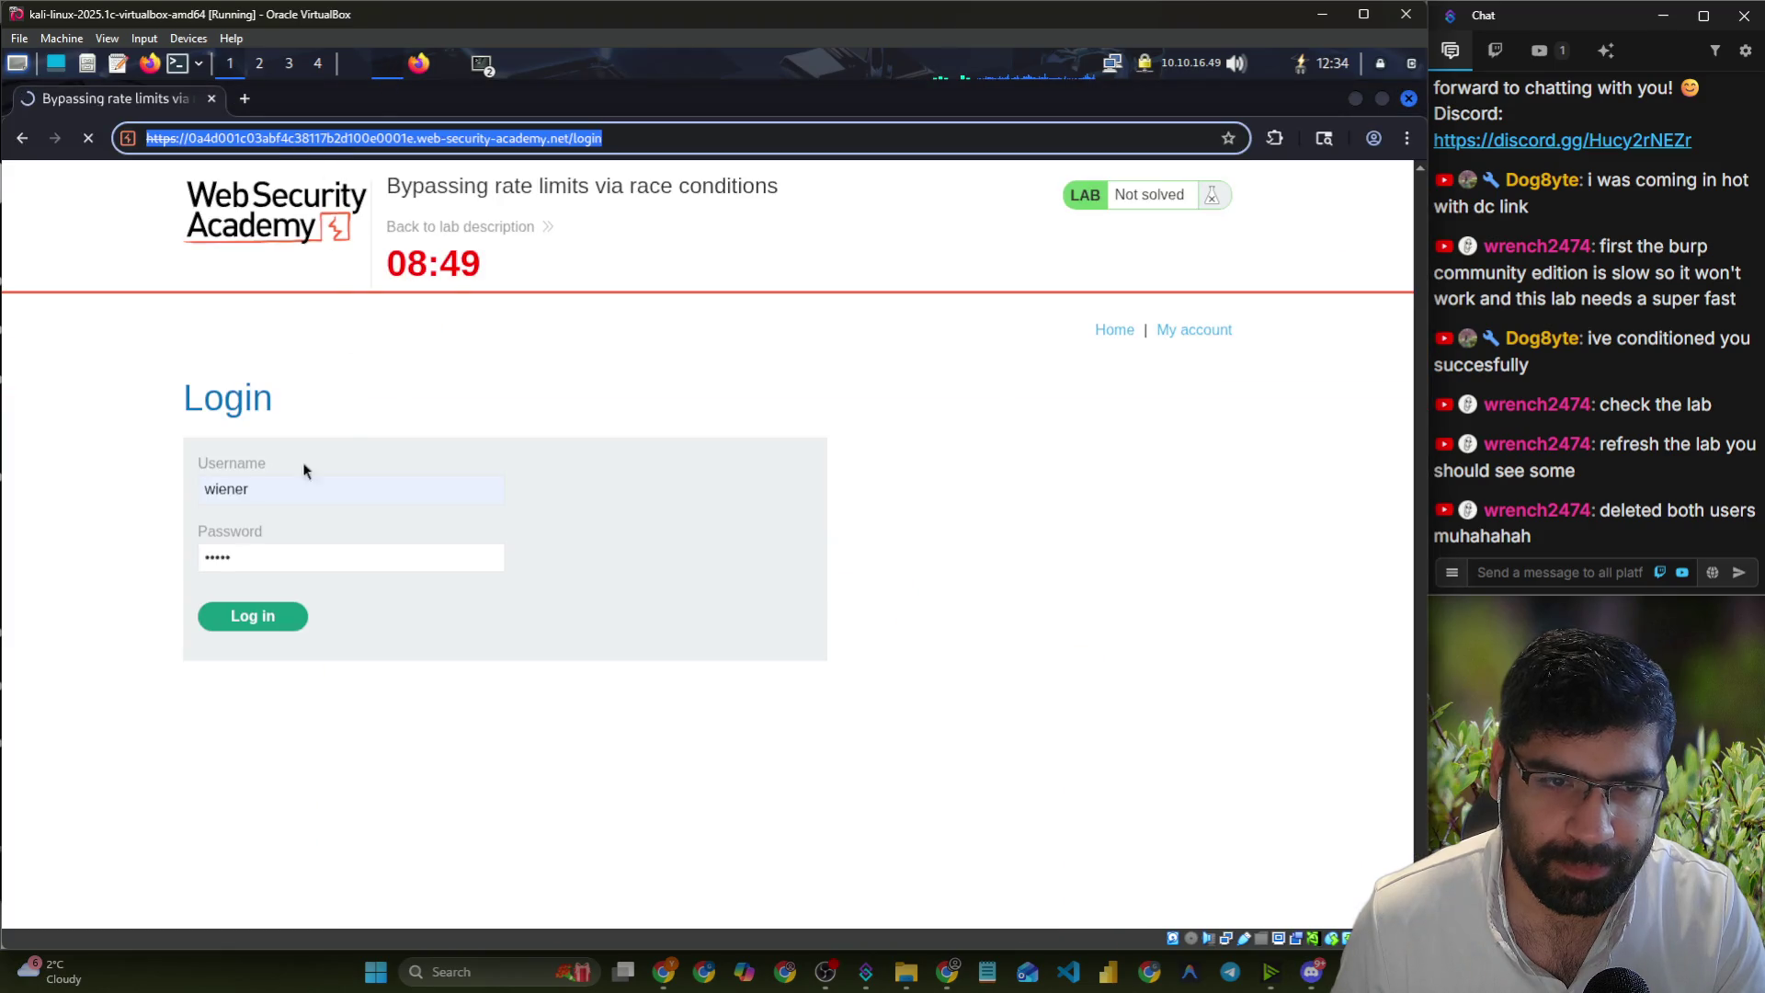
click(257, 617)
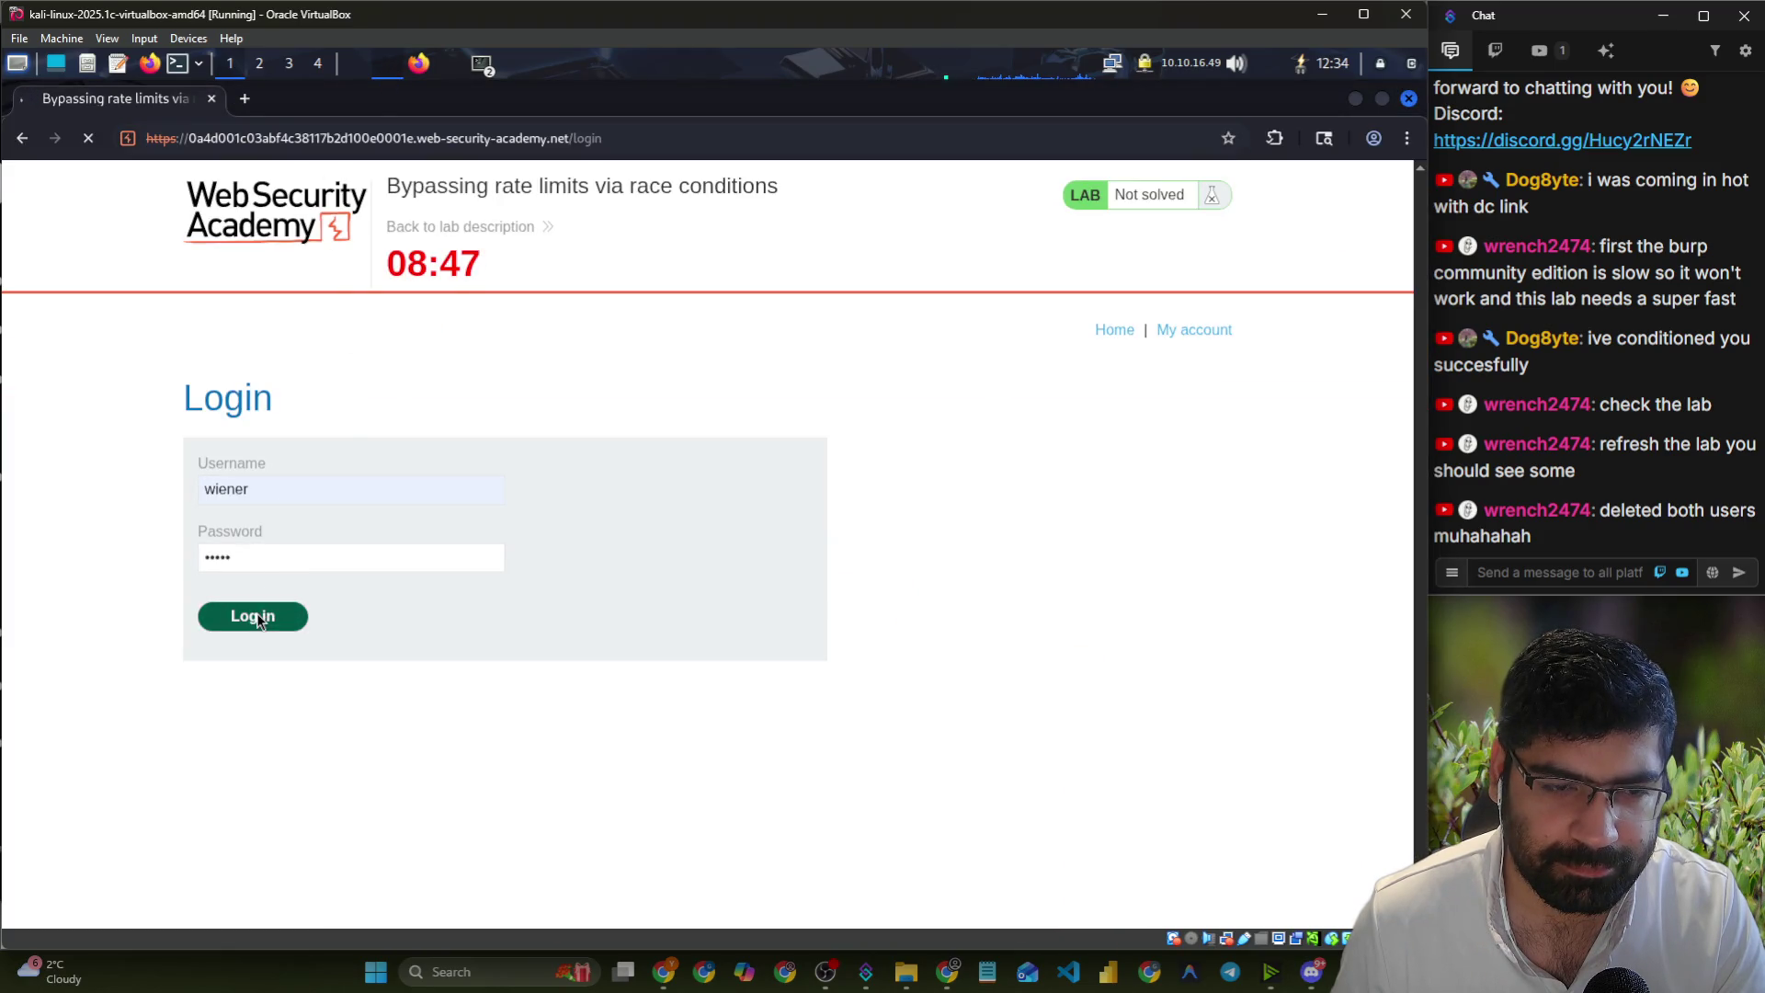
click(363, 62)
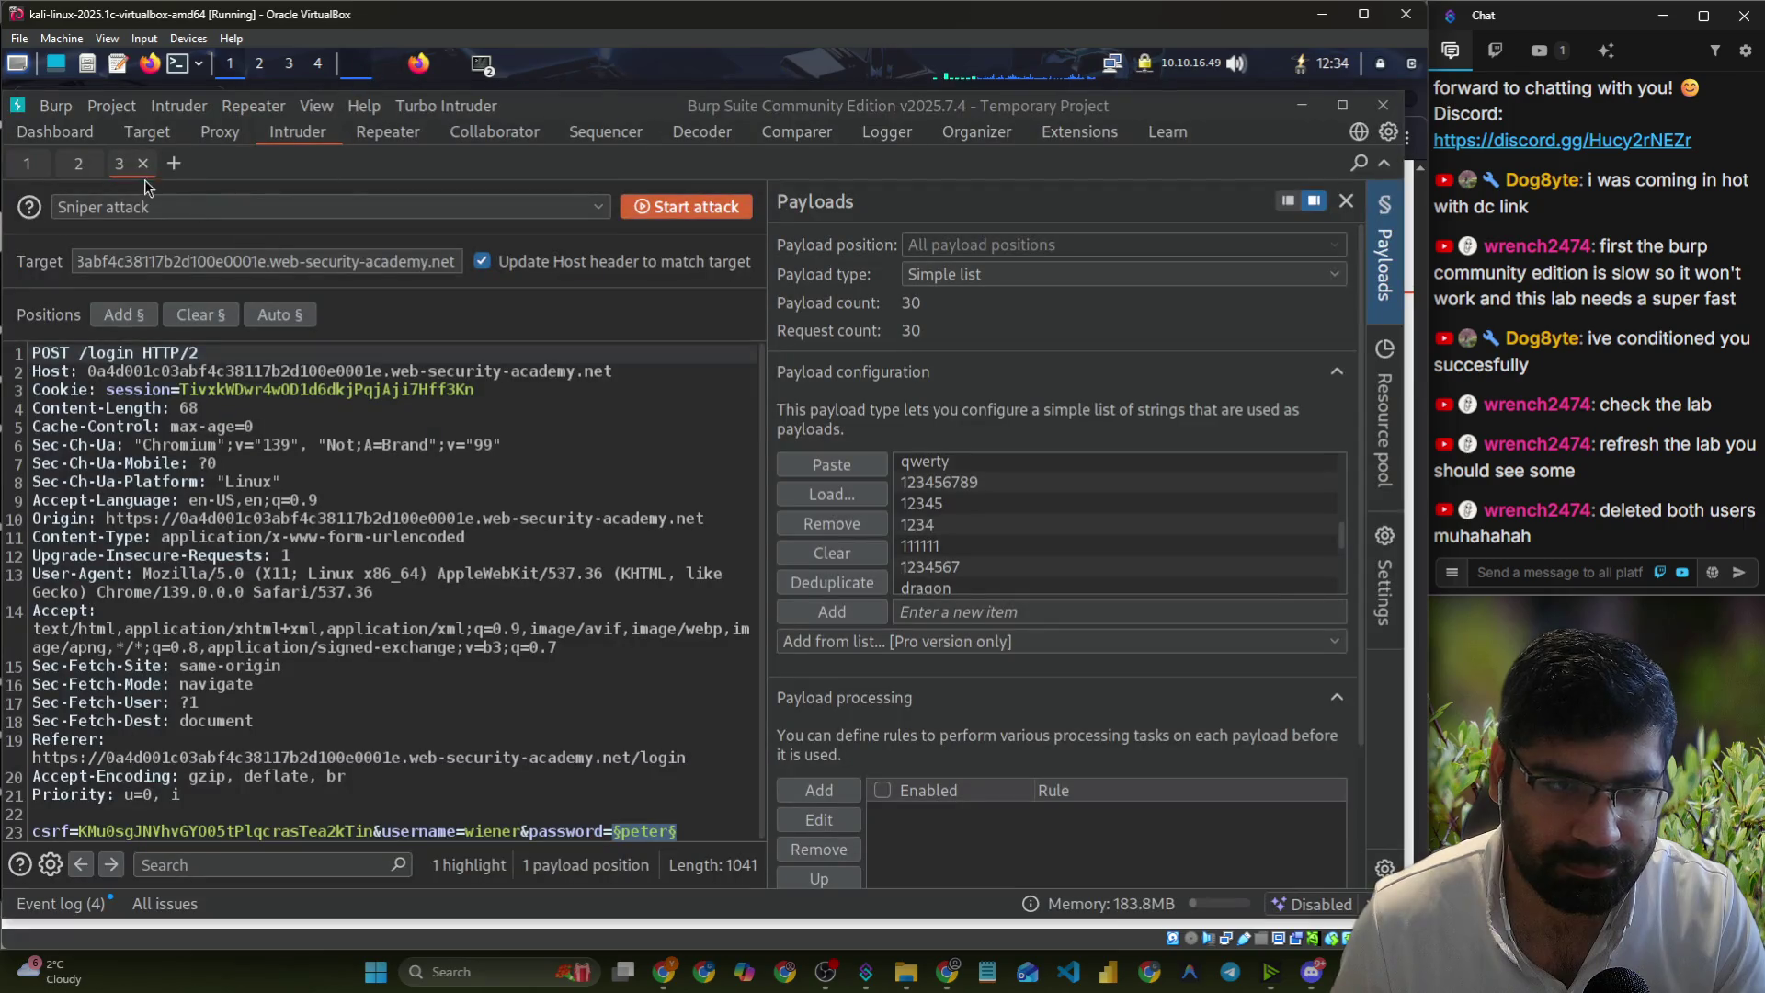
click(138, 133)
- Send the new intercepted POST /login from Proxy Intercept to Turbo Intruder via Extensions
click(219, 136)
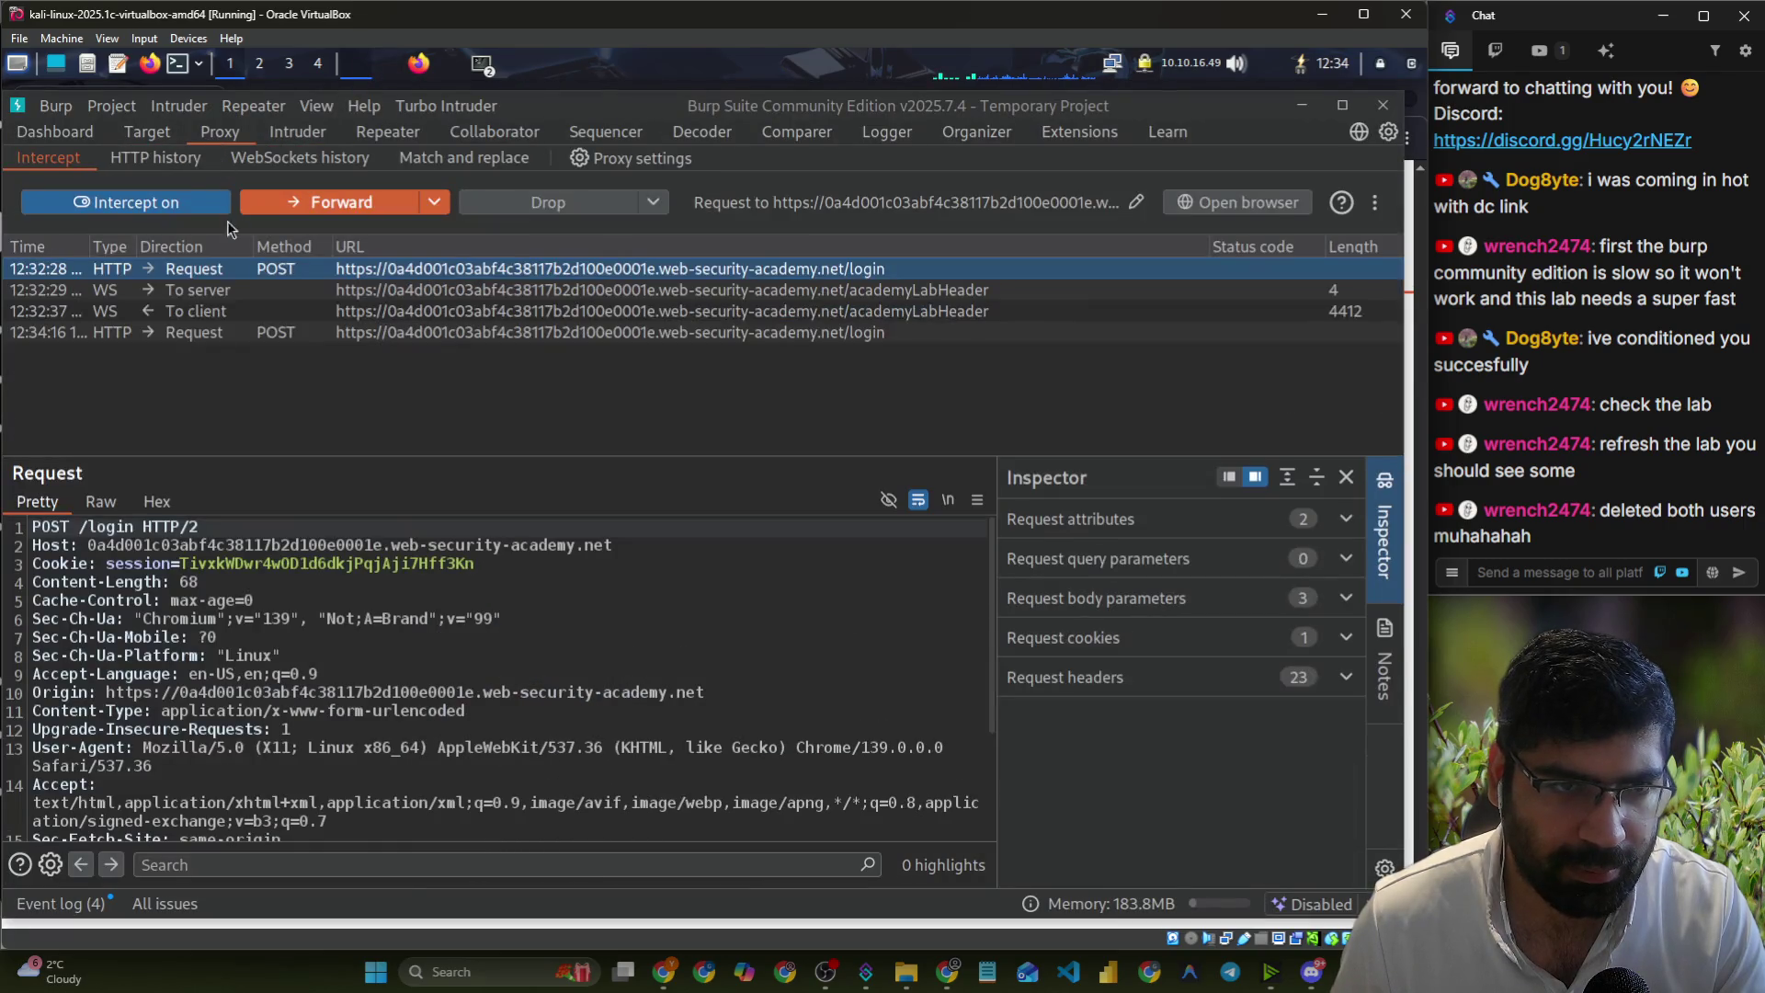
right_click(179, 340)
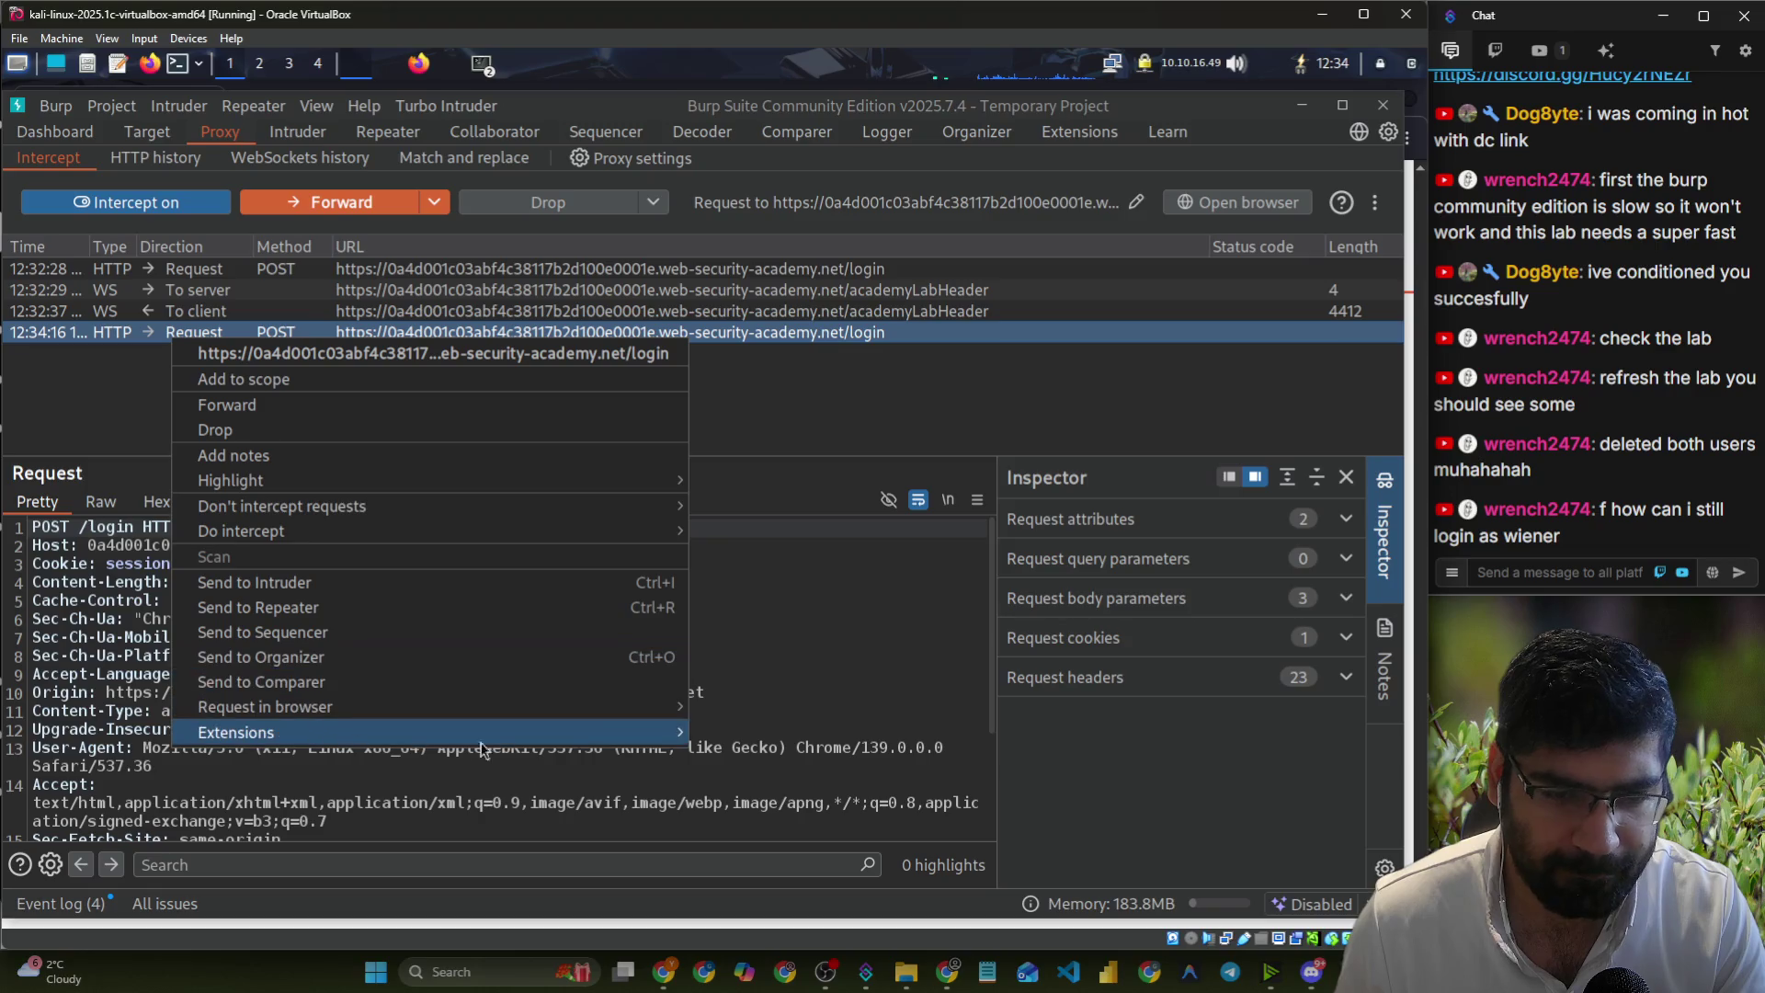
mouse_move(460, 733)
mouse_move(697, 732)
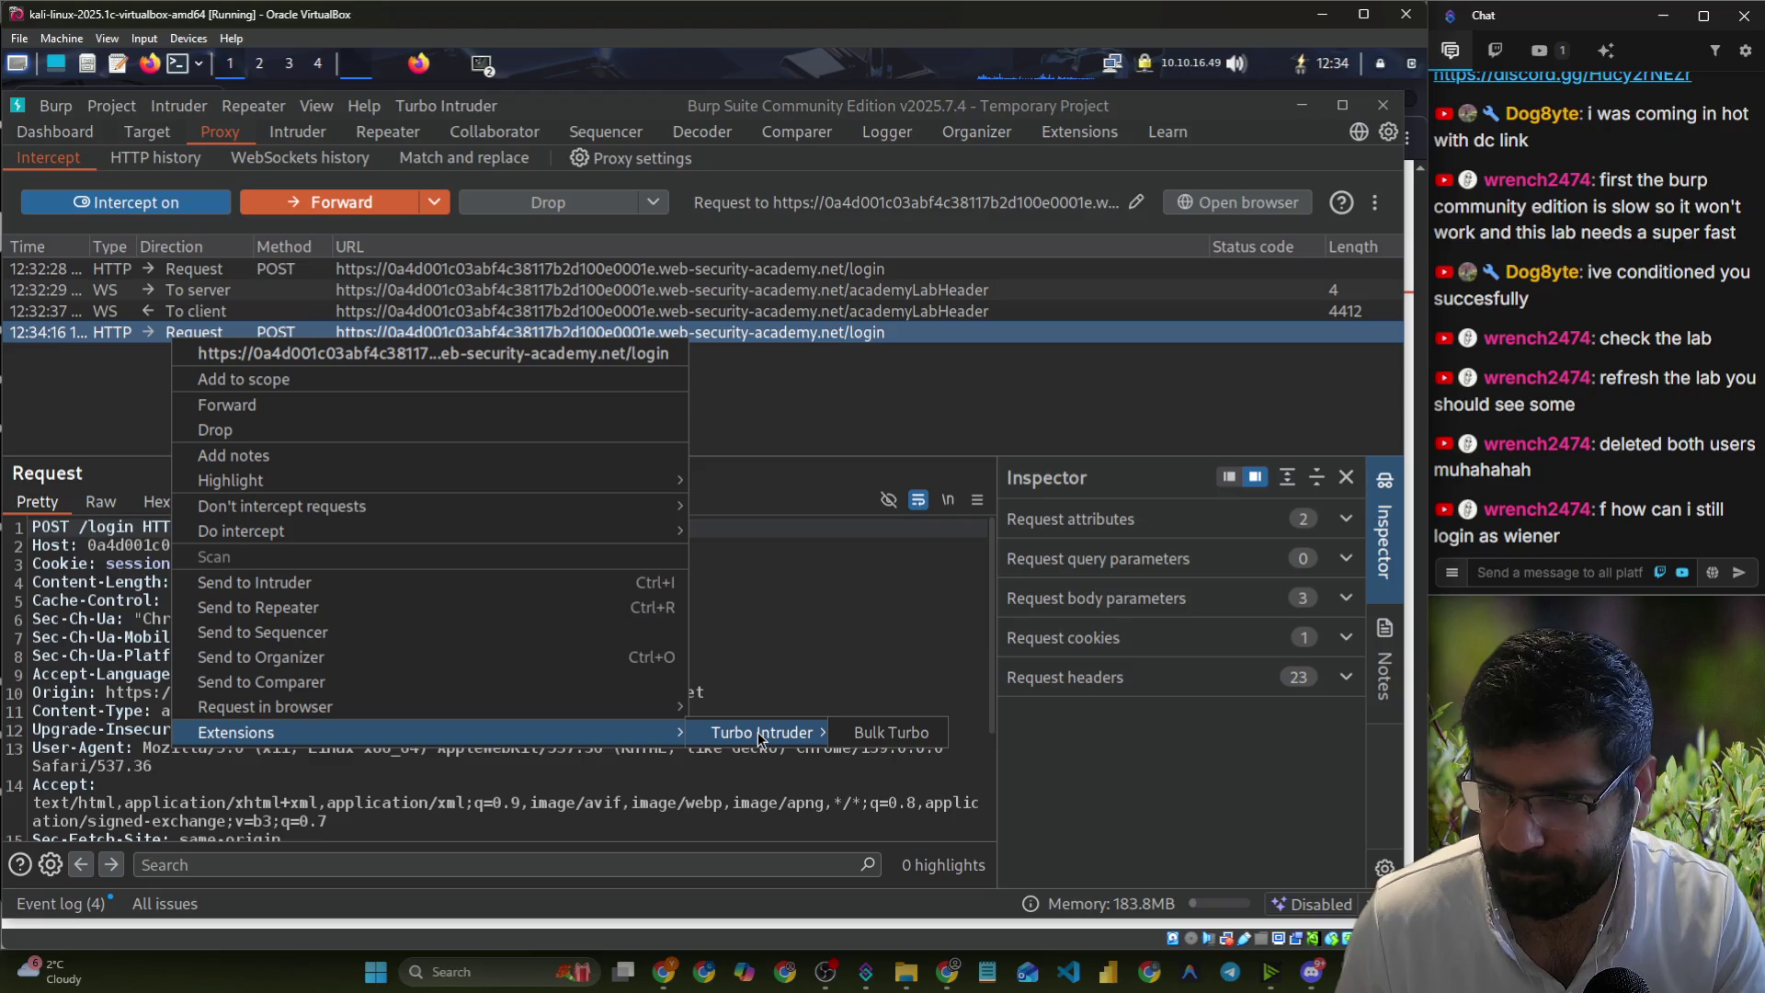
click(864, 733)
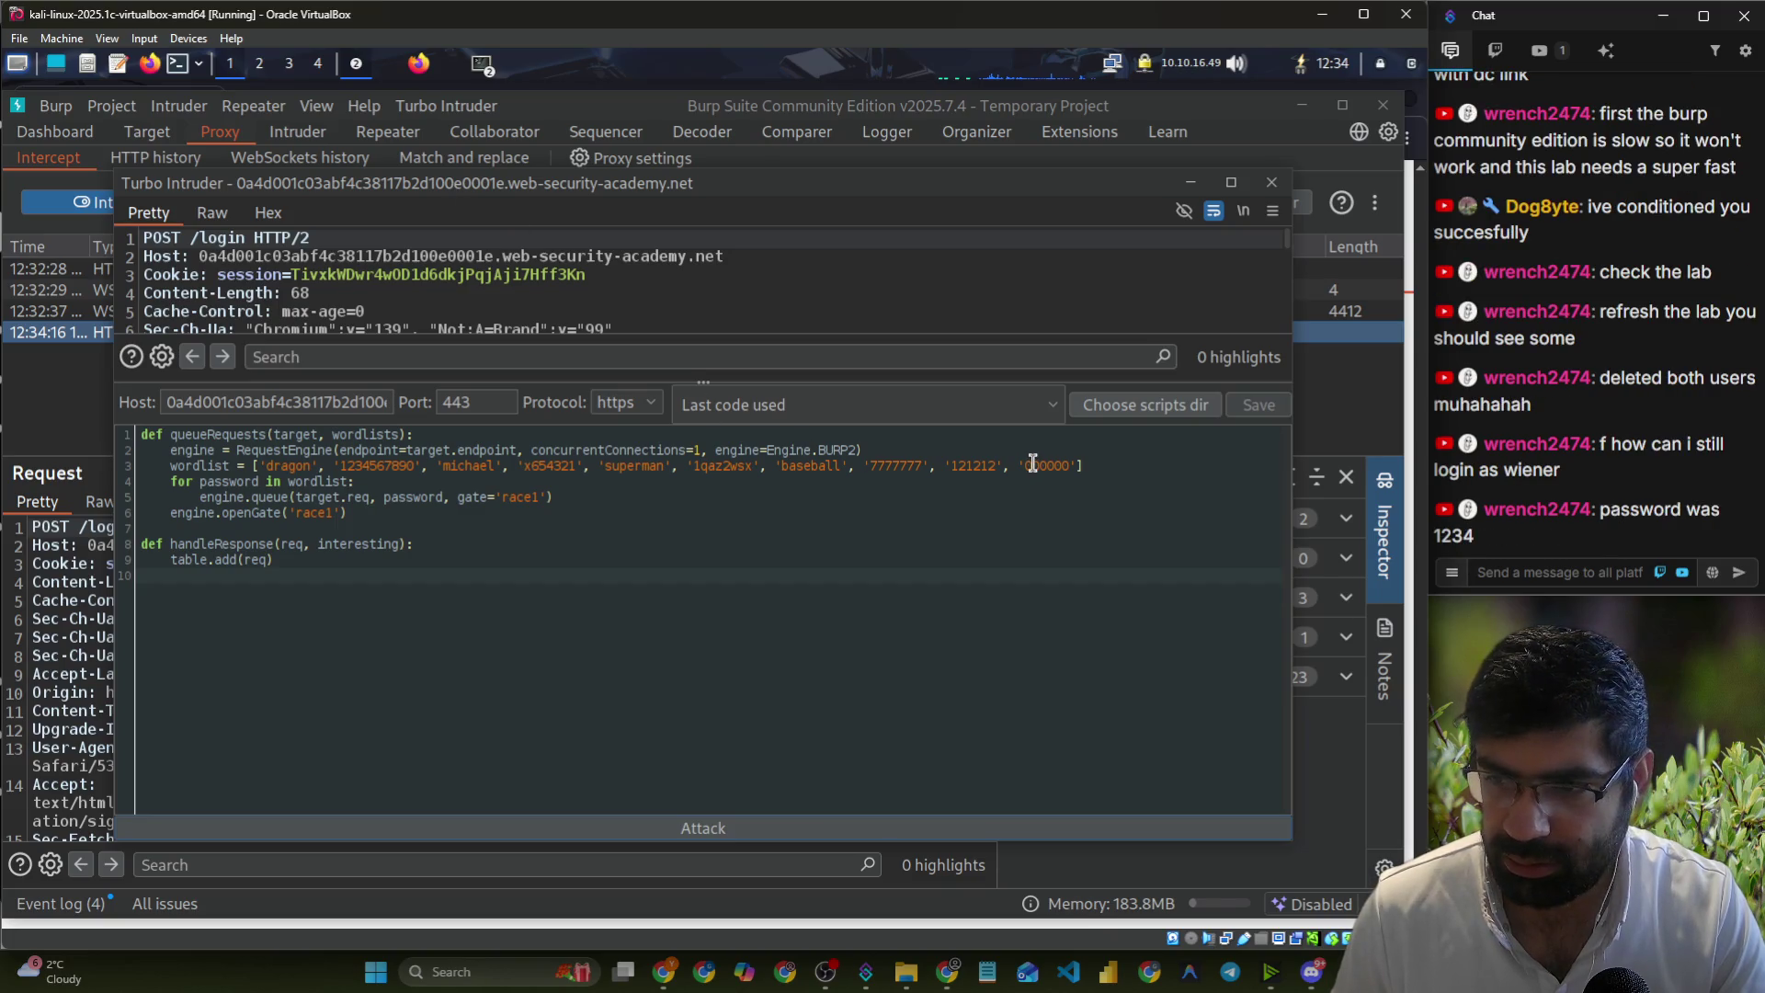
- Add '1234' before 'dragon' in the script wordlist and launch the attack, which errors on missing %s markers
click(430, 565)
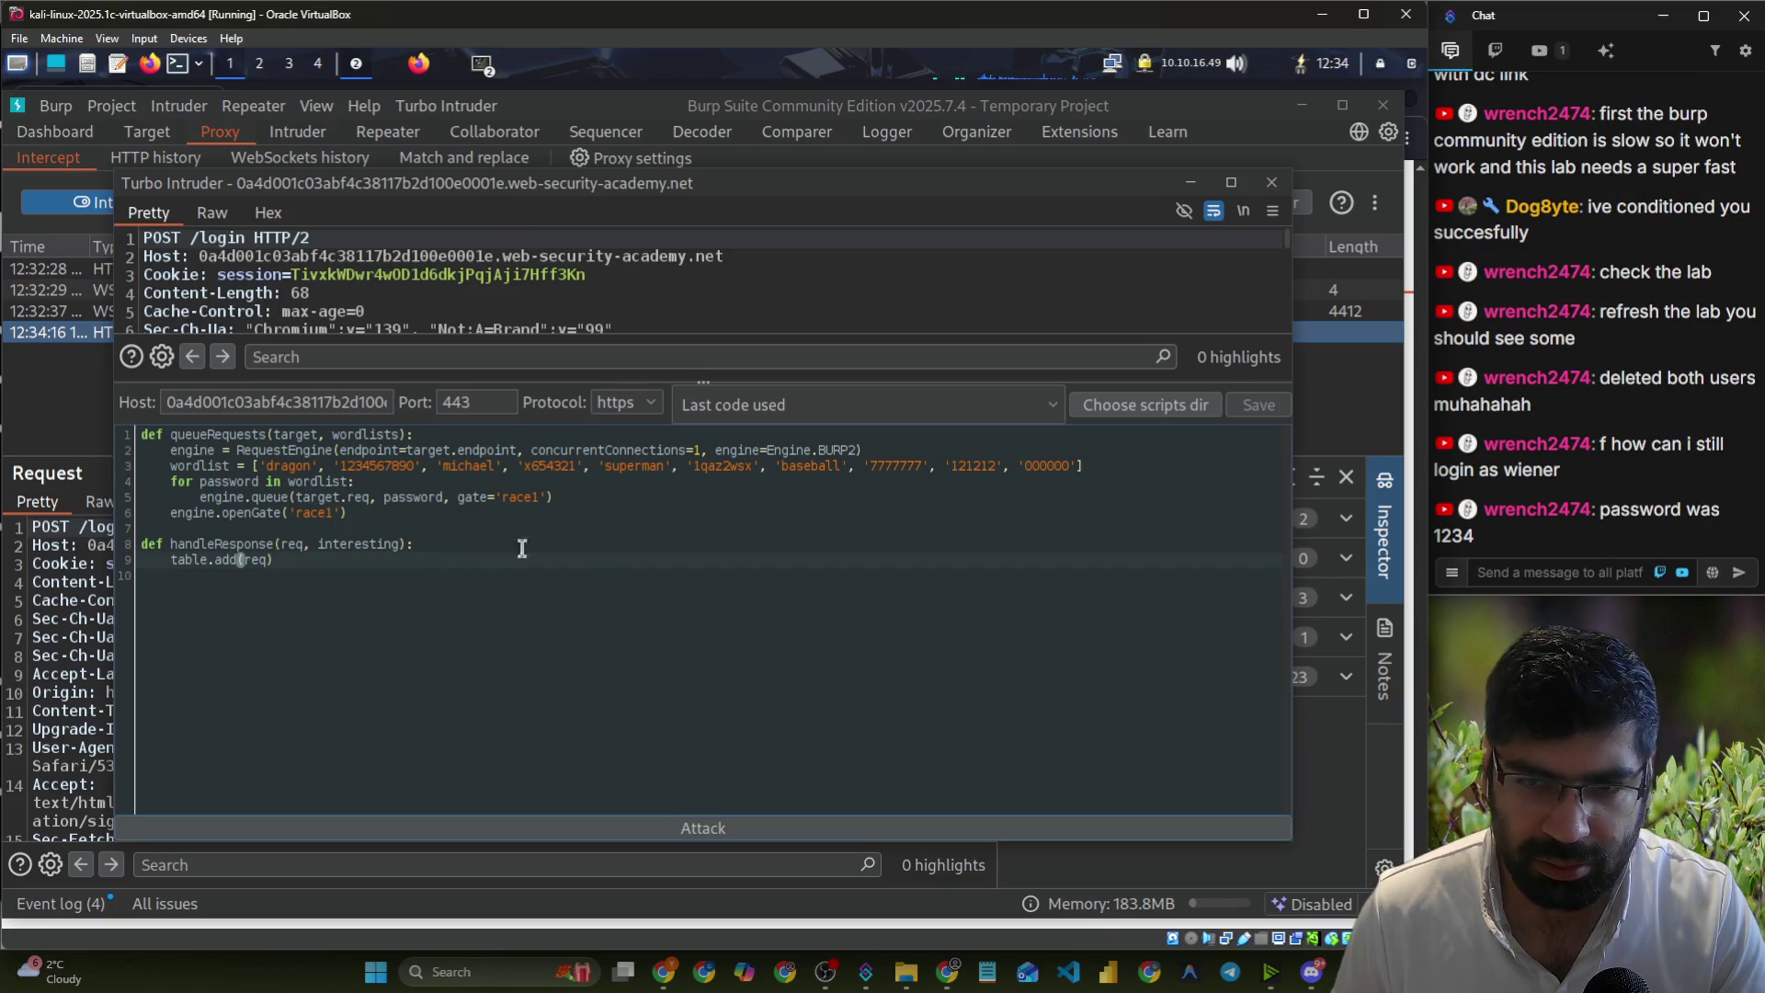
click(265, 466)
text(1234', 'dragon')
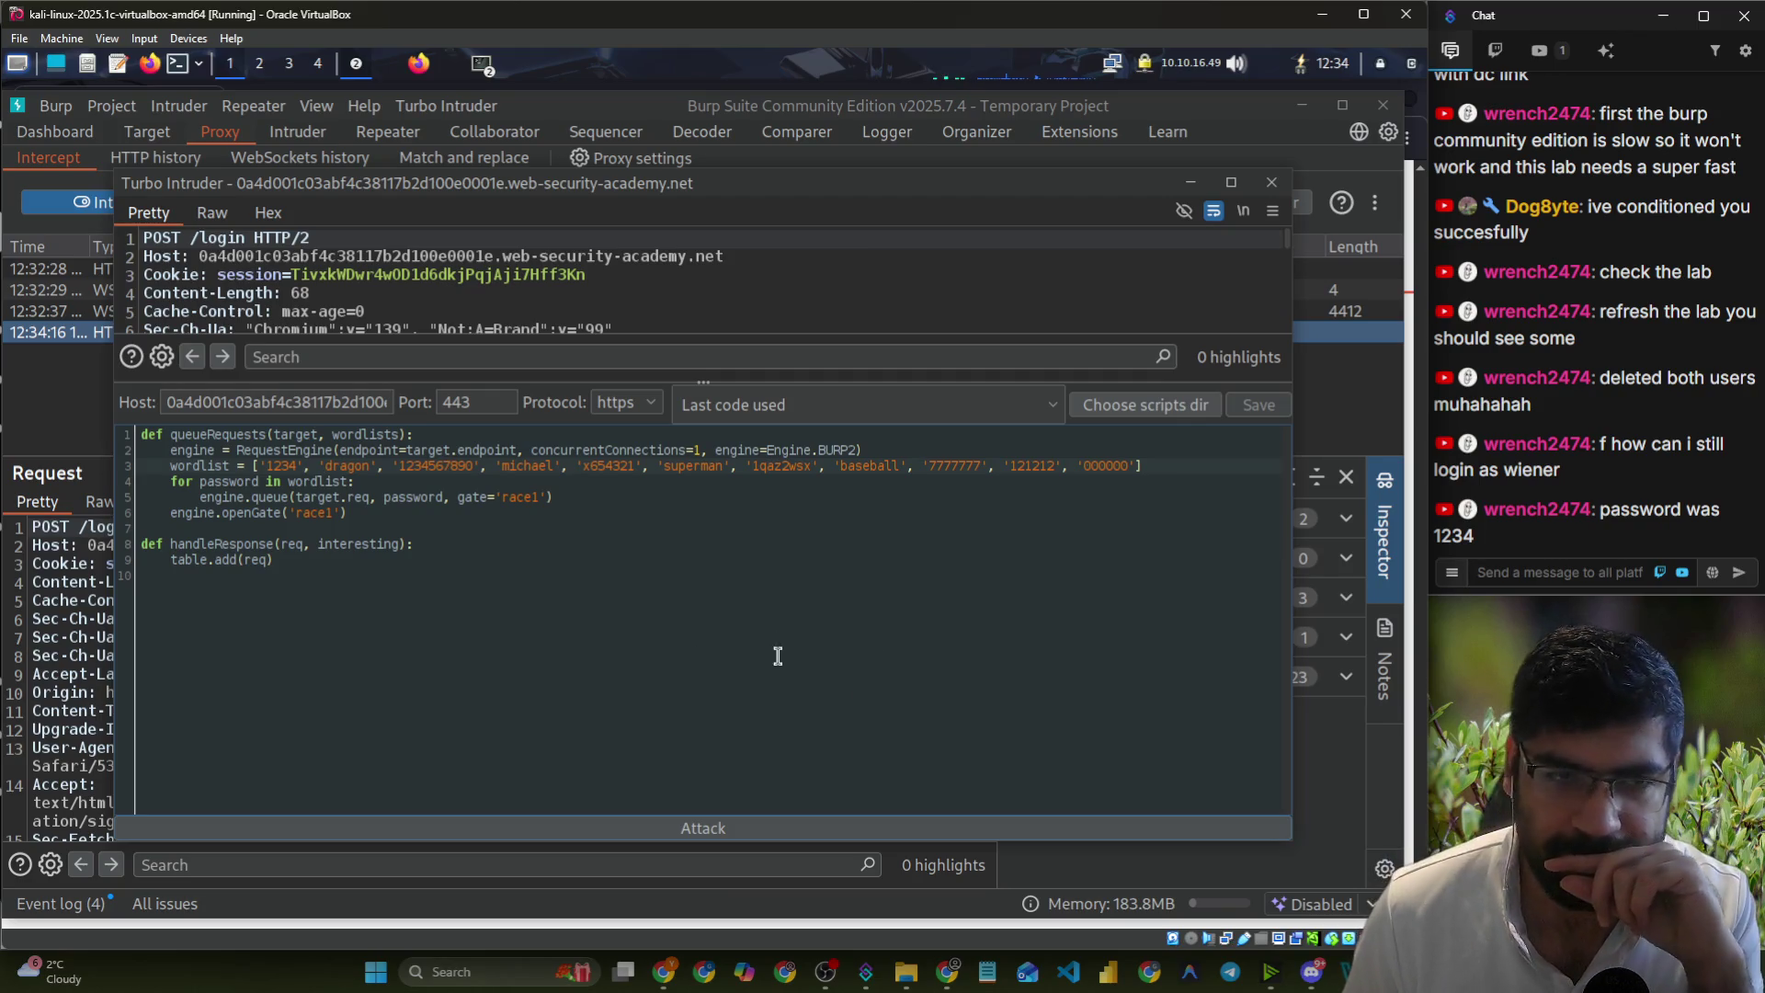
click(745, 830)
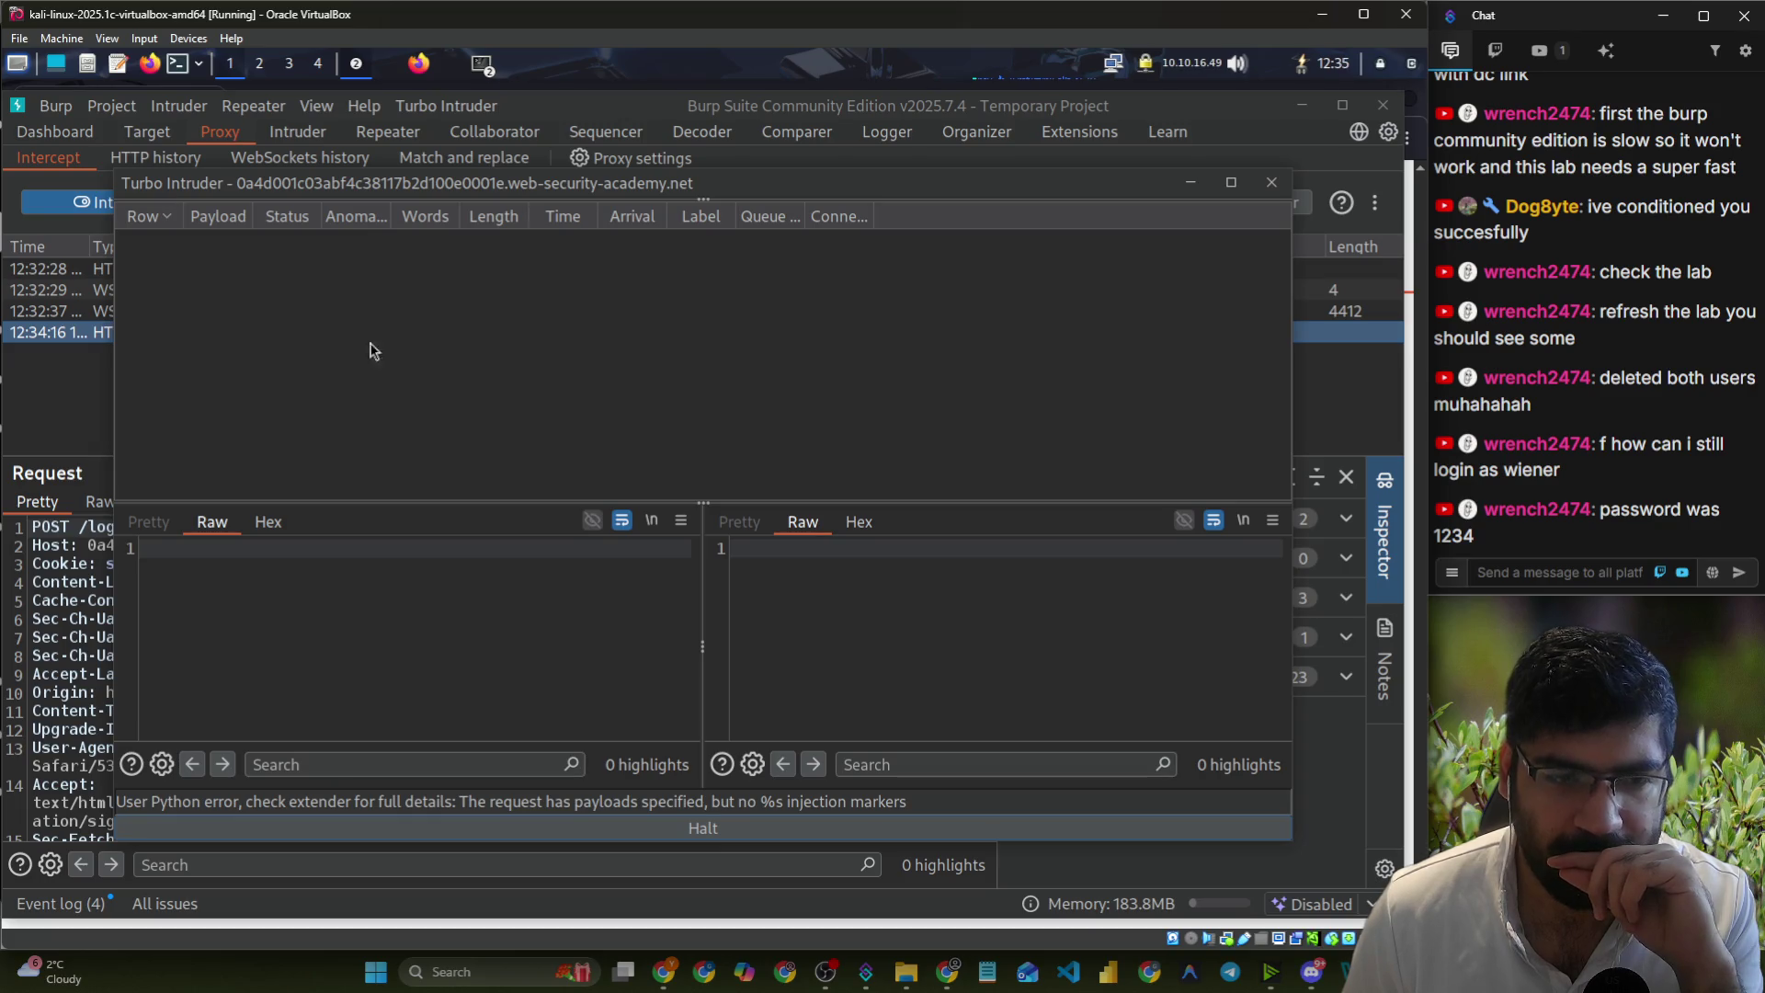
- Halt the failed attack and return to the Turbo Intruder request editor
click(762, 832)
click(733, 831)
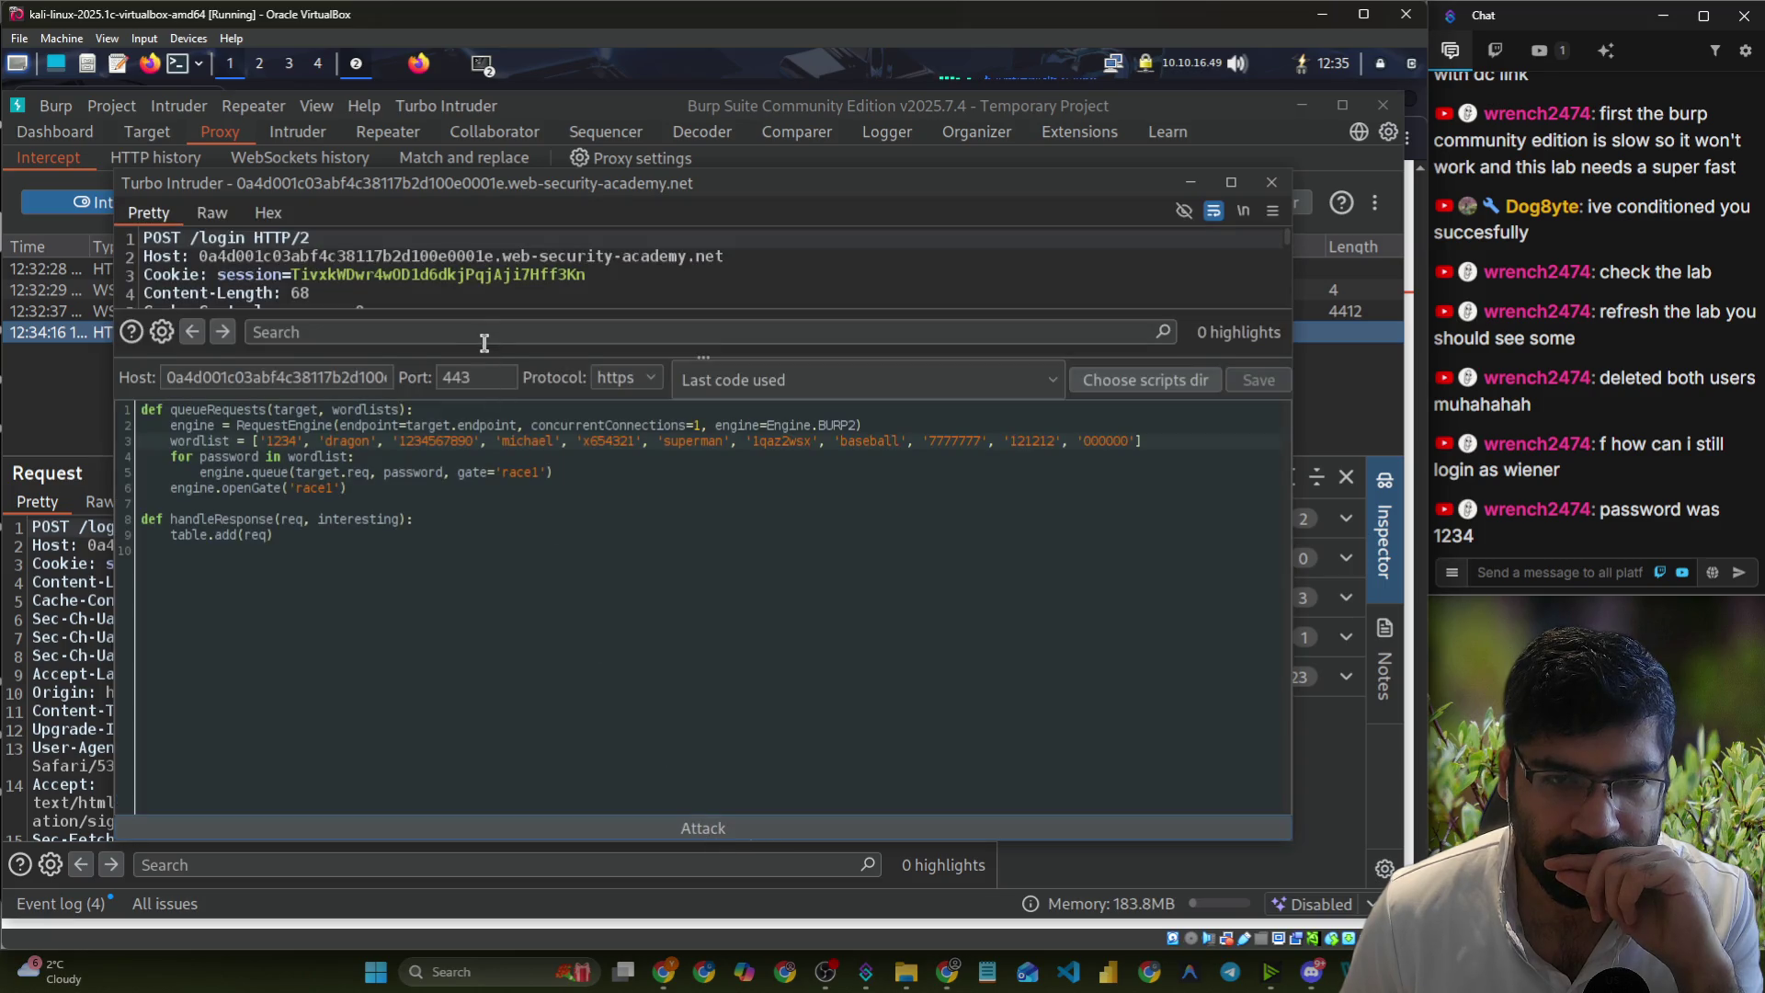
click(482, 306)
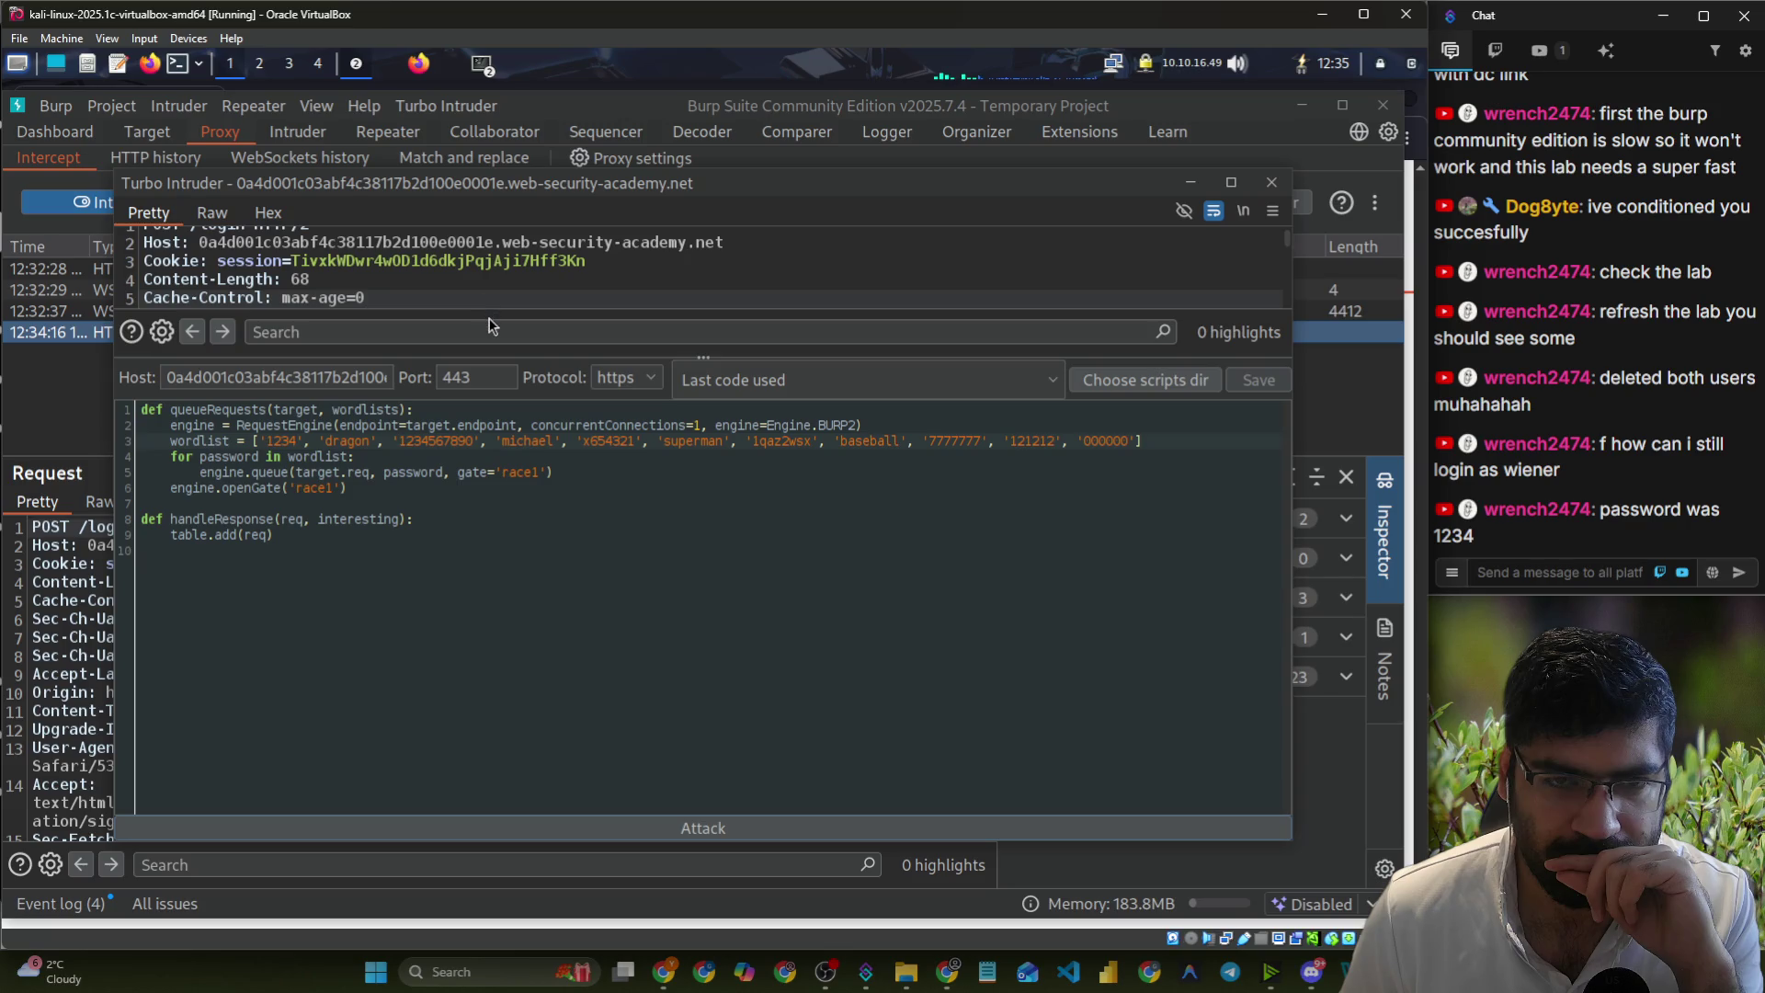
mouse_move(495, 352)
mouse_down()
mouse_move(498, 791)
mouse_move(501, 726)
mouse_up()
- Replace the password with a %s marker, set the victim username, and rerun the attack
double_click(733, 670)
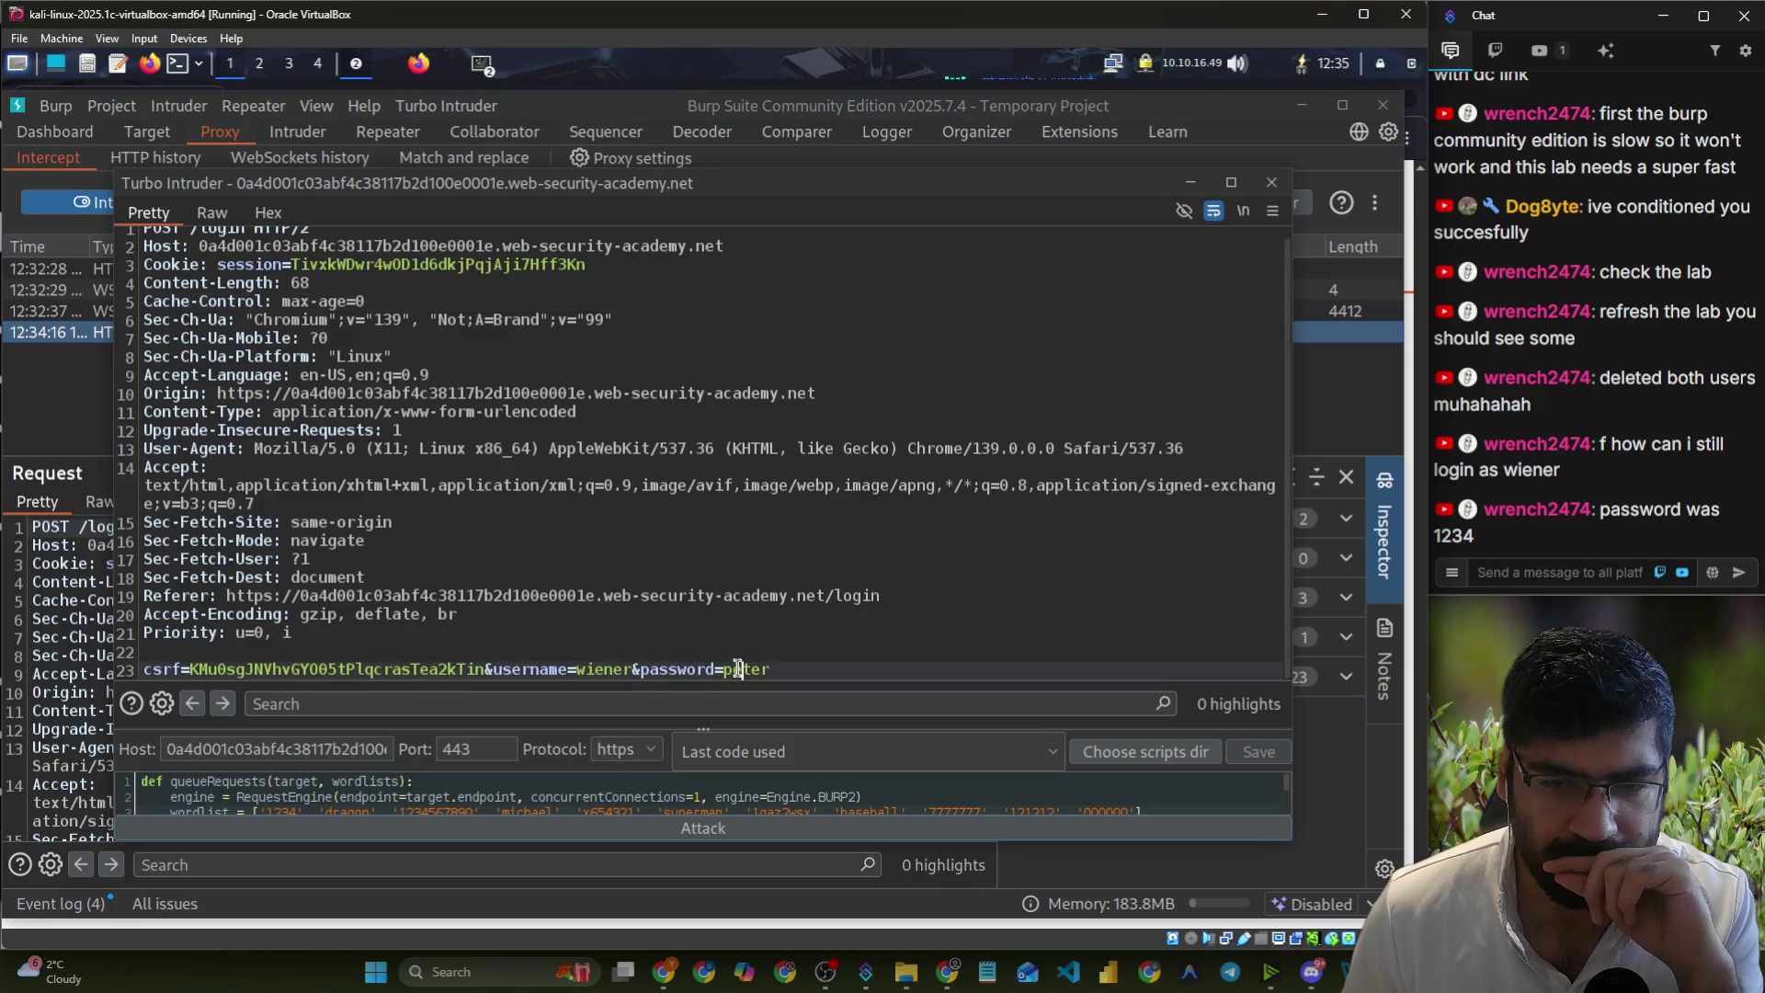
key(BackSpace)
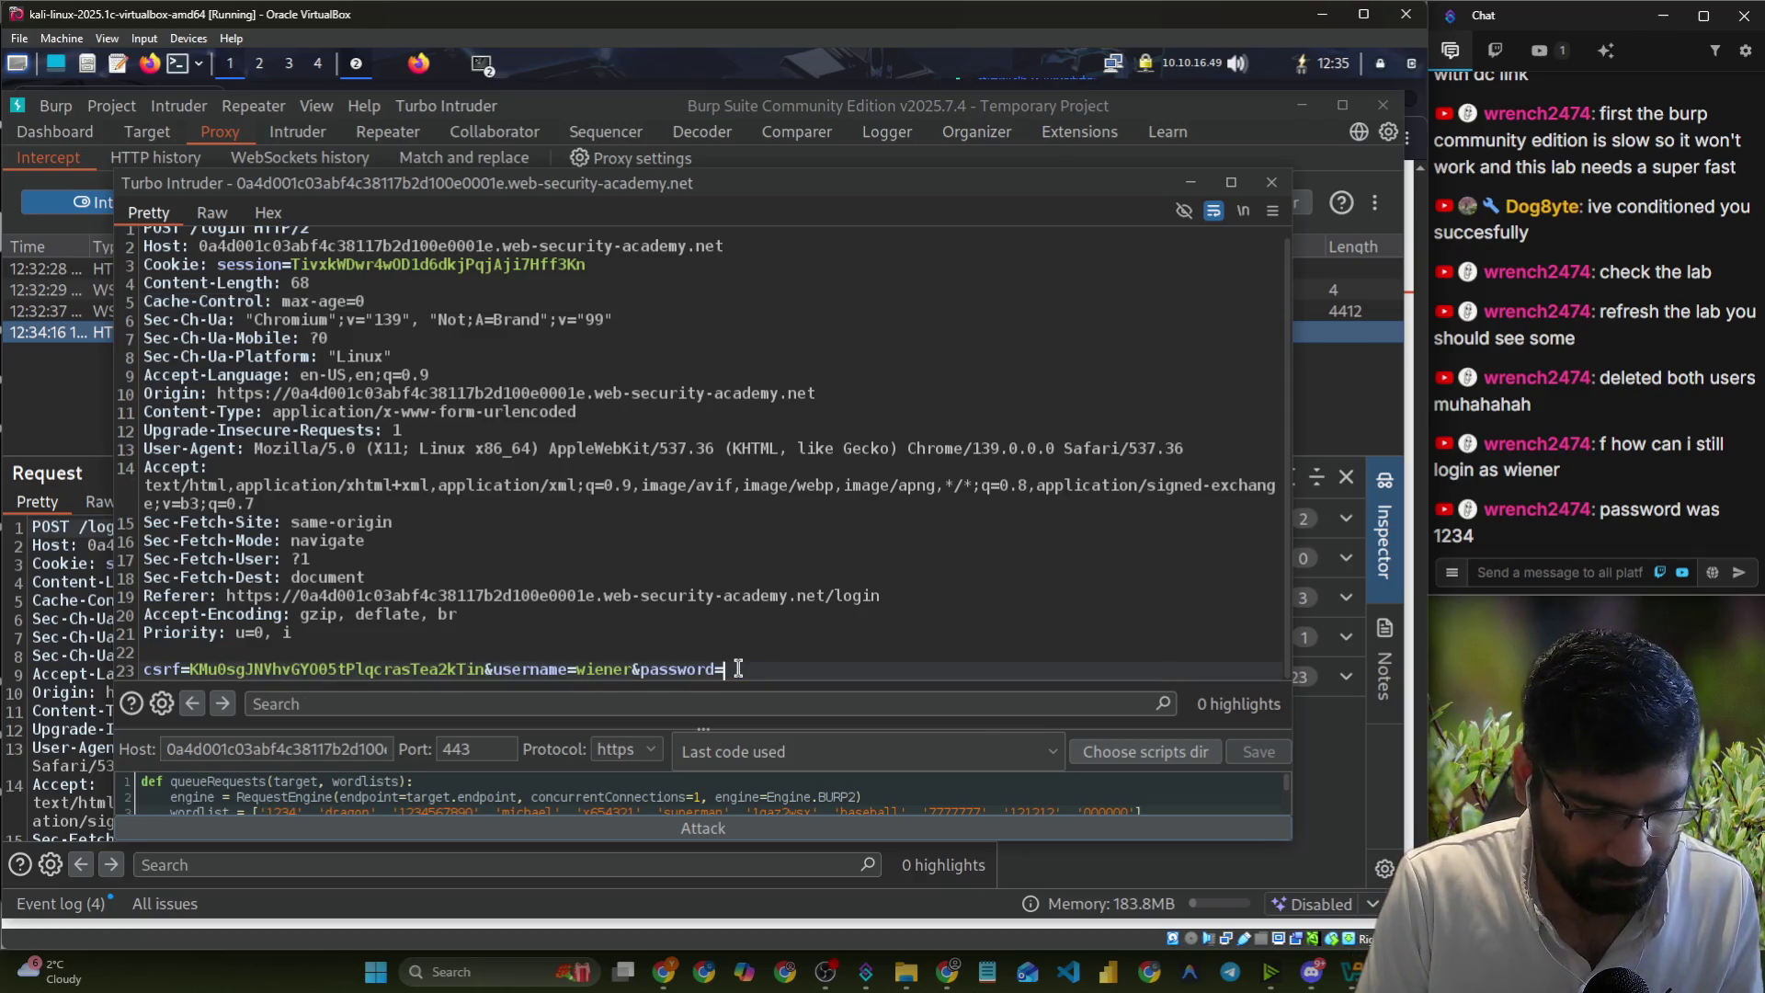
text(%s)
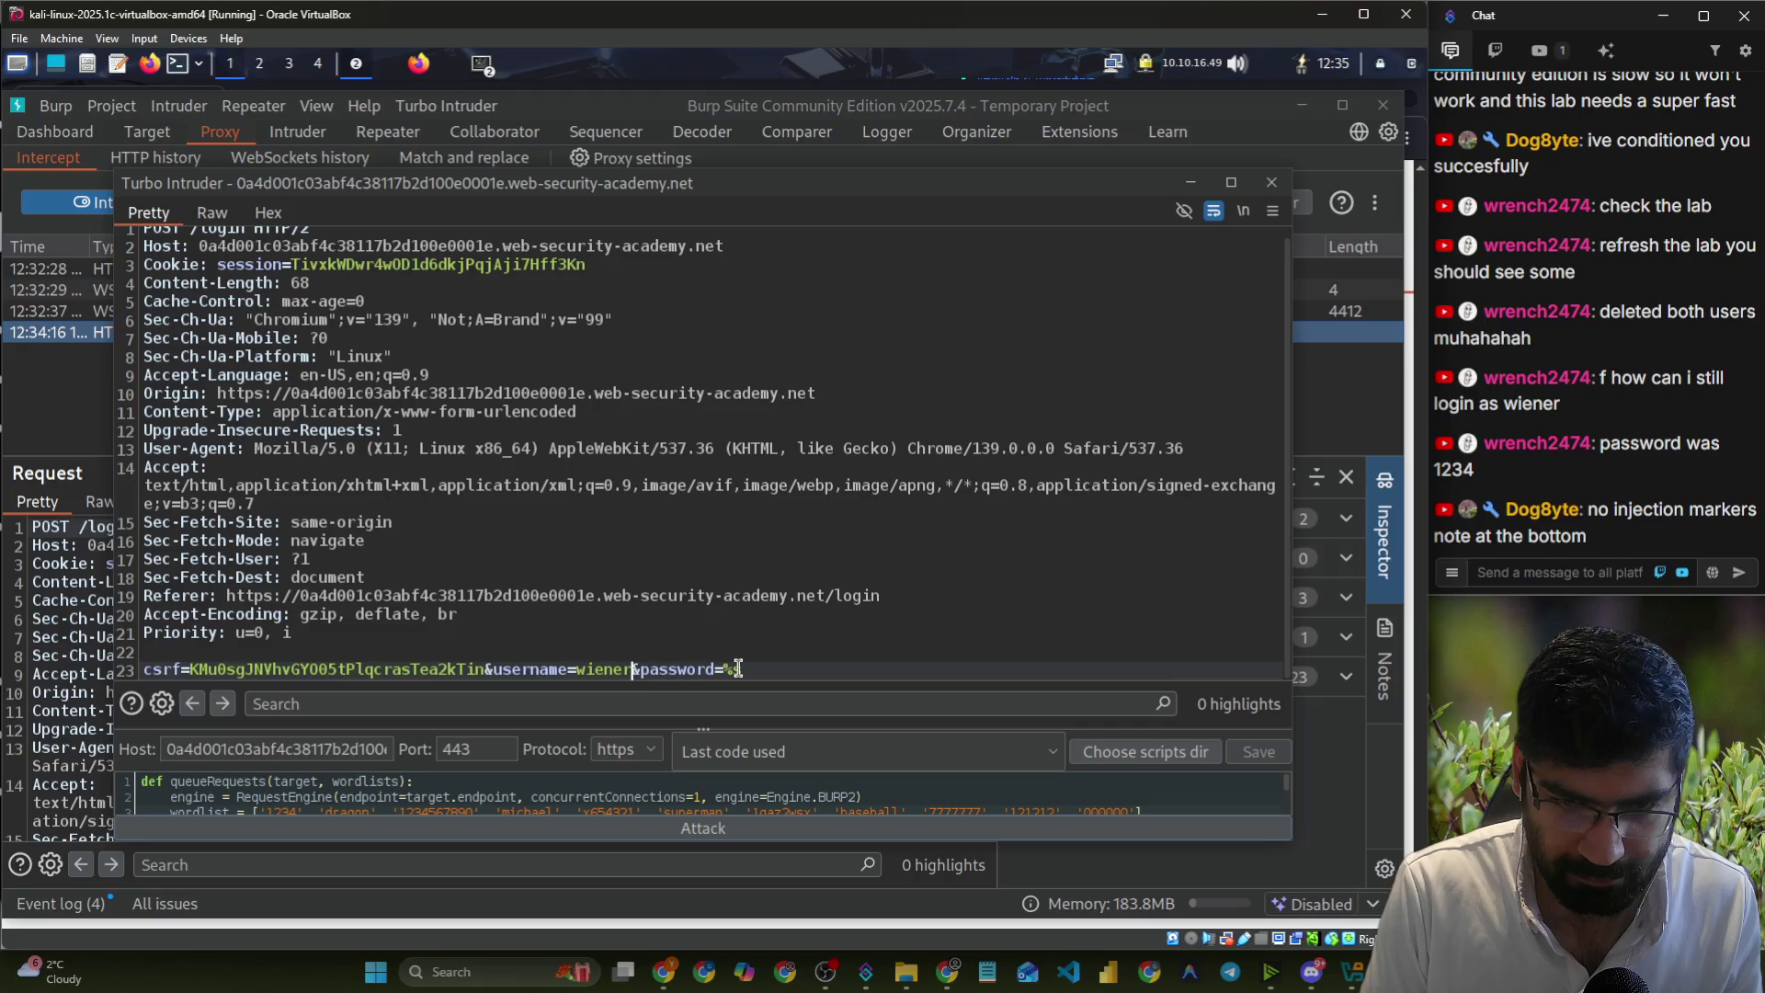
key(BackSpace)
key(BackSpace)
key(BackSpace)
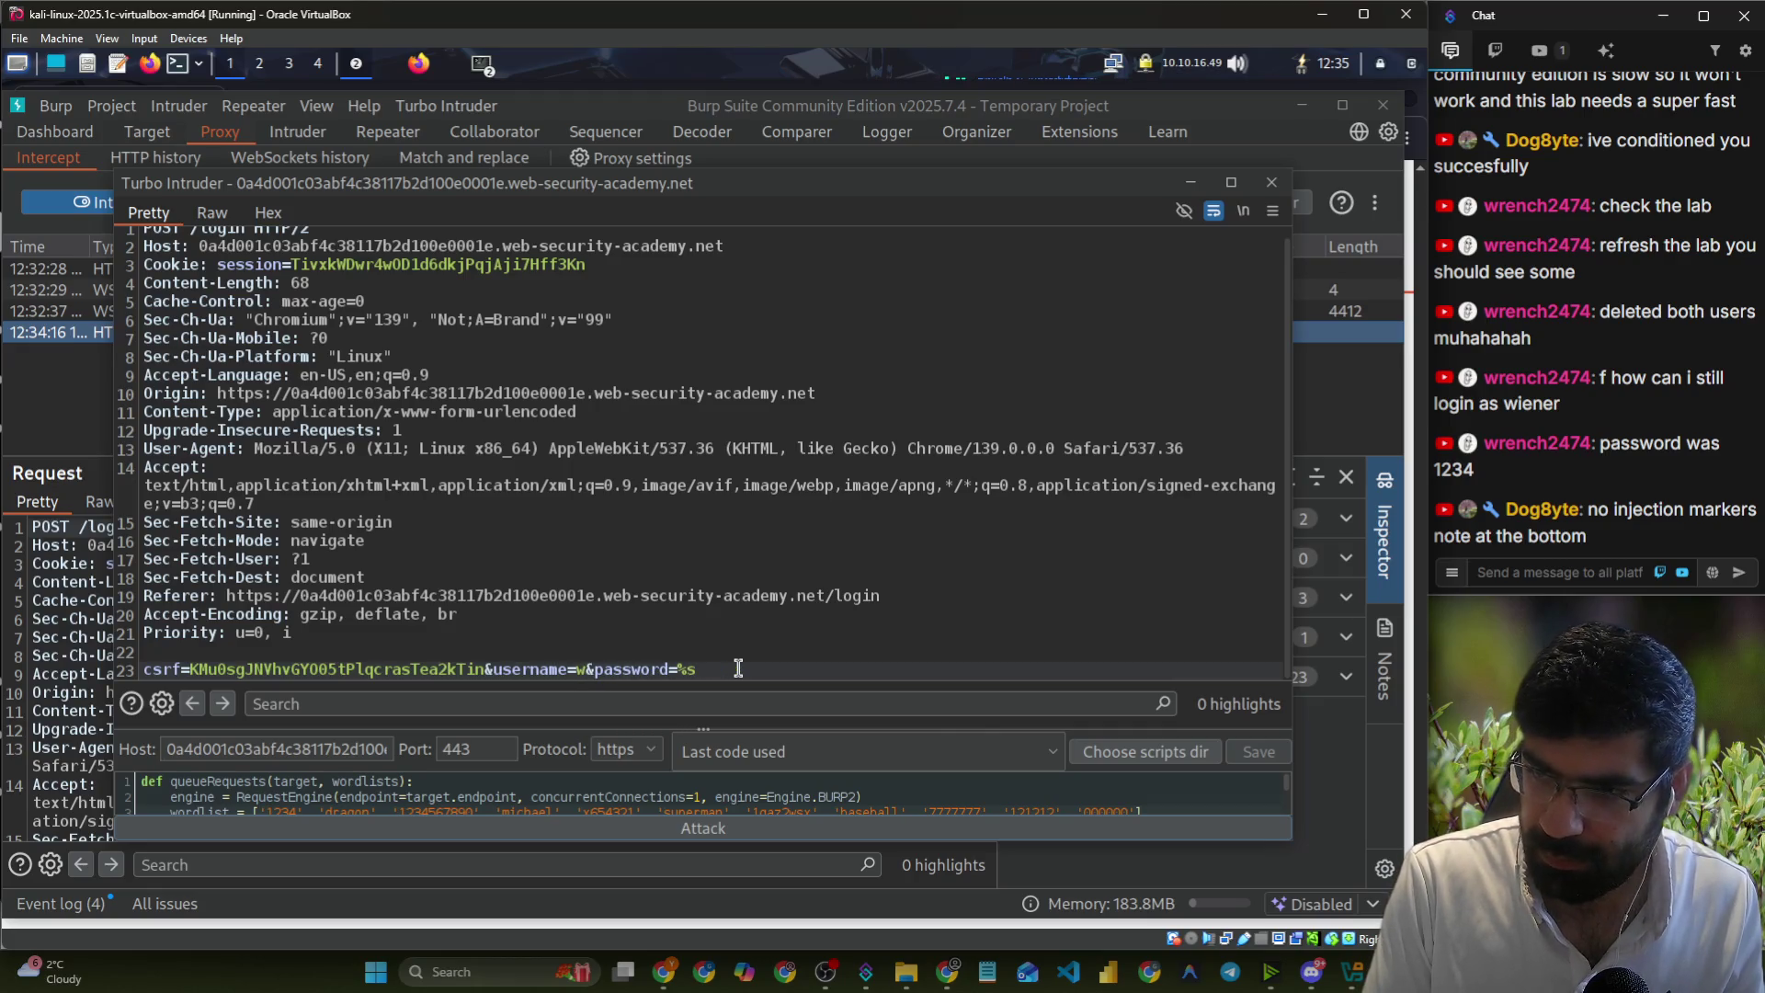
key(BackSpace)
text(carlos)
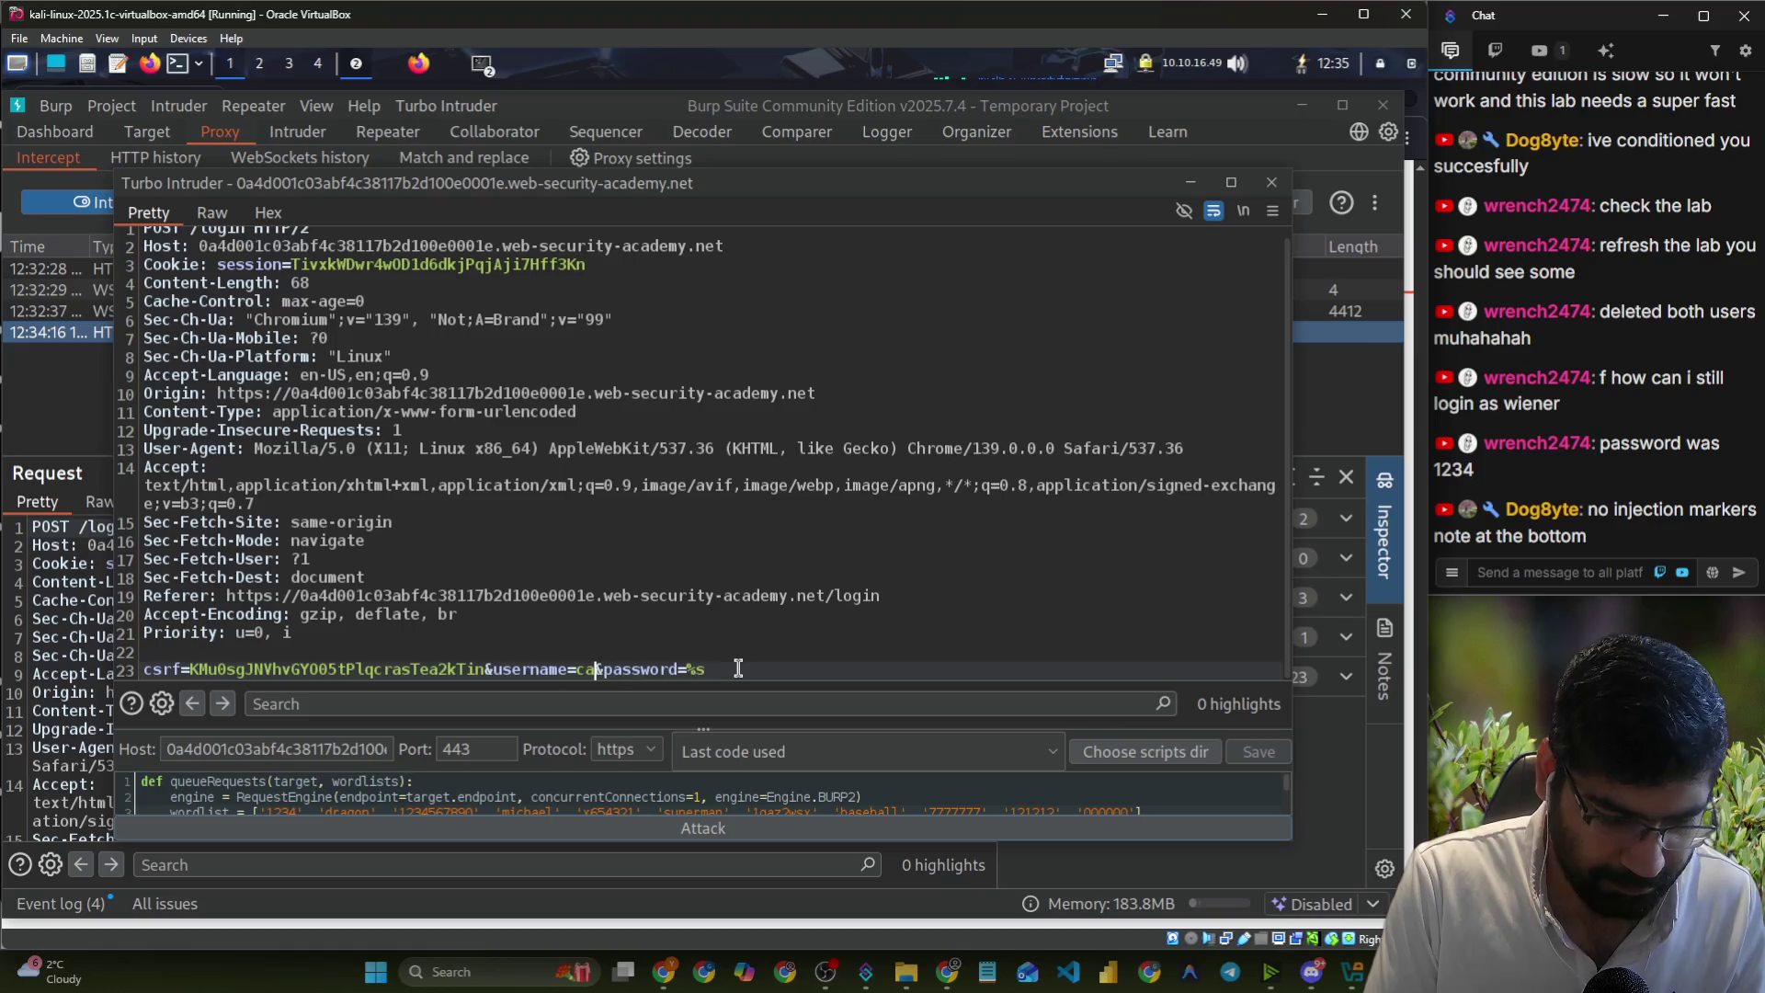
click(750, 825)
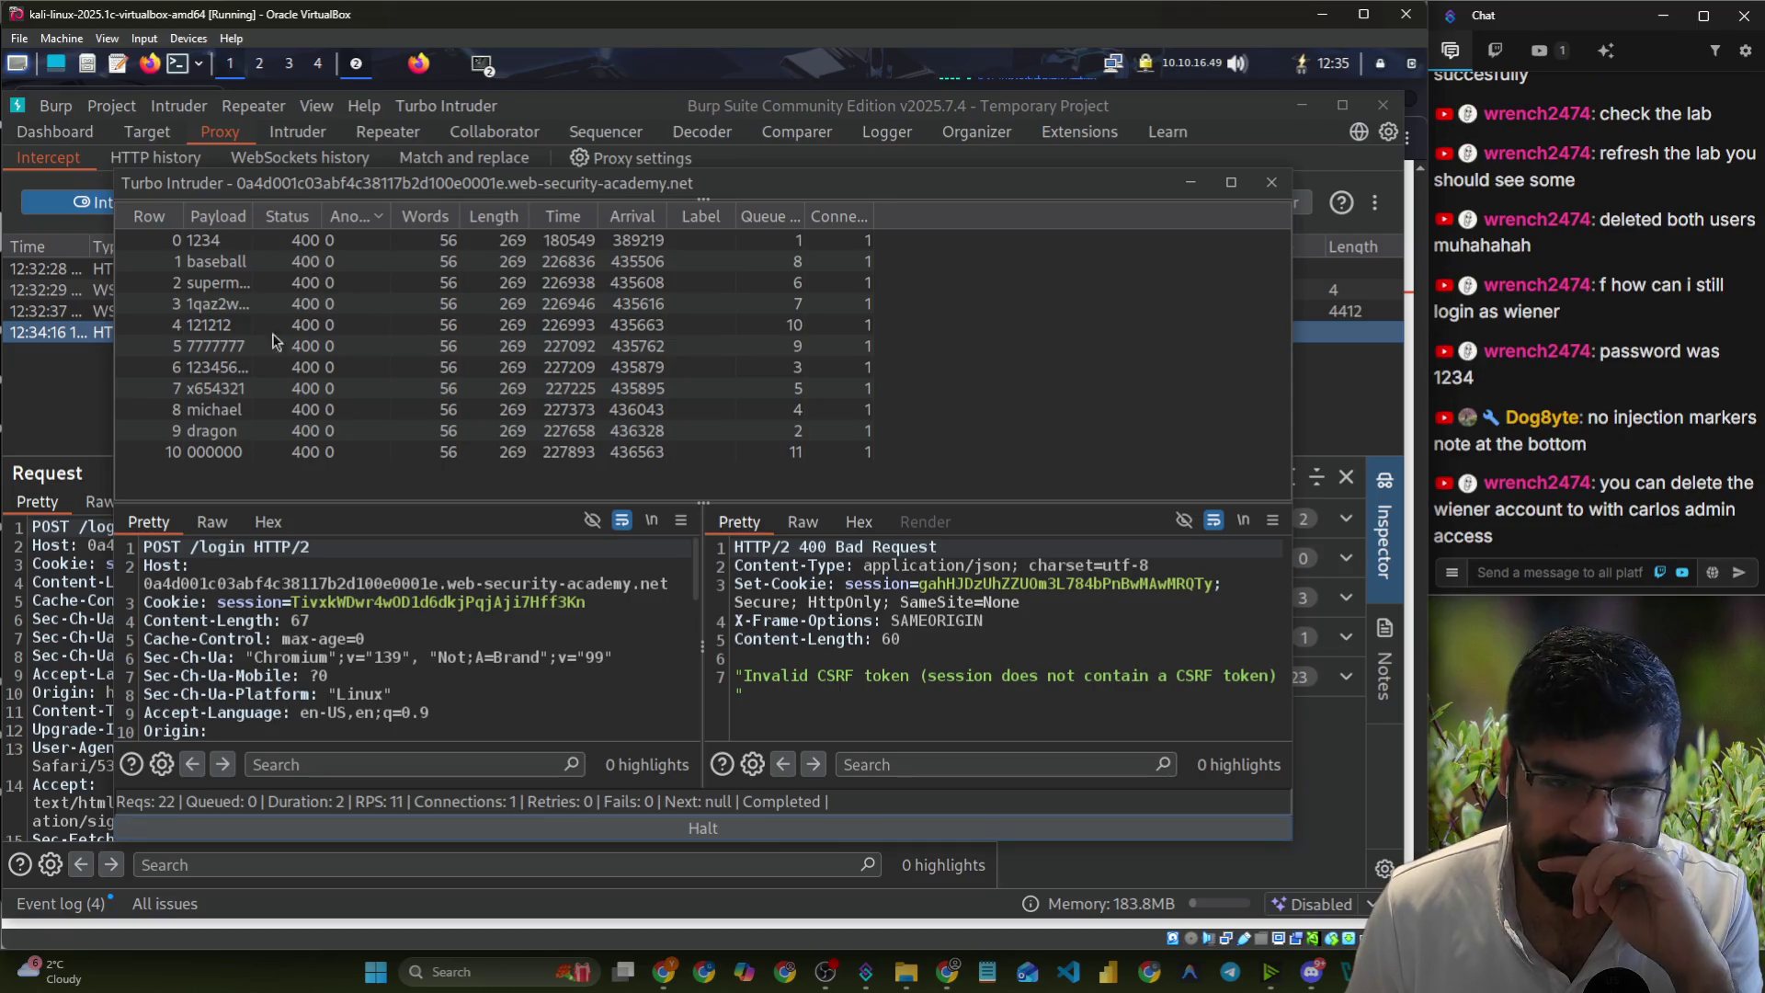
- Forward all held proxy traffic from Burp's intercept queue
click(75, 394)
click(433, 202)
click(333, 250)
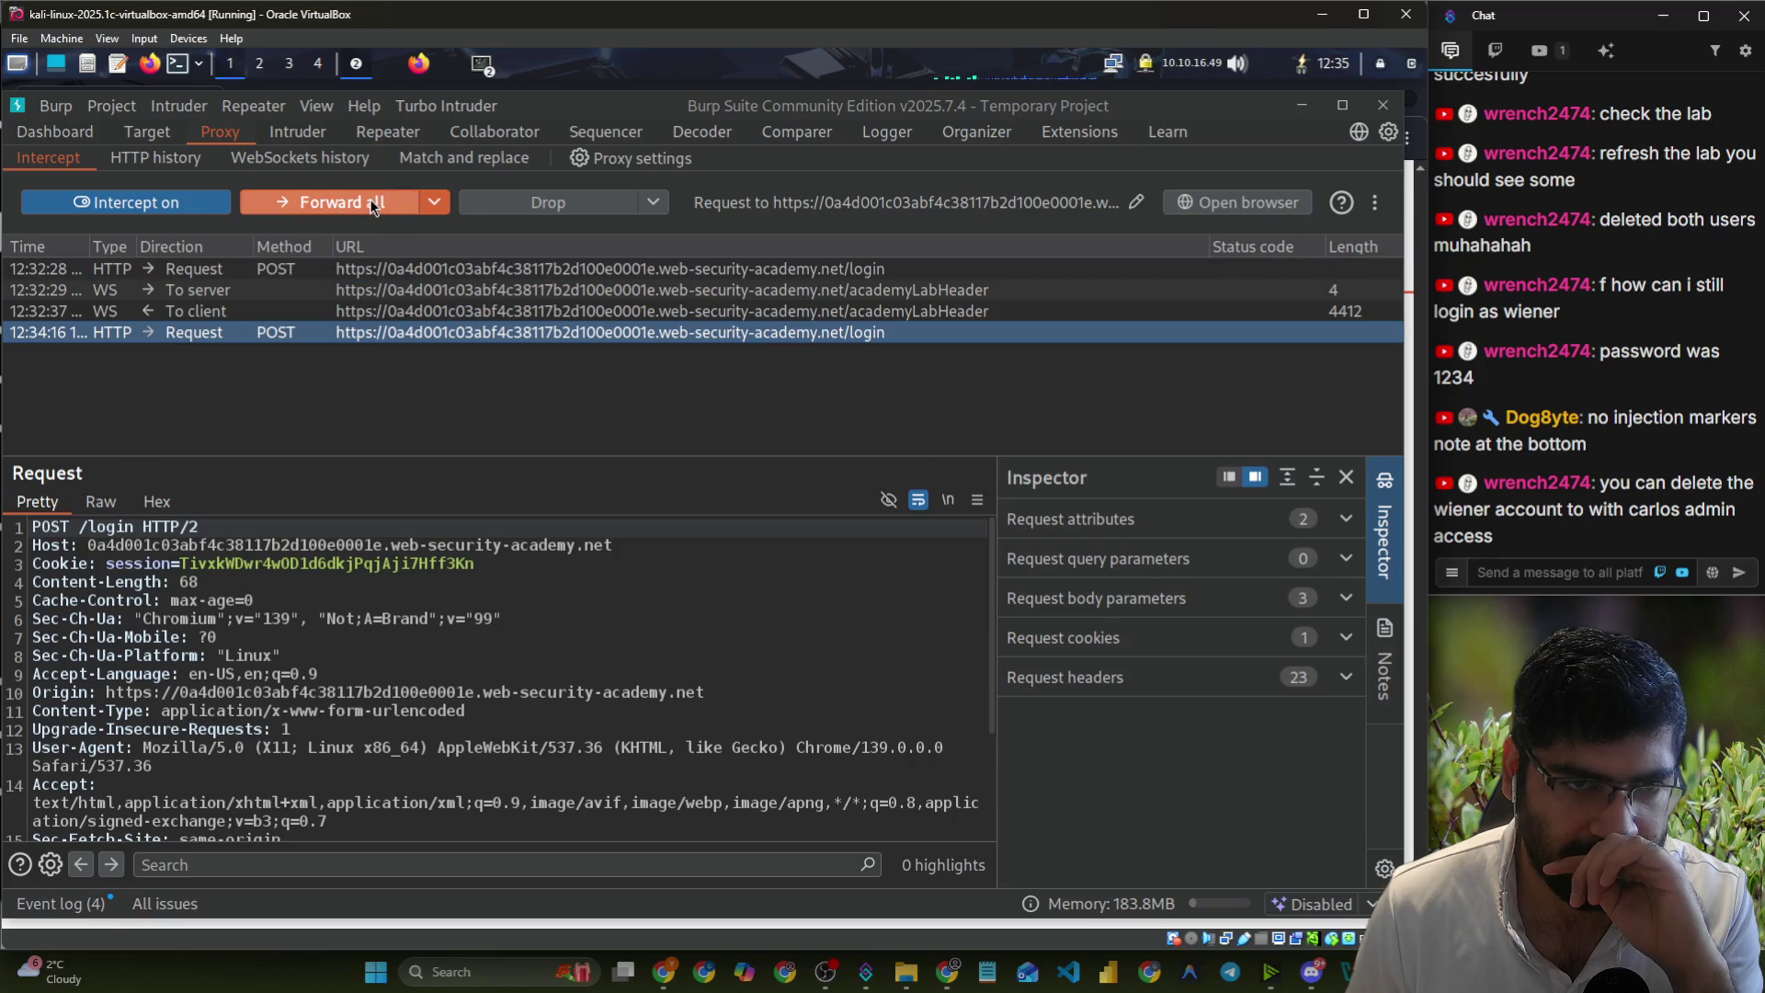
click(372, 204)
click(372, 204)
click(387, 63)
- Go back in the browser and forward the held GET /login request so the lab page loads
click(23, 140)
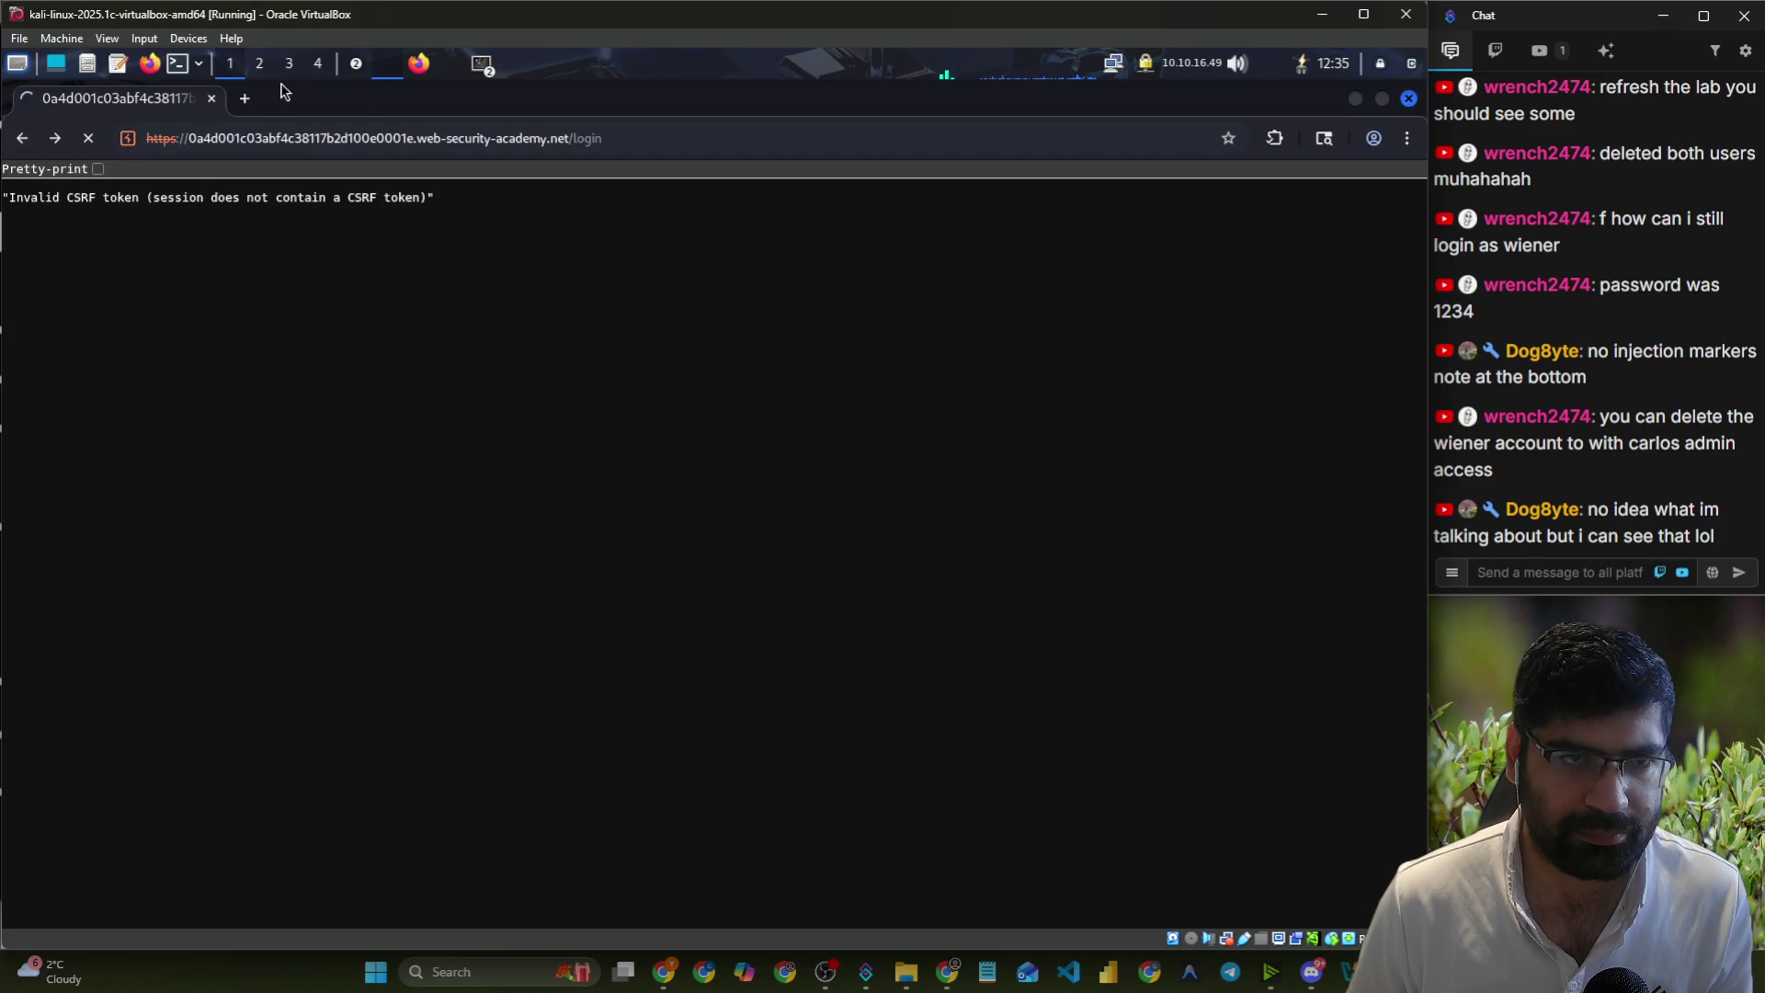
click(366, 64)
click(377, 87)
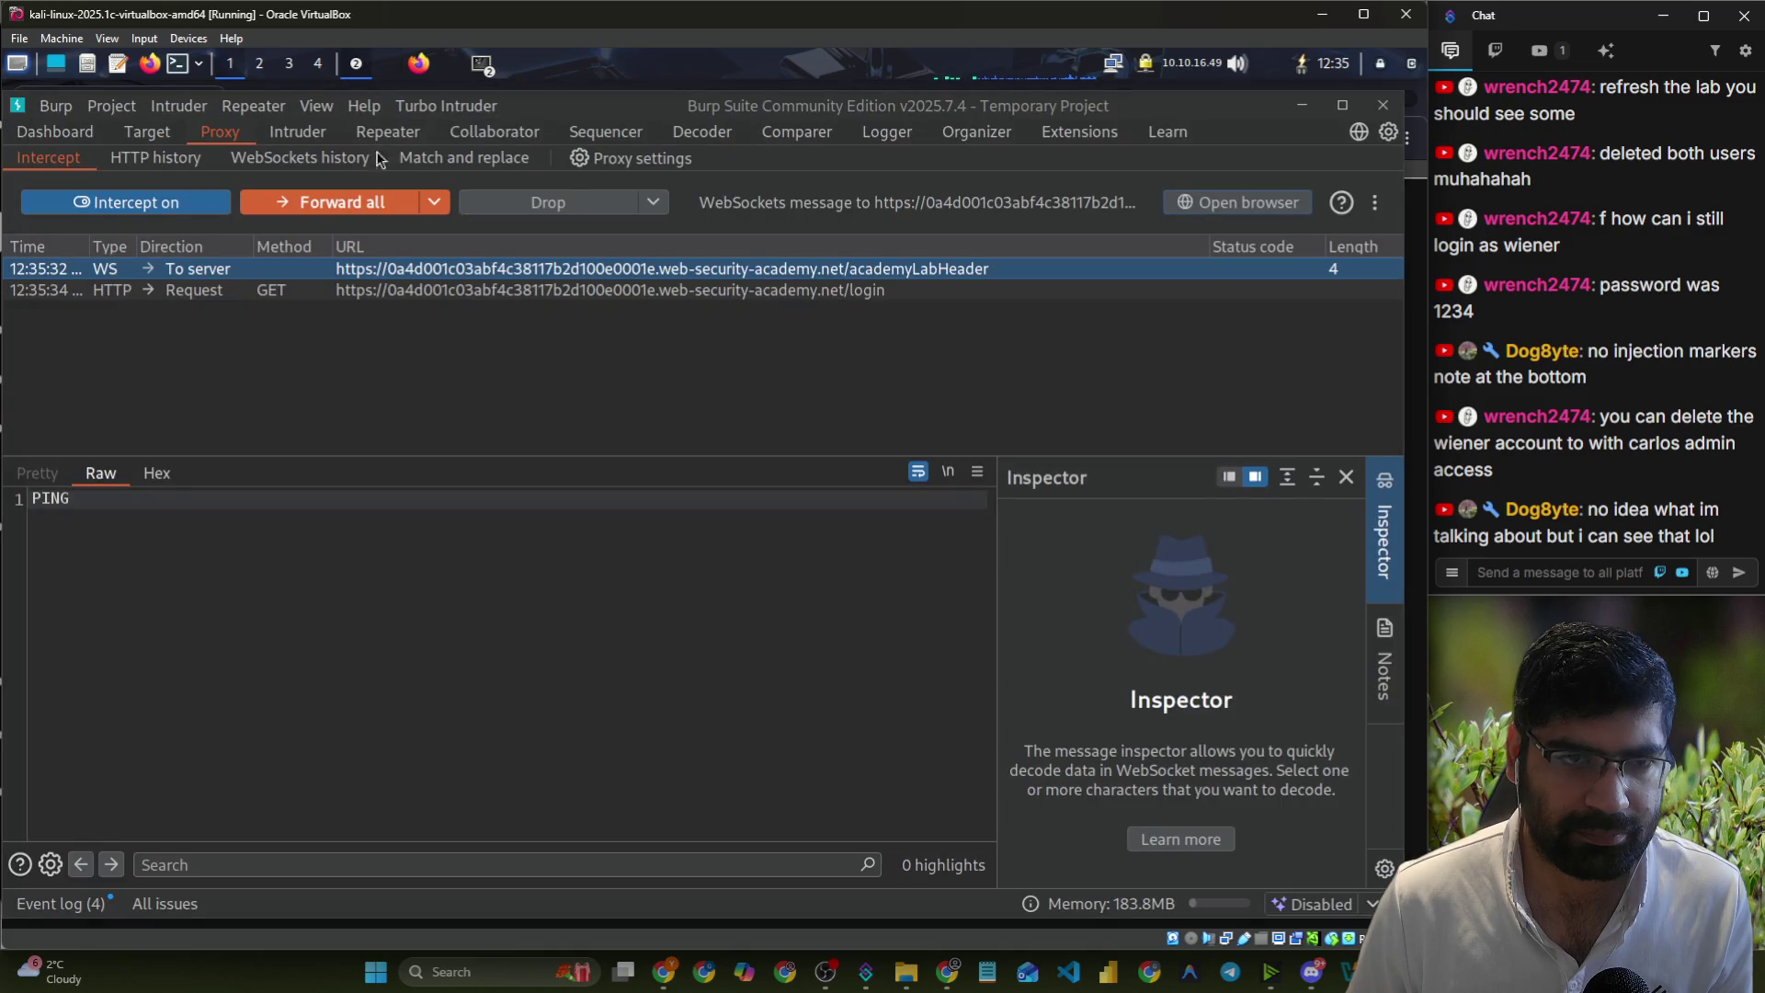
click(331, 207)
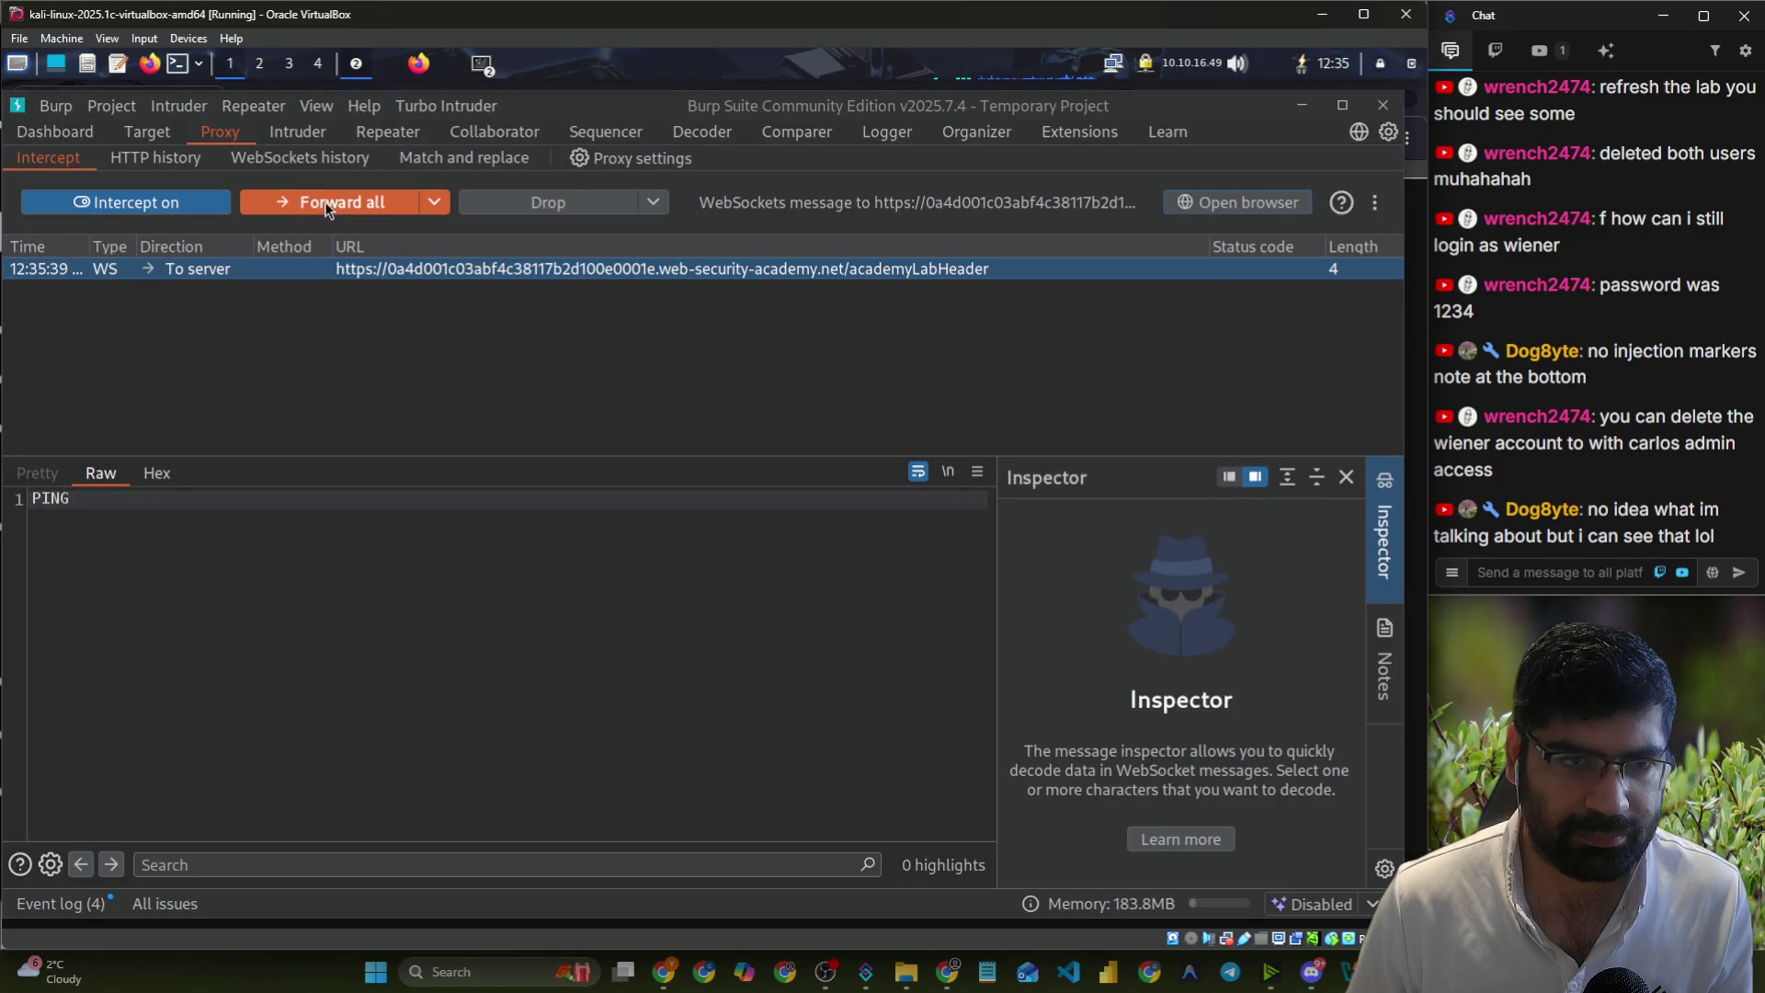
click(386, 66)
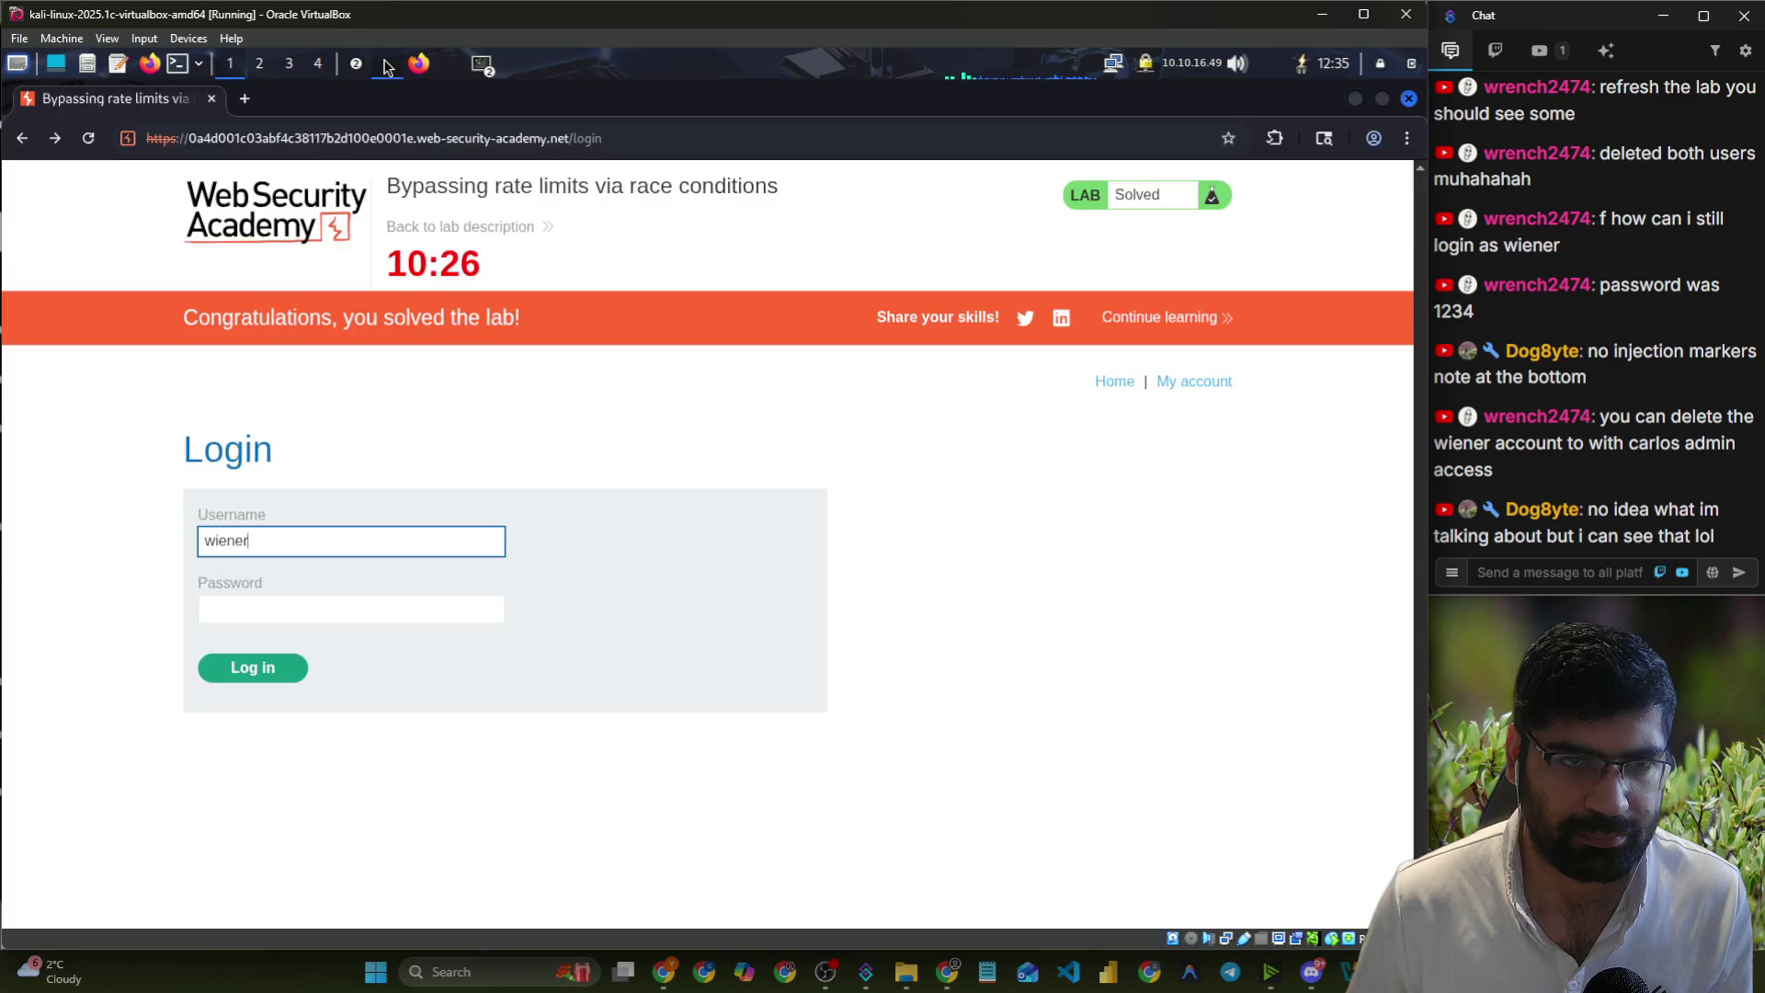
- Log in with the test account's password and select the newly intercepted POST /login in Burp
click(279, 597)
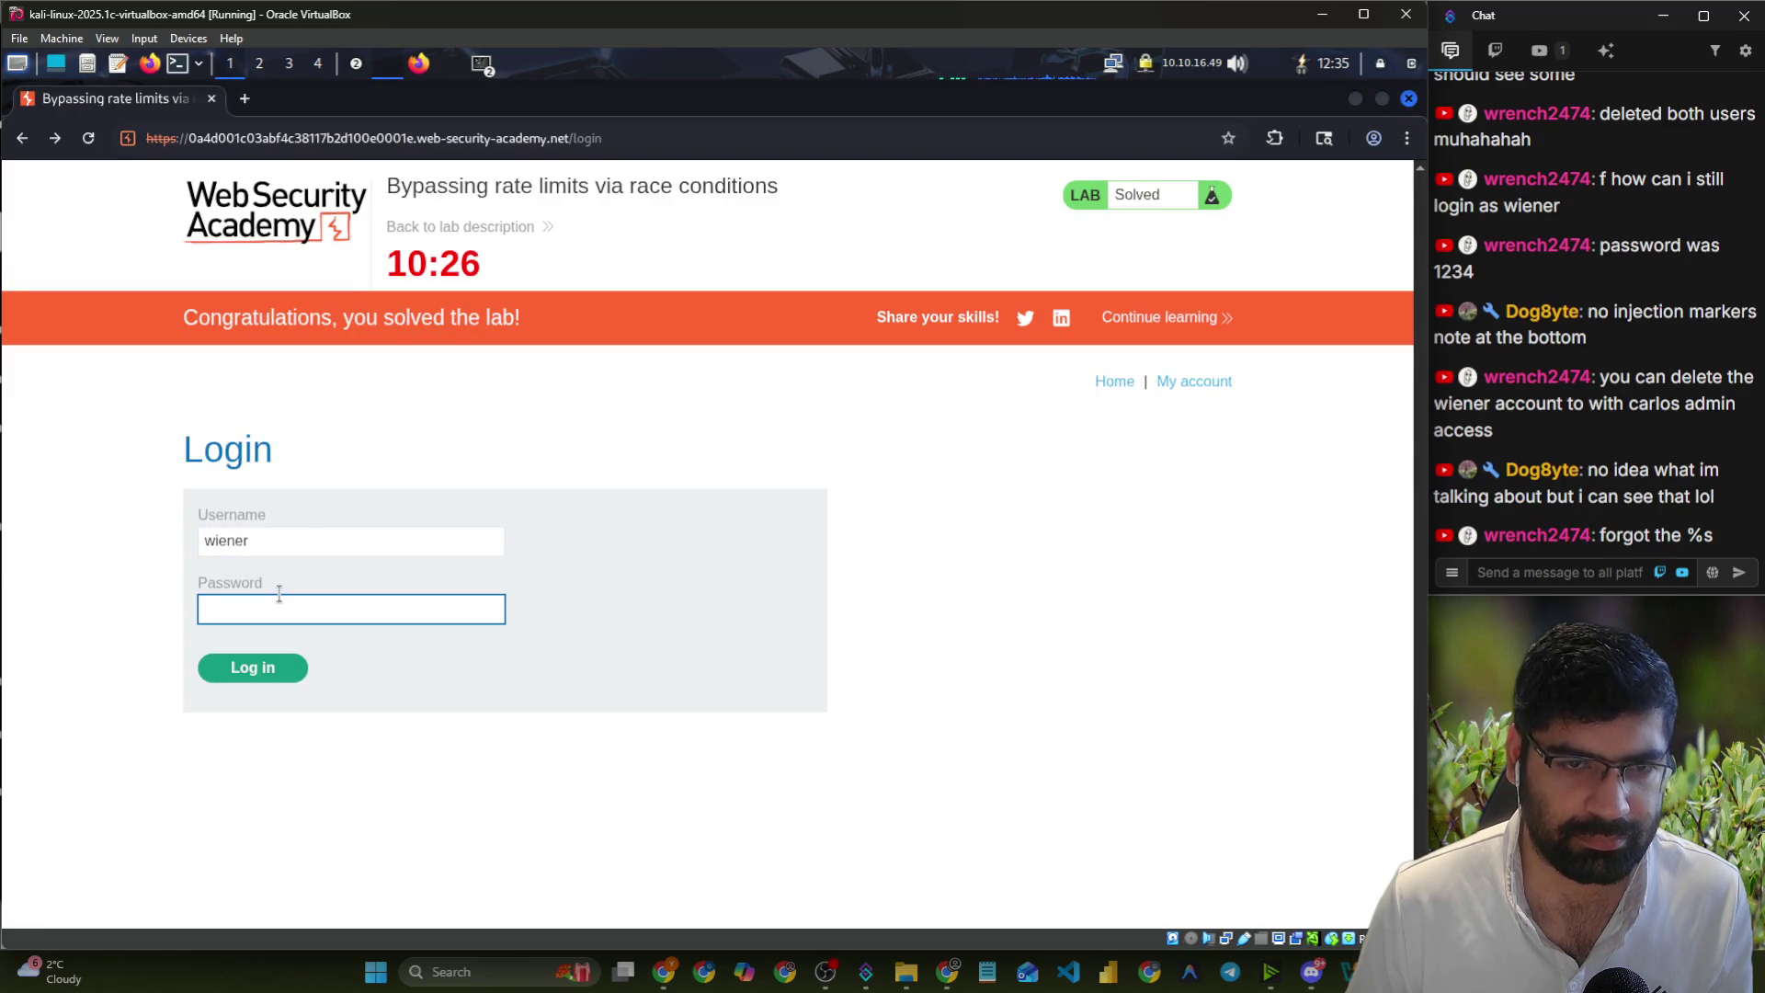
text(peter)
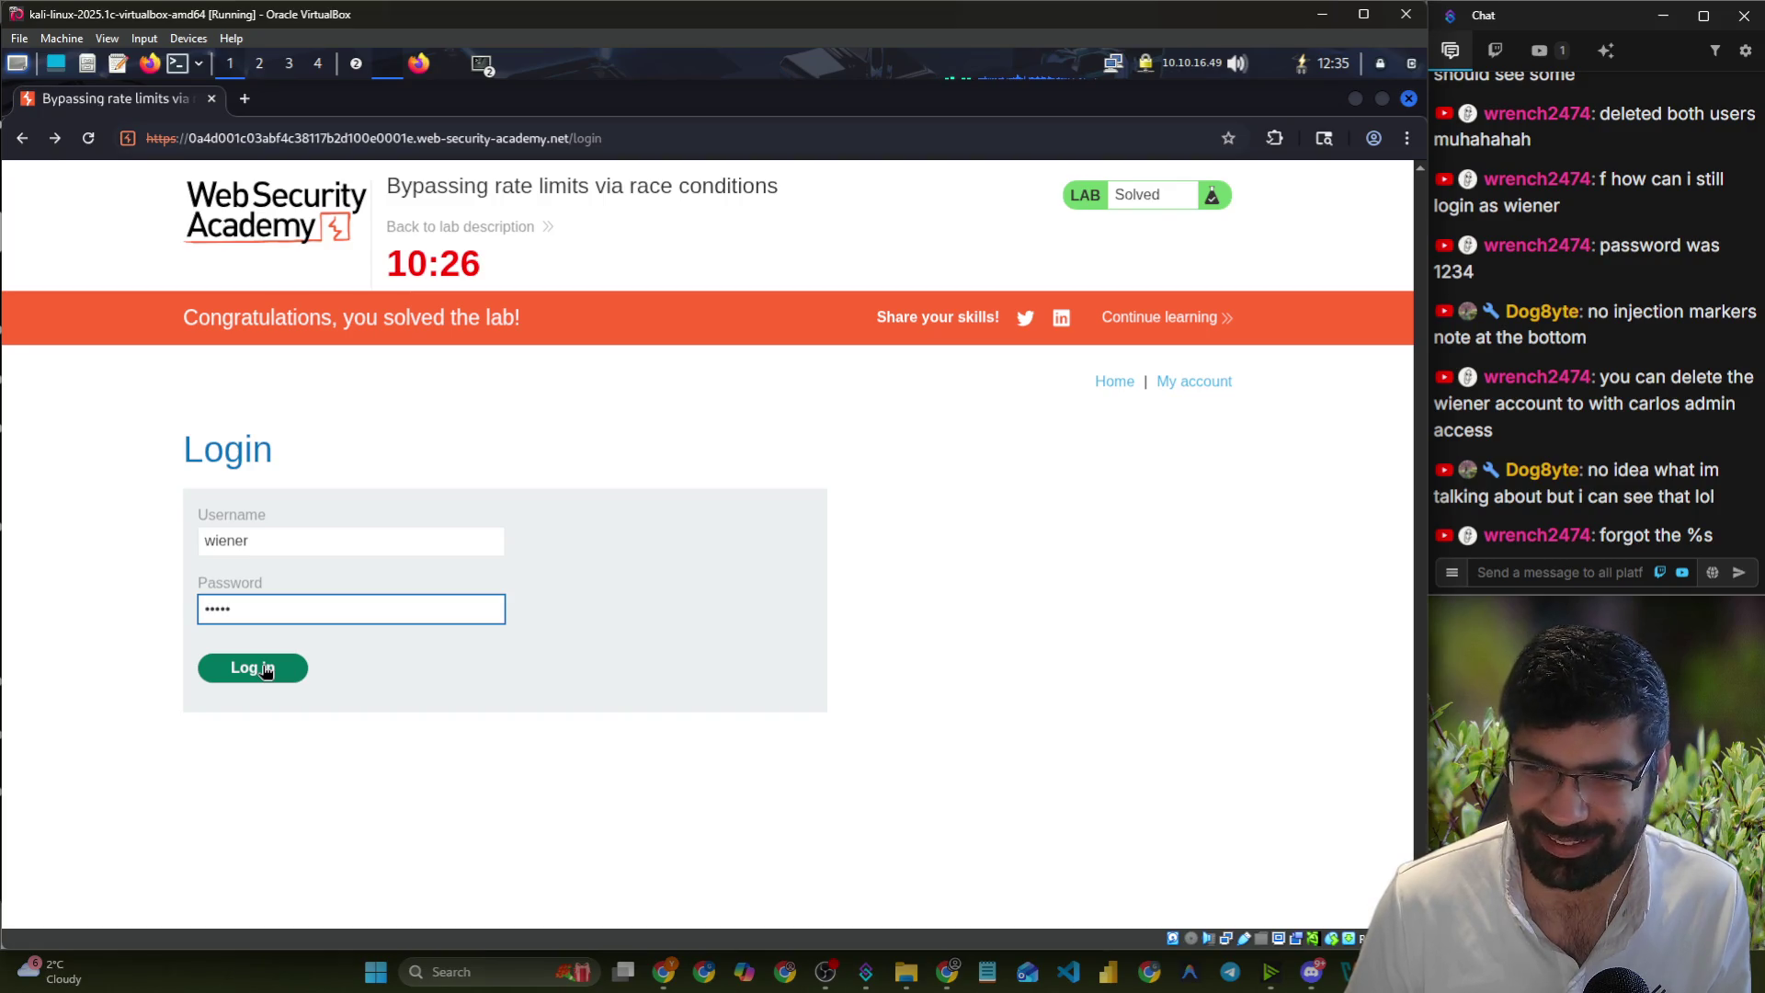
click(266, 670)
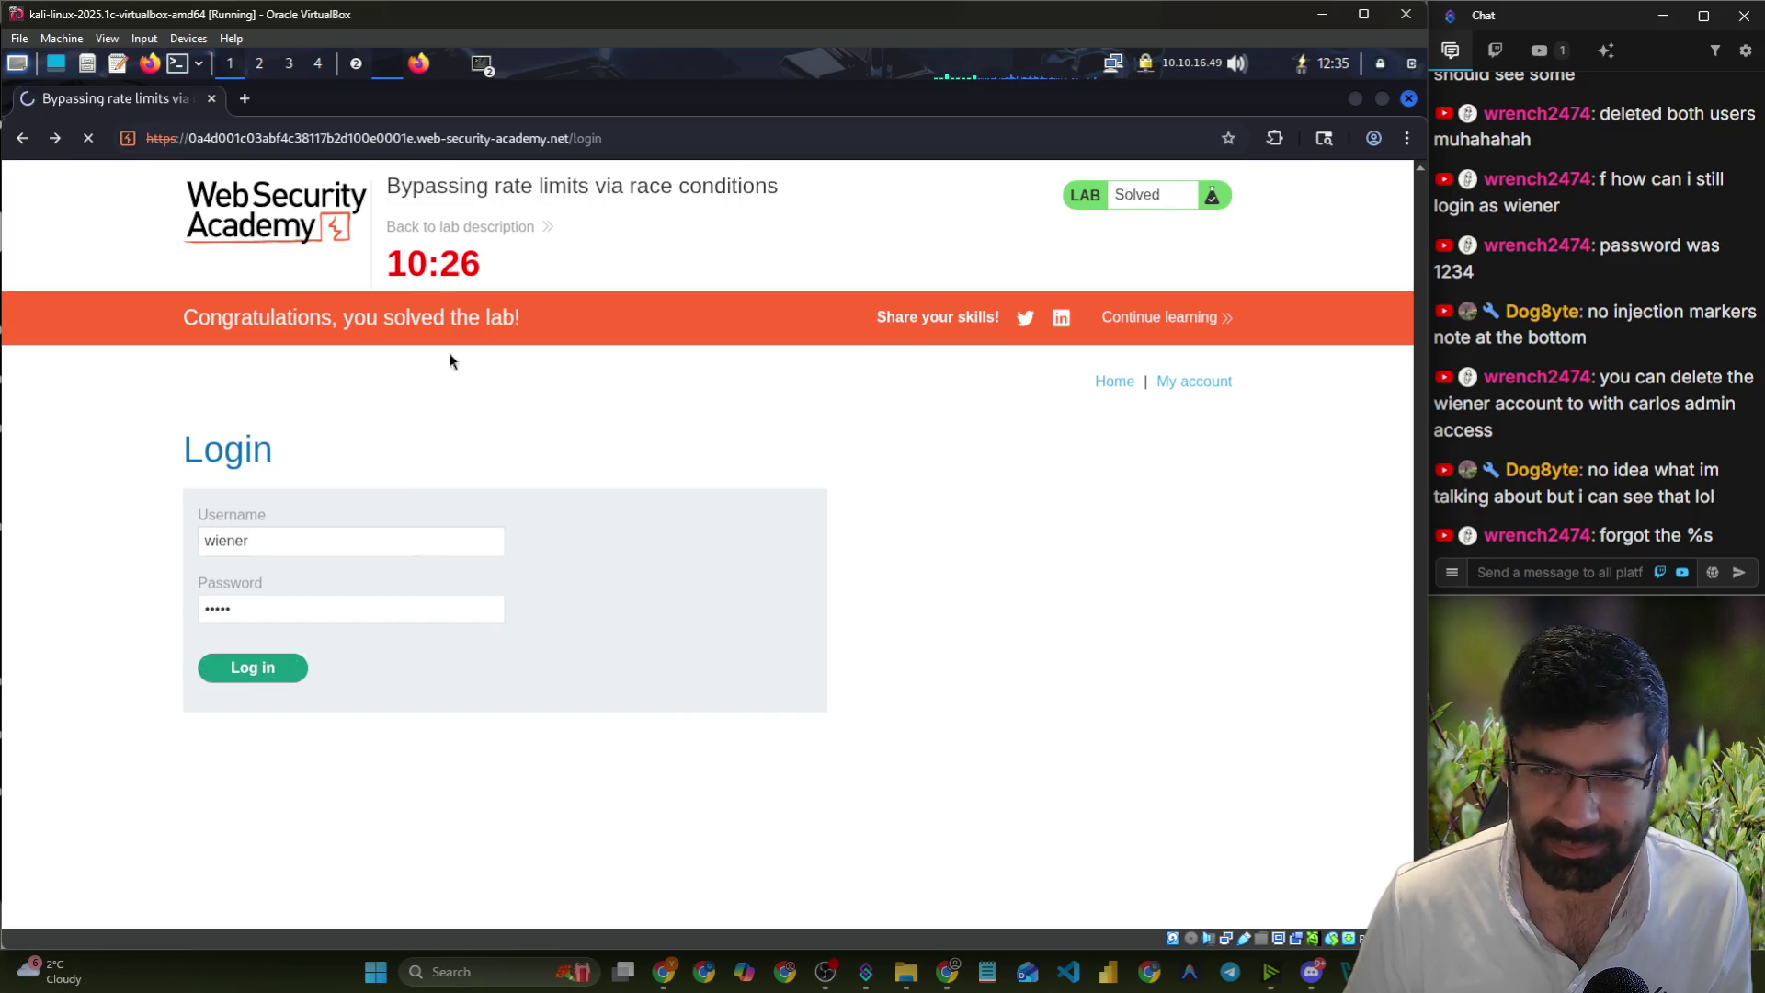
click(358, 66)
click(386, 95)
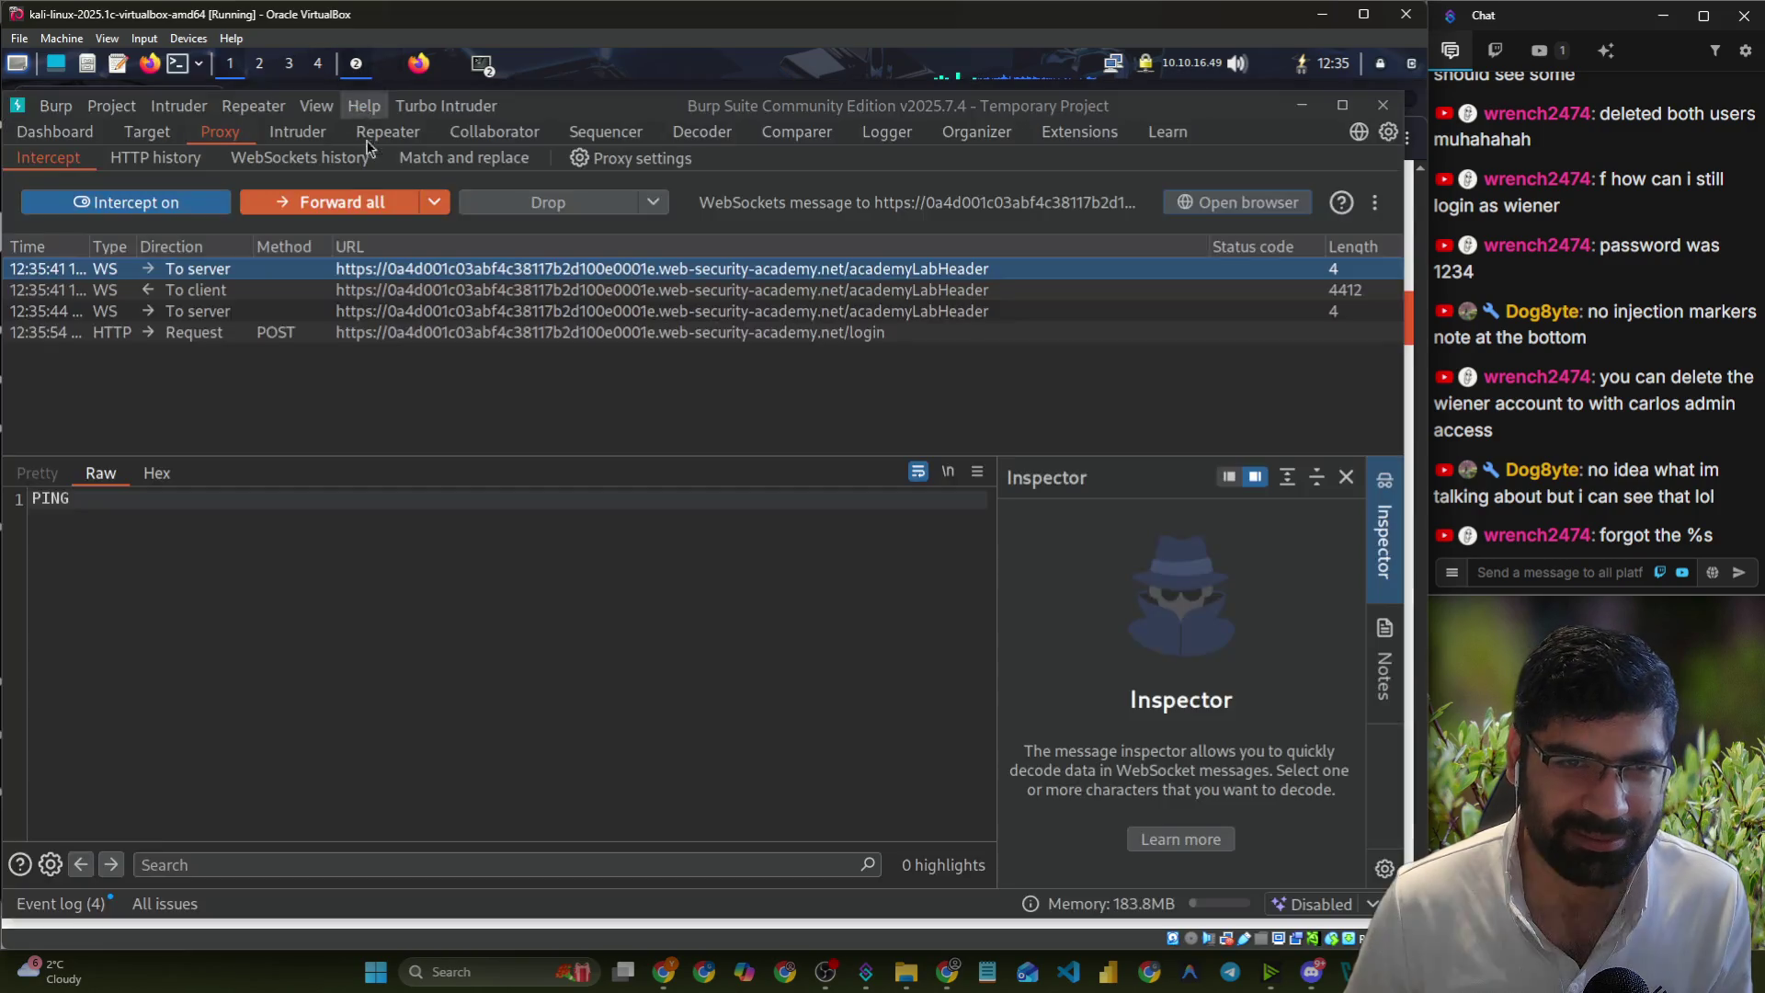
click(173, 333)
right_click(173, 337)
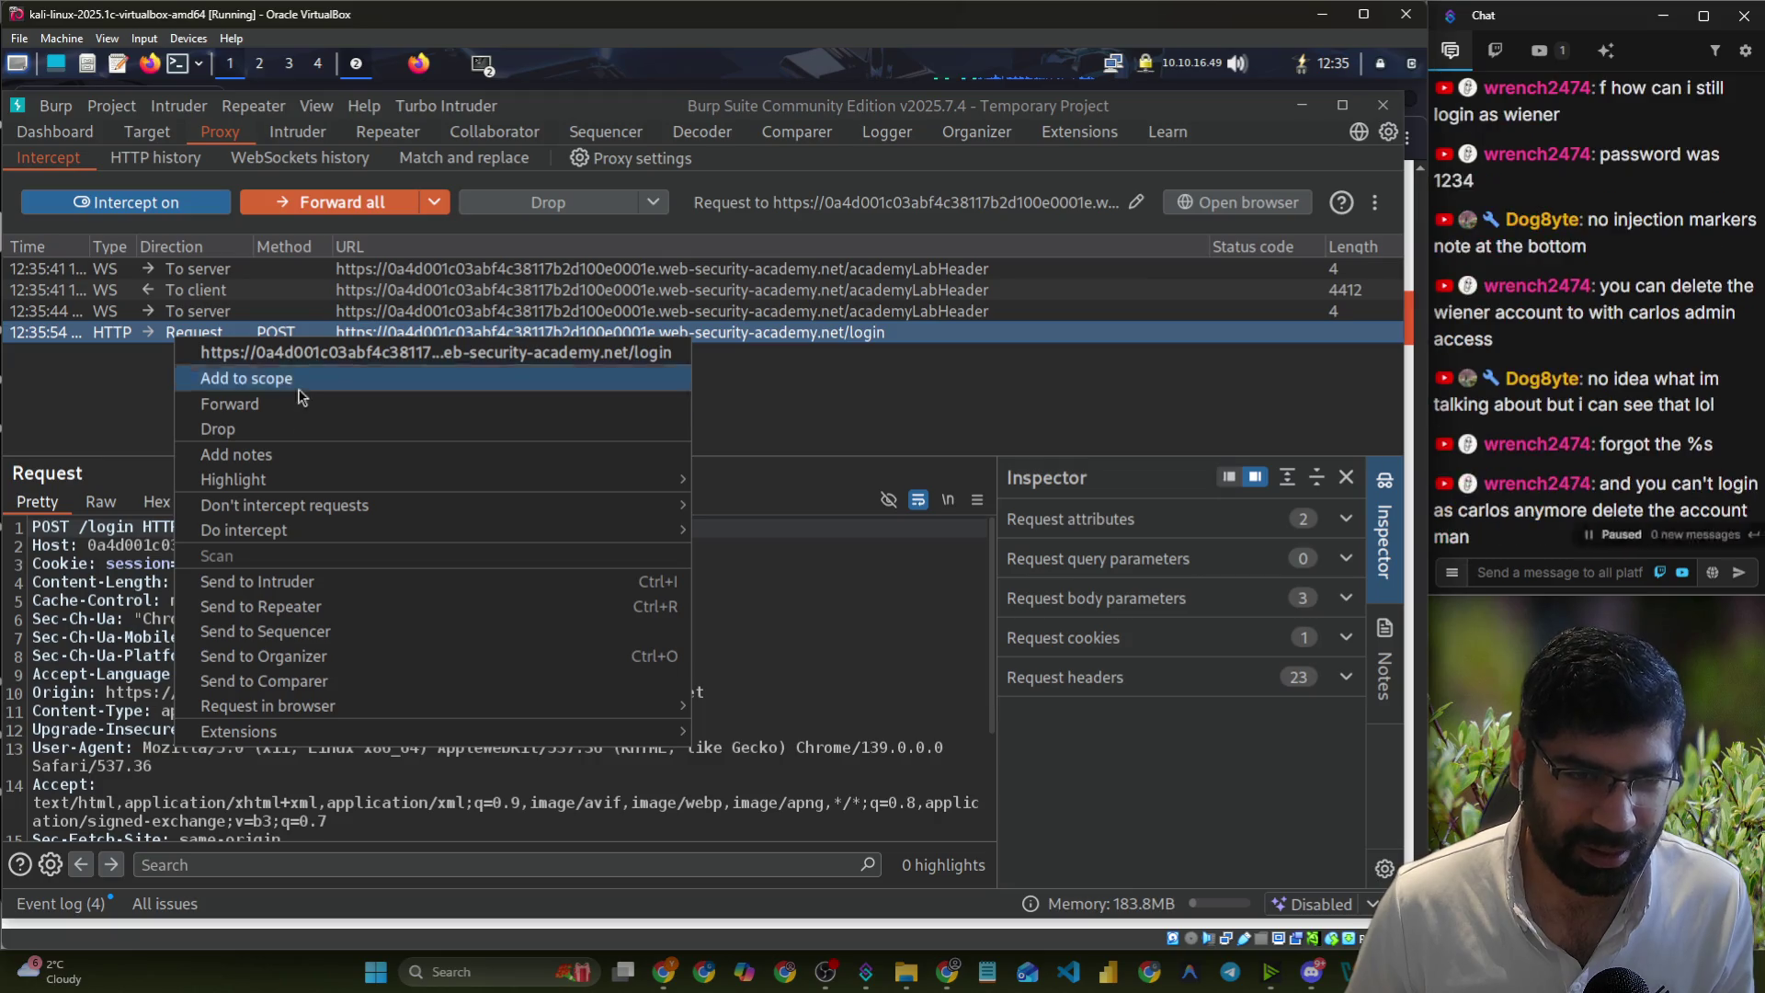
- Send the fresh login request to Turbo Intruder from the Extensions menu
mouse_move(350, 716)
mouse_move(603, 741)
mouse_move(740, 740)
click(862, 734)
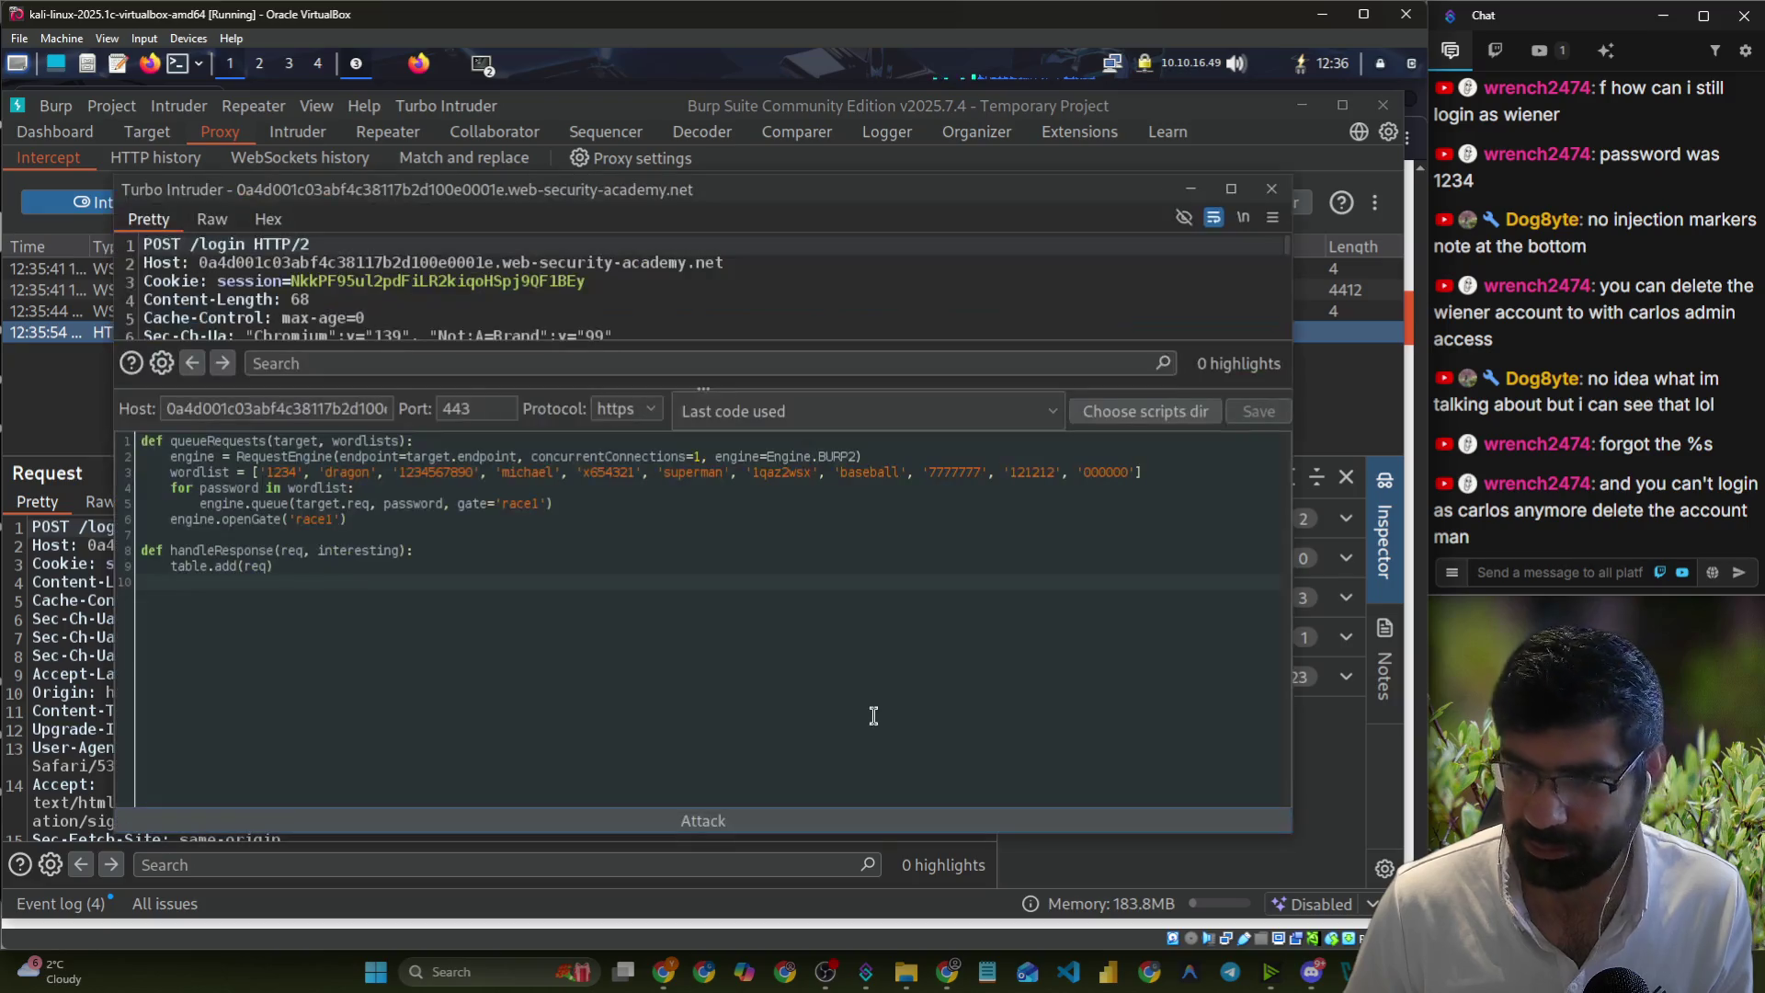
- Set the request body username to carlos and password to %s, then launch the attack
click(424, 525)
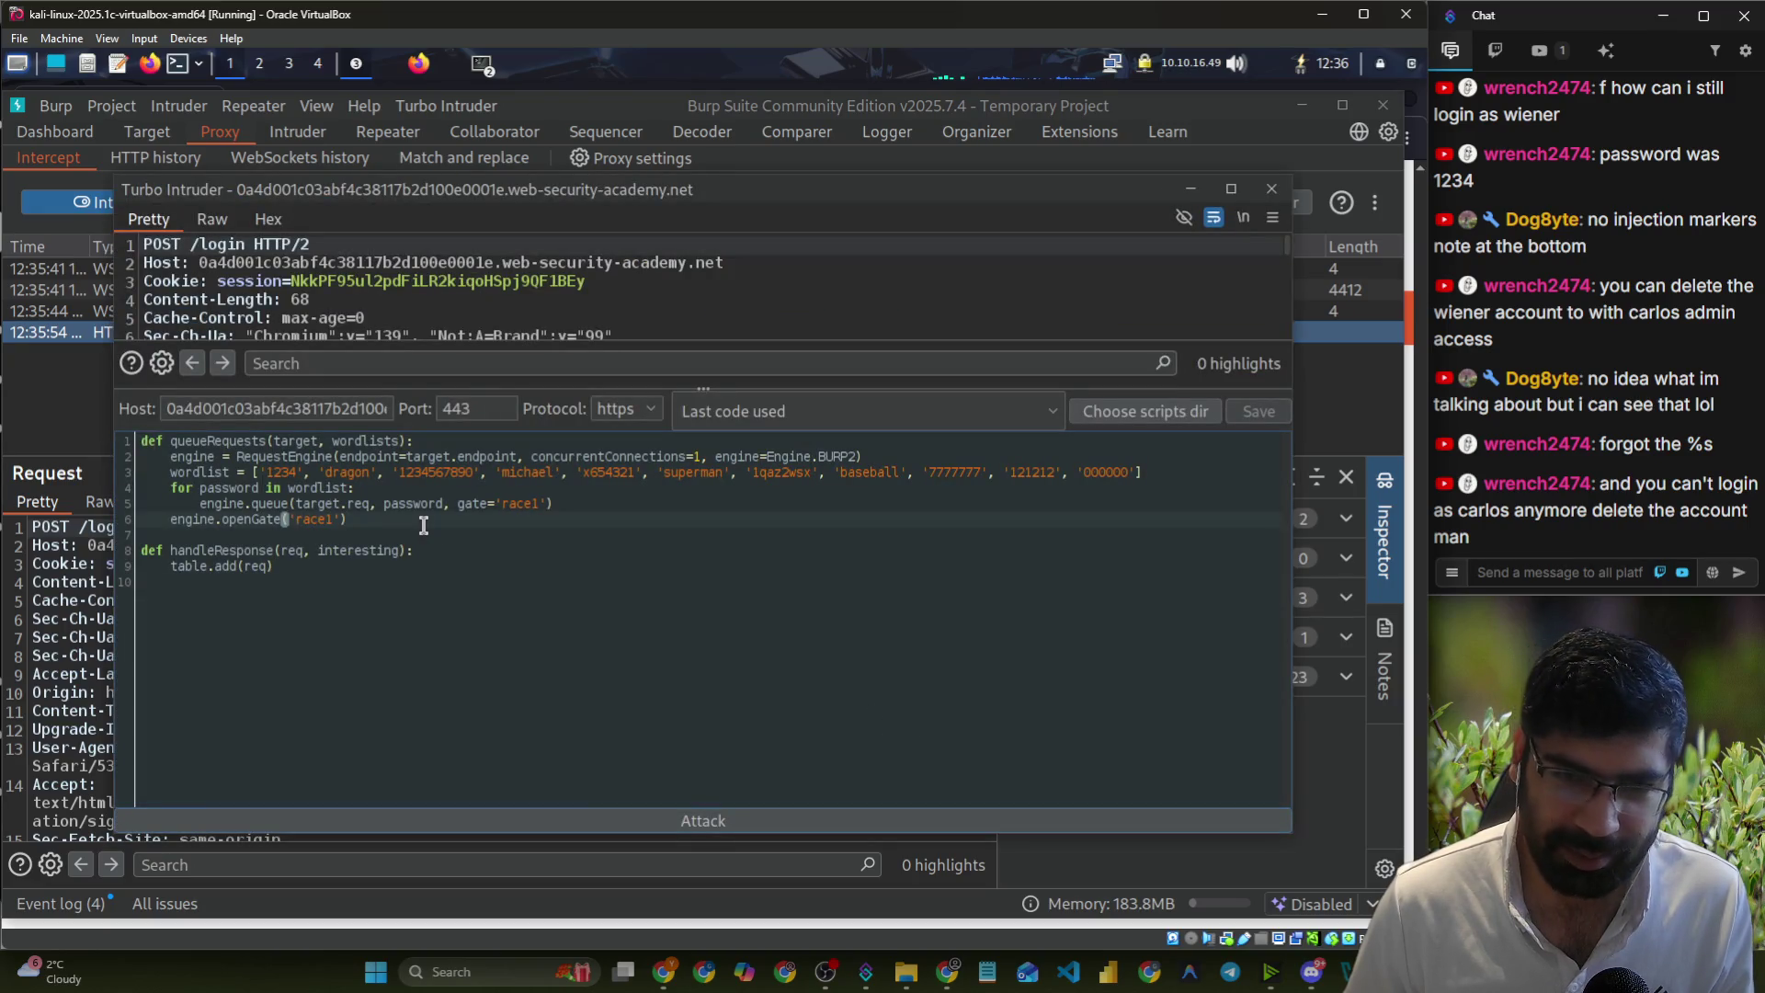
scroll(594, 322, down, 6)
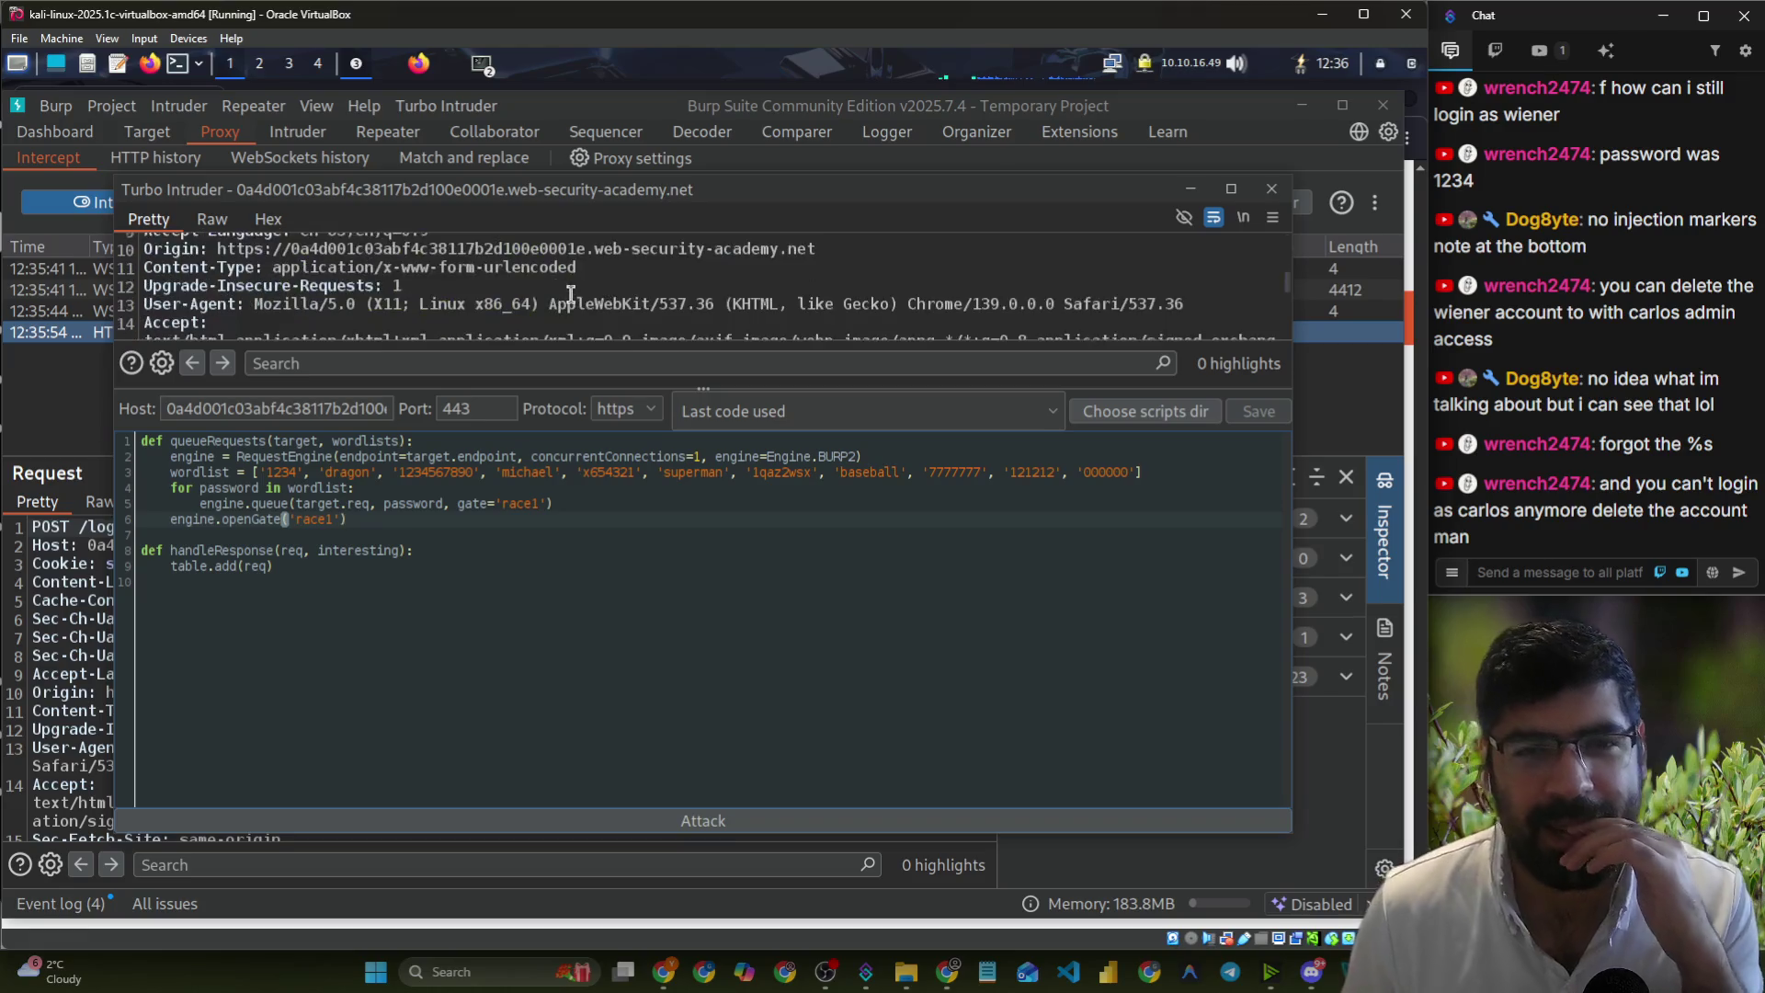
double_click(594, 328)
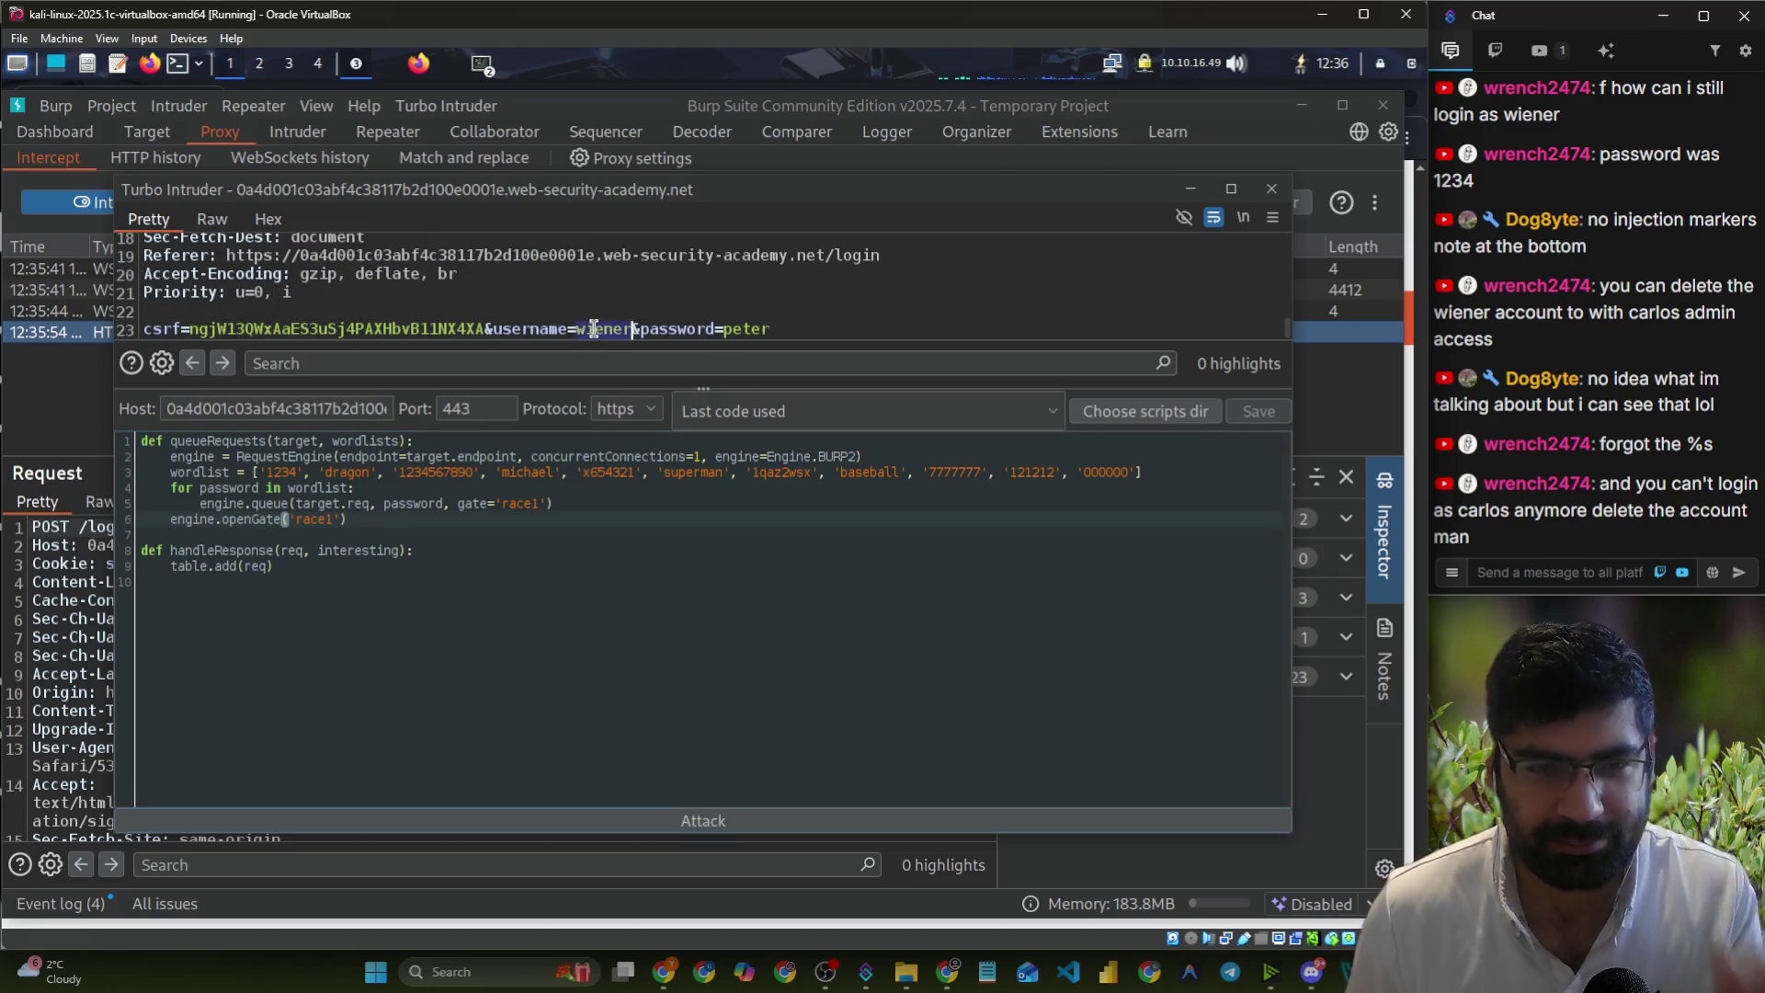
text(carlos)
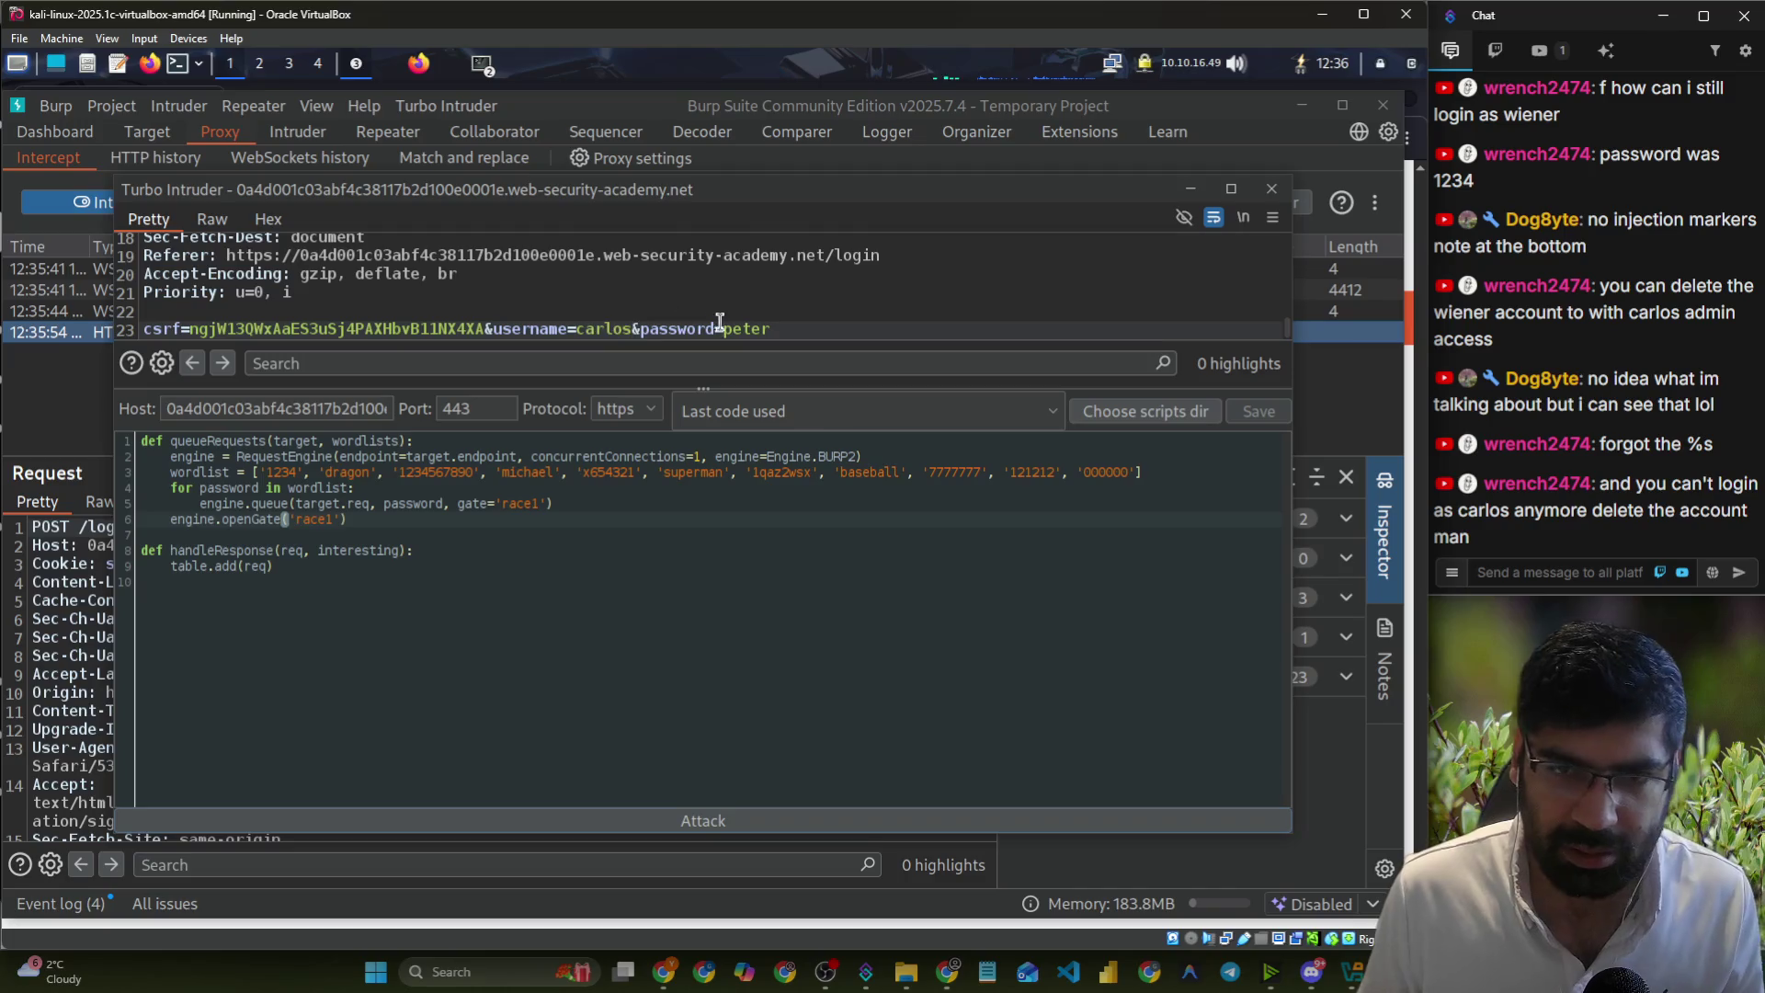
double_click(729, 328)
text(%s)
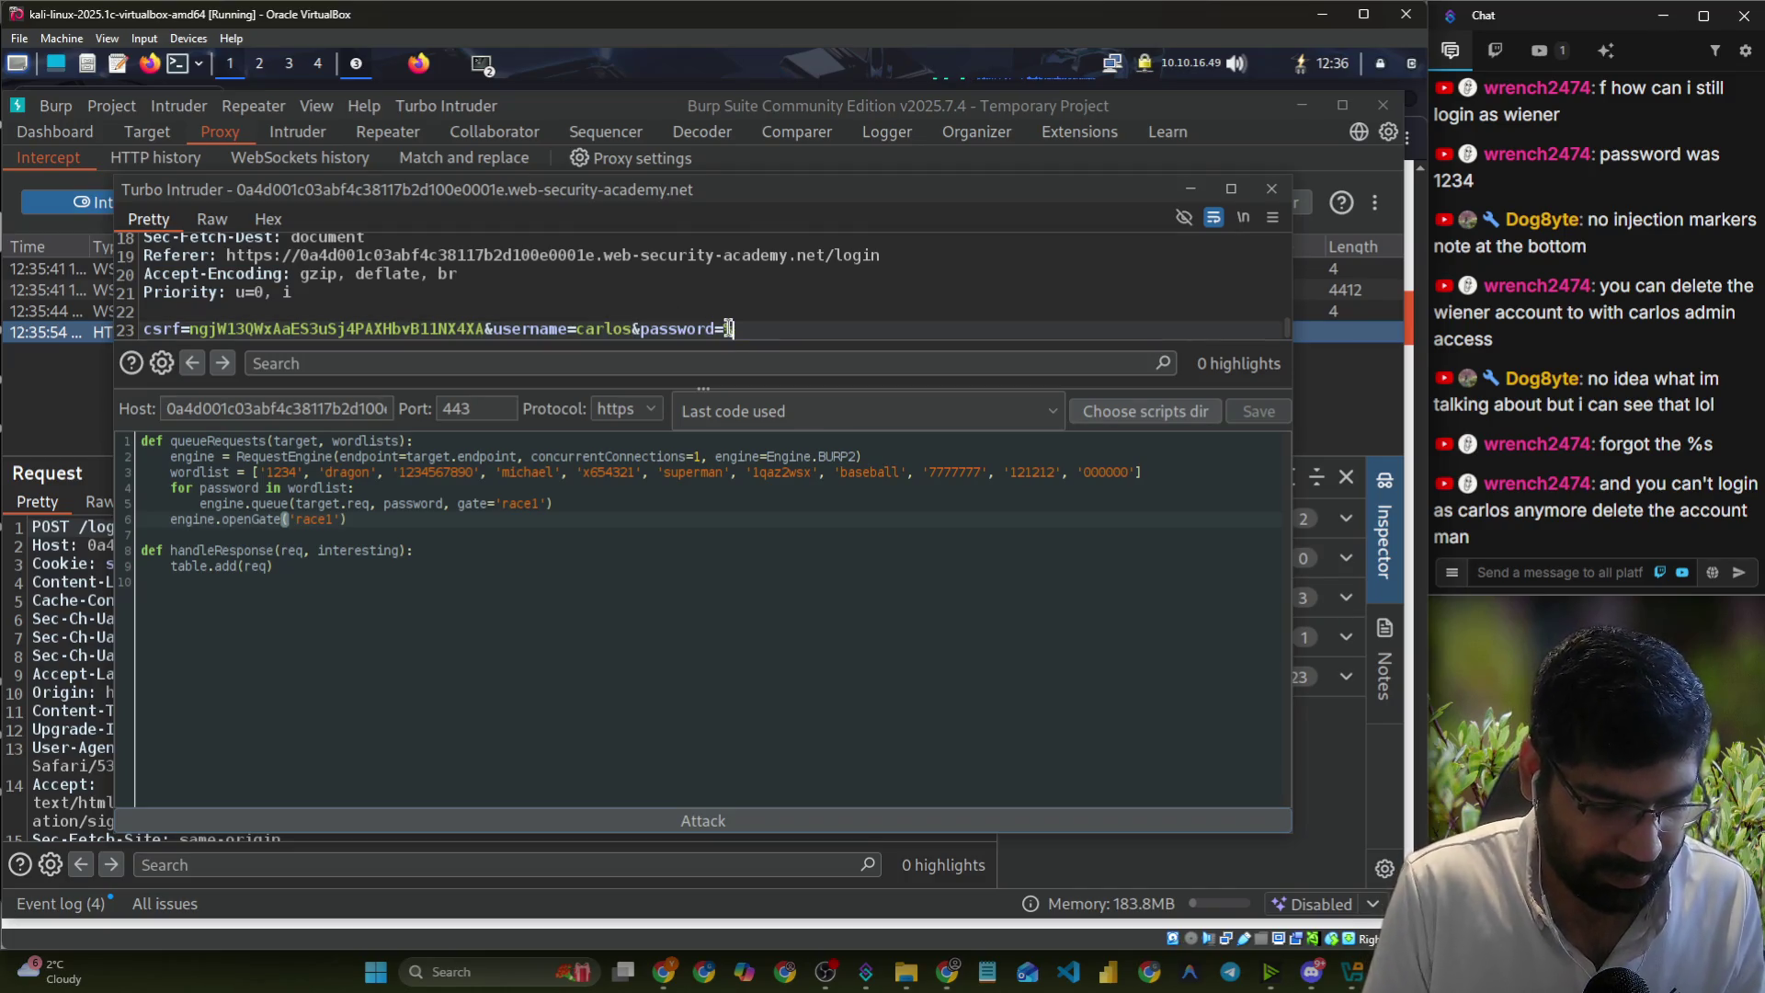
click(753, 827)
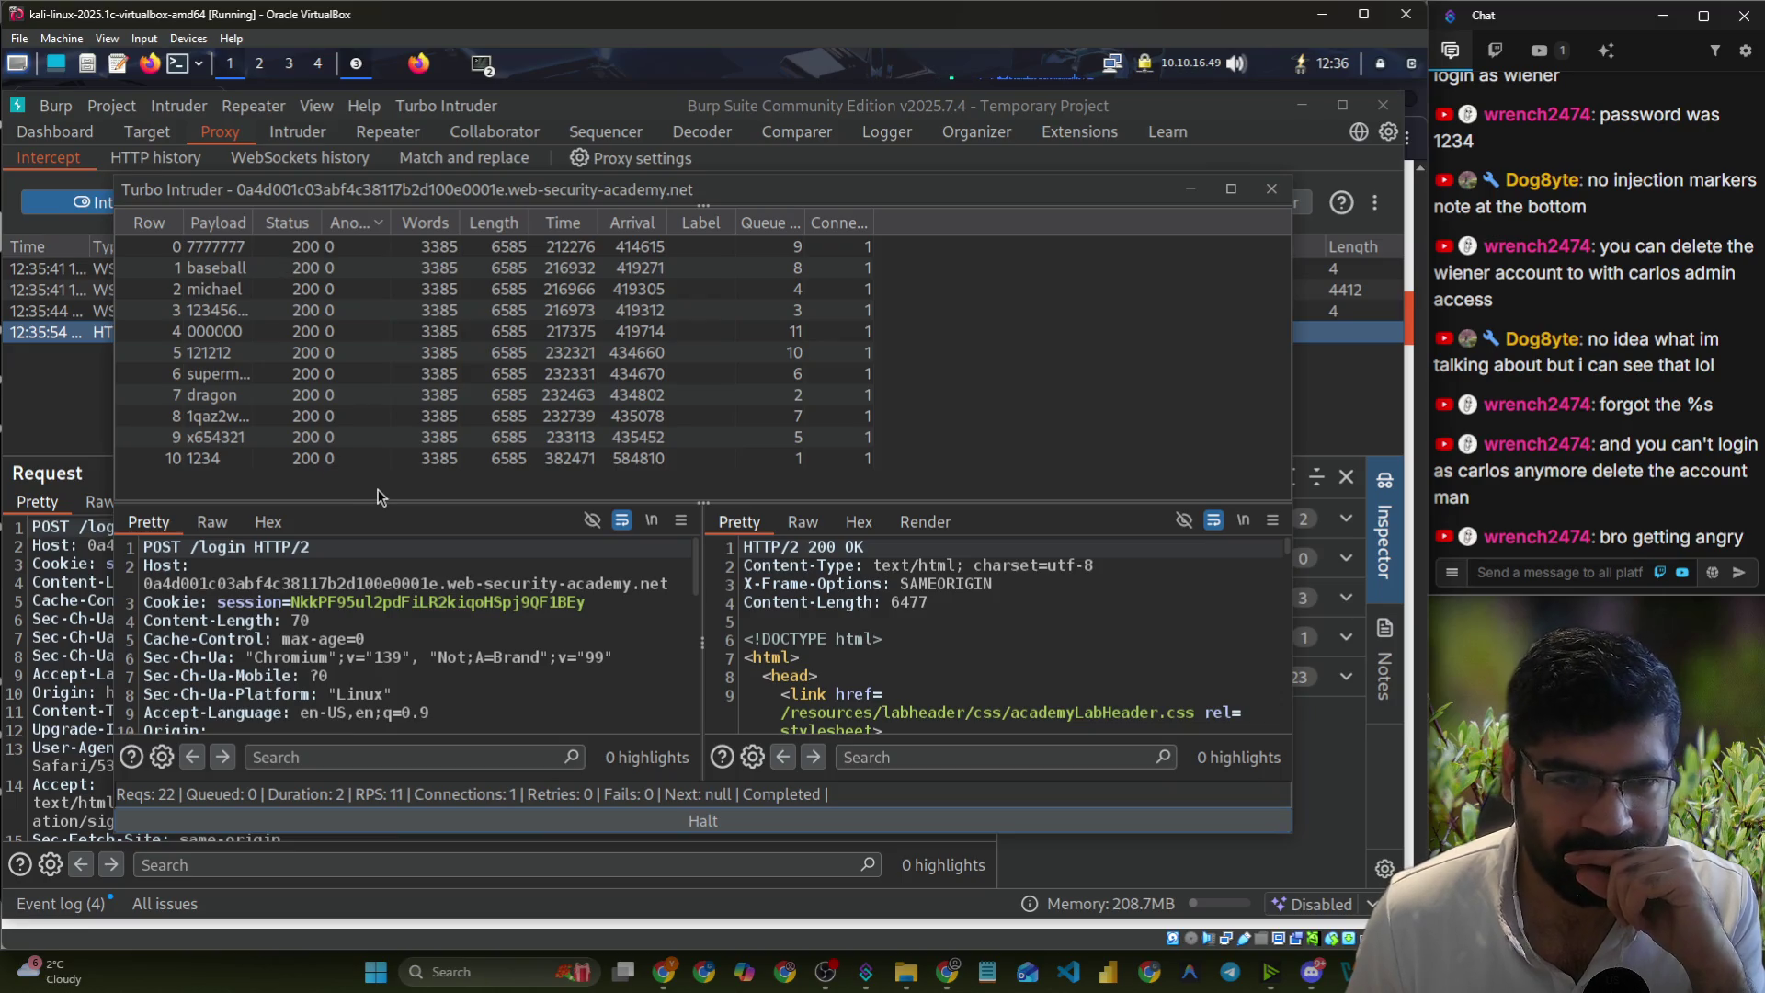
- Search the response for 'inval' to confirm the invalid-login message, then halt the attack
scroll(835, 617, down, 10)
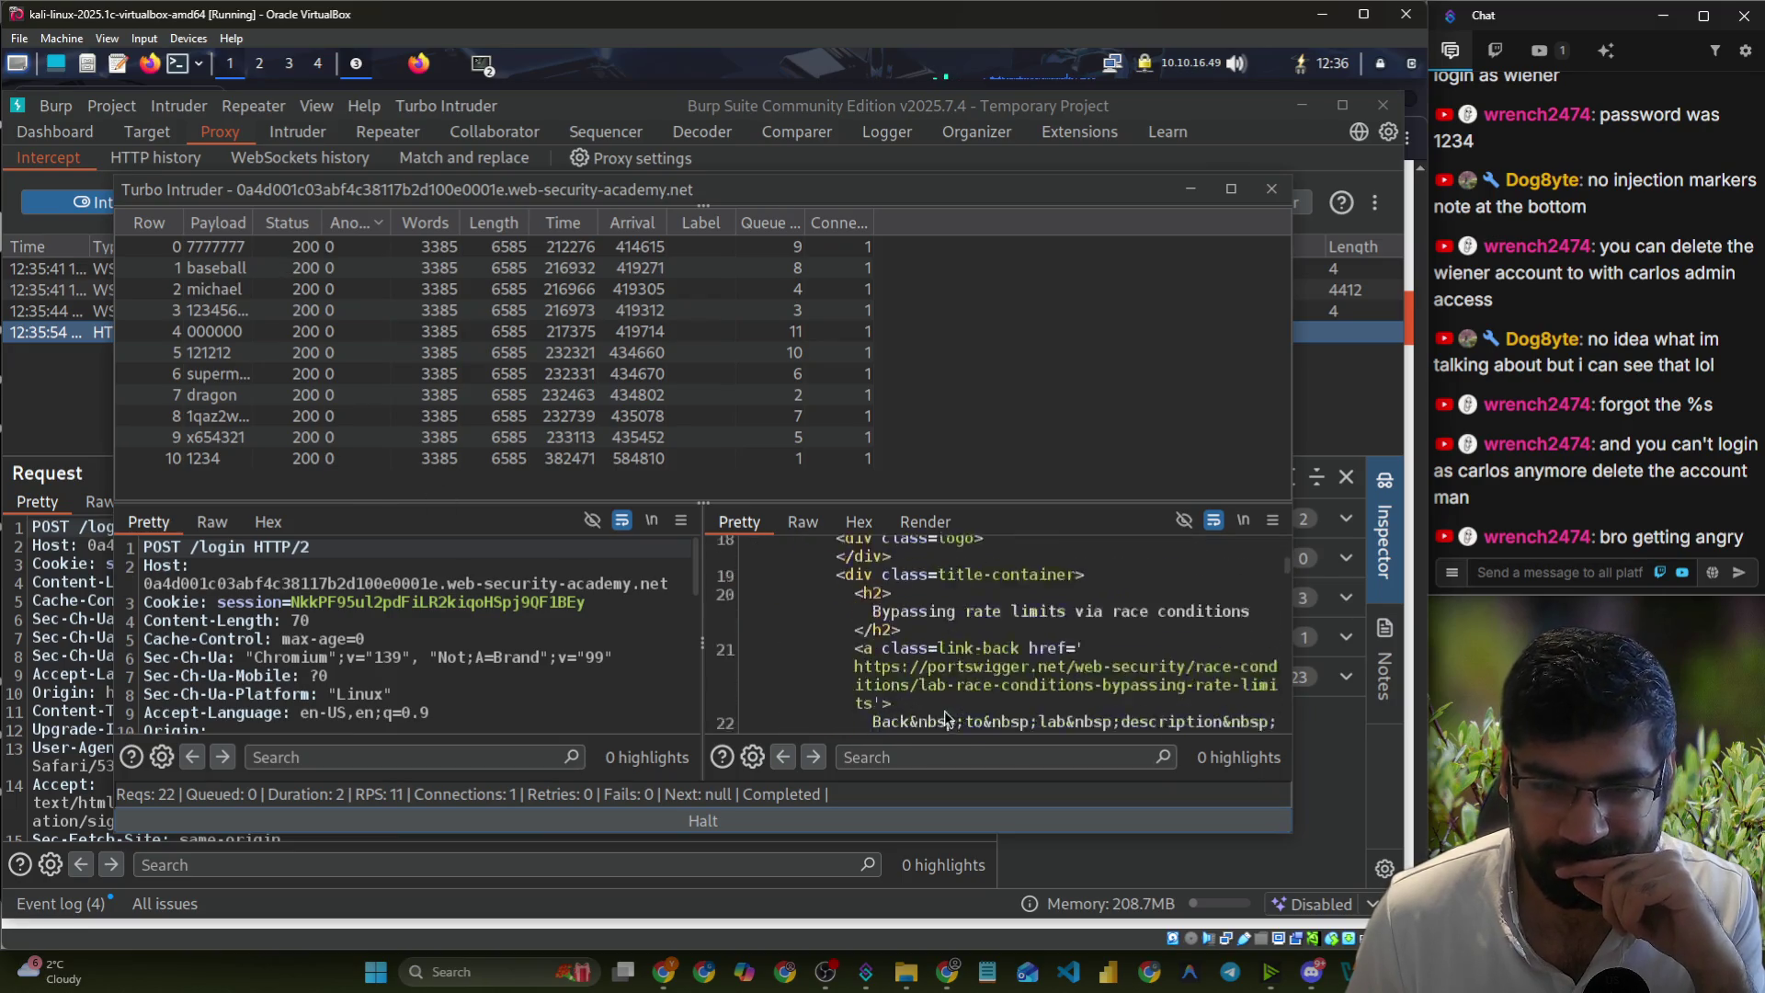
scroll(951, 711, down, 5)
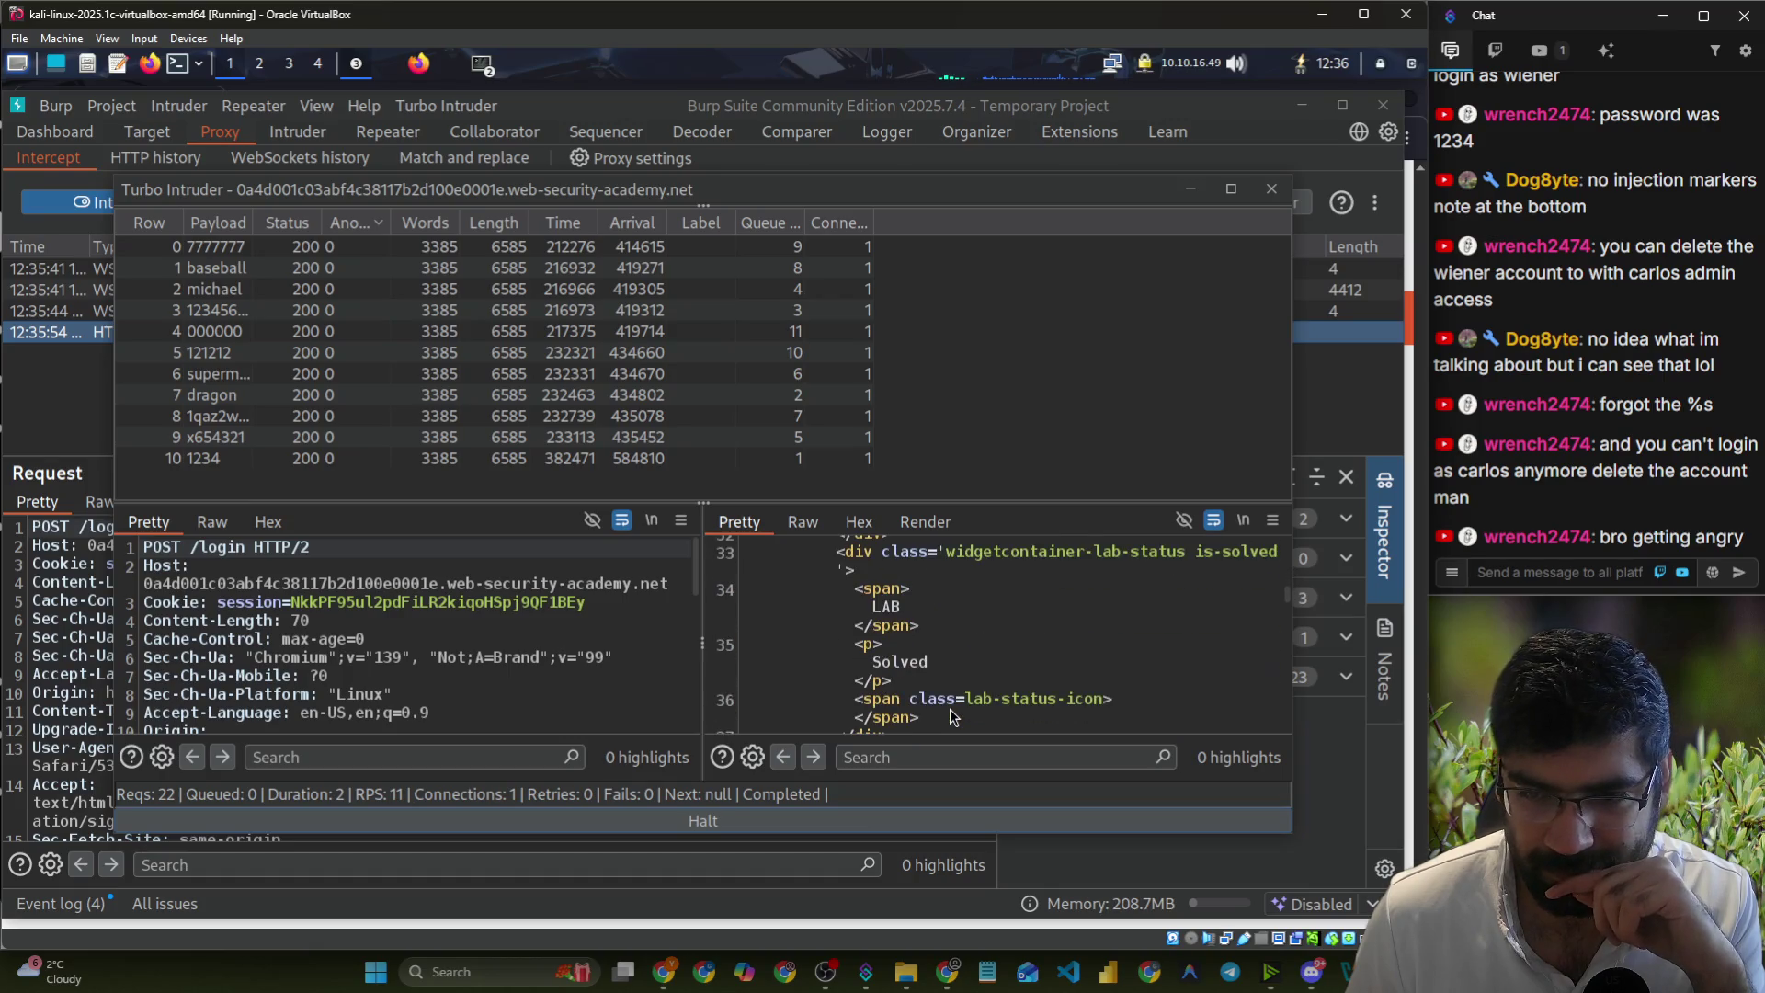
scroll(950, 709, down, 3)
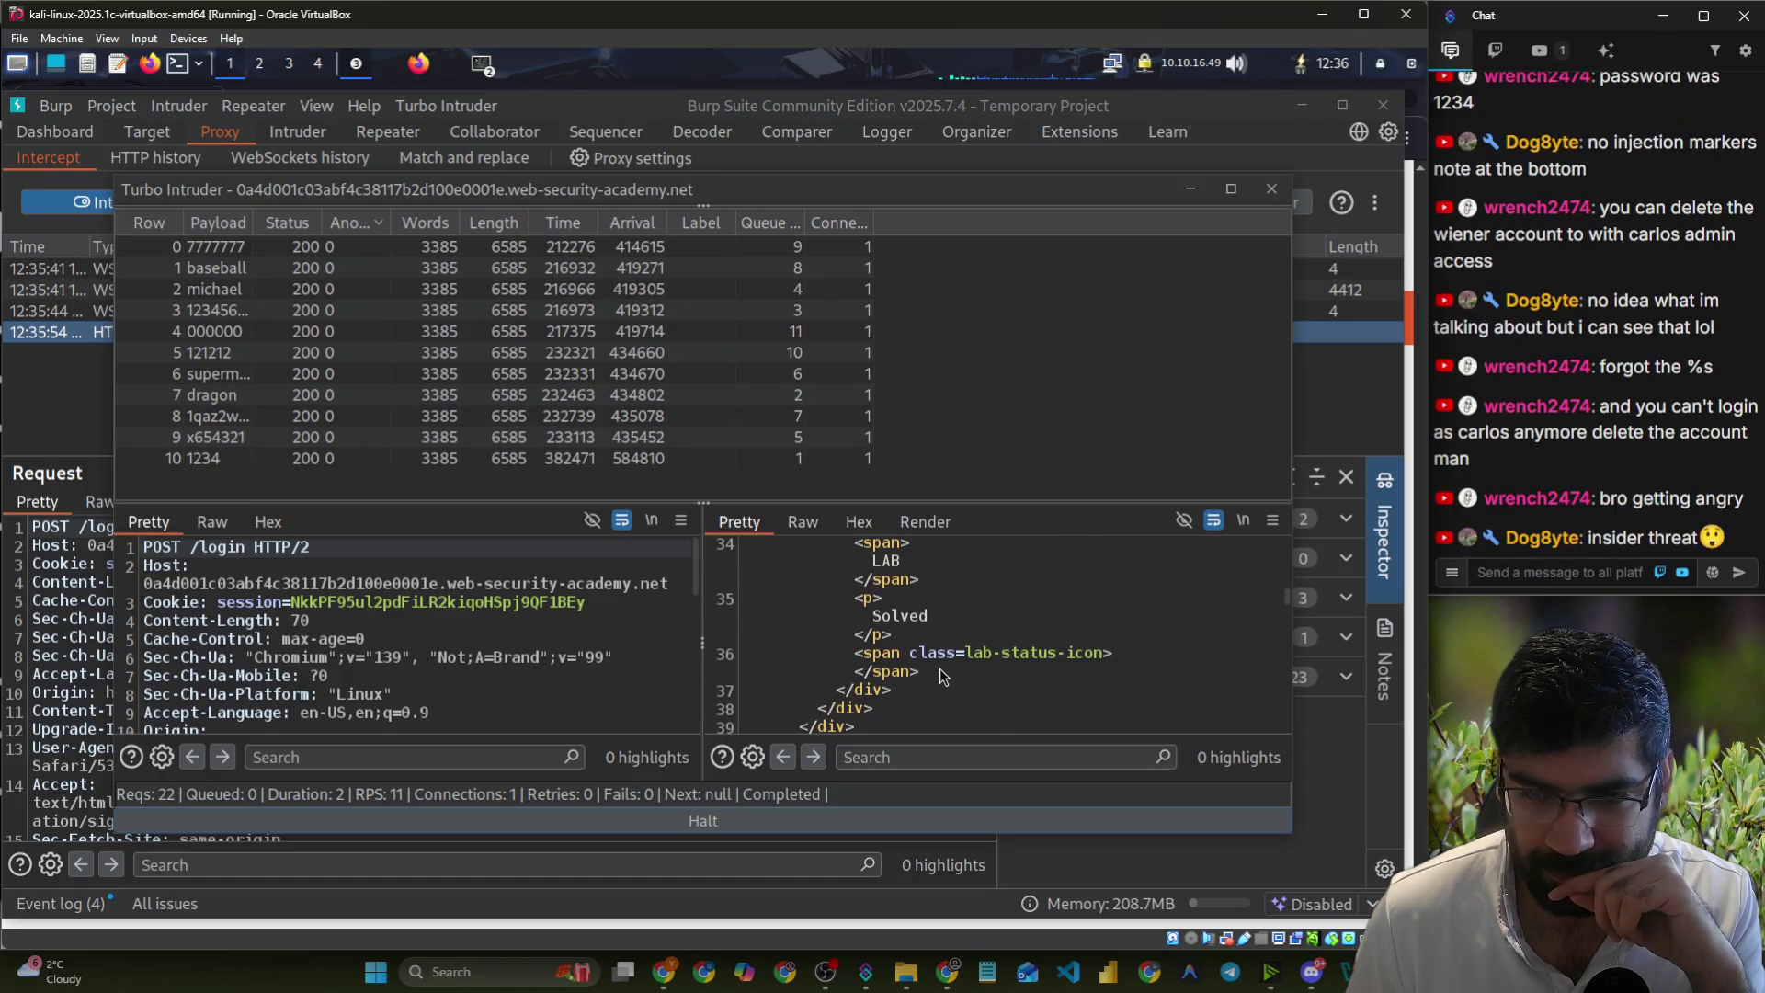
scroll(942, 672, down, 5)
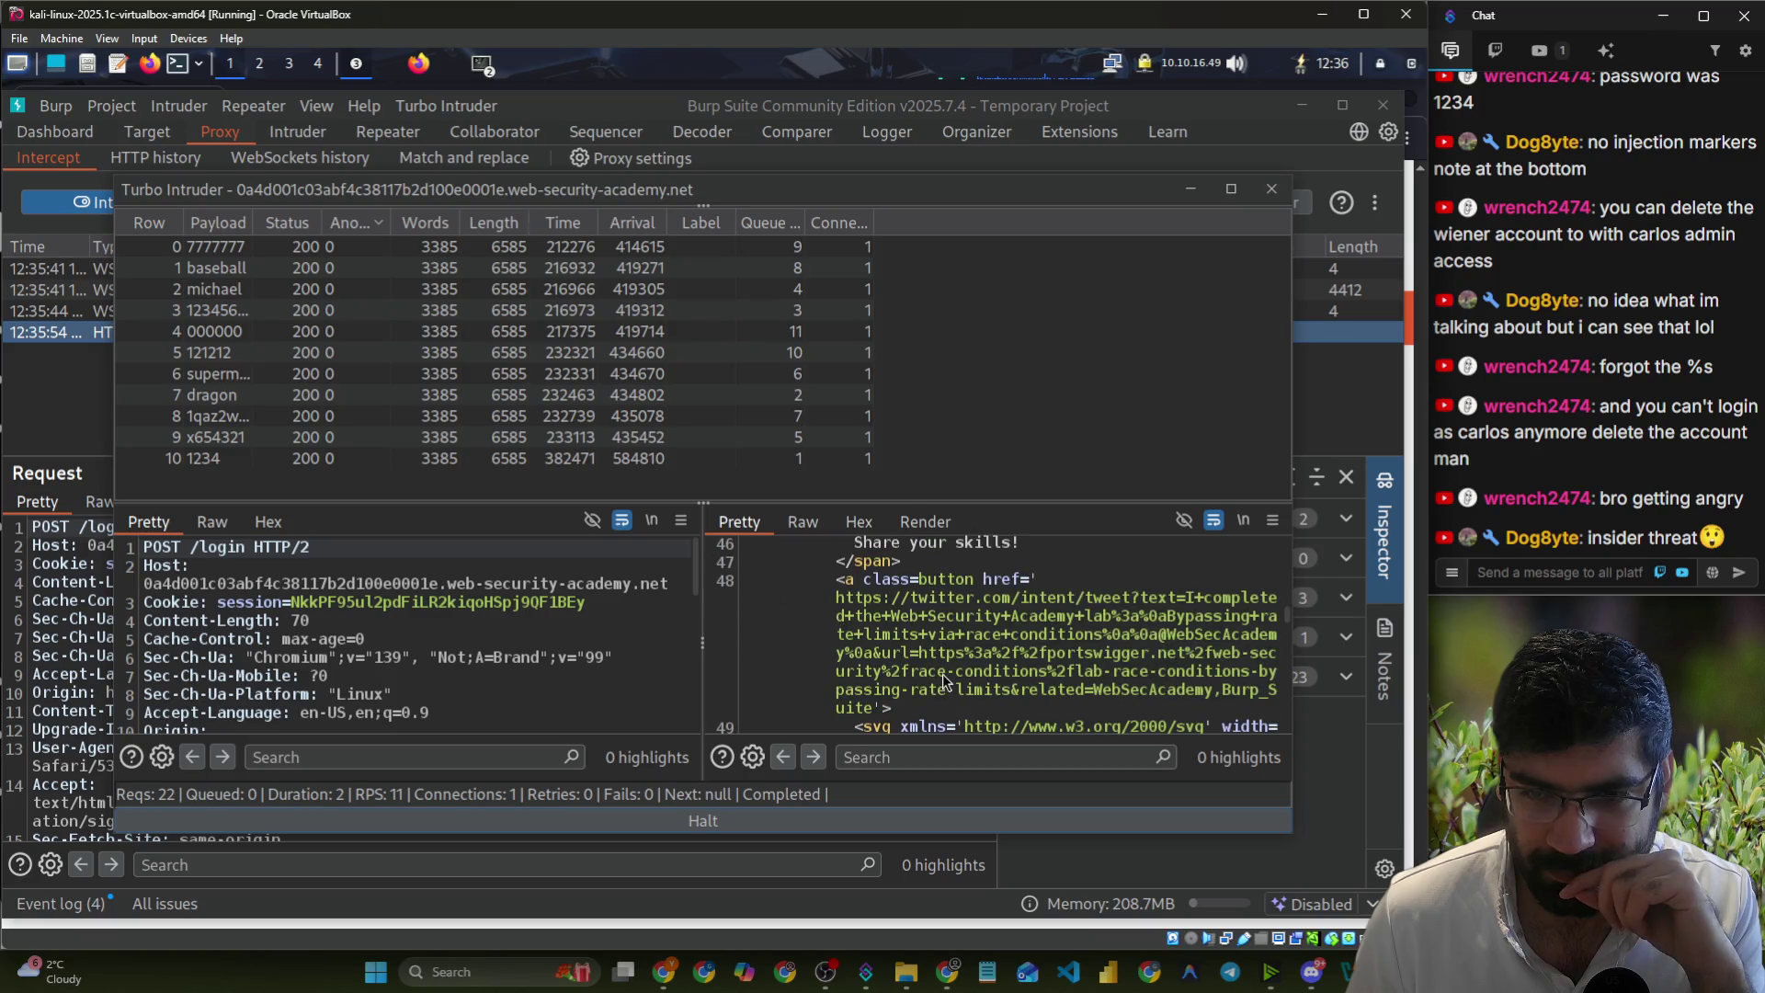
scroll(942, 675, down, 5)
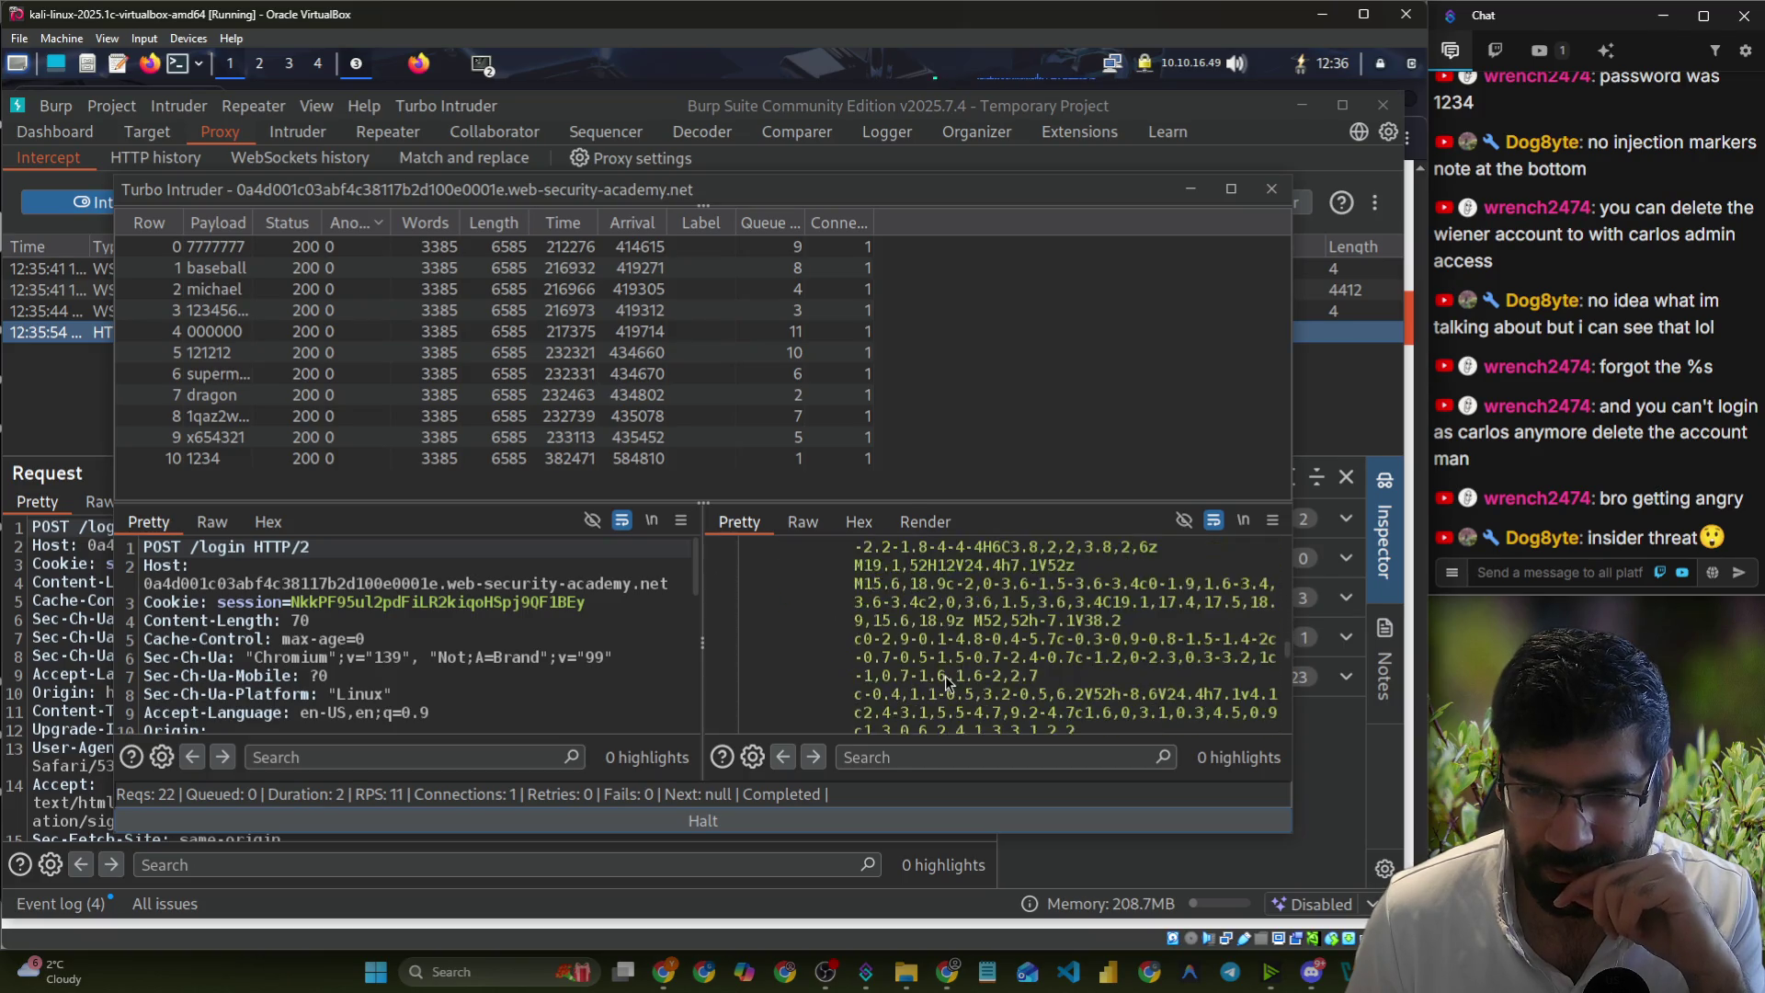
scroll(946, 680, down, 5)
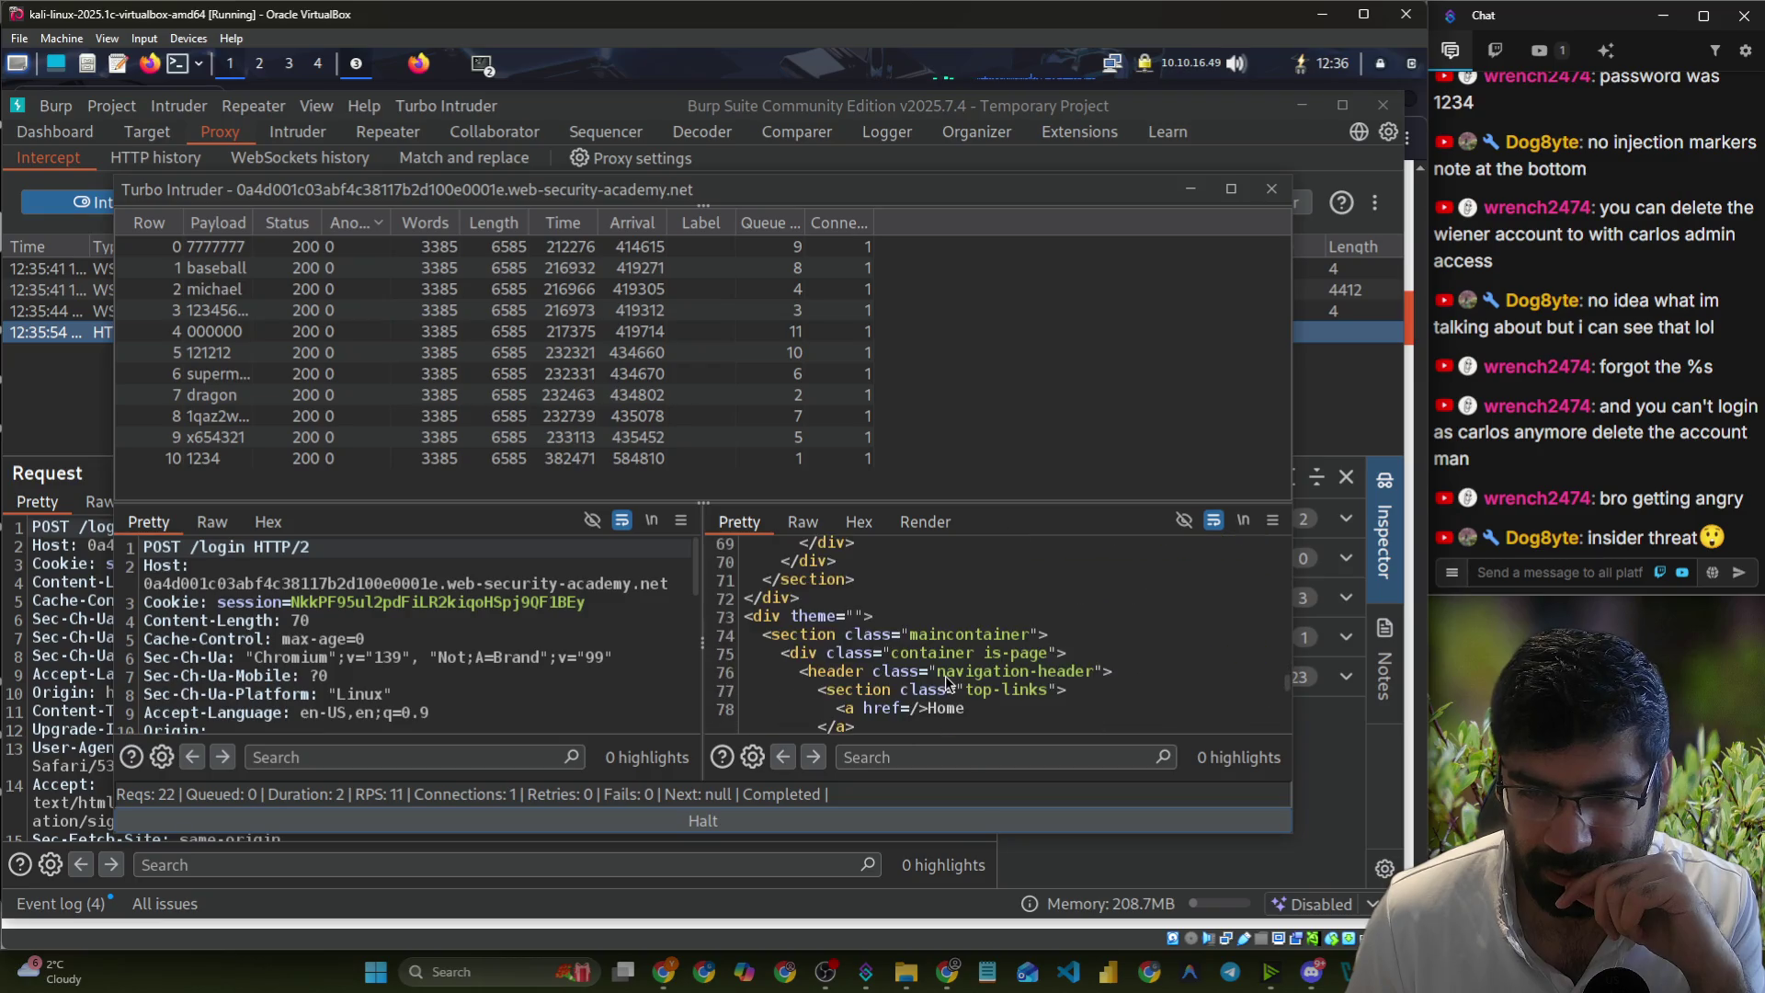
click(954, 756)
text(inval)
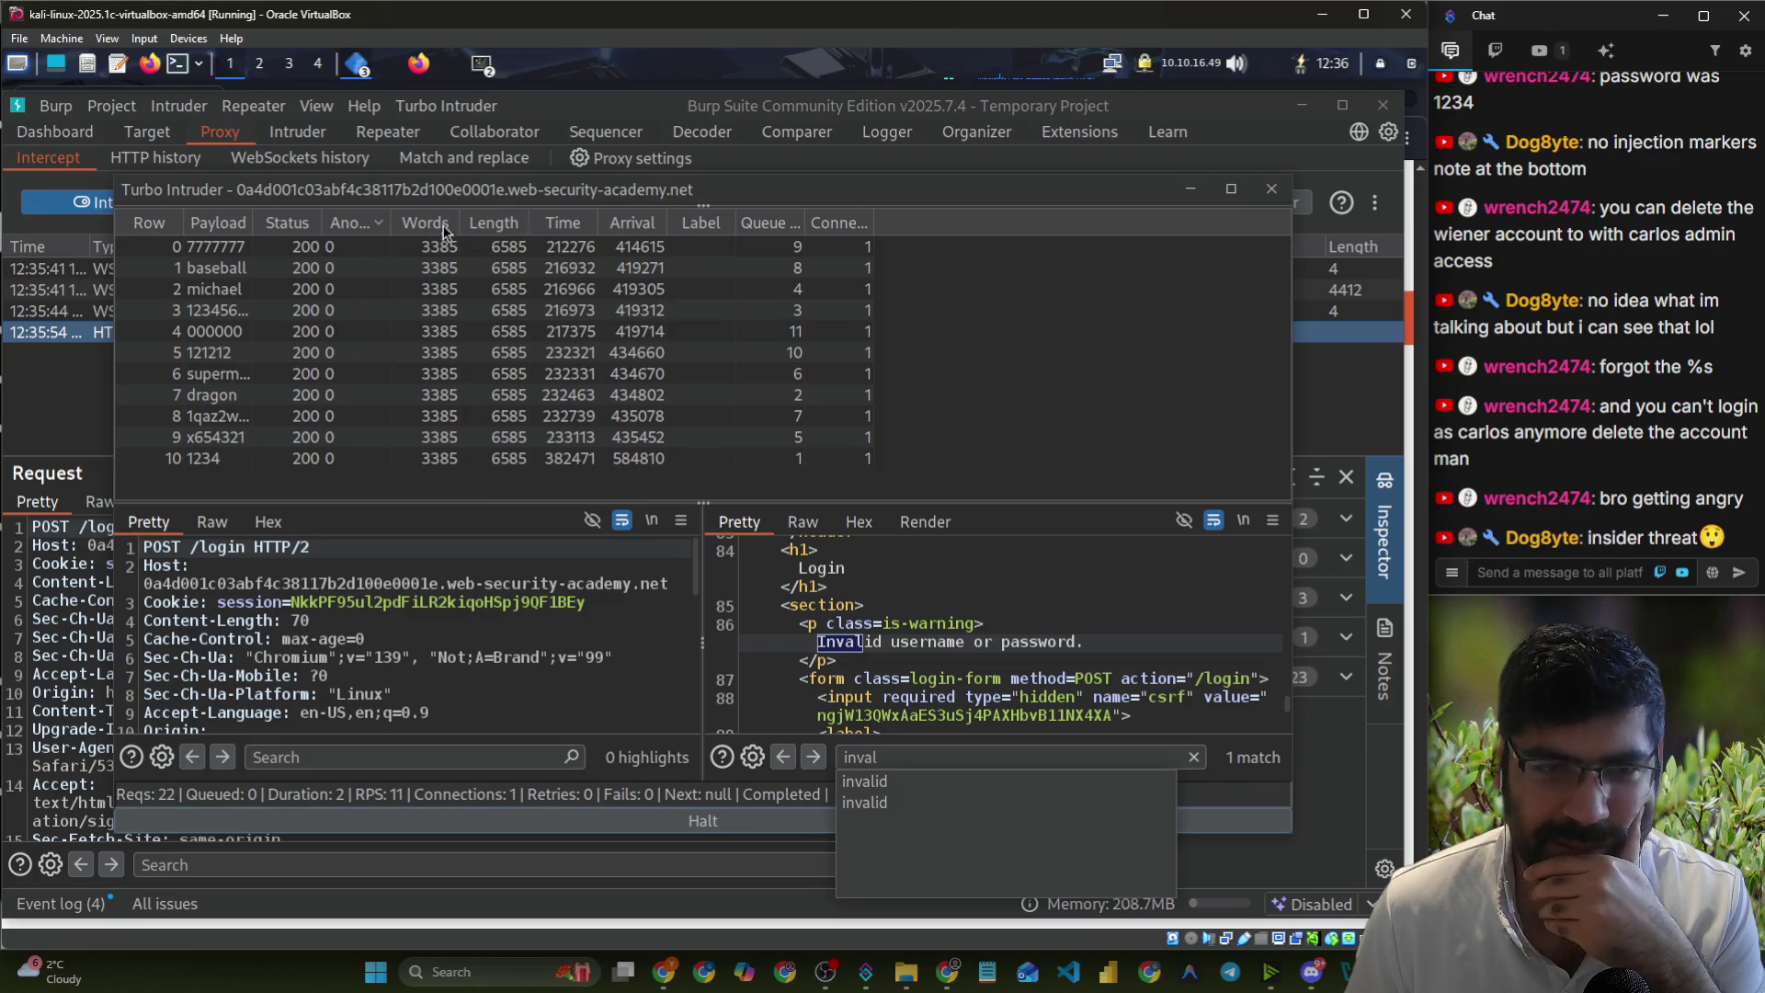
click(643, 826)
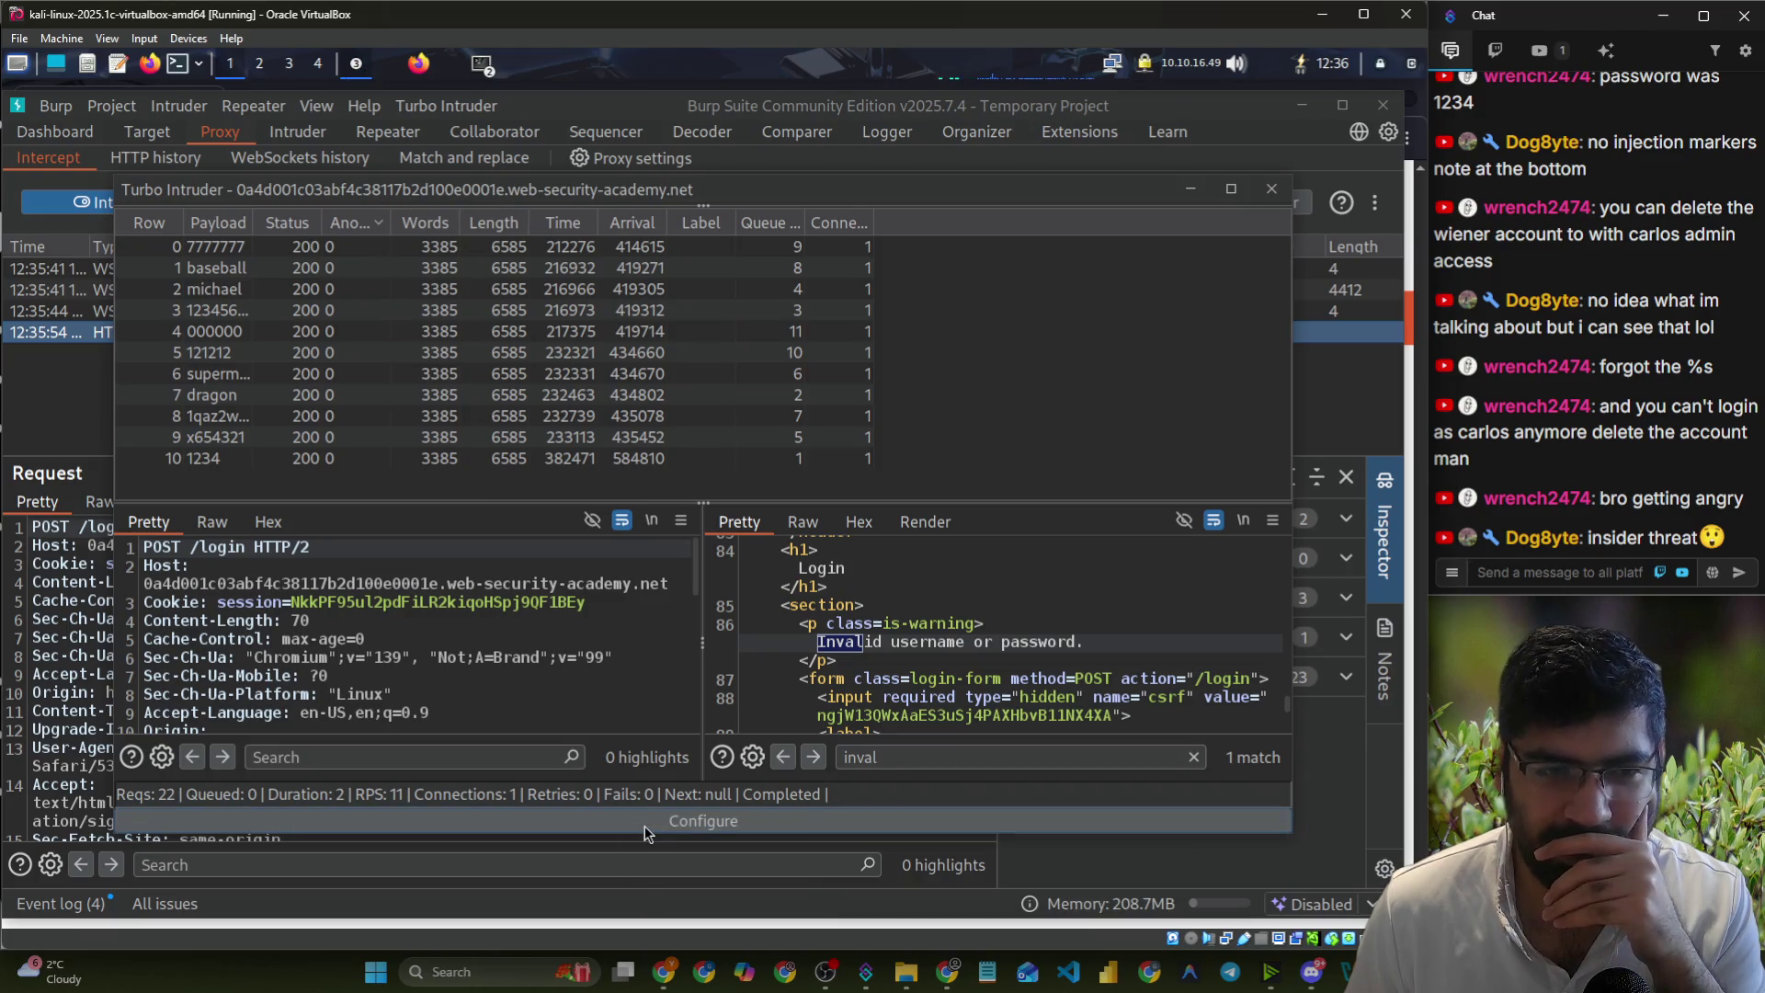
click(644, 826)
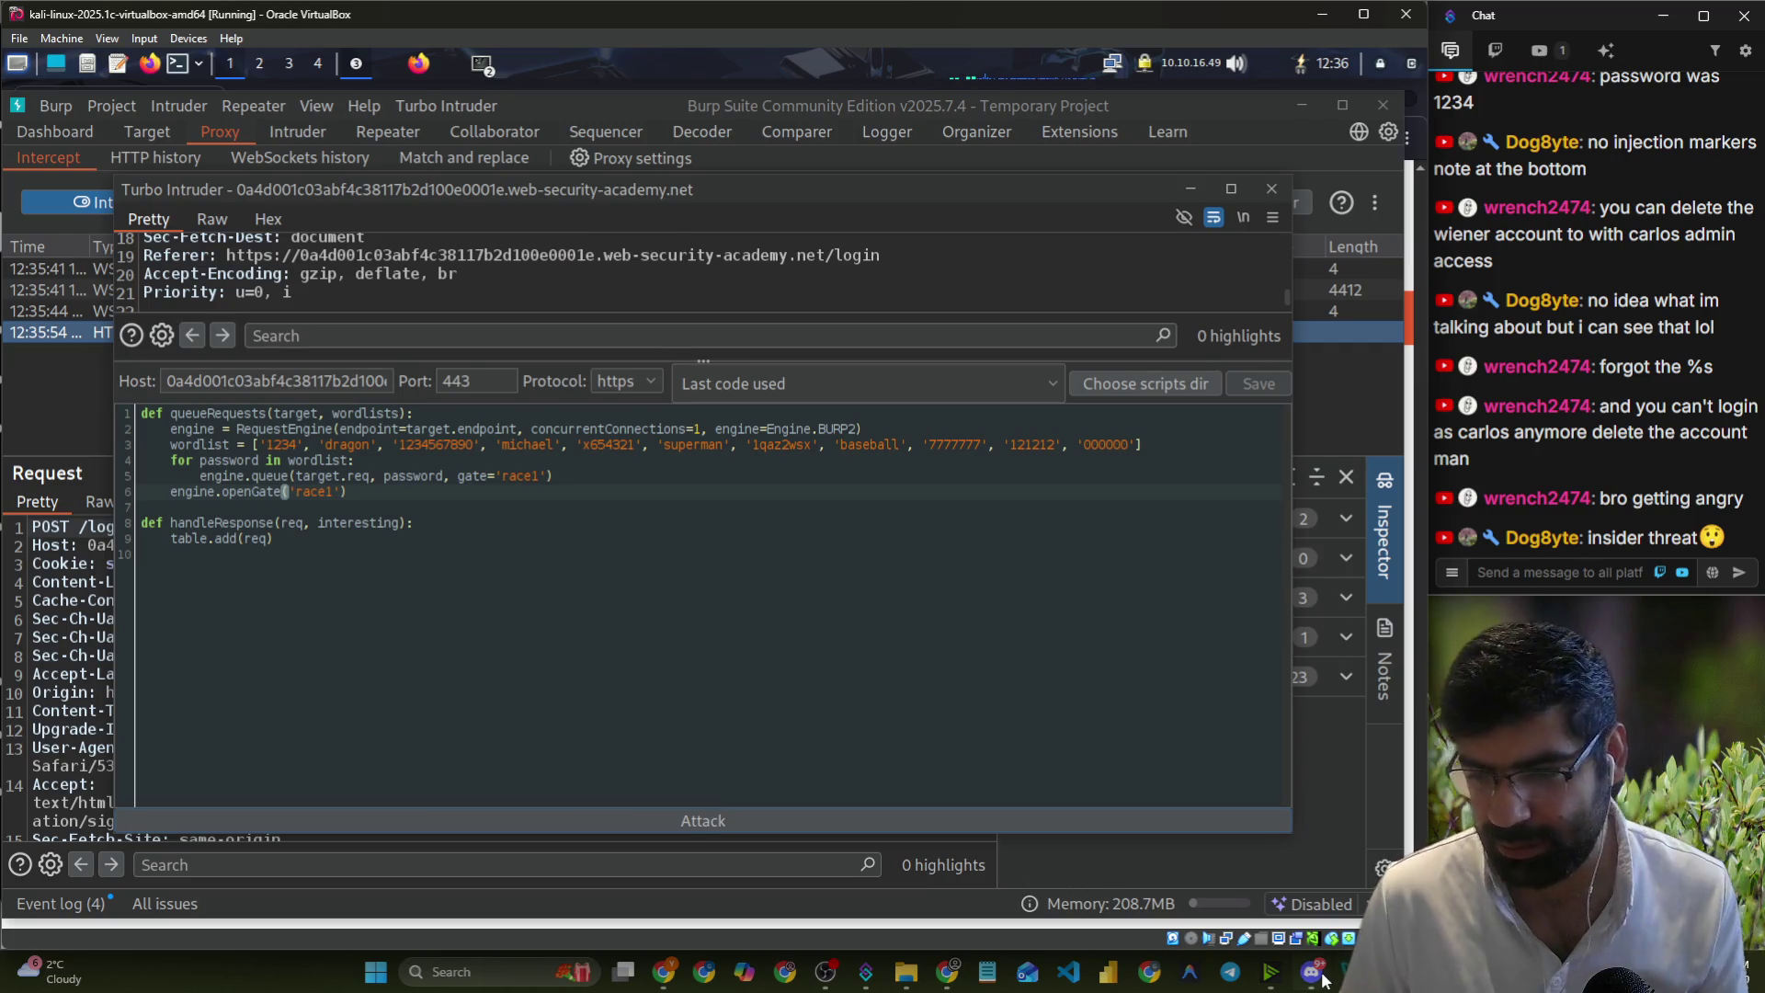
- Copy the longer password list from the chat and paste it into the script's wordlist line
click(1322, 977)
mouse_move(846, 662)
mouse_down()
mouse_move(607, 625)
mouse_move(583, 570)
mouse_up()
key(alt+Tab)
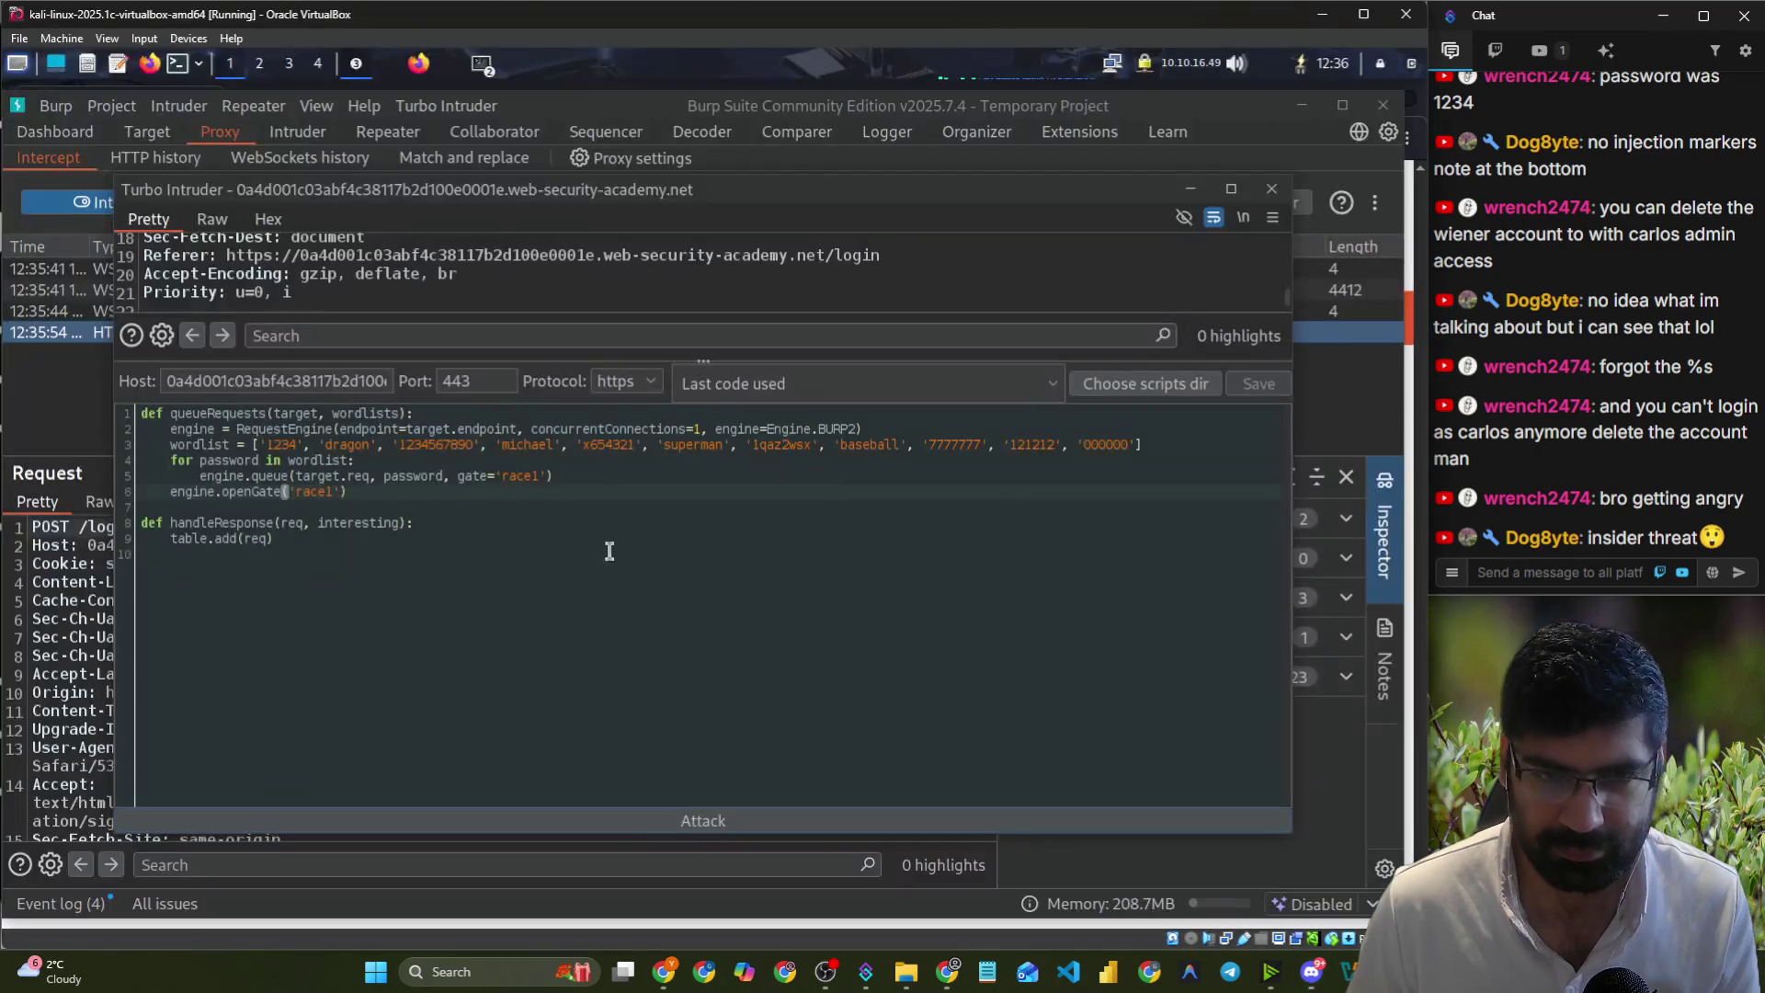
click(1167, 448)
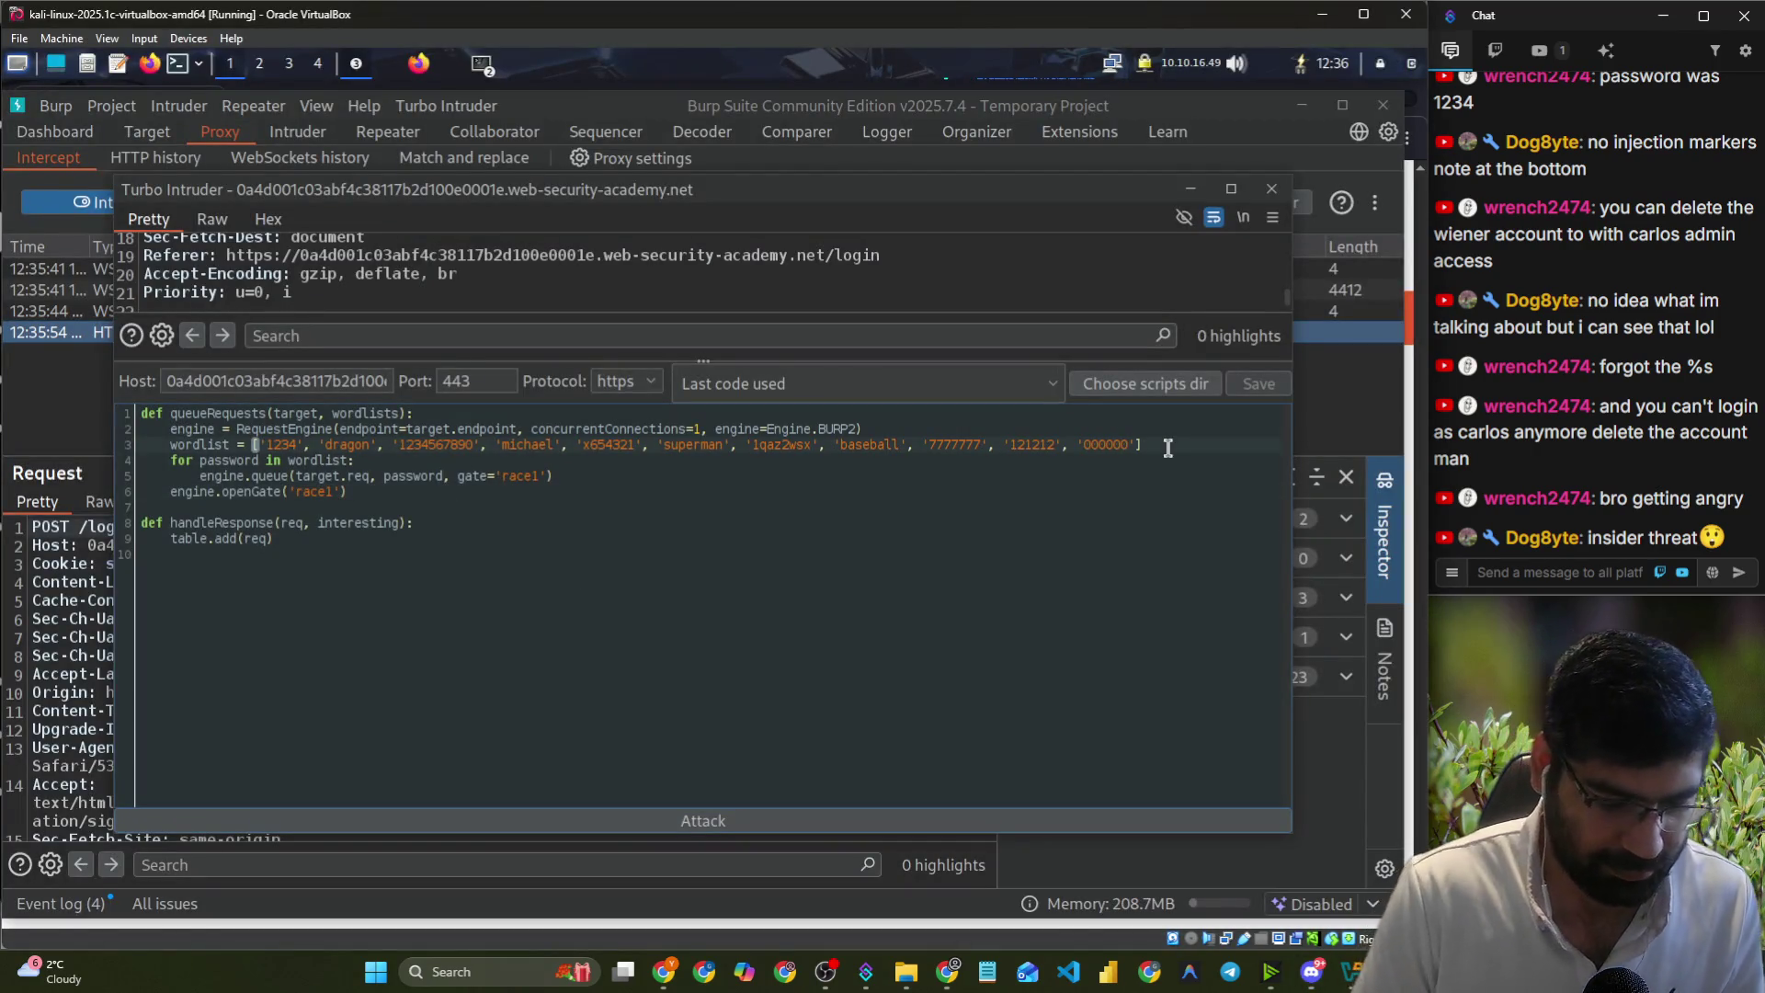
key(ctrl+v)
scroll(782, 423, left, 10)
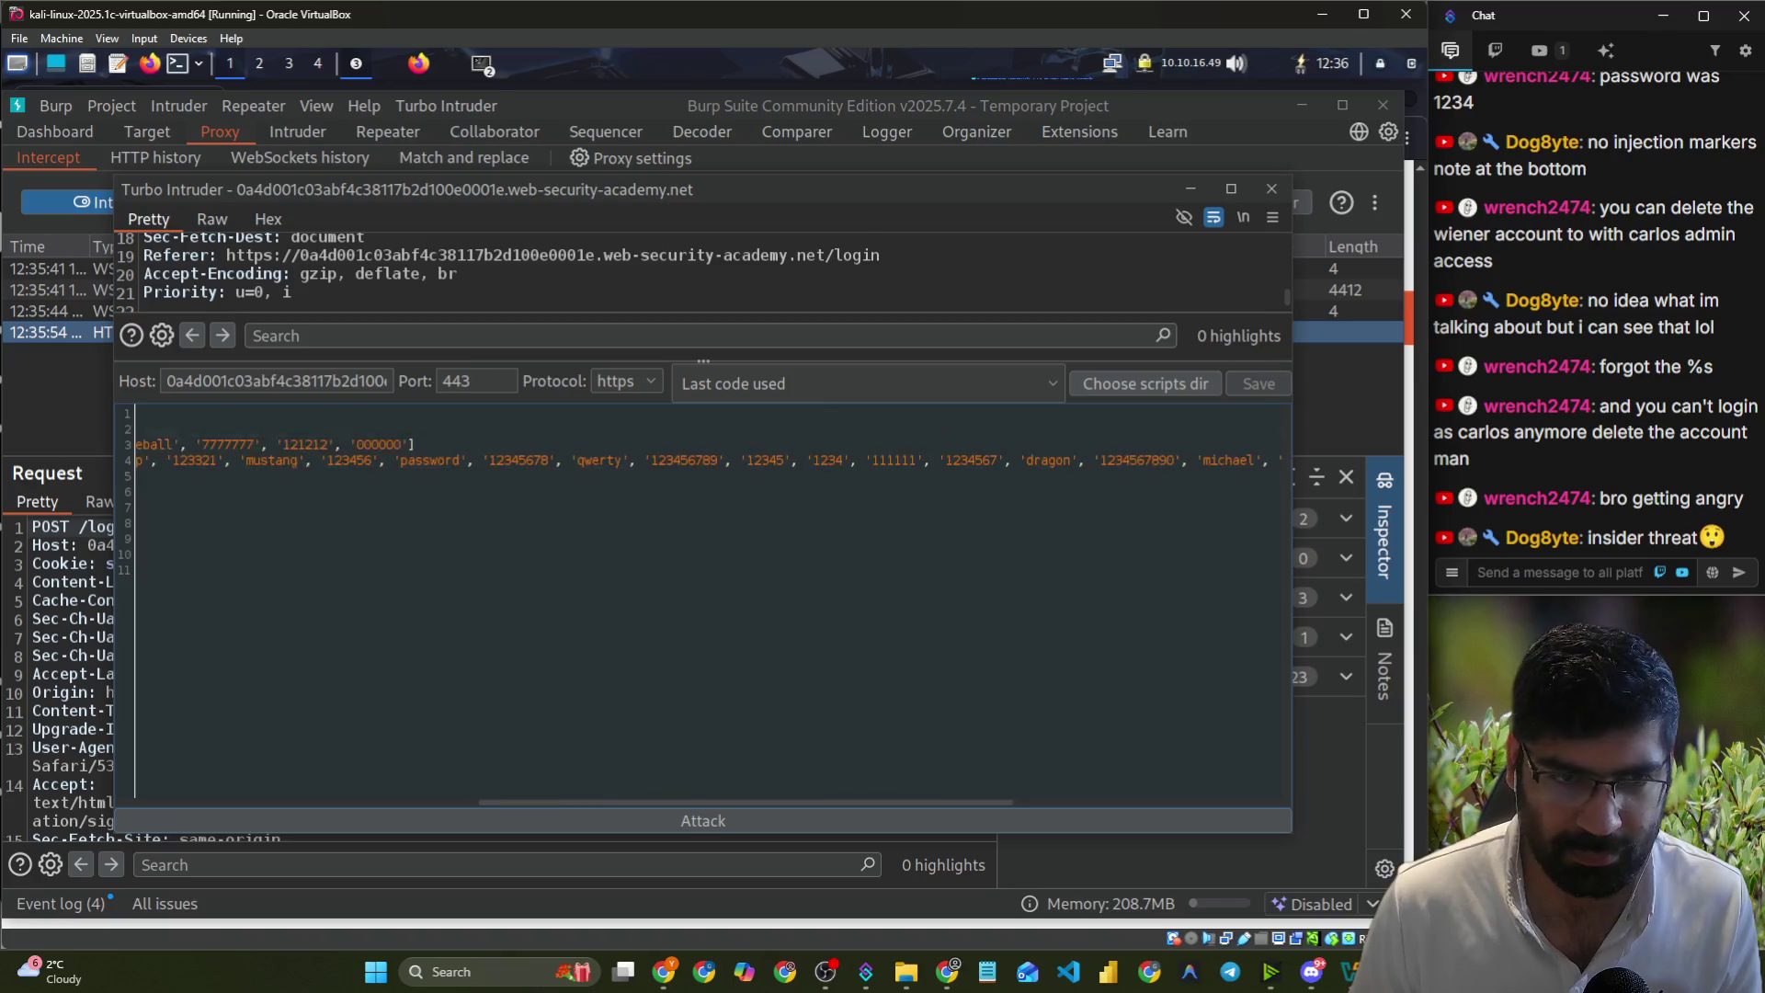
- Delete the repeated passwords after 'dragon' and close the new list with ']'
drag(327, 460, 111, 458)
click(374, 458)
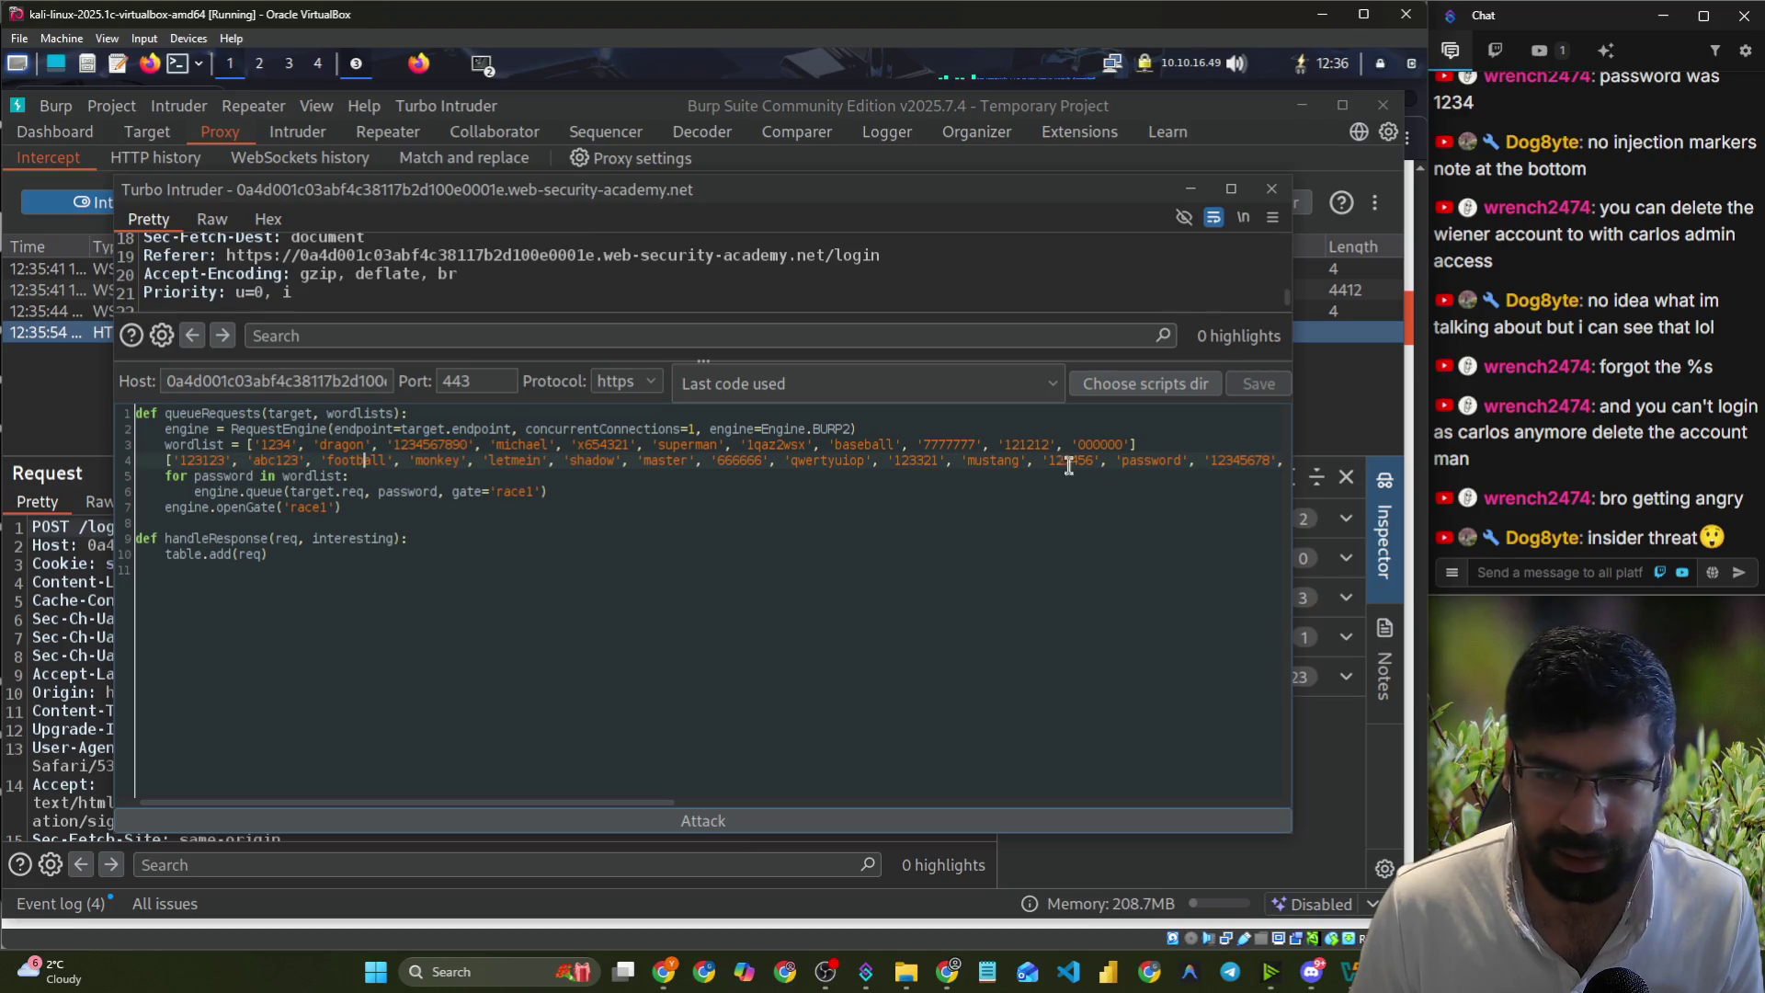
drag(1197, 469, 1324, 471)
click(876, 458)
drag(801, 461, 1301, 474)
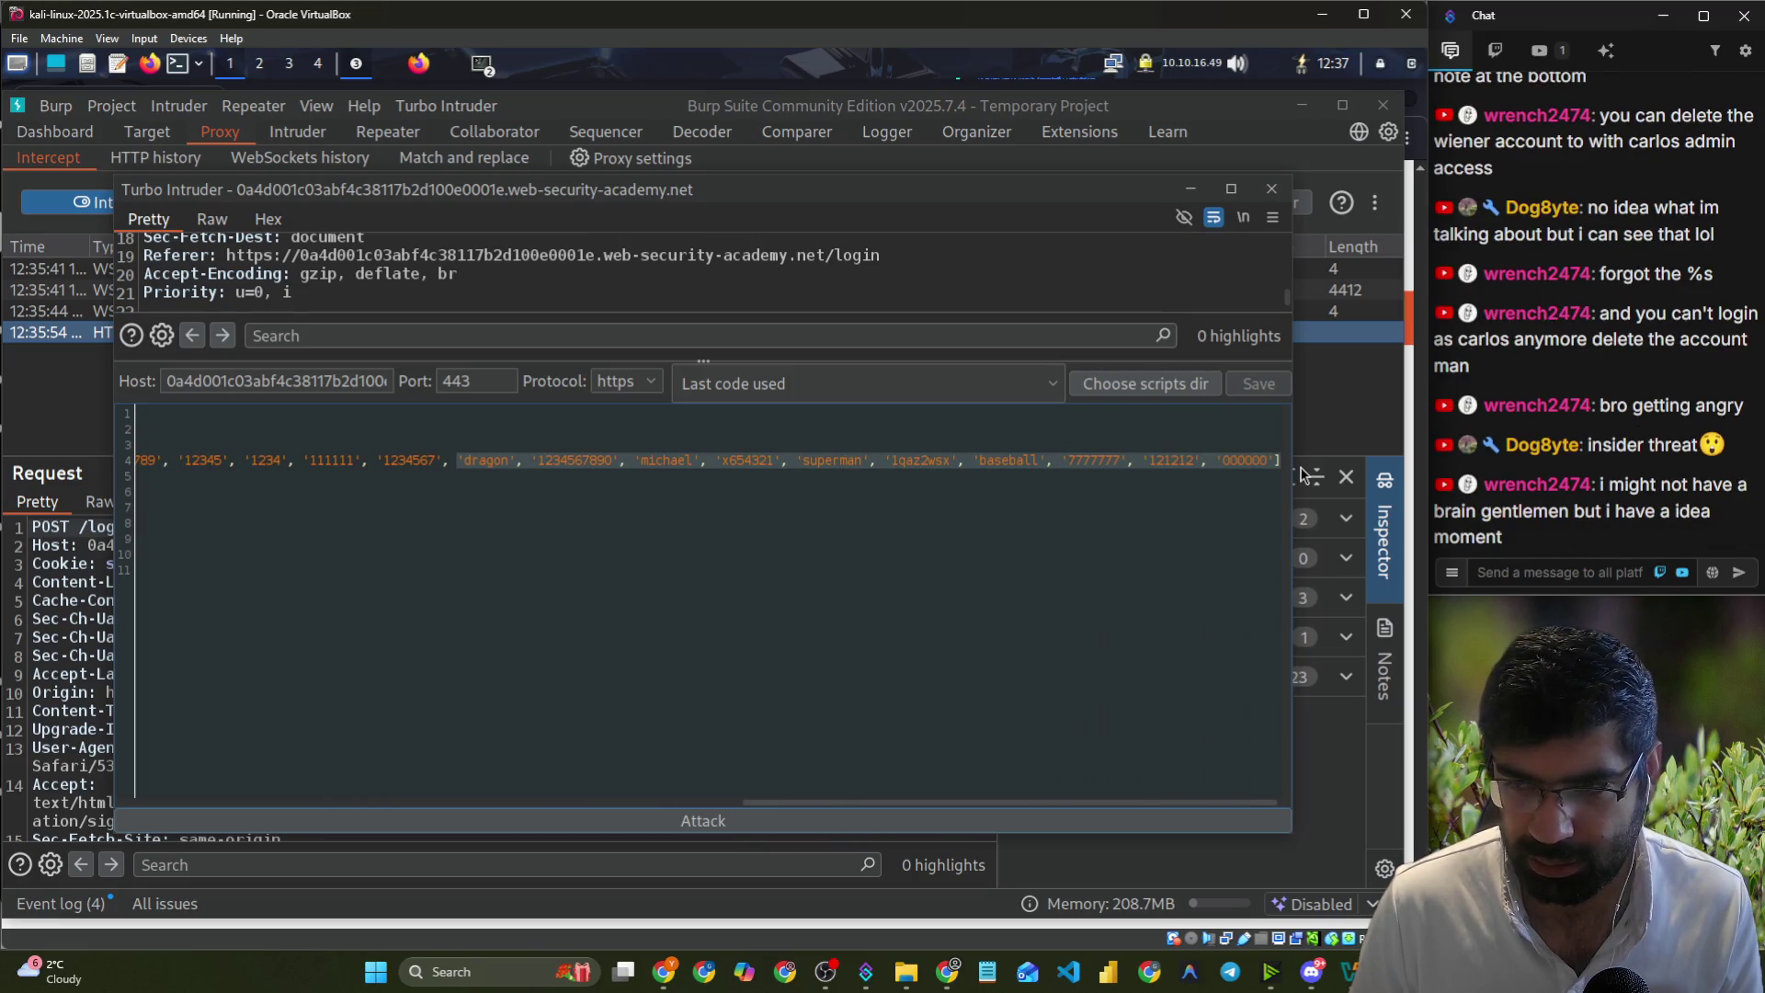
key(BackSpace)
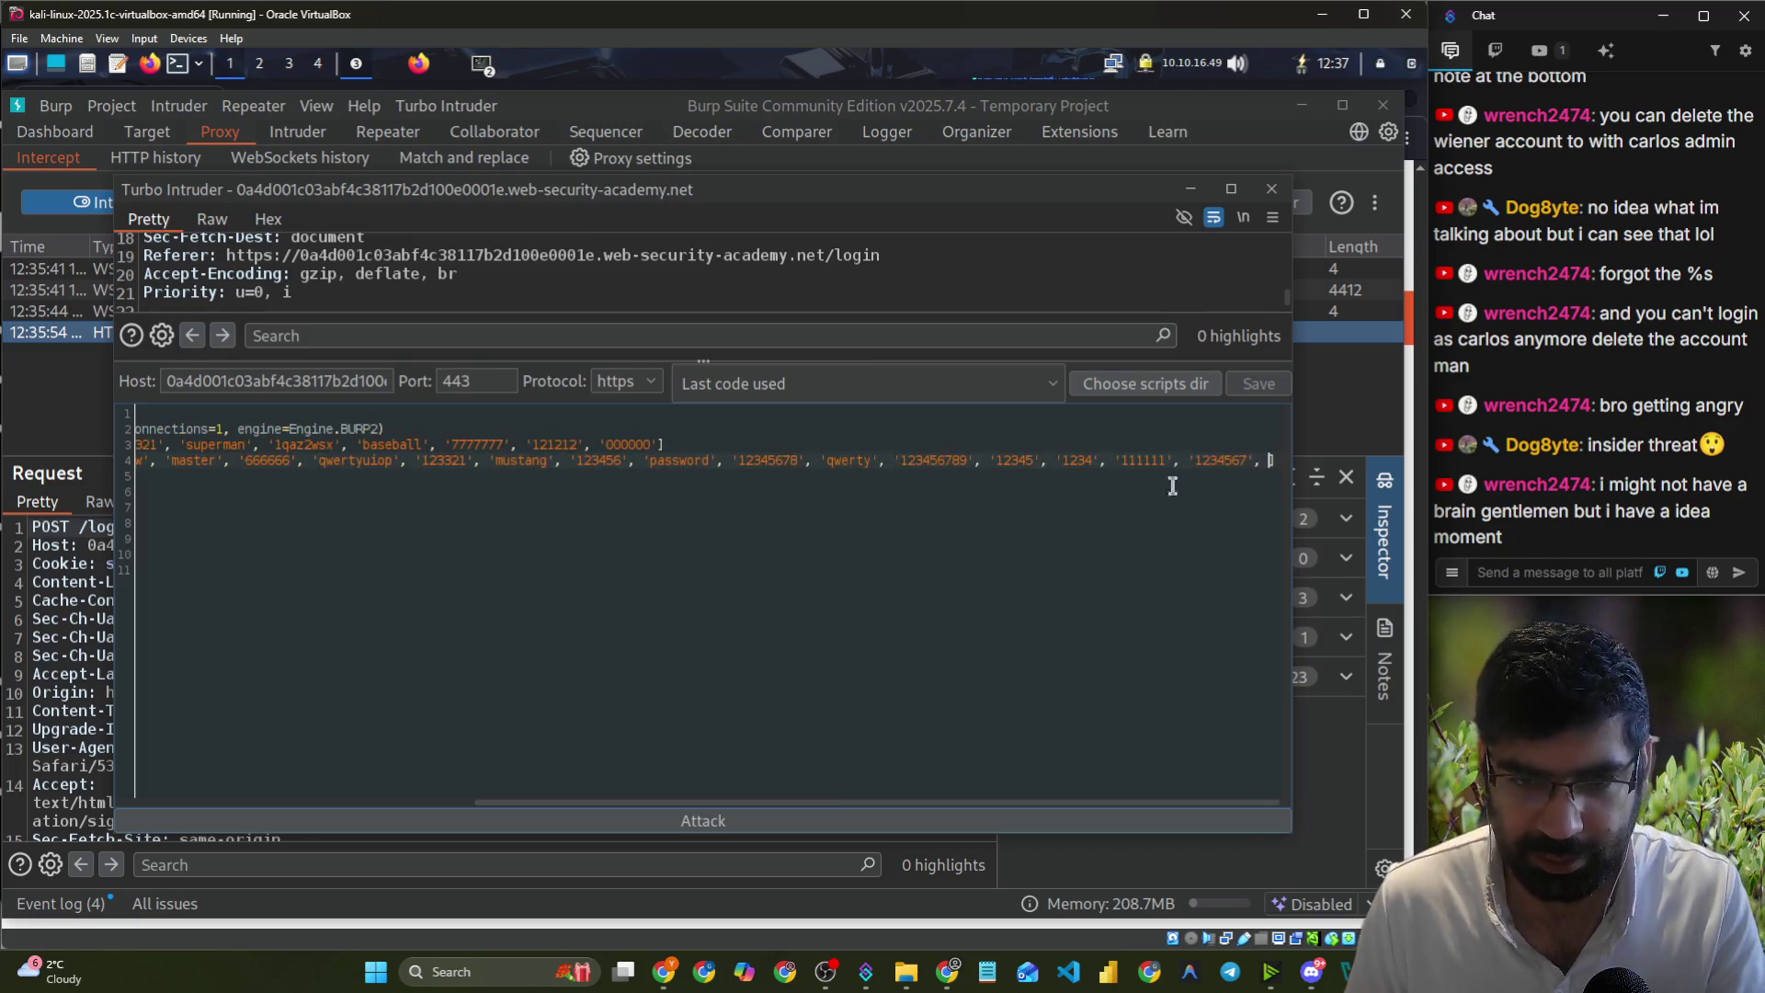
text(])
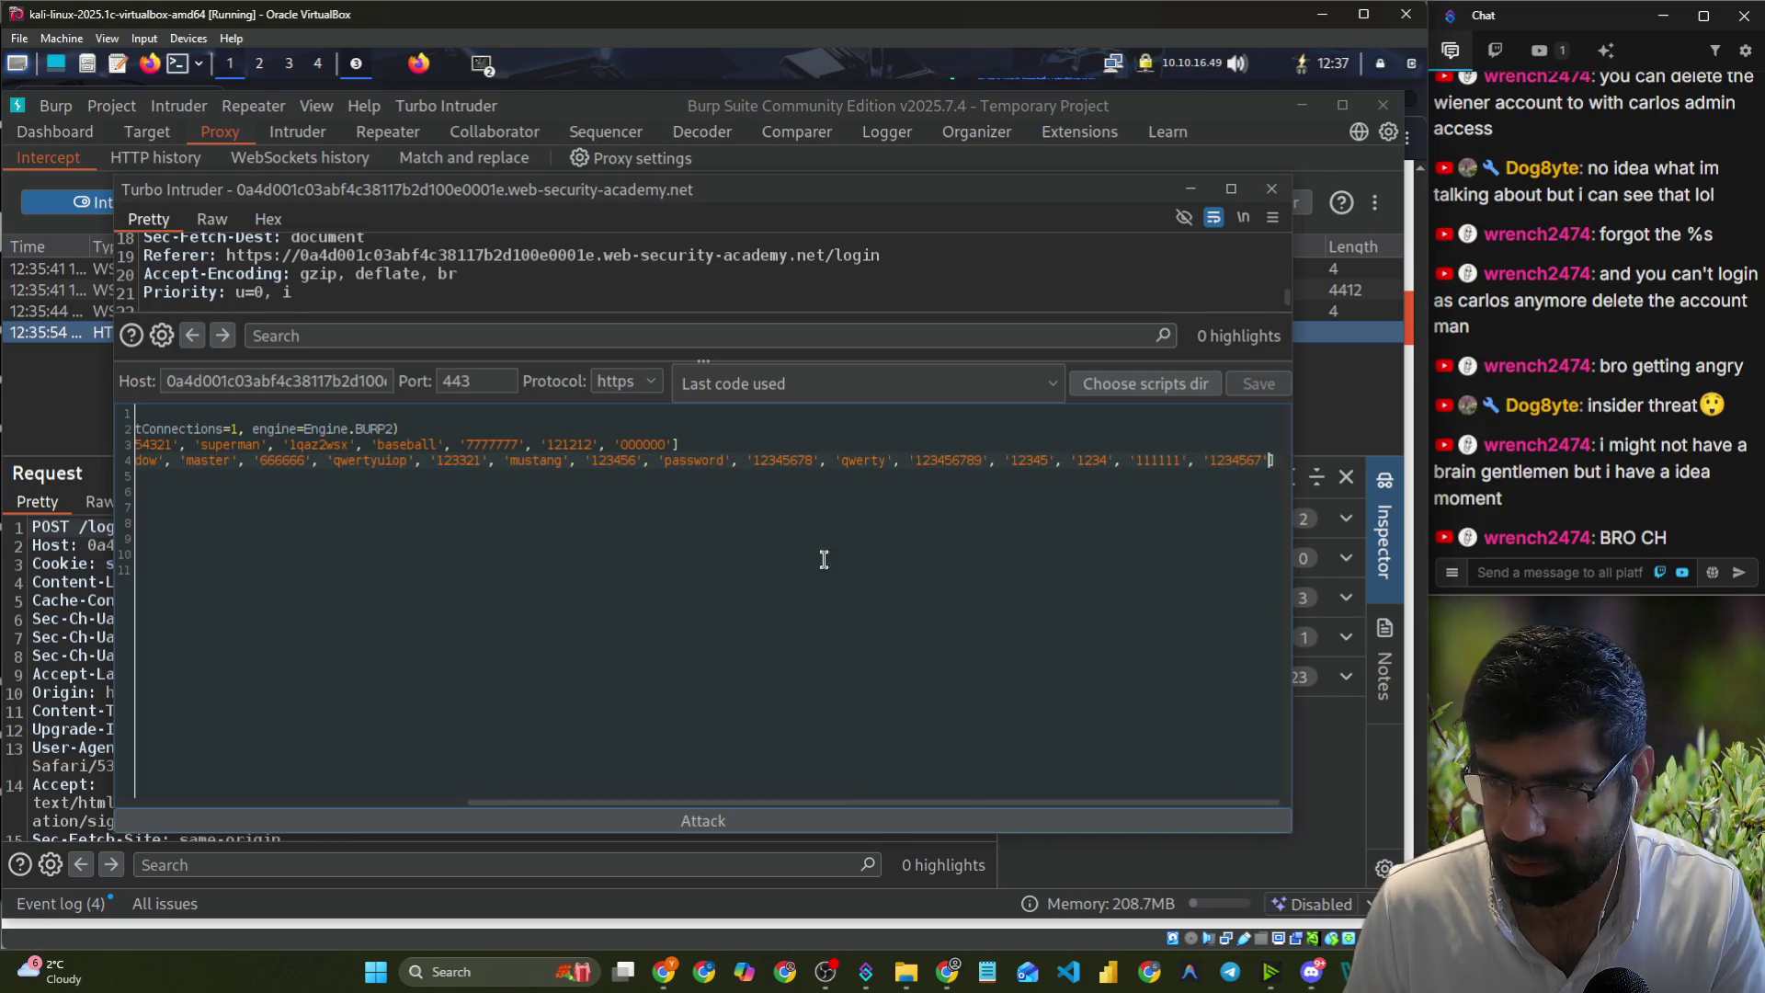
click(604, 476)
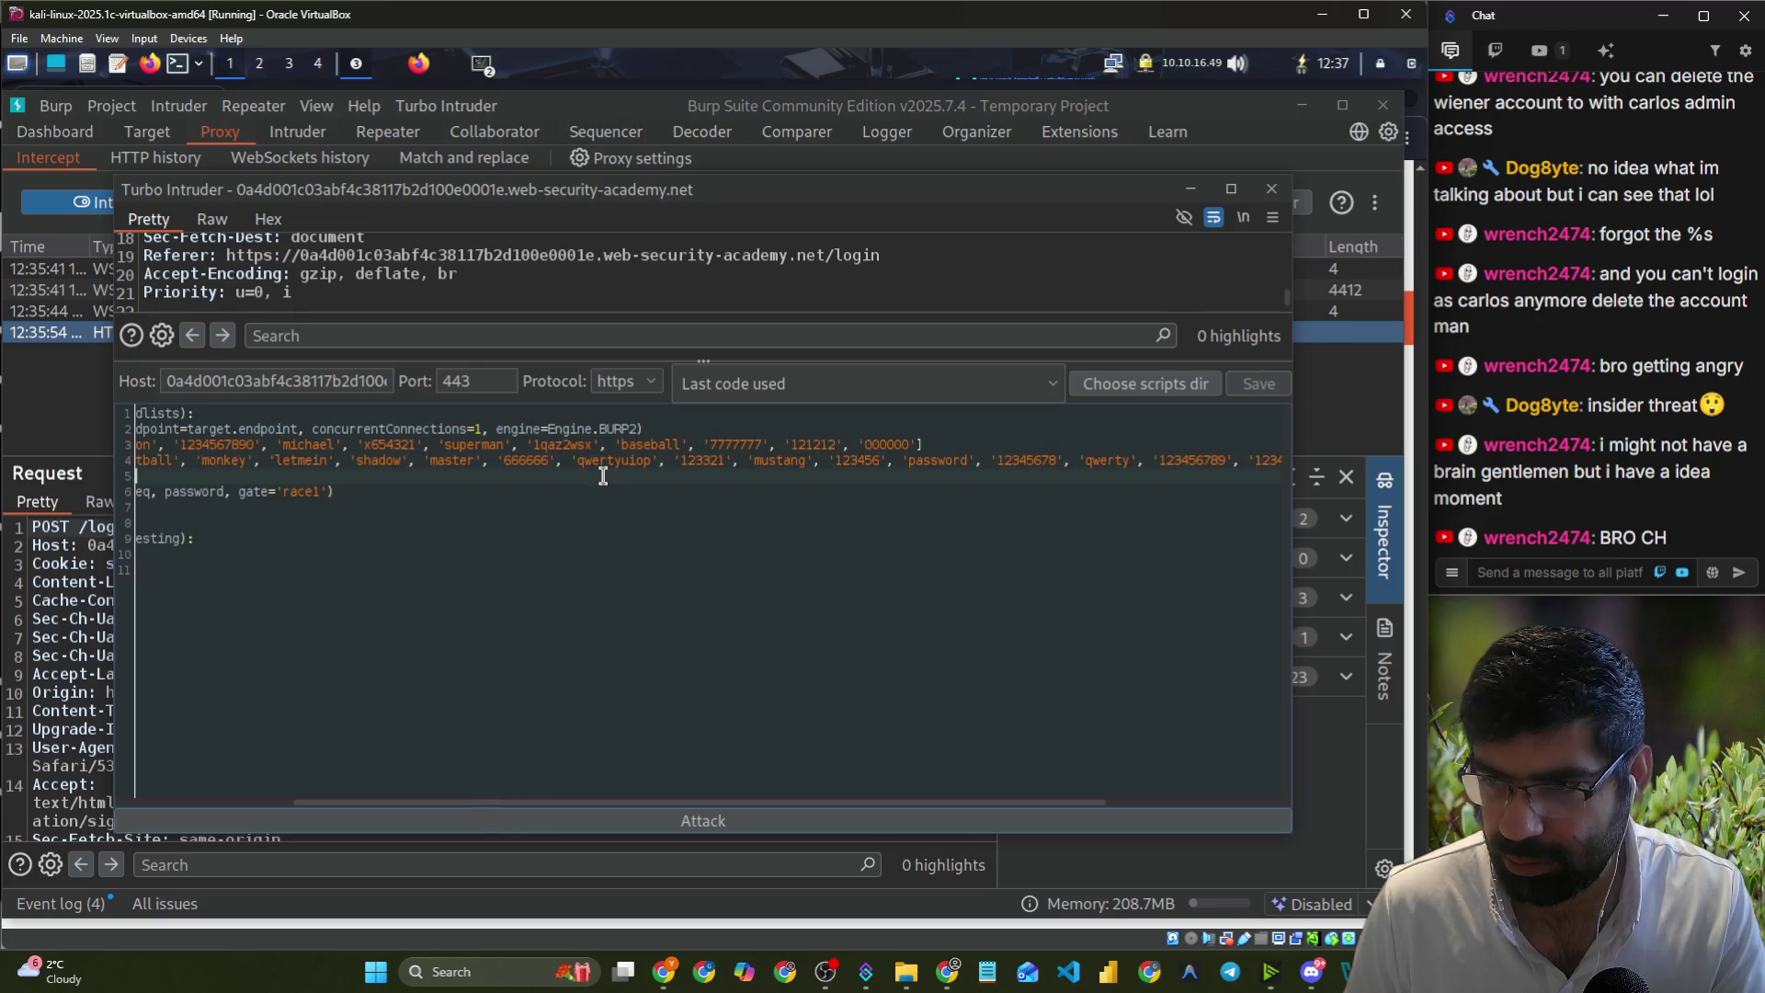
- Delete the old 11-password wordlist so the new list replaces it
drag(413, 460, 67, 455)
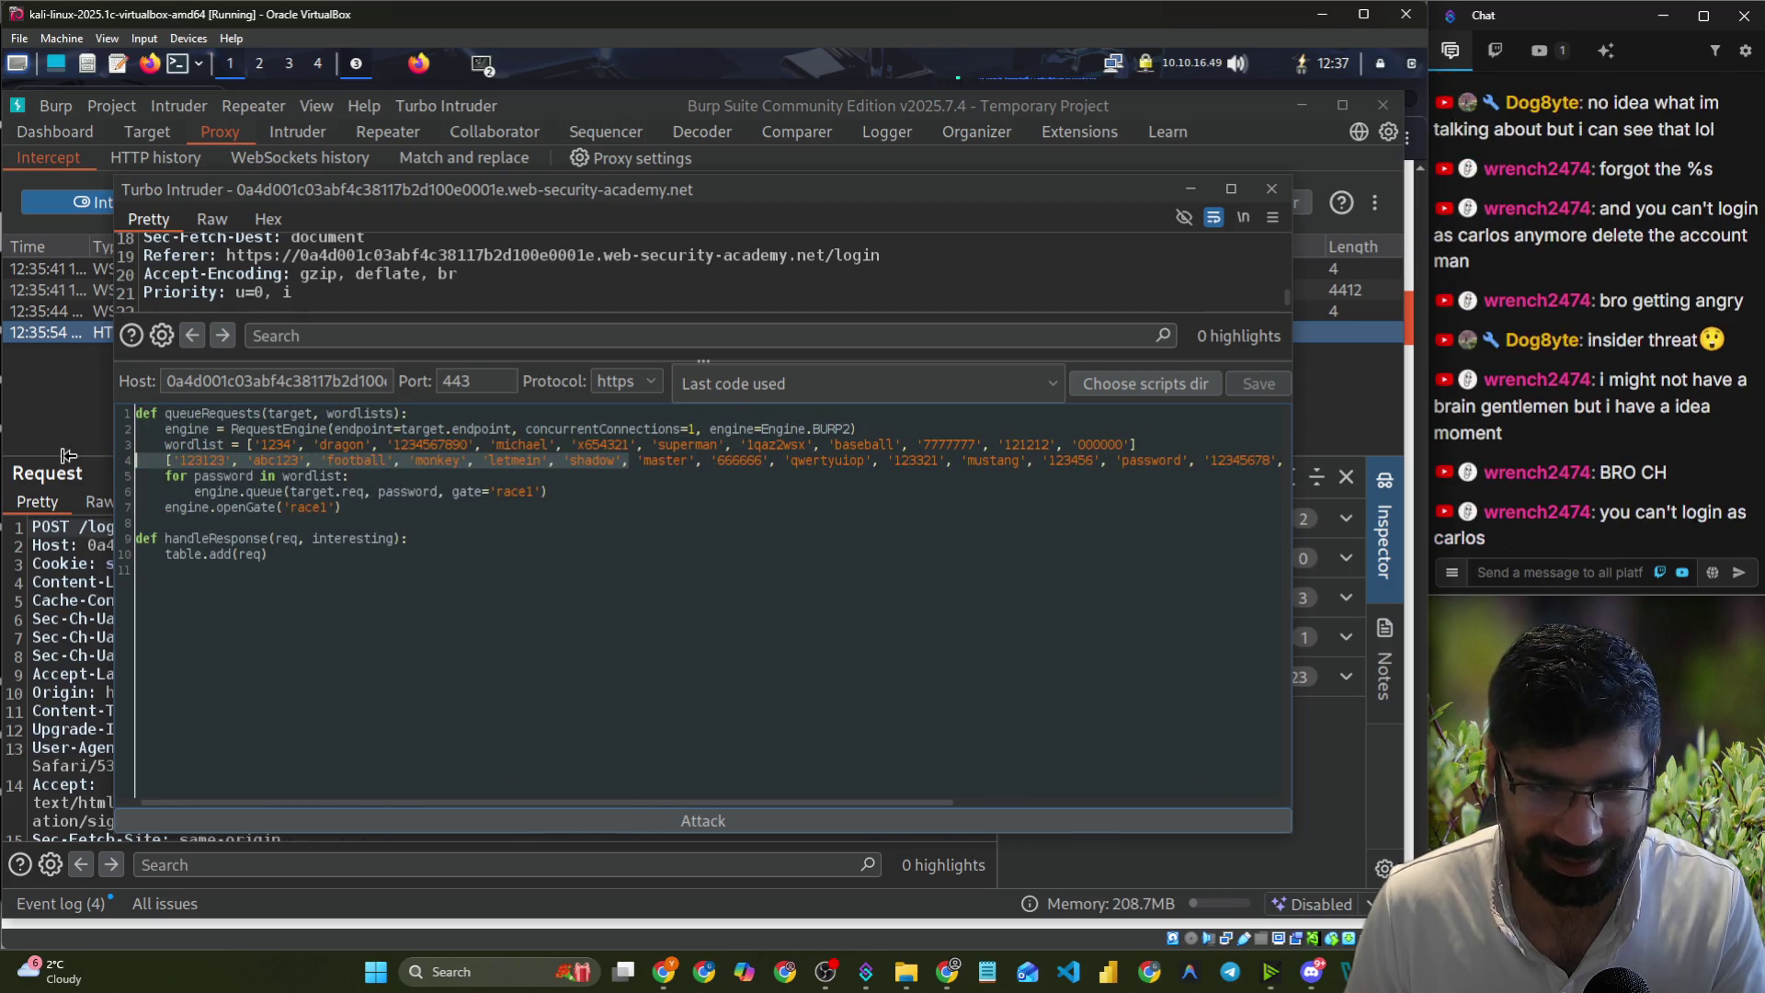
click(319, 462)
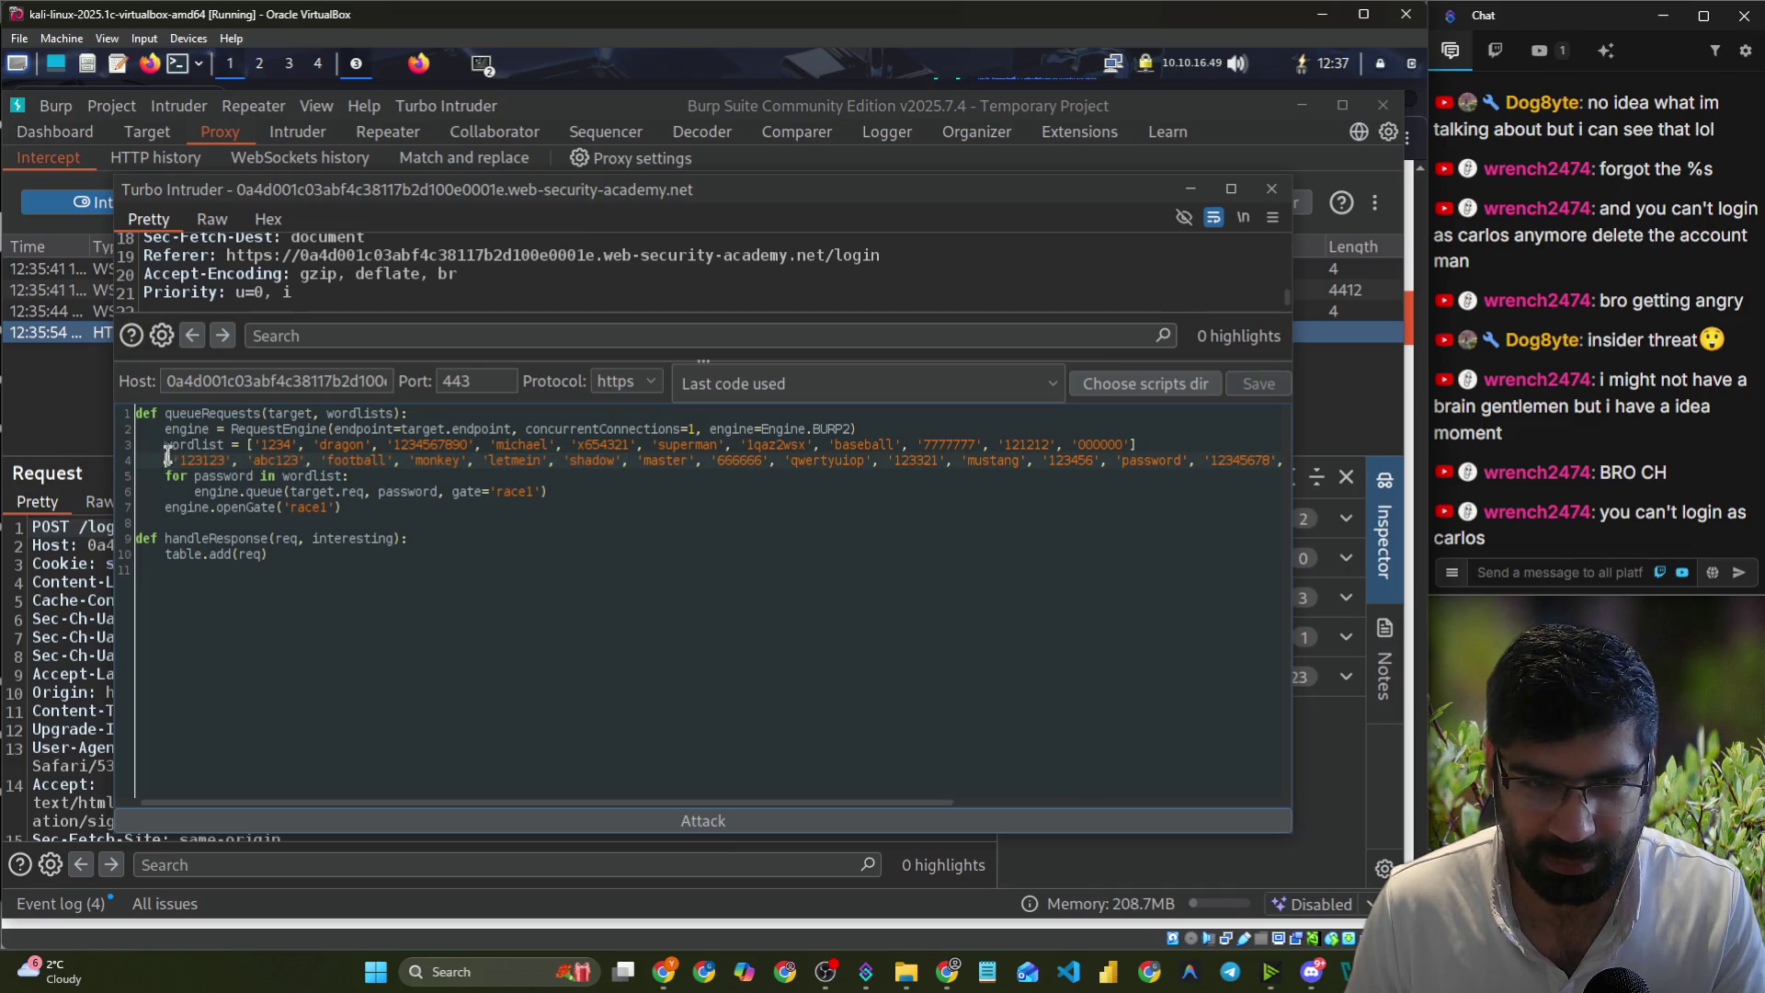
drag(166, 457, 240, 439)
key(BackSpace)
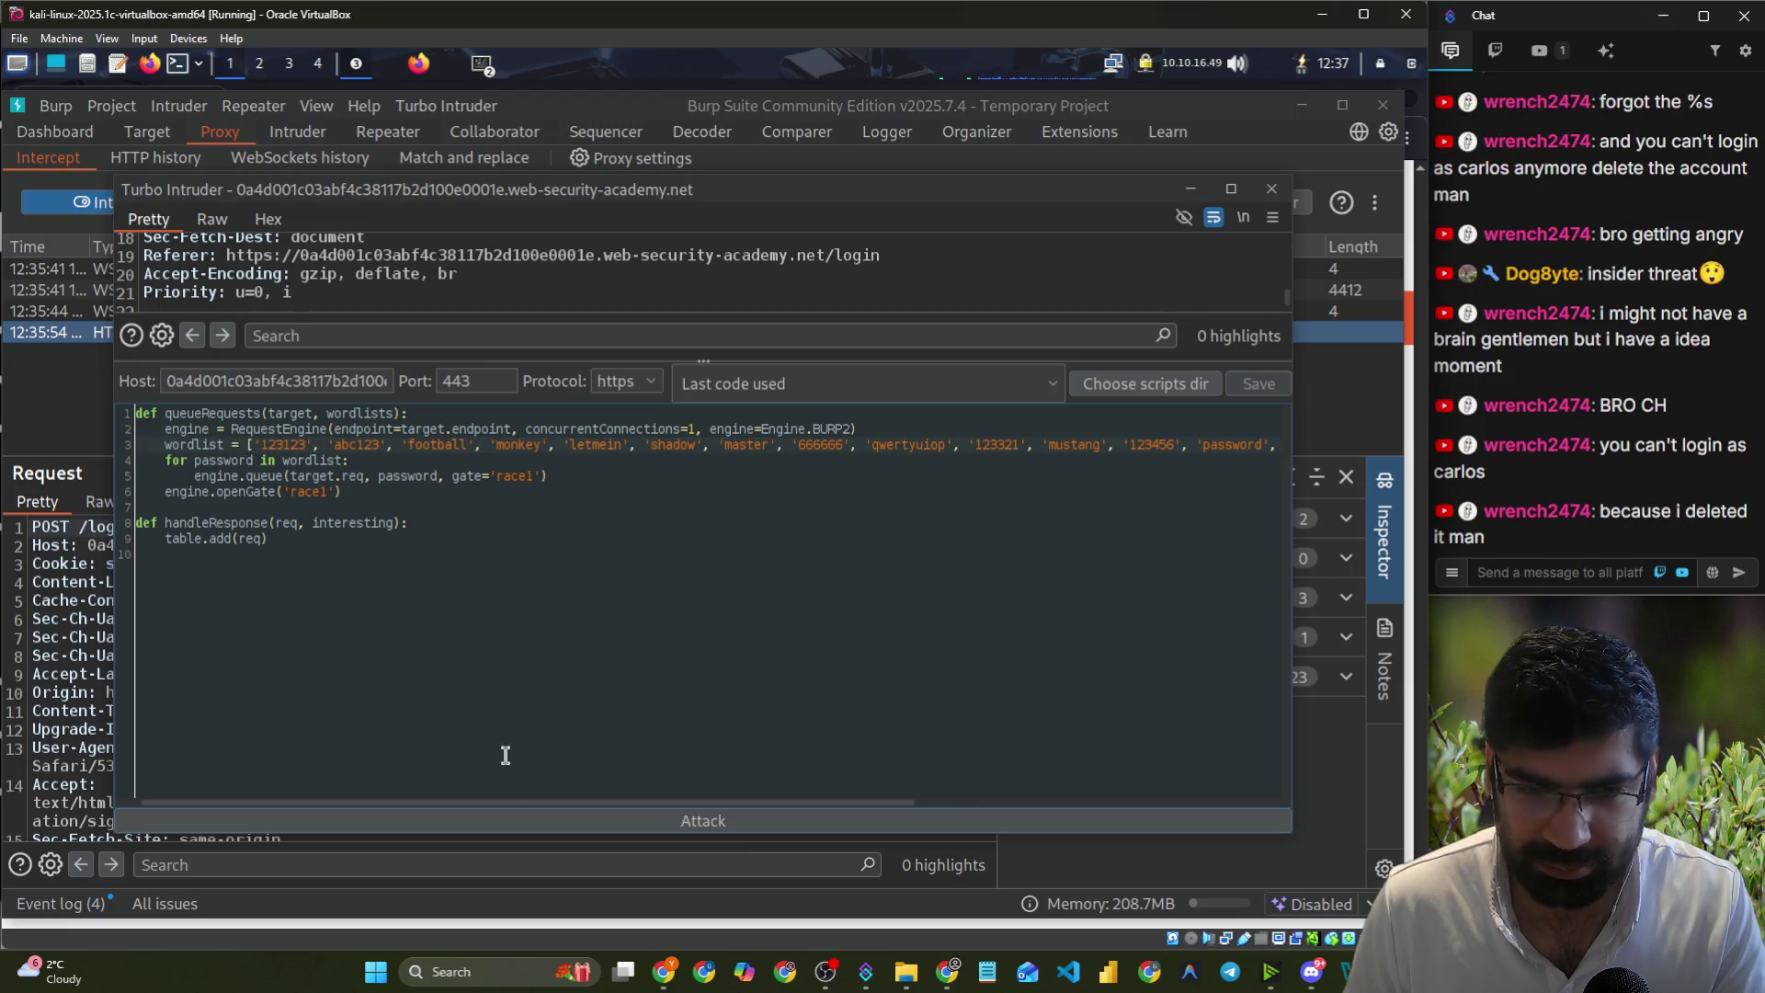
mouse_move(515, 803)
mouse_down()
mouse_move(954, 826)
mouse_move(736, 825)
mouse_move(568, 857)
mouse_up()
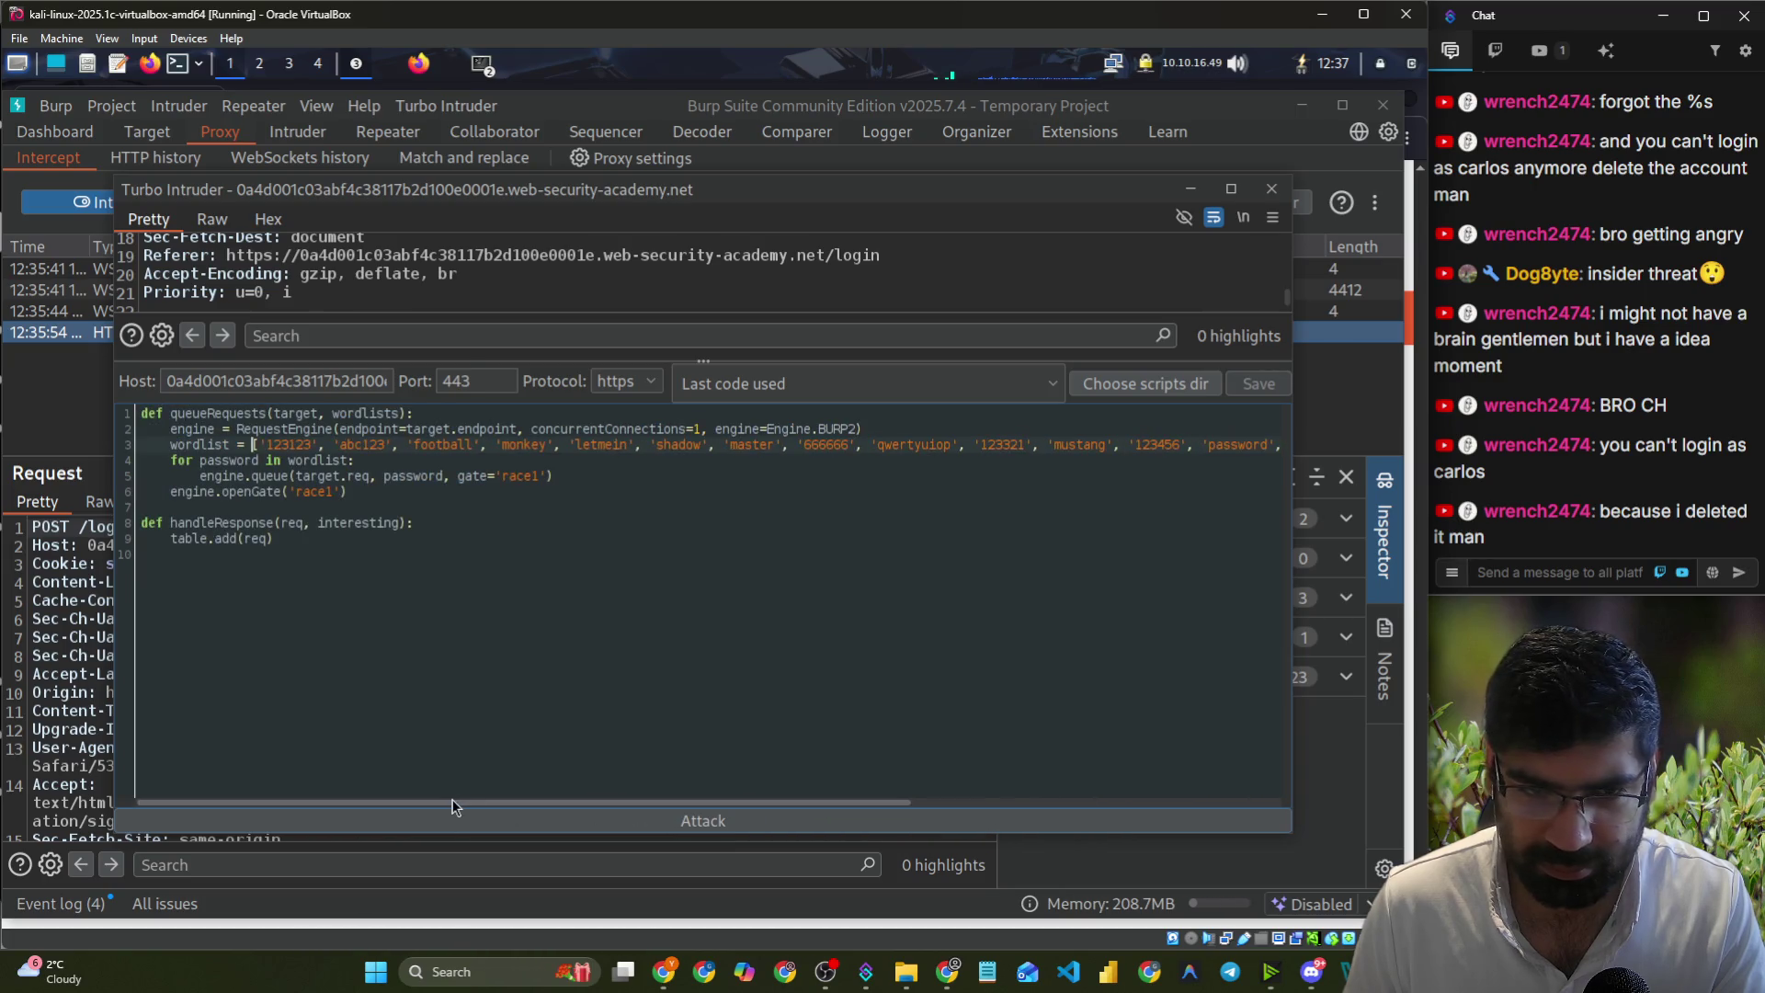
- Launch the attack with the longer password list and scroll through the results
click(707, 824)
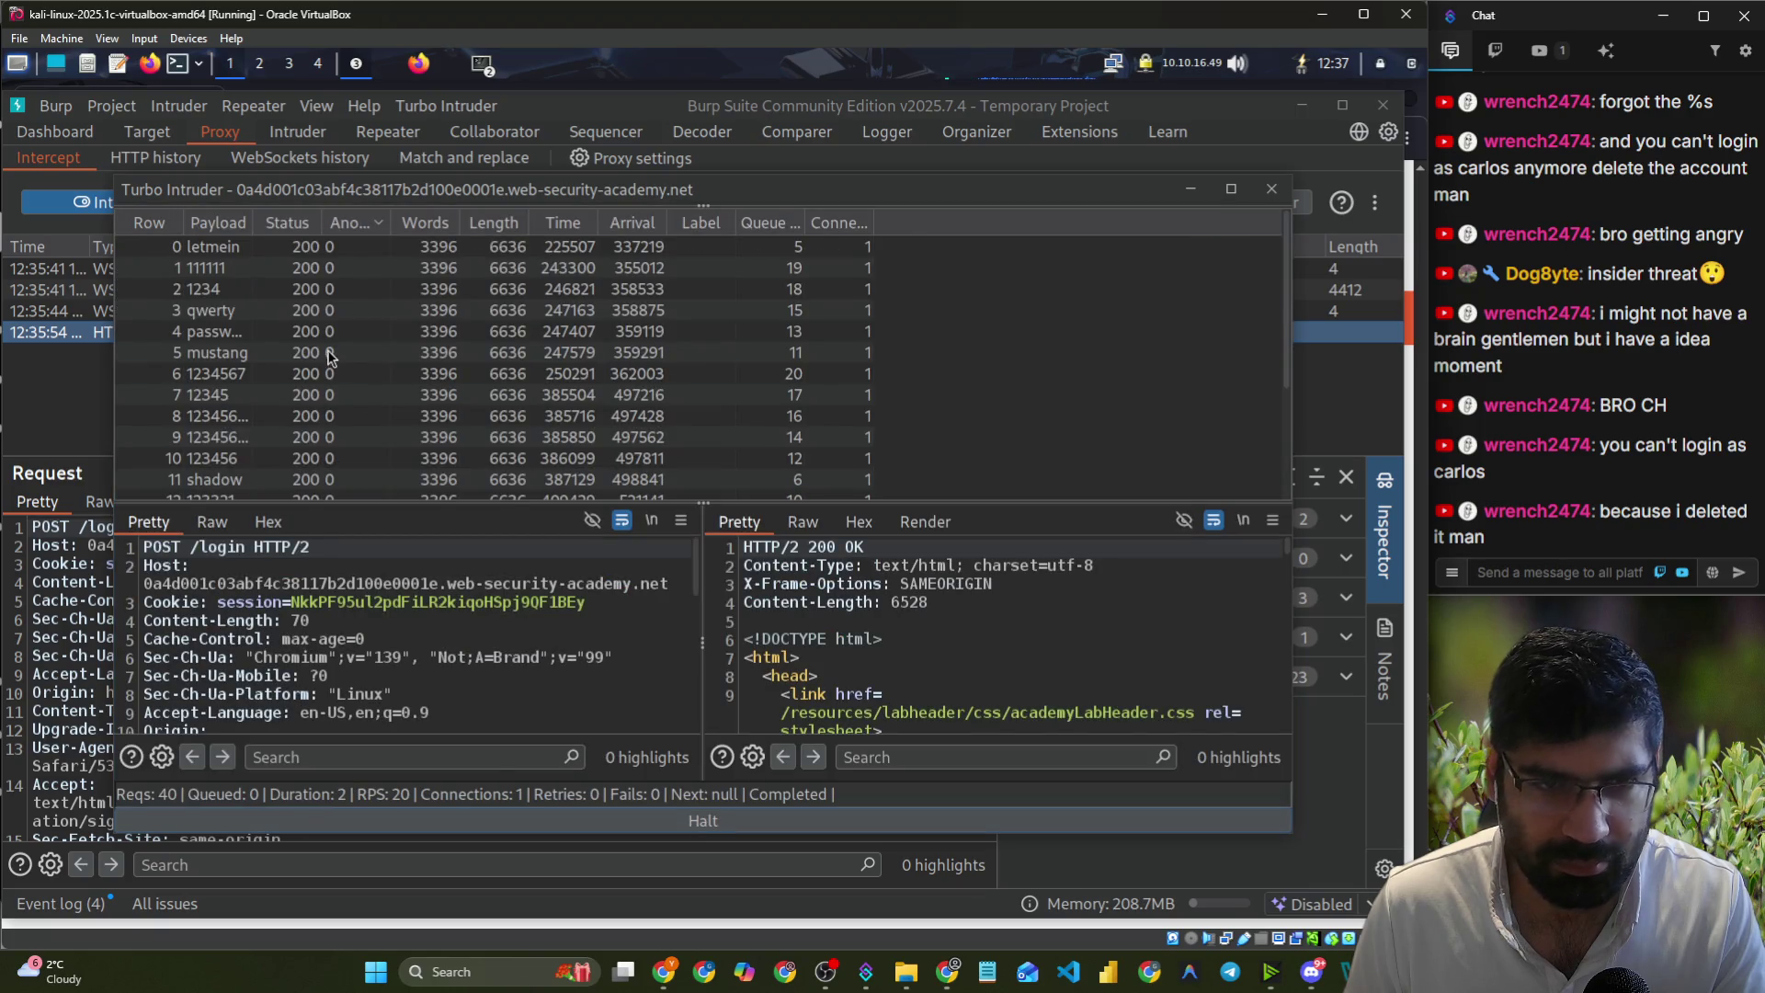
scroll(320, 317, down, 3)
scroll(320, 317, up, 3)
scroll(320, 318, down, 3)
scroll(320, 317, up, 3)
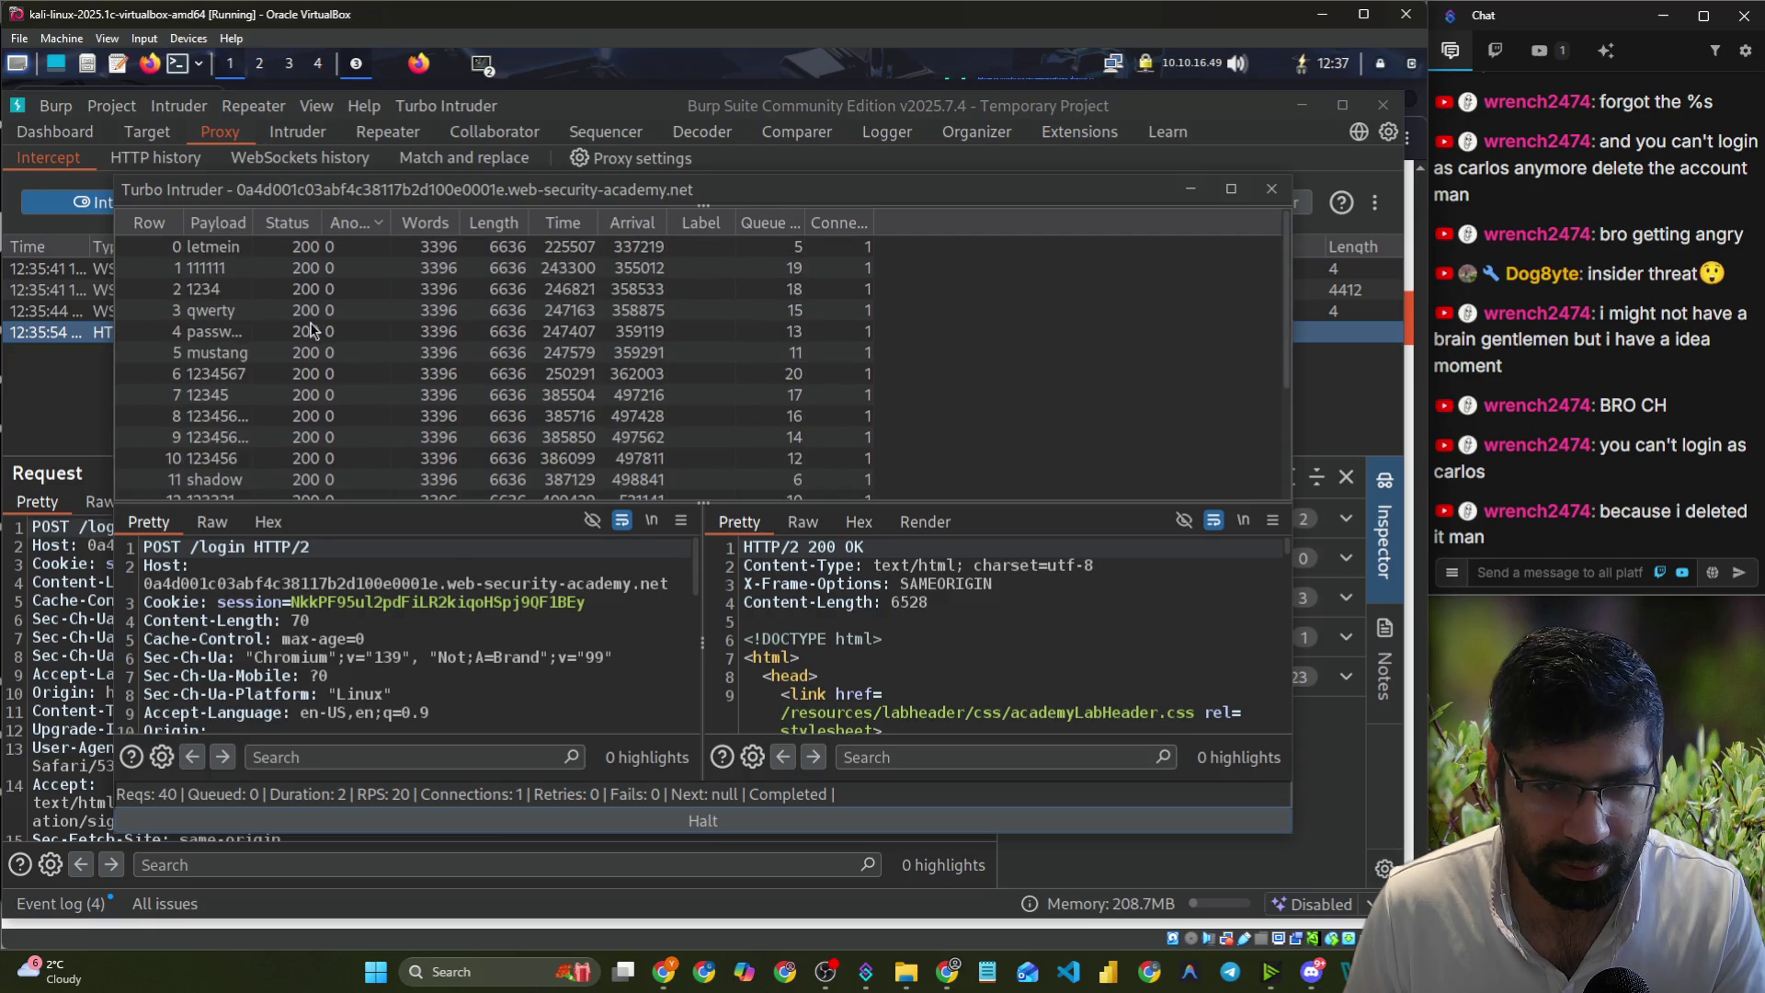
scroll(316, 338, down, 3)
- Inspect result row 16's response and search it for 'invalid'
click(324, 426)
scroll(846, 667, down, 5)
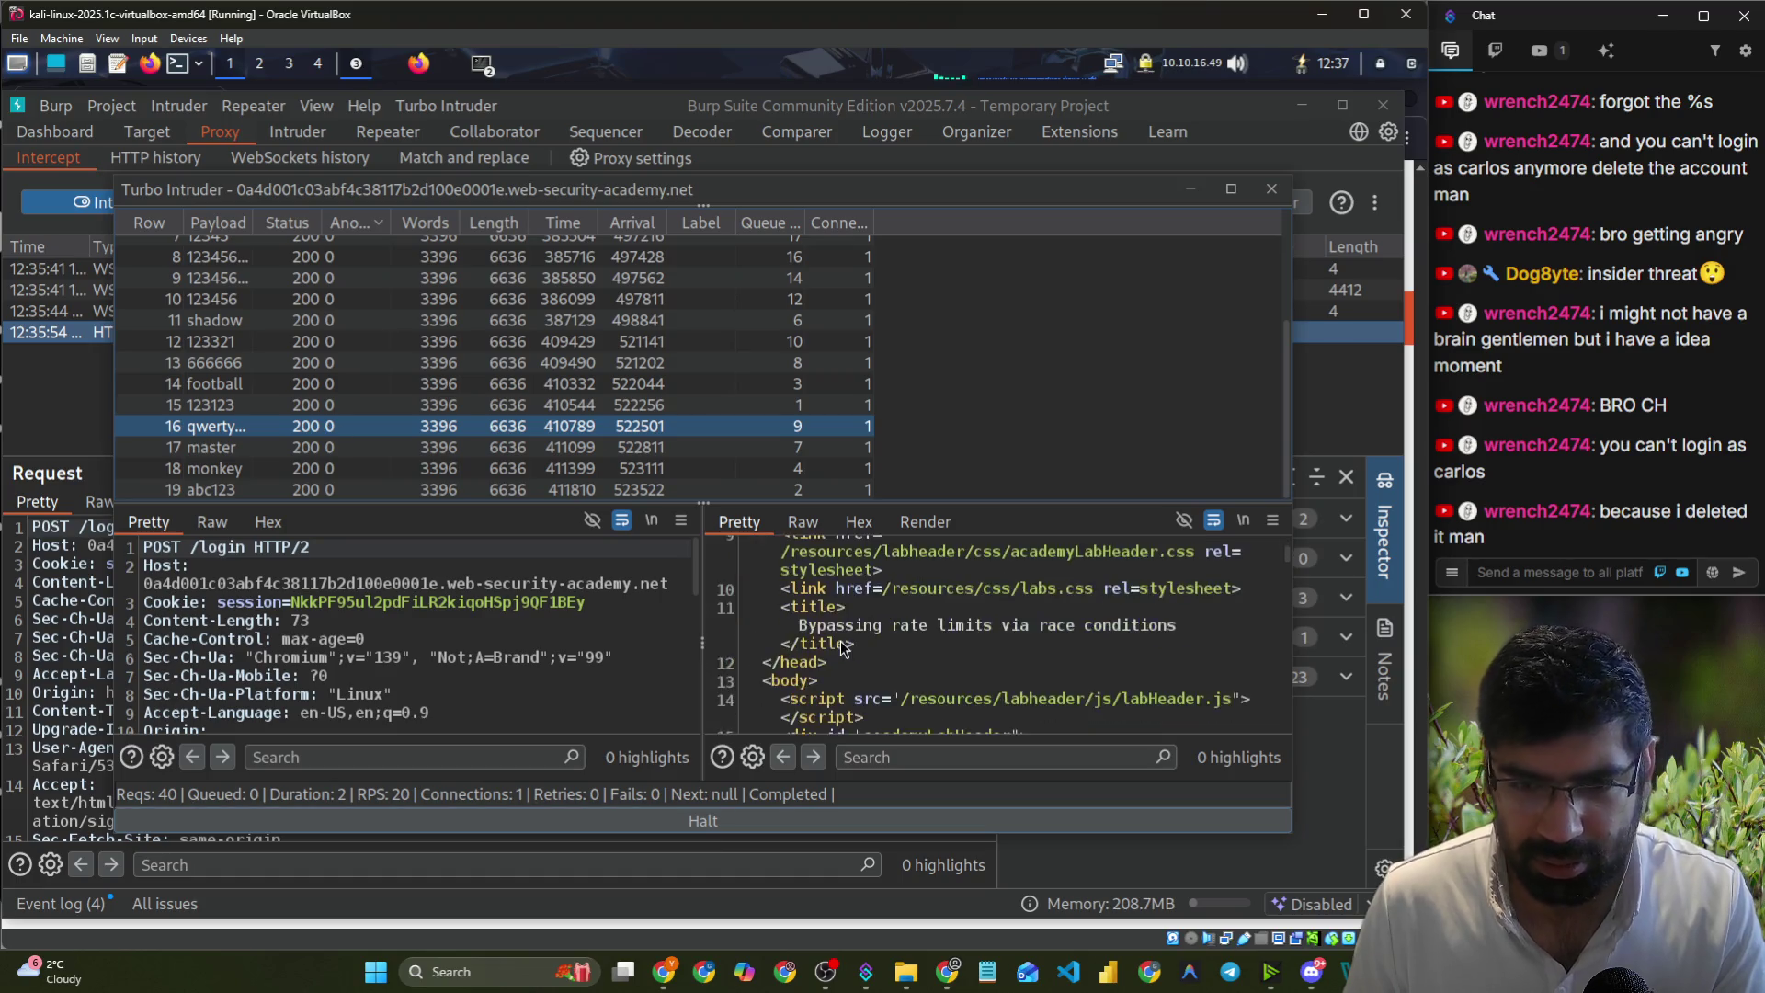
scroll(846, 667, down, 10)
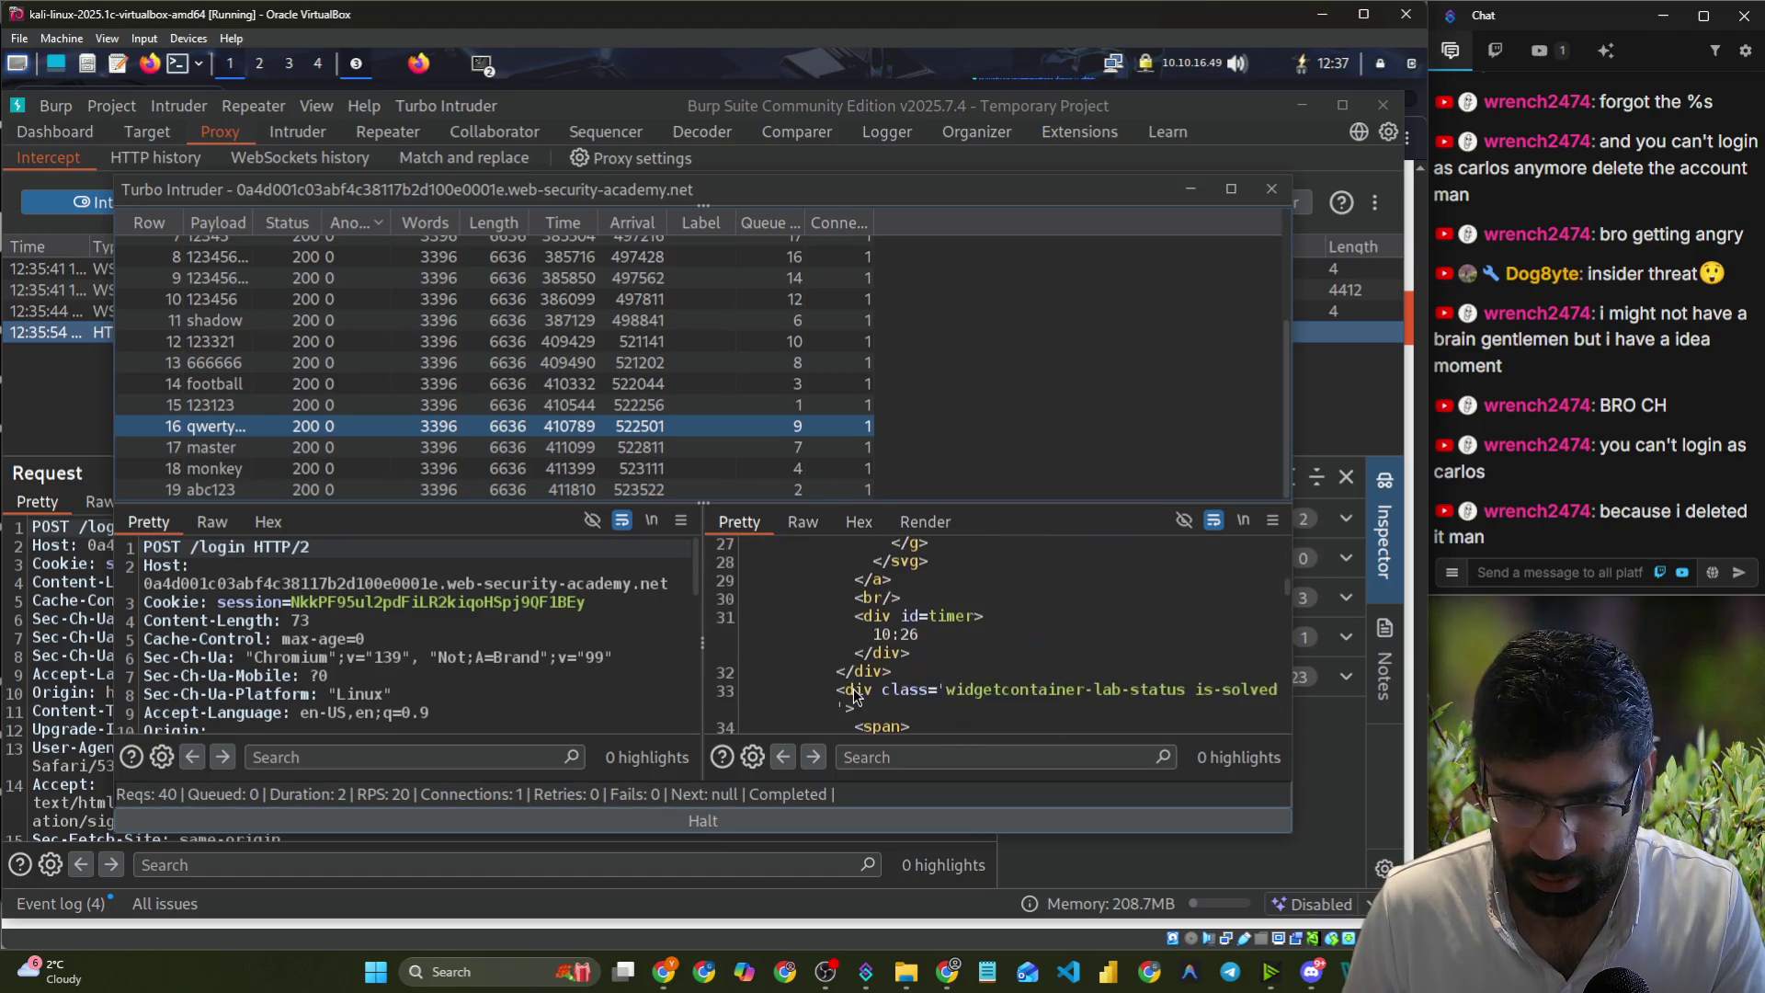
scroll(855, 696, down, 8)
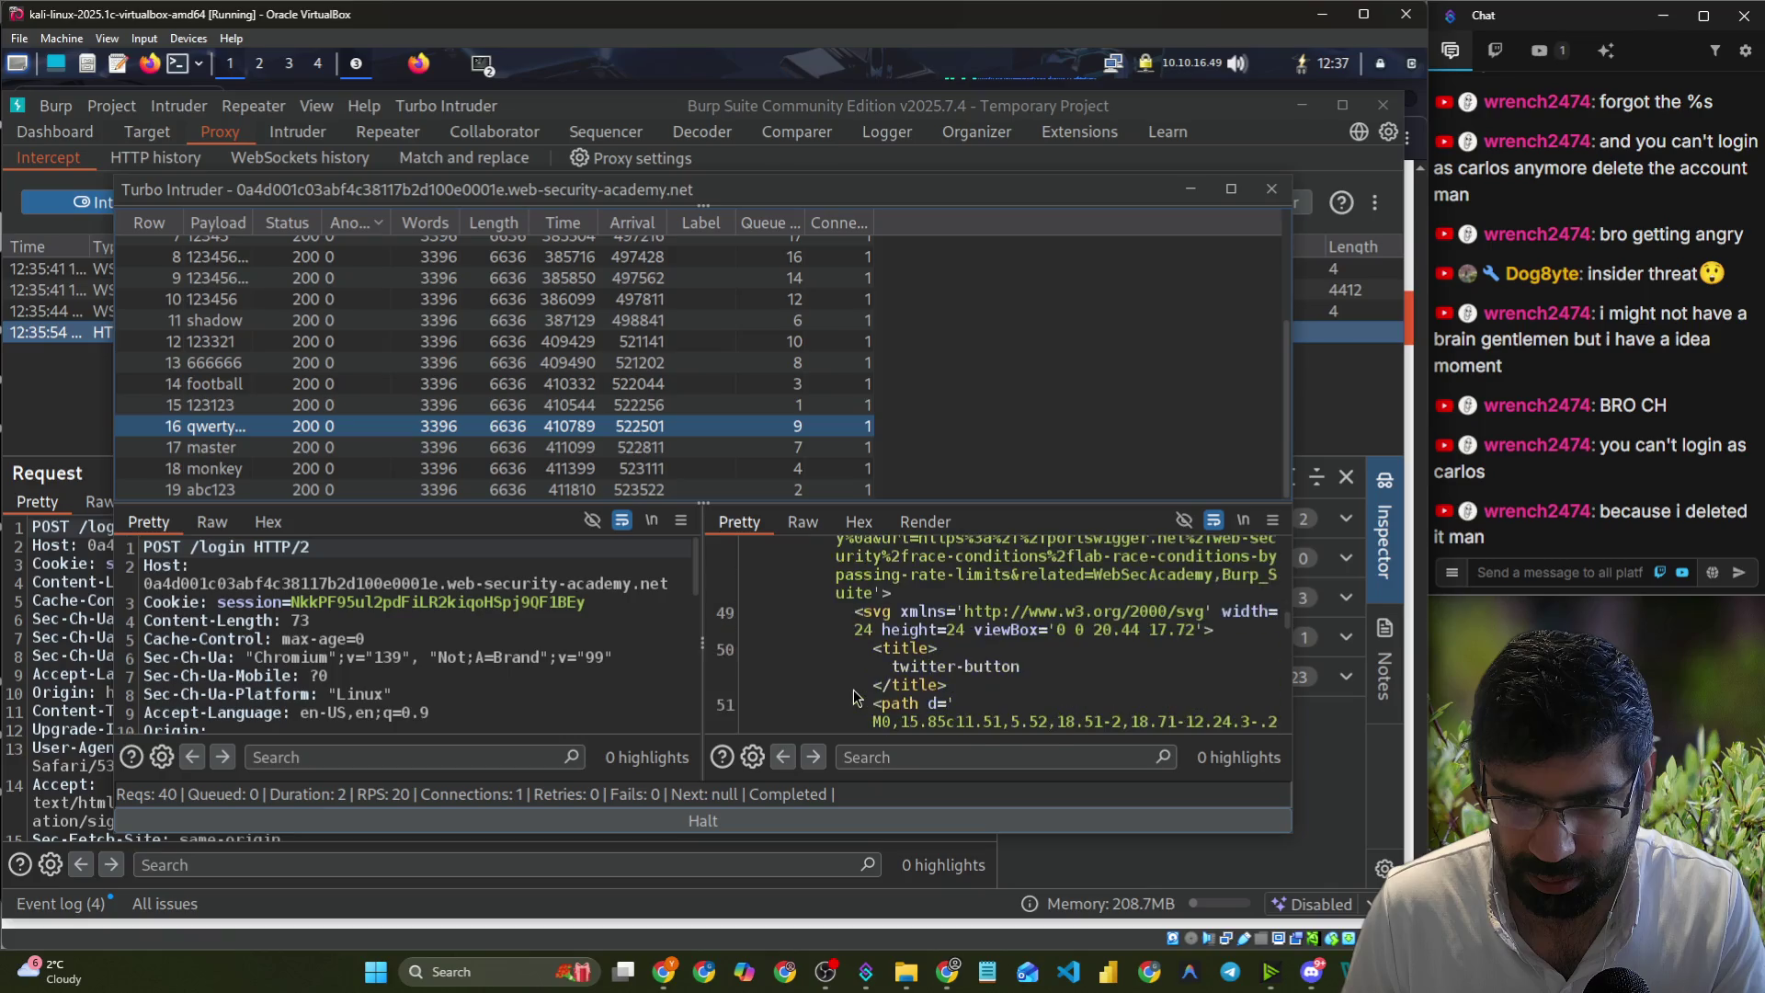
click(887, 752)
text(inval)
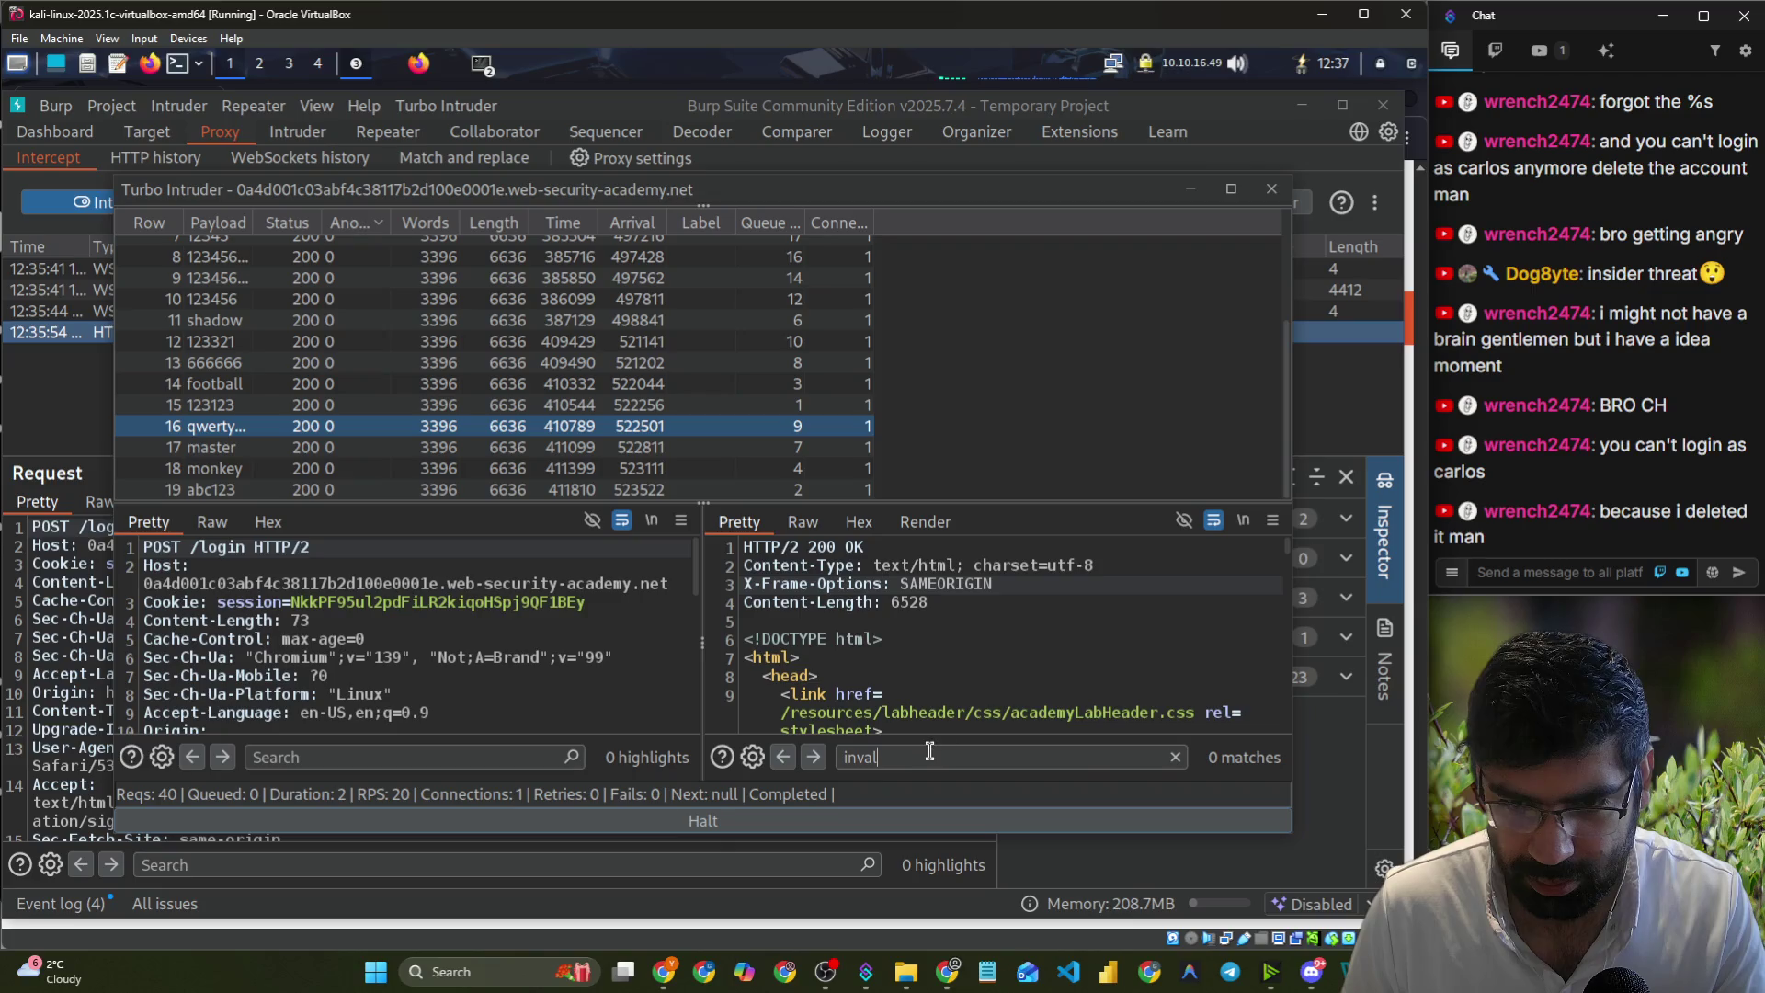
text( i)
click(959, 782)
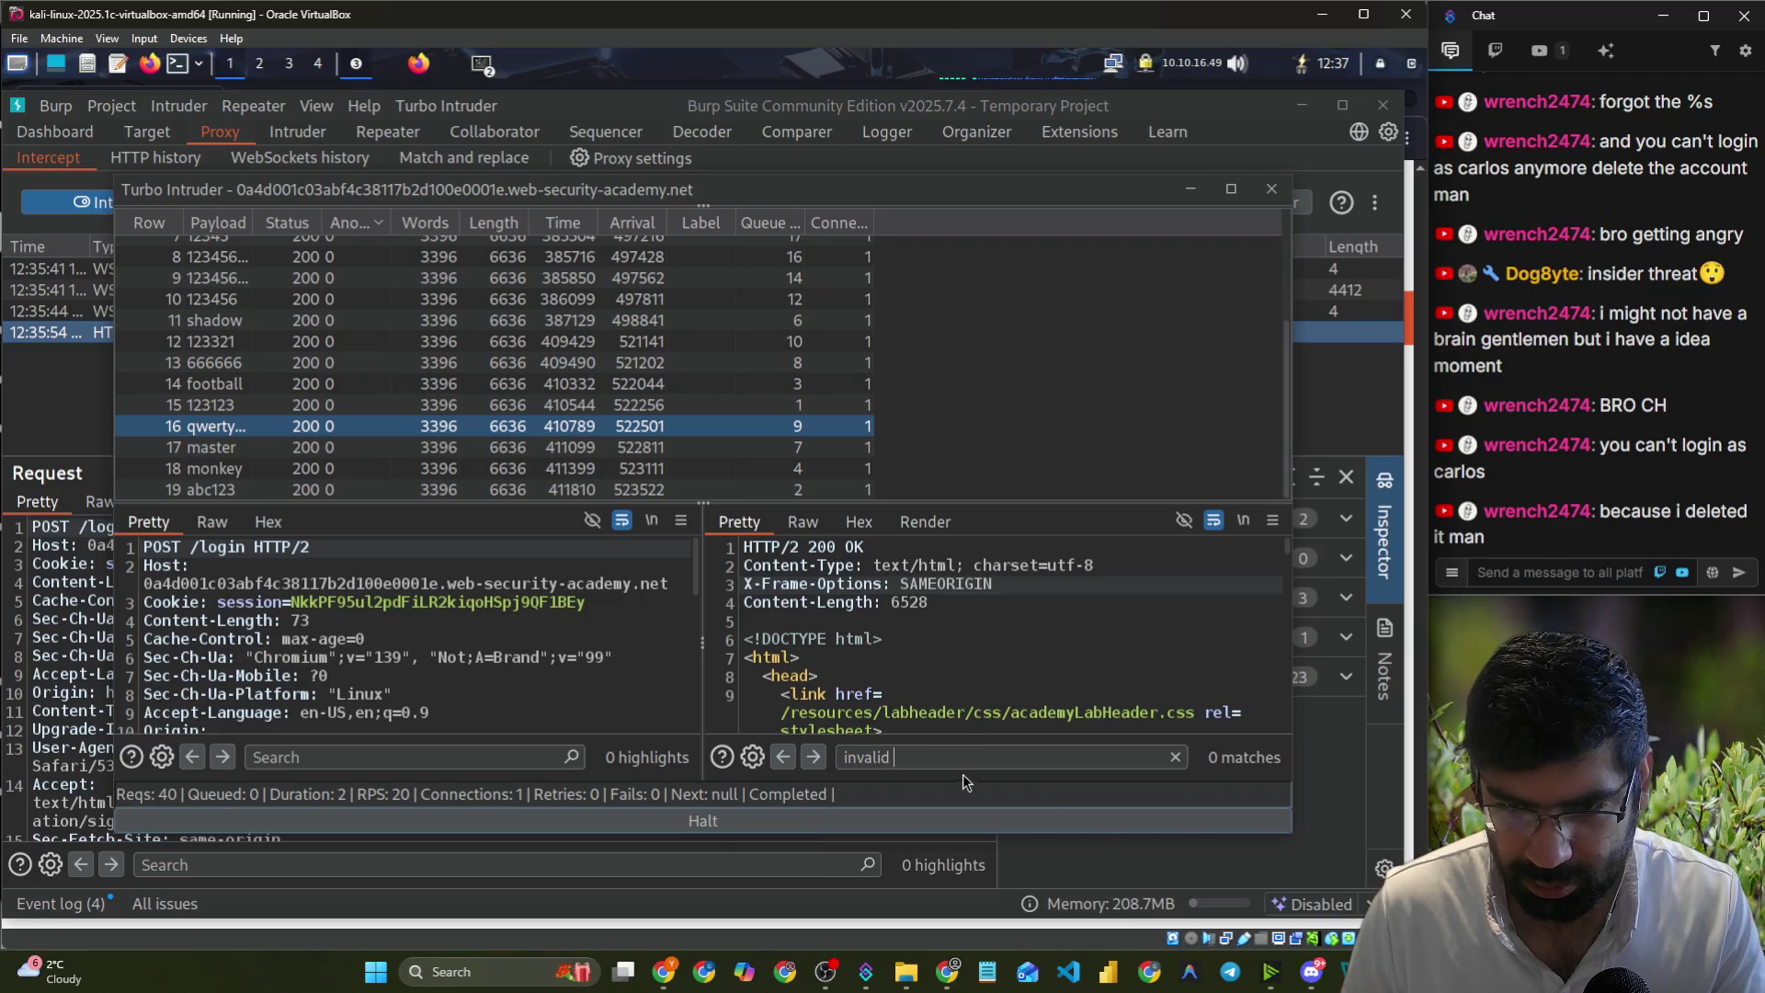
- Scroll row 16's response to the solved status, then close the results window
scroll(1256, 611, down, 1)
drag(1287, 560, 1284, 721)
scroll(924, 644, up, 3)
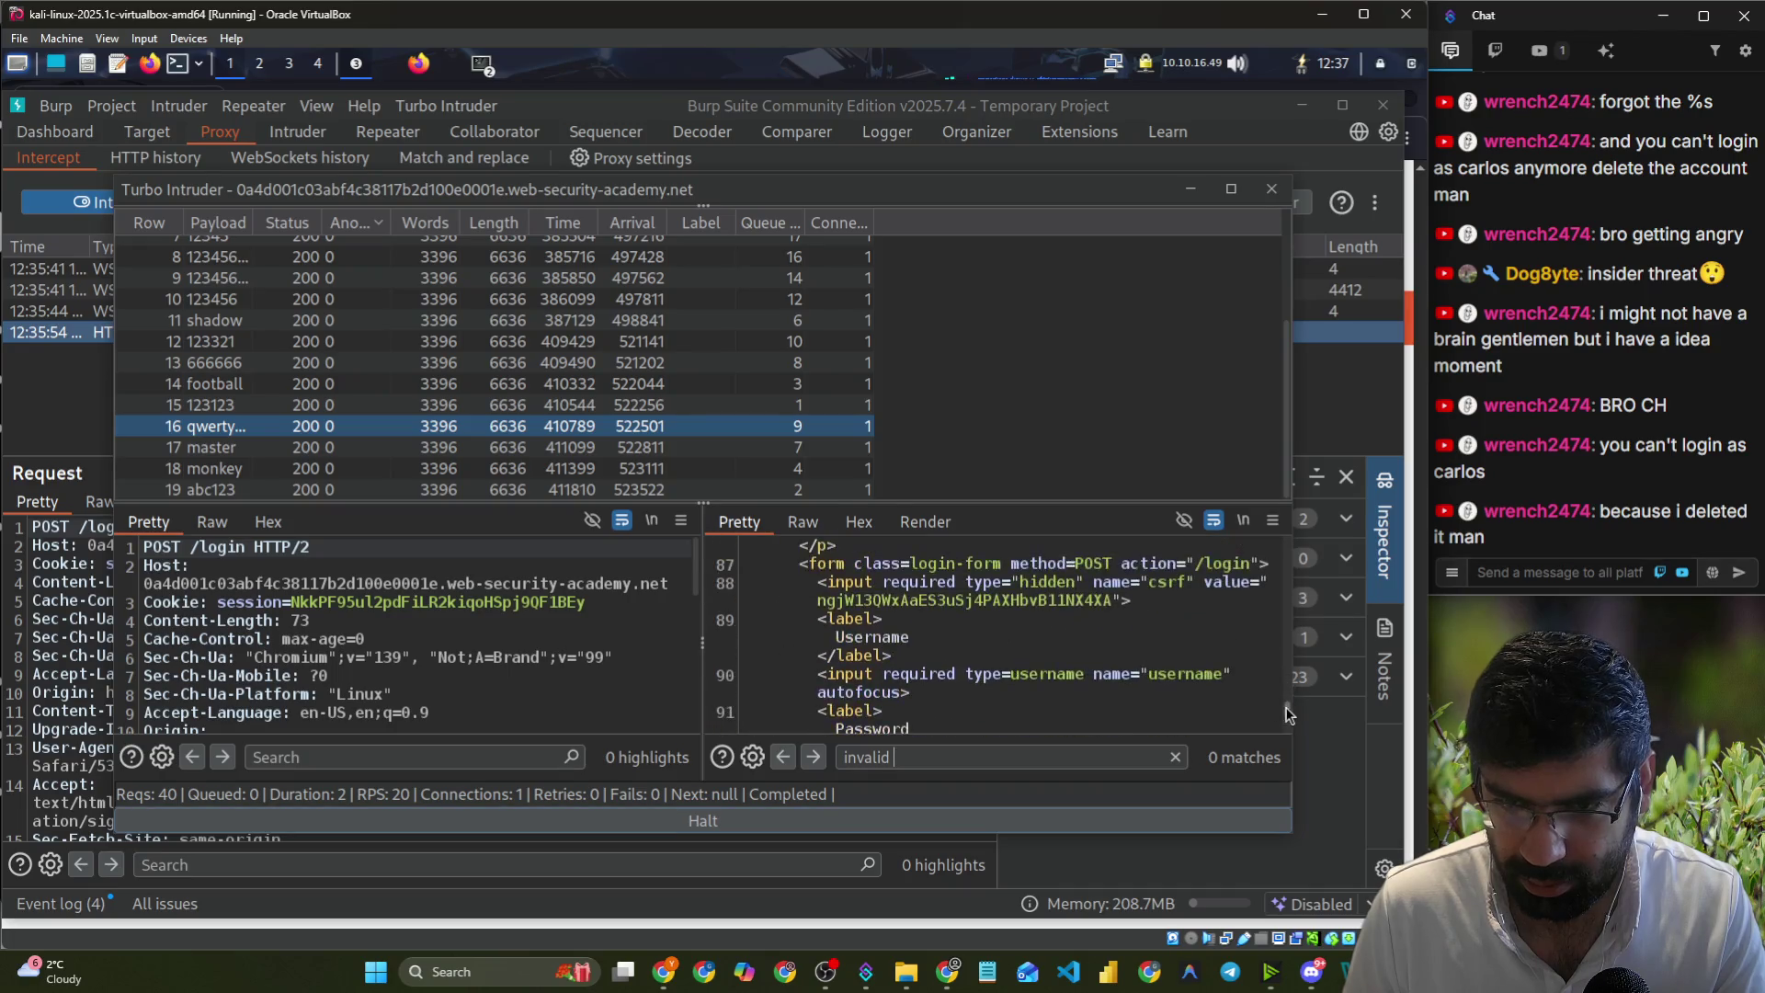
scroll(922, 639, down, 3)
scroll(922, 639, up, 2)
scroll(922, 637, up, 3)
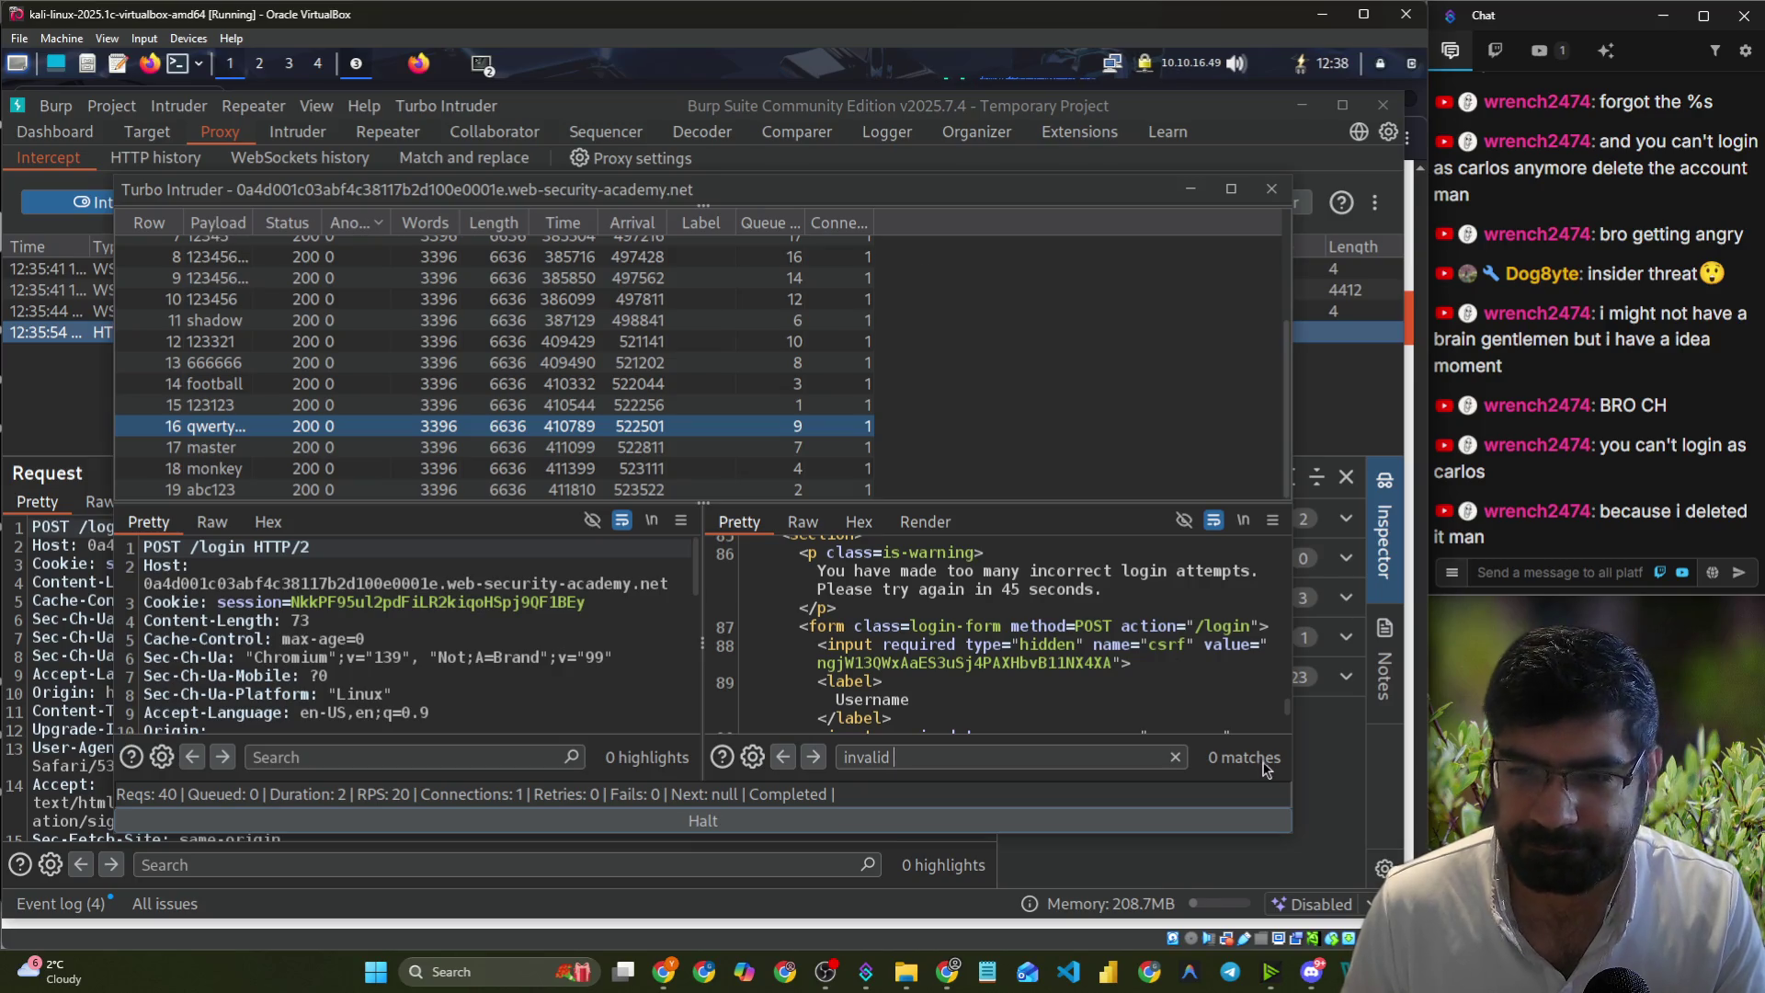
click(1272, 189)
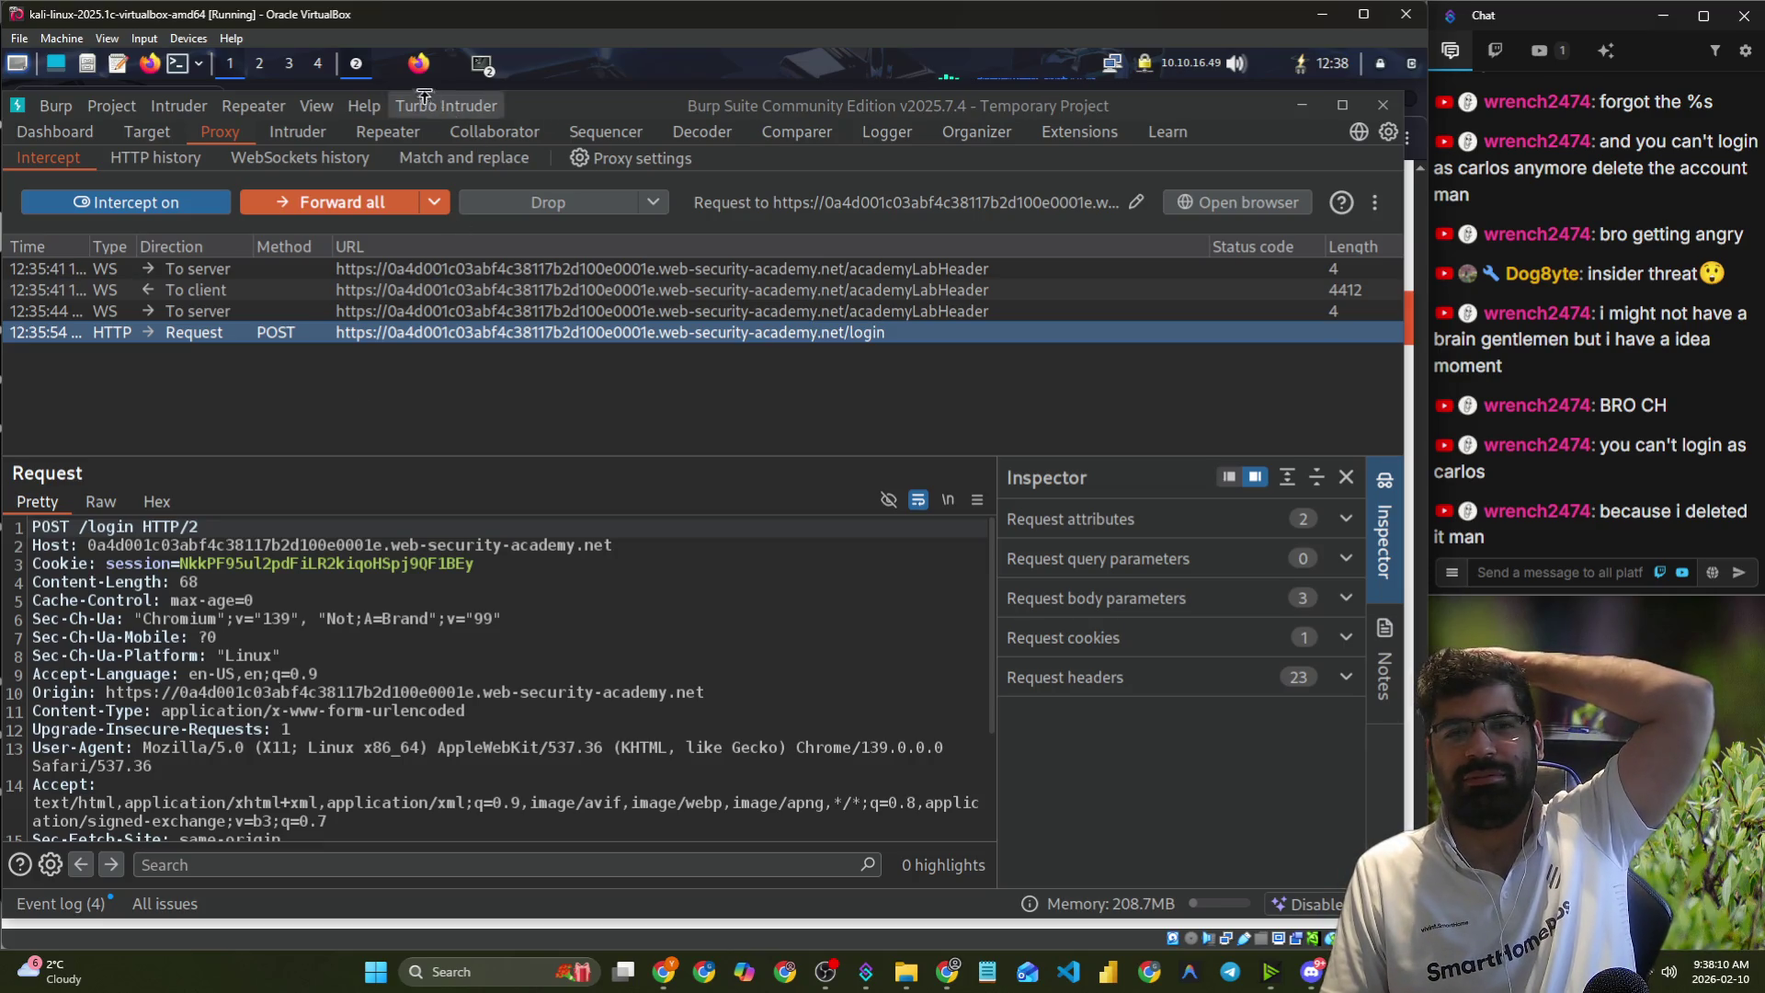
- Reread the lab description, highlighting the steps to access the admin panel and delete carlos
click(400, 72)
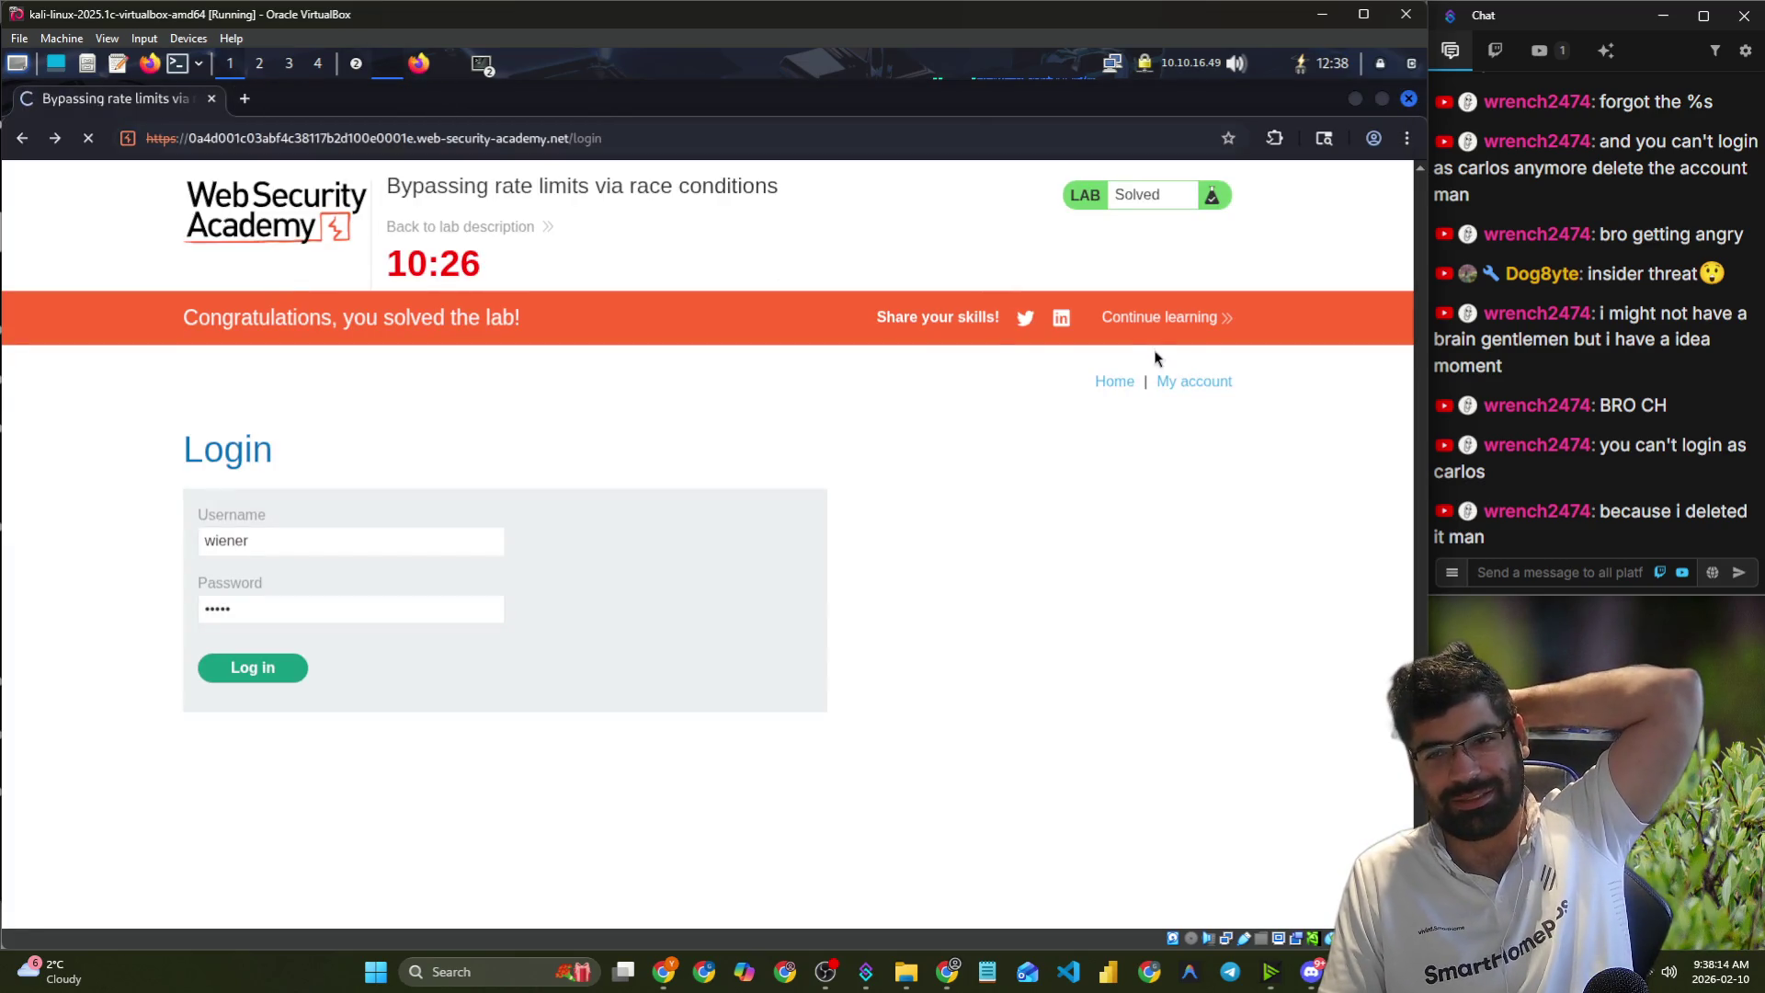
click(409, 79)
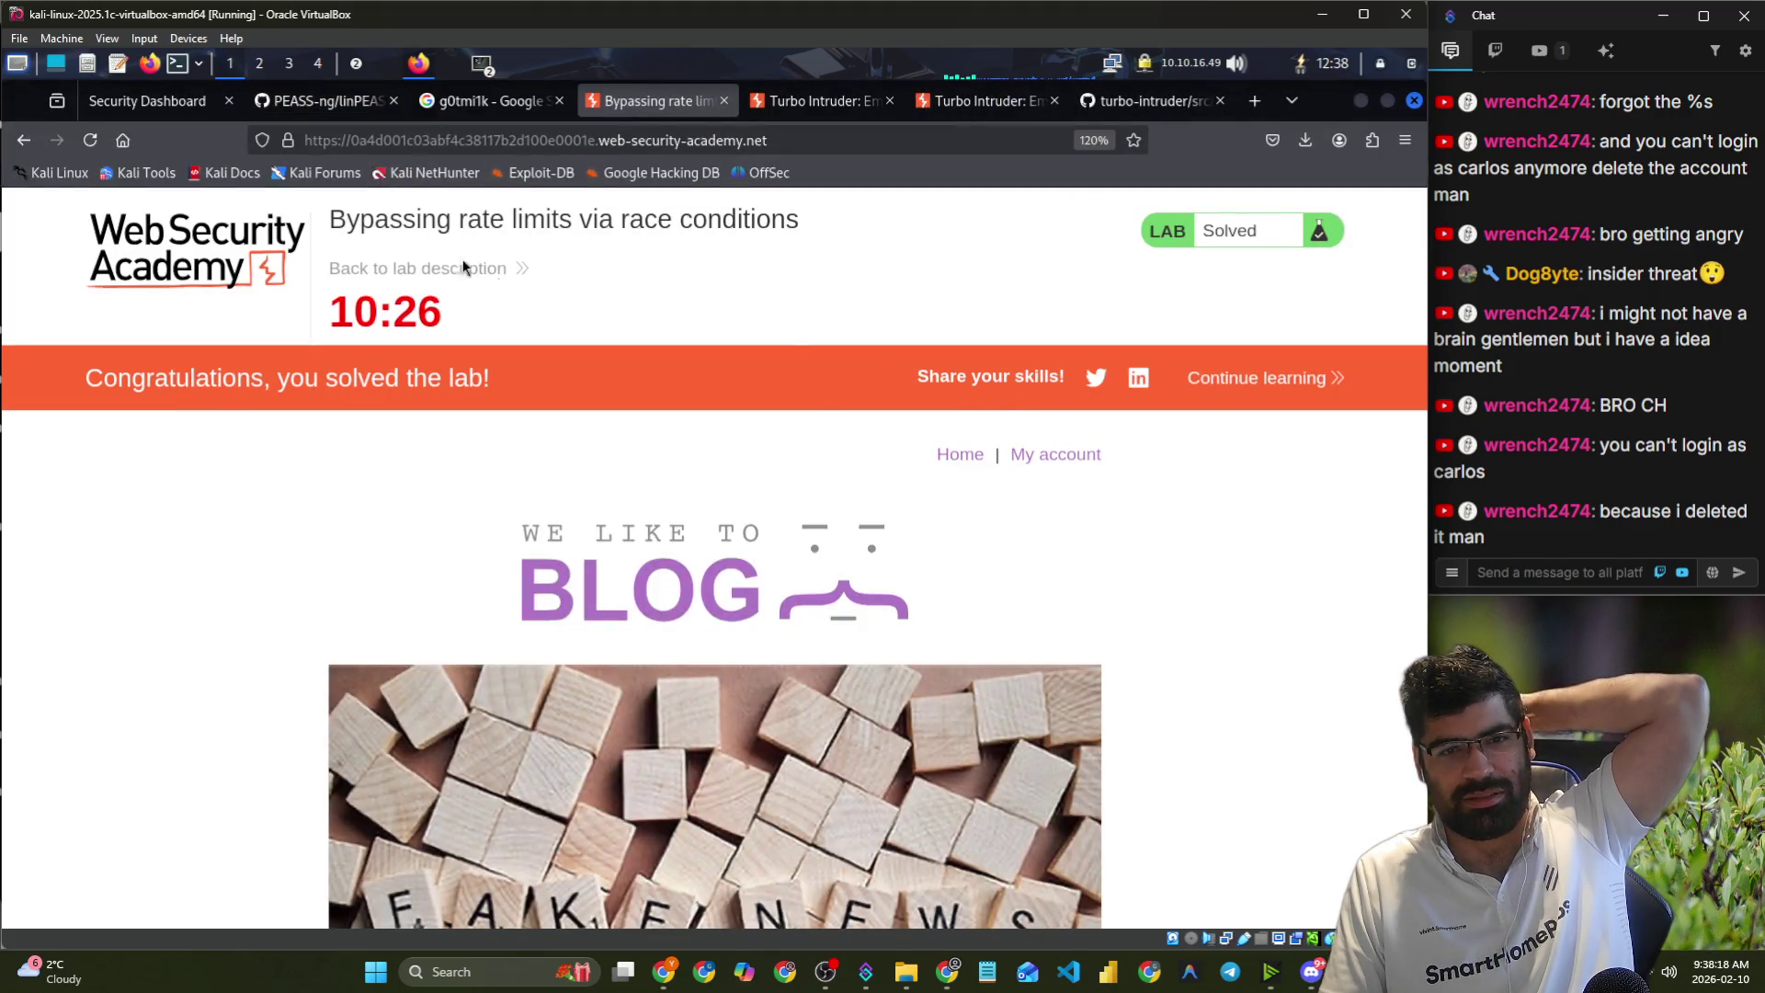
click(403, 270)
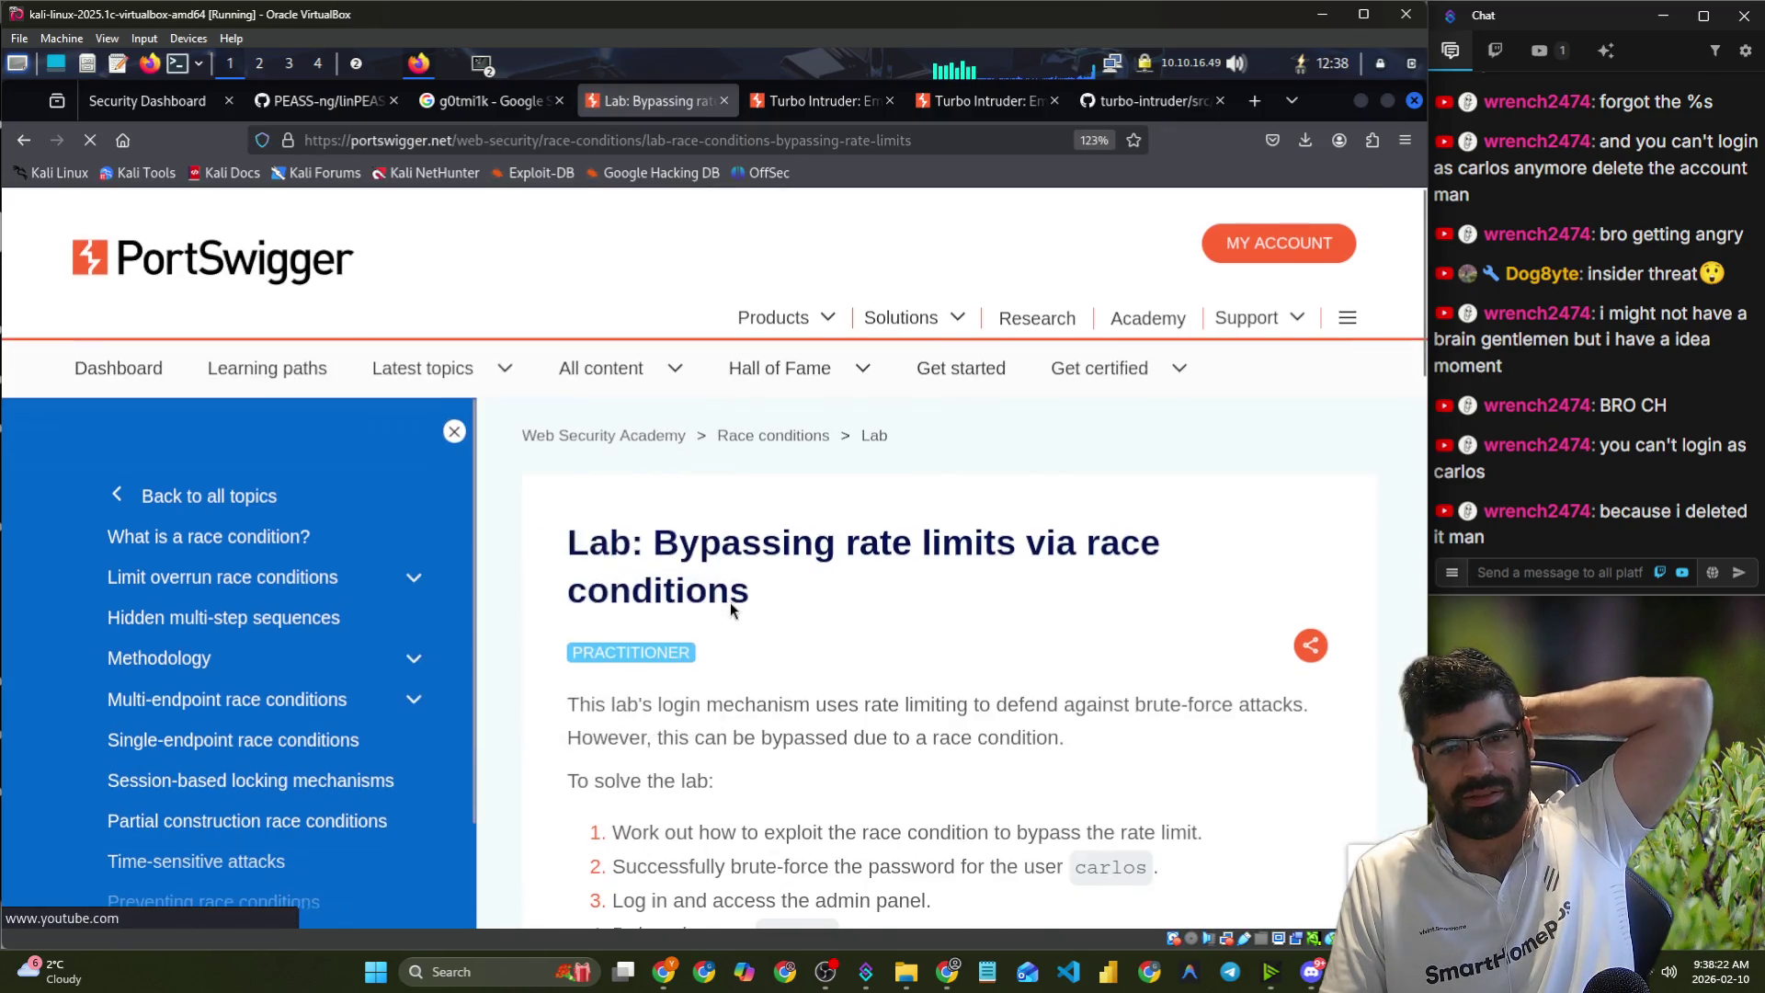
scroll(726, 589, down, 5)
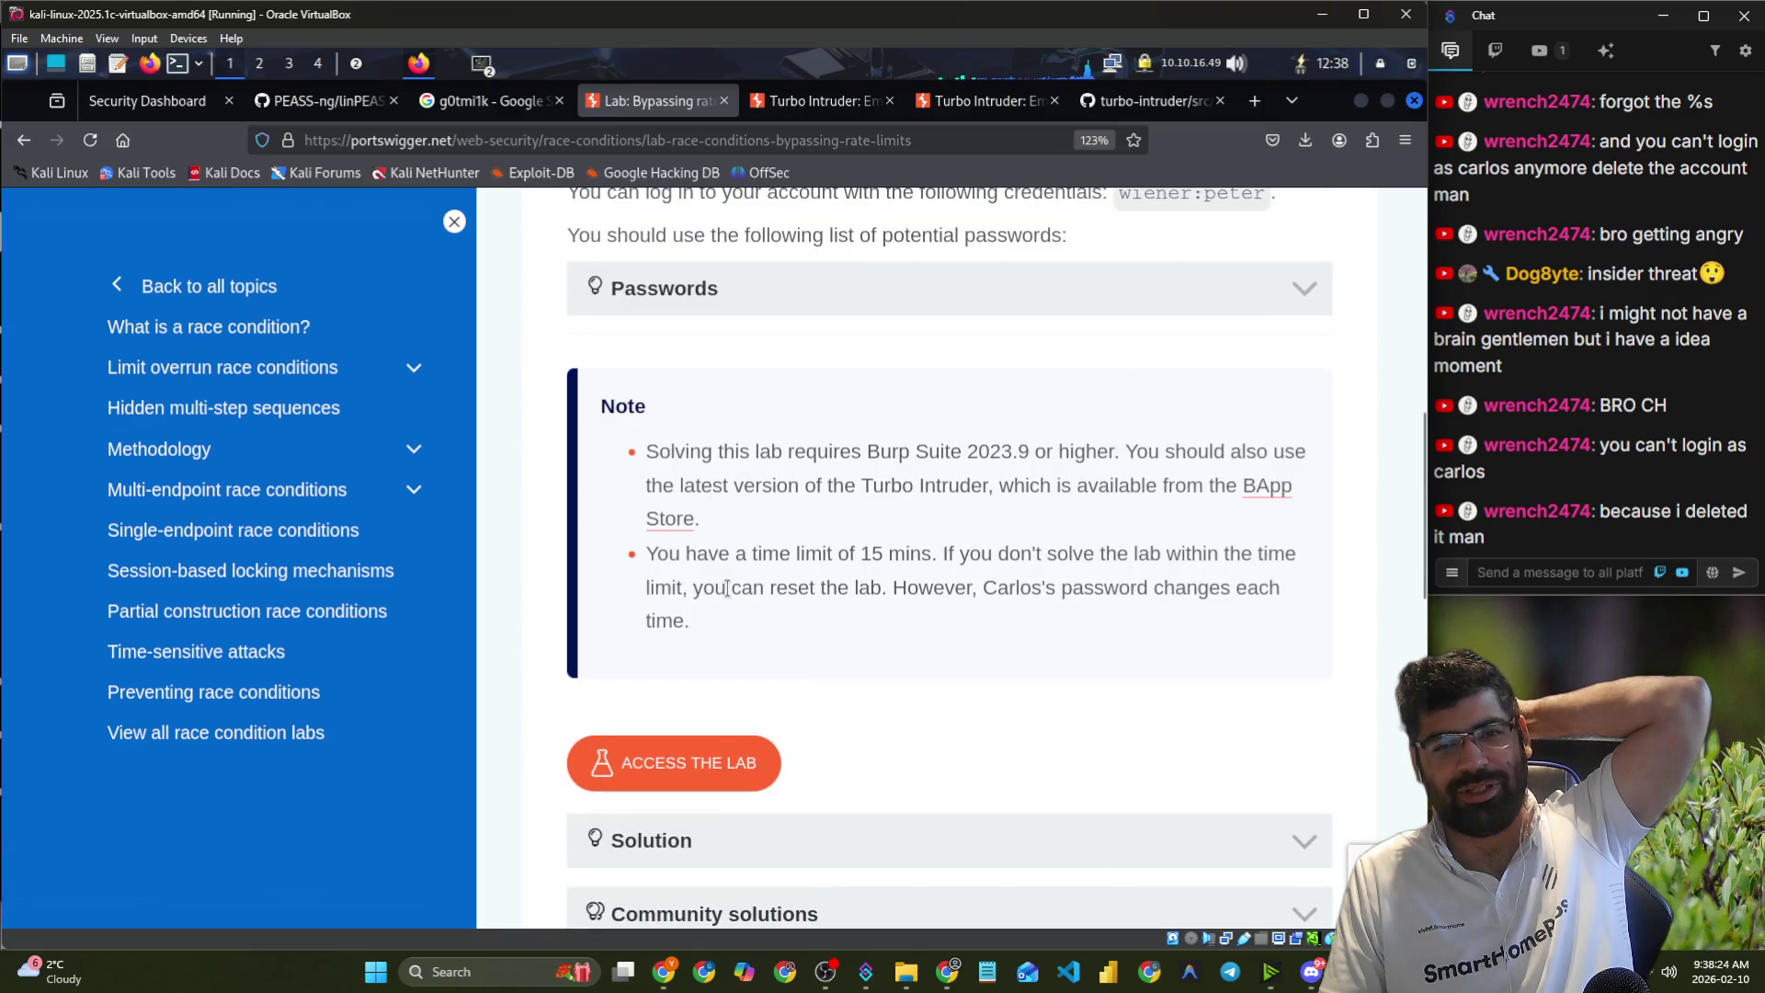
scroll(727, 588, up, 5)
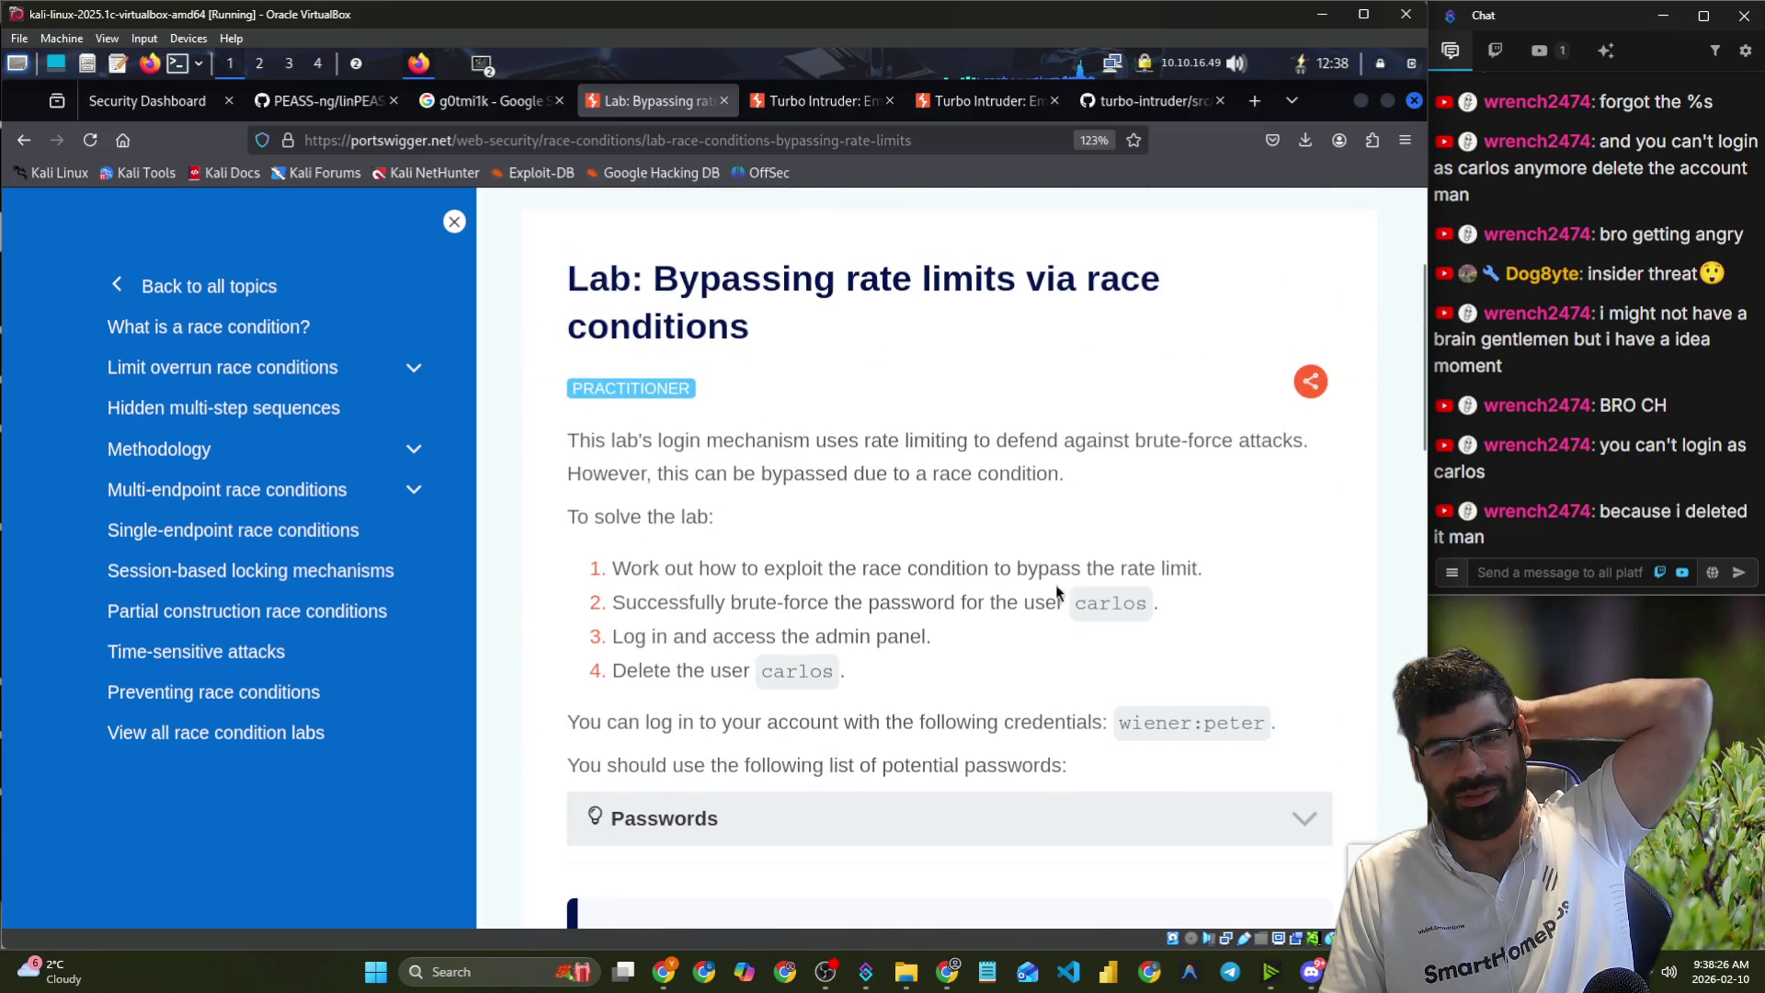
drag(634, 644, 1006, 657)
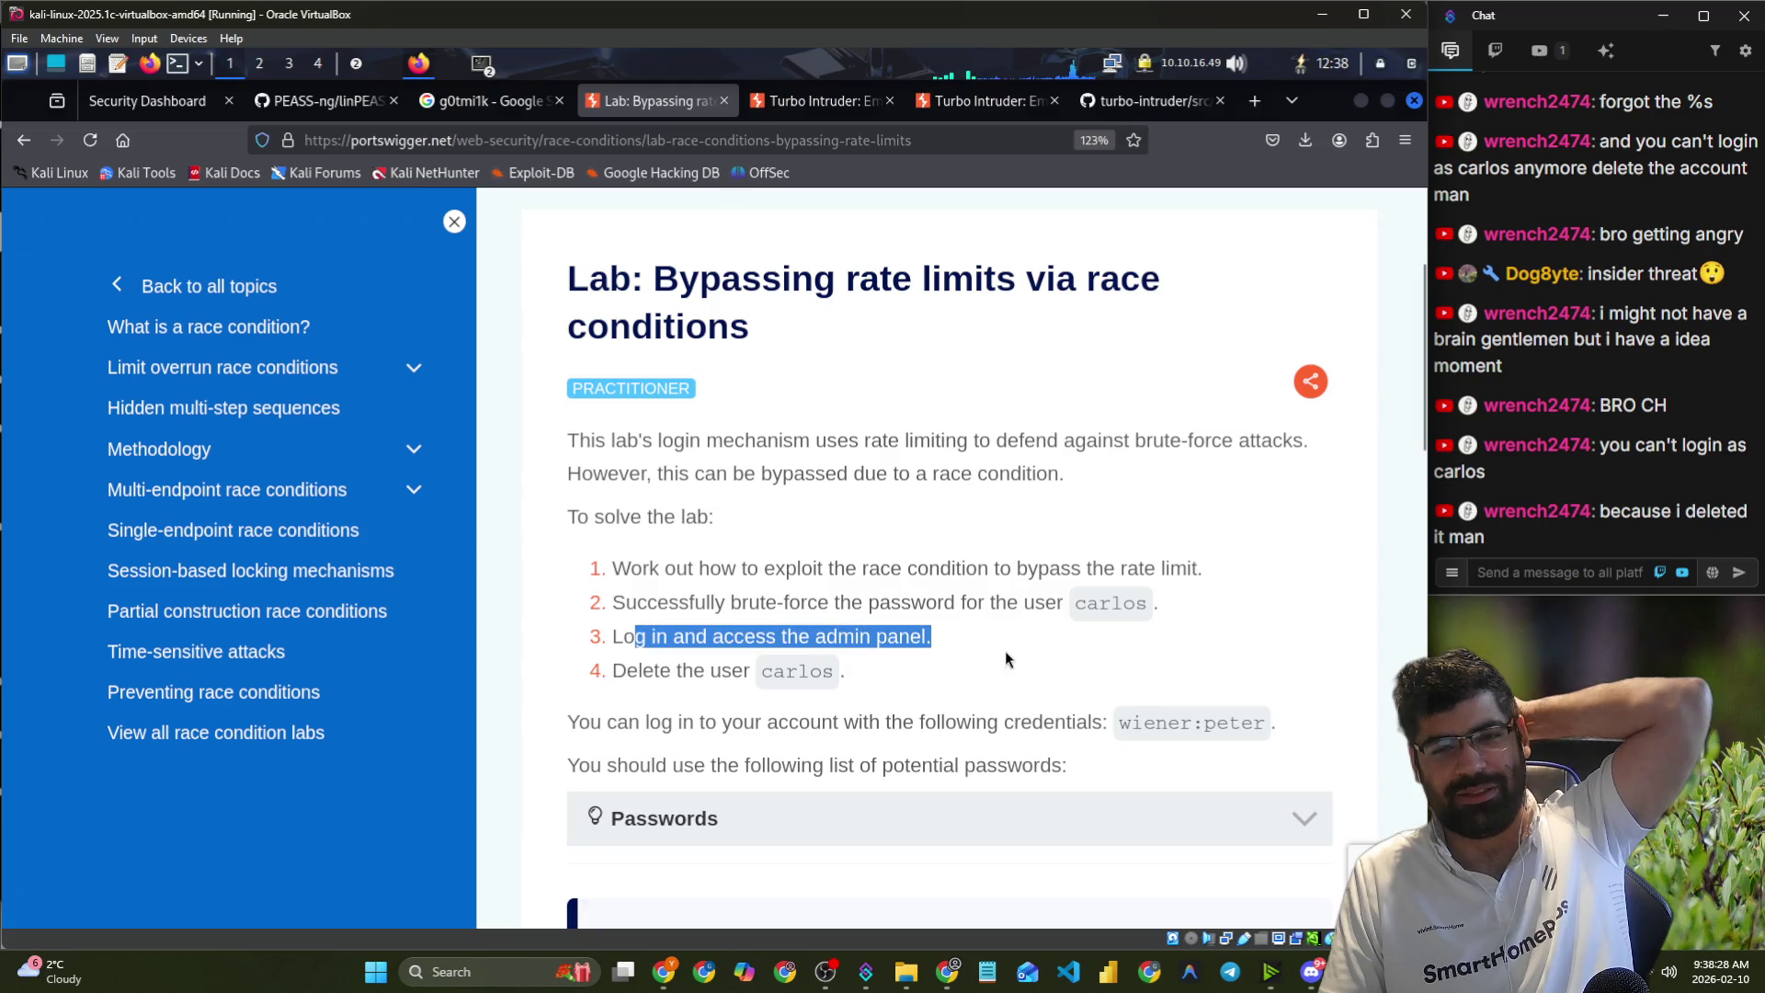
drag(638, 670, 863, 681)
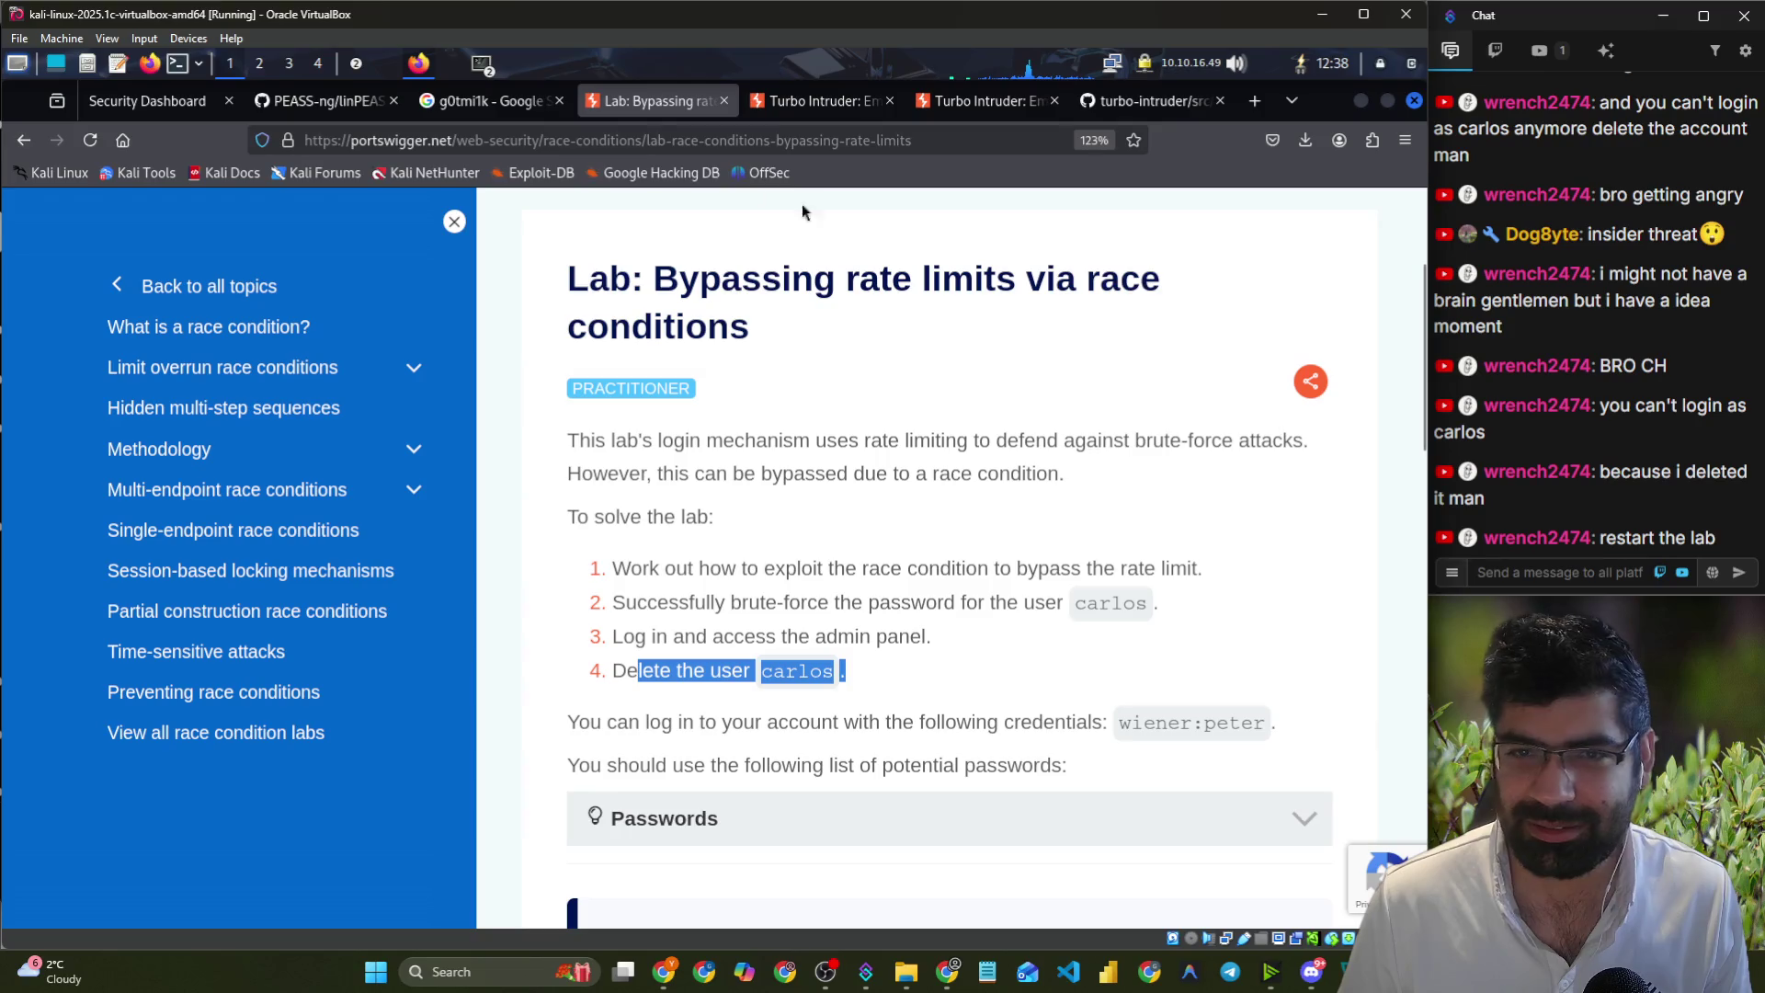
- Turn Burp's interception off so the login goes through, then reload the lab account page
click(372, 70)
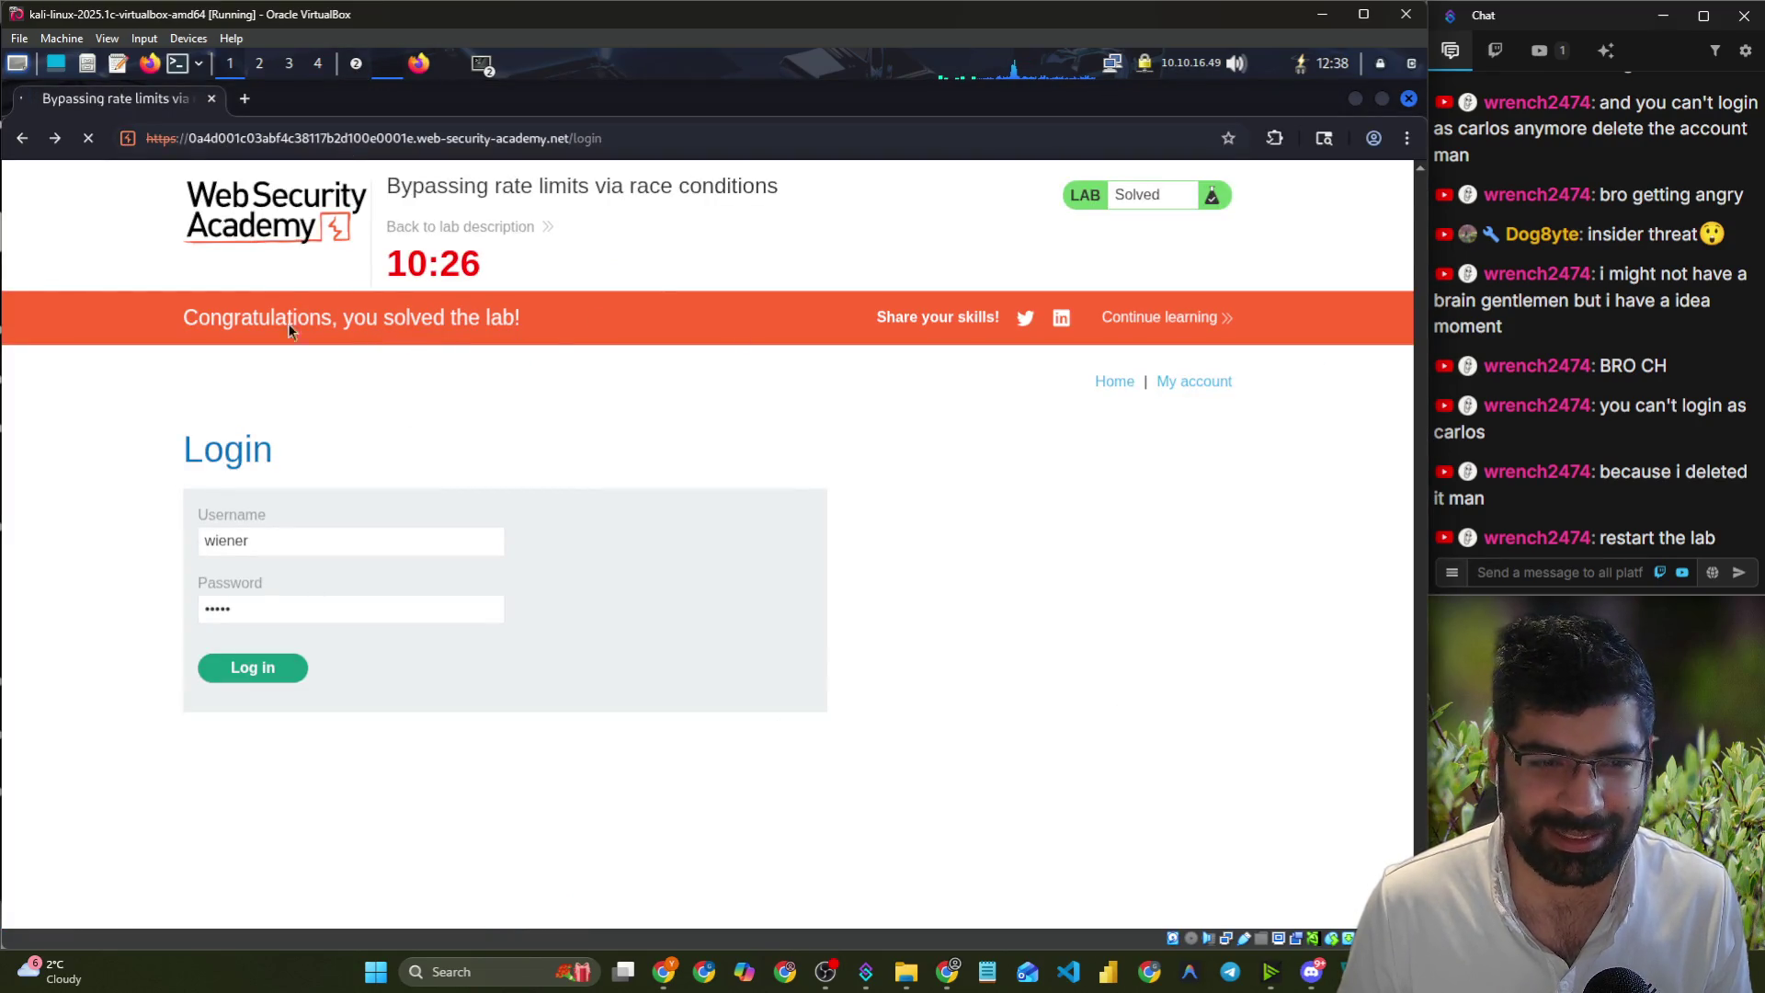
click(373, 68)
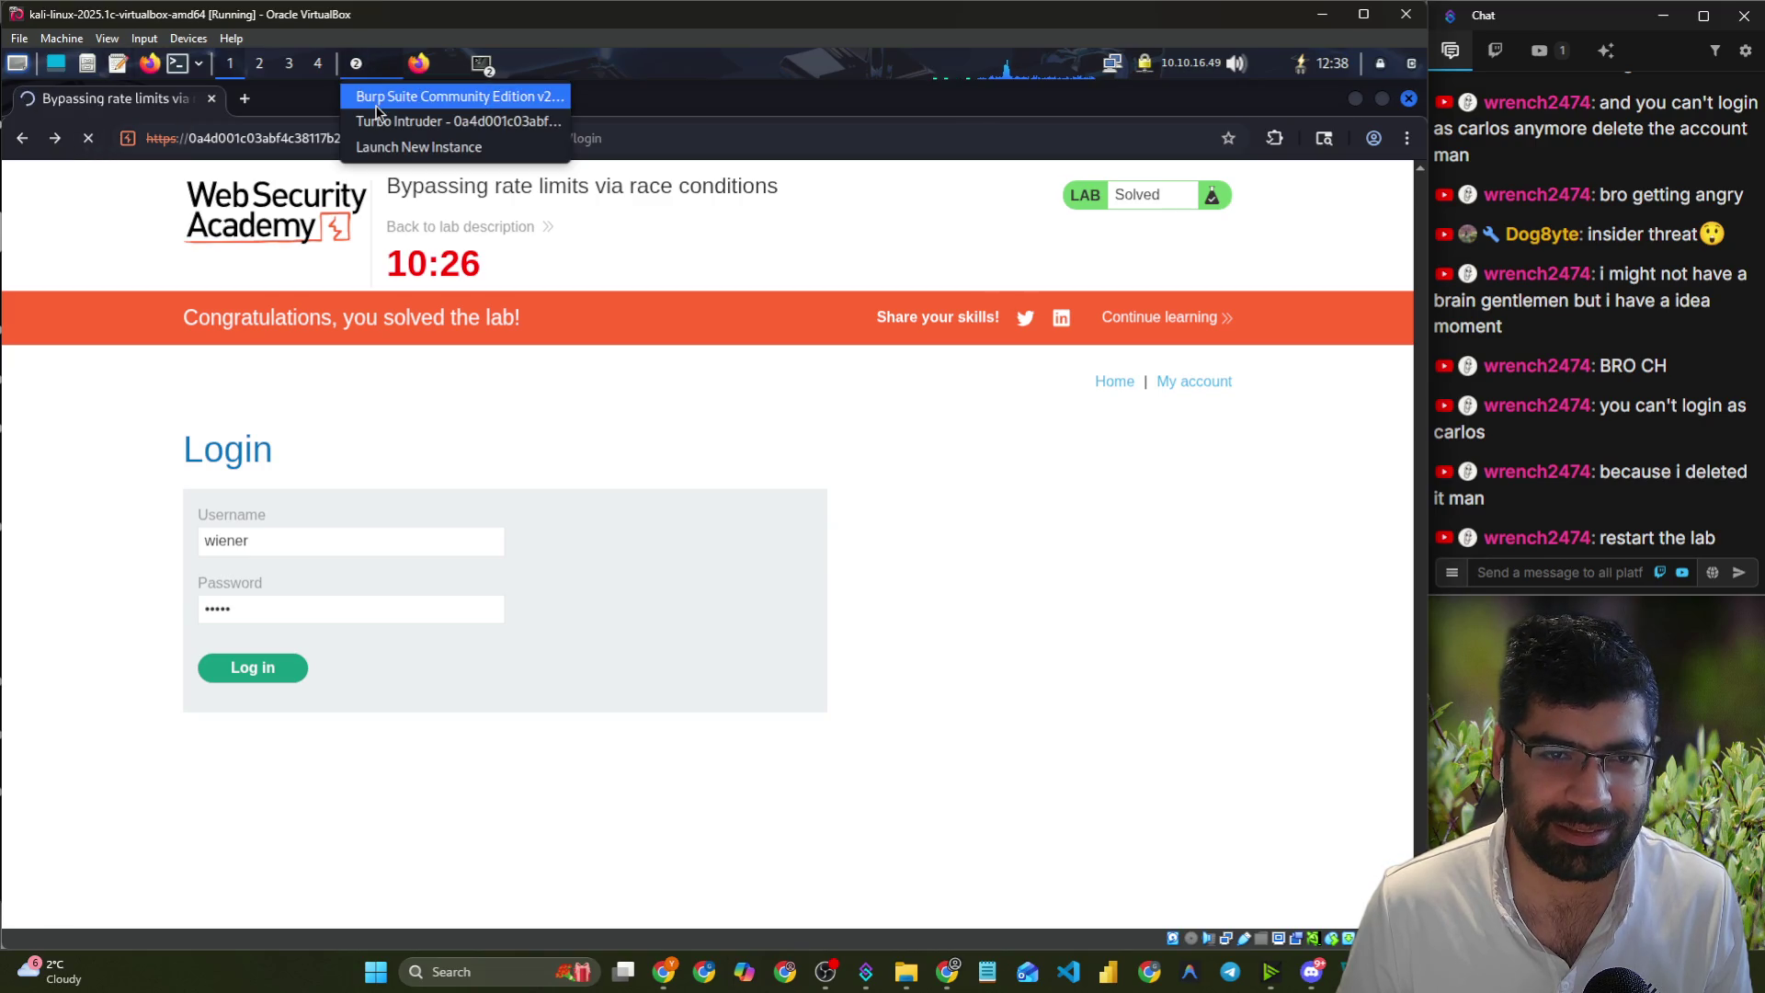
click(395, 93)
click(188, 204)
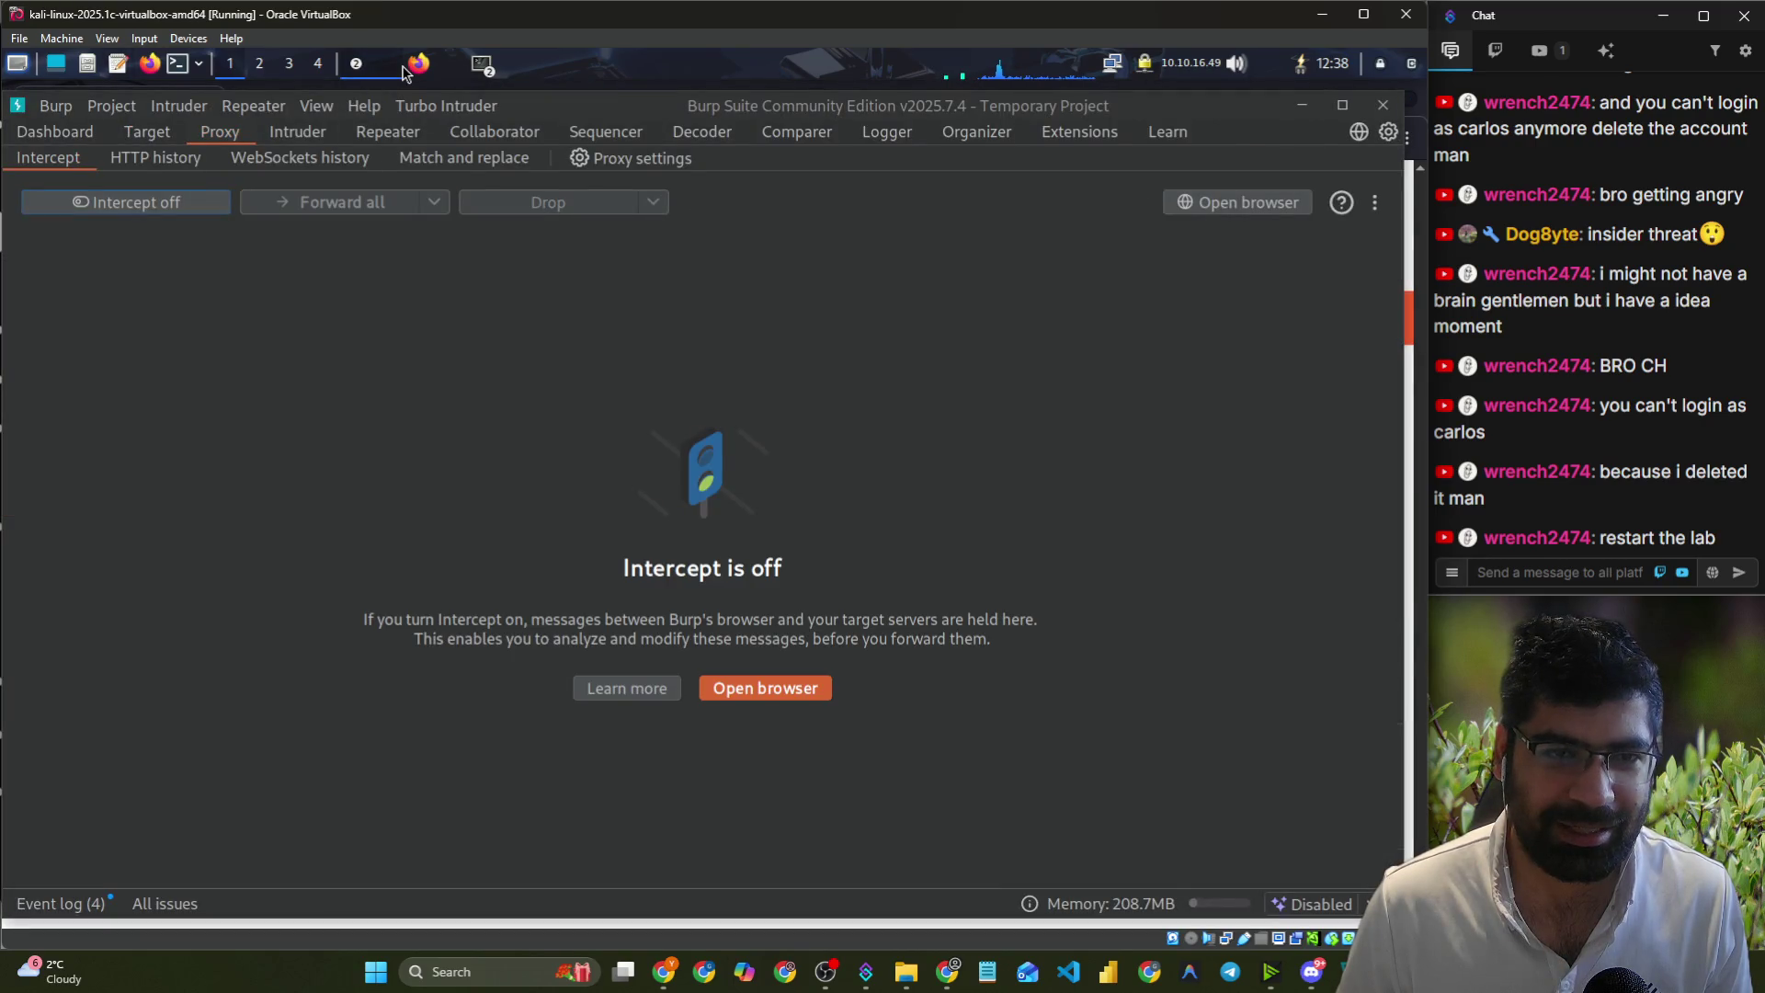
click(405, 73)
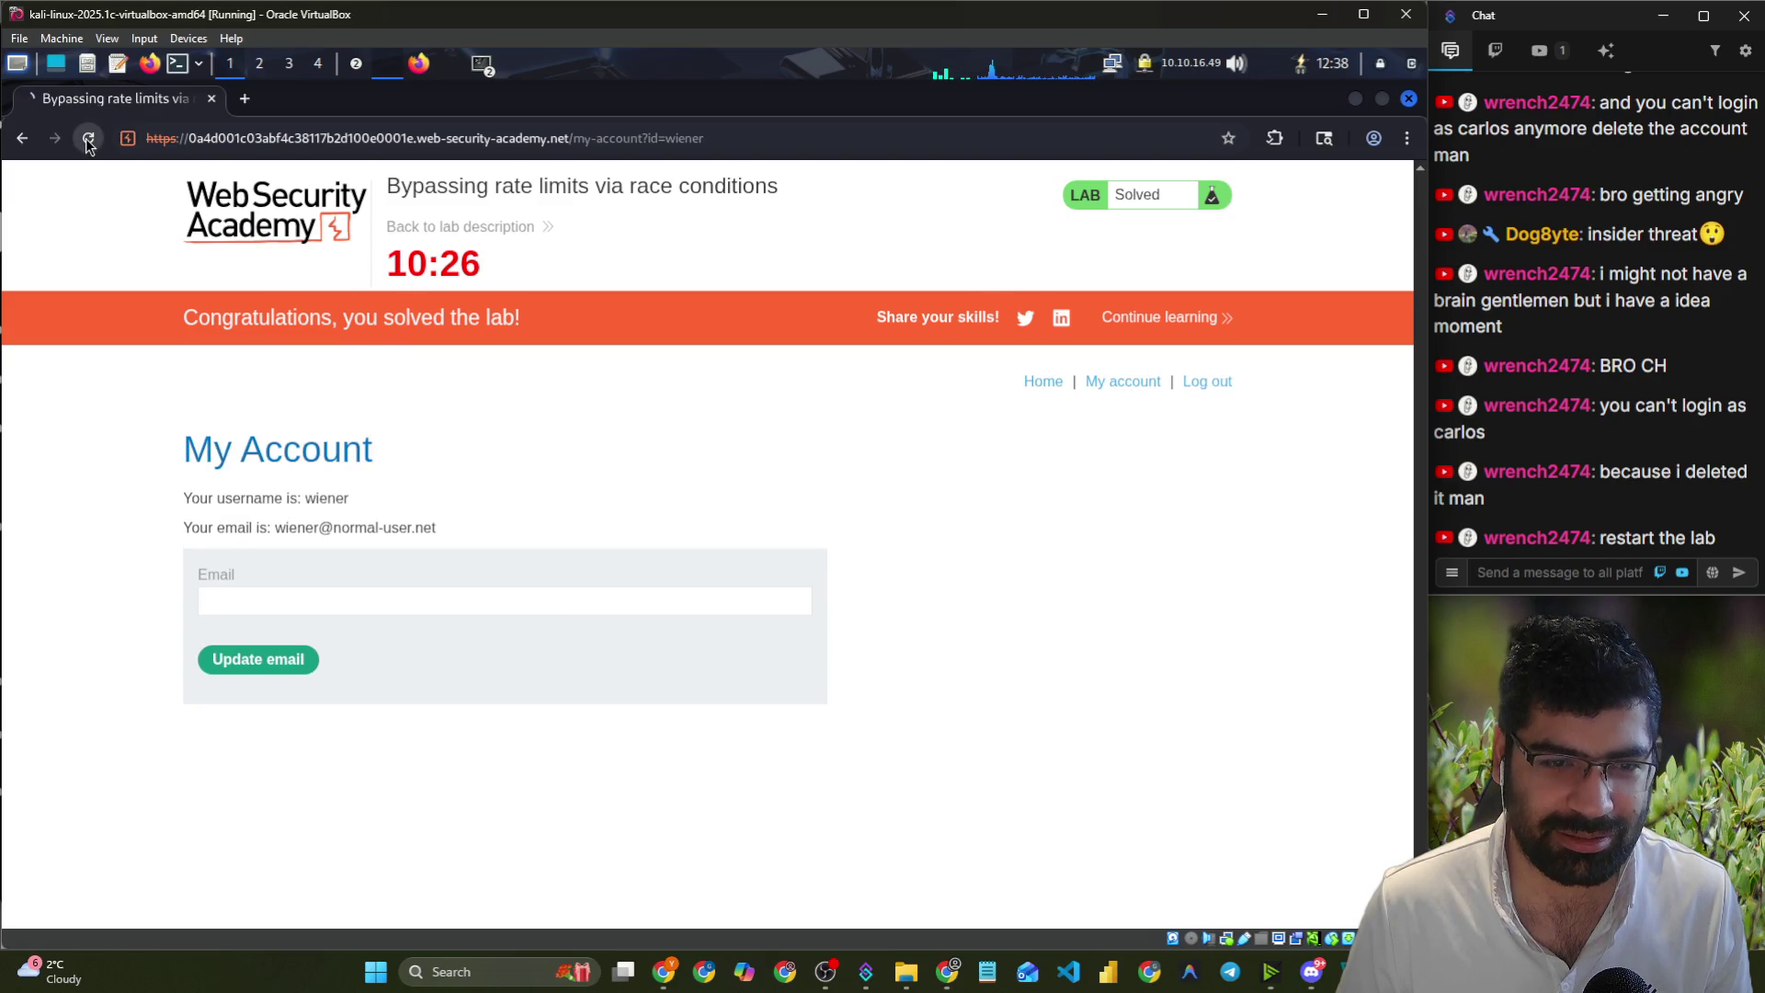
click(88, 139)
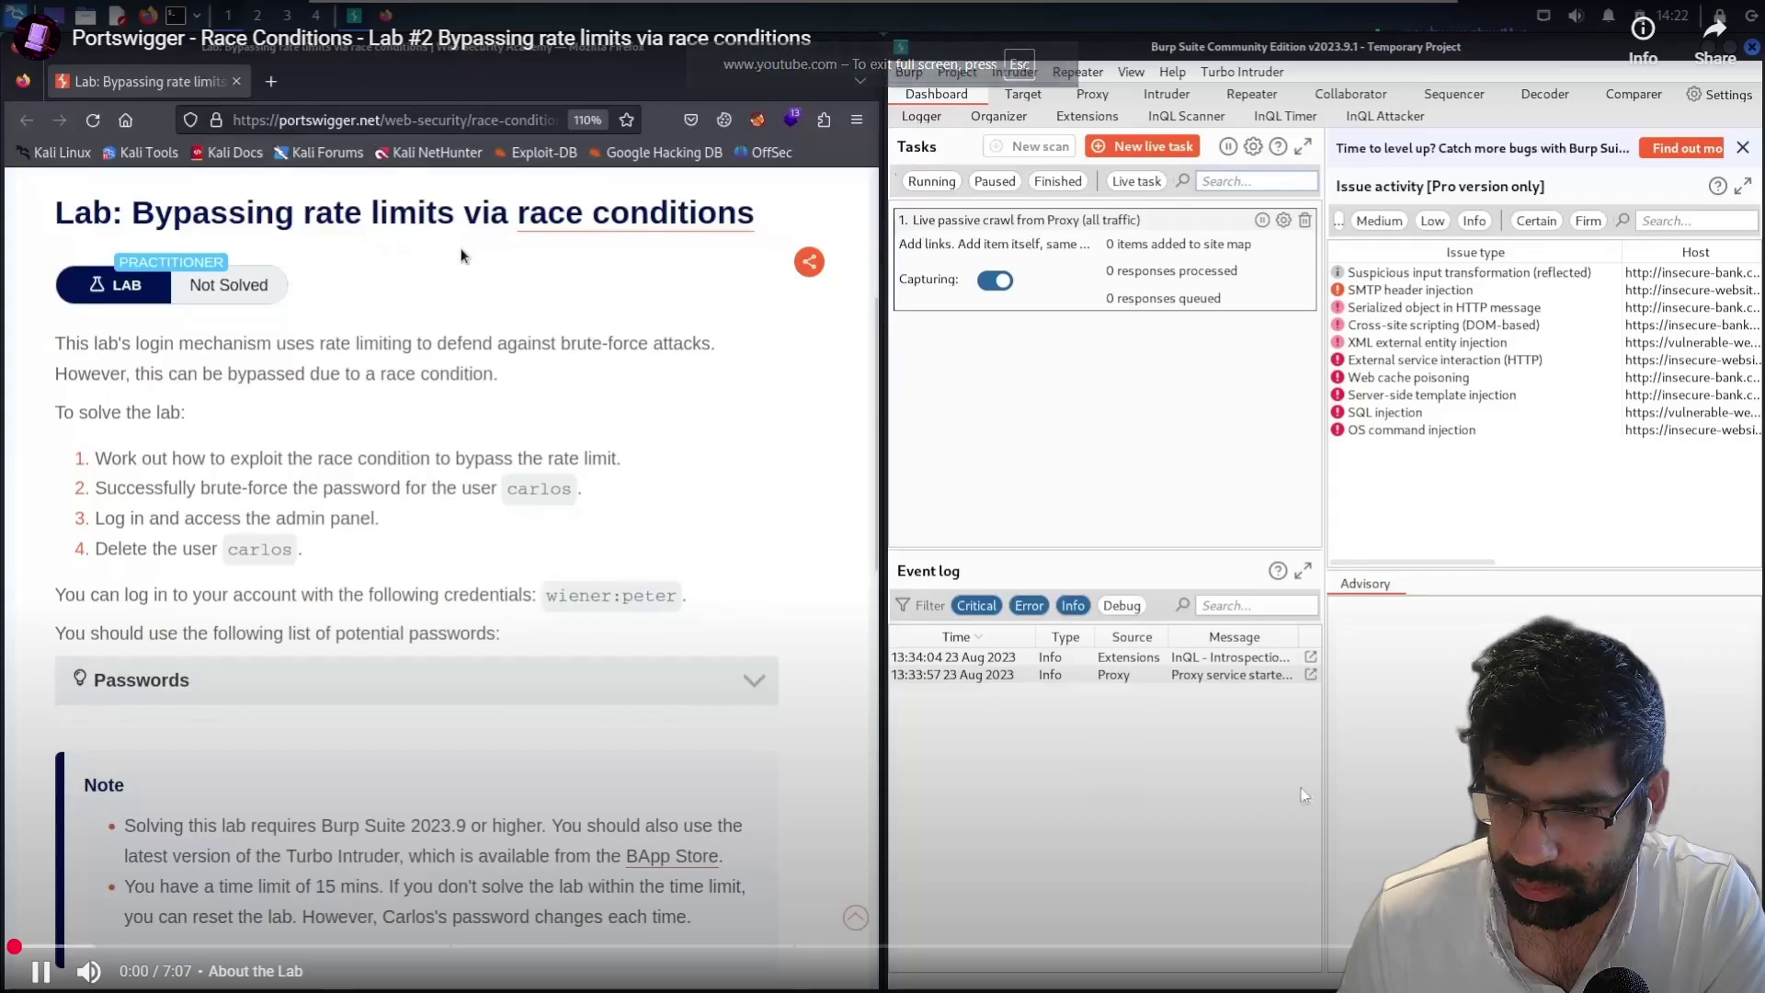
- Jump the walkthrough to about 3:48 and skip forward a few seconds at a time
click(949, 946)
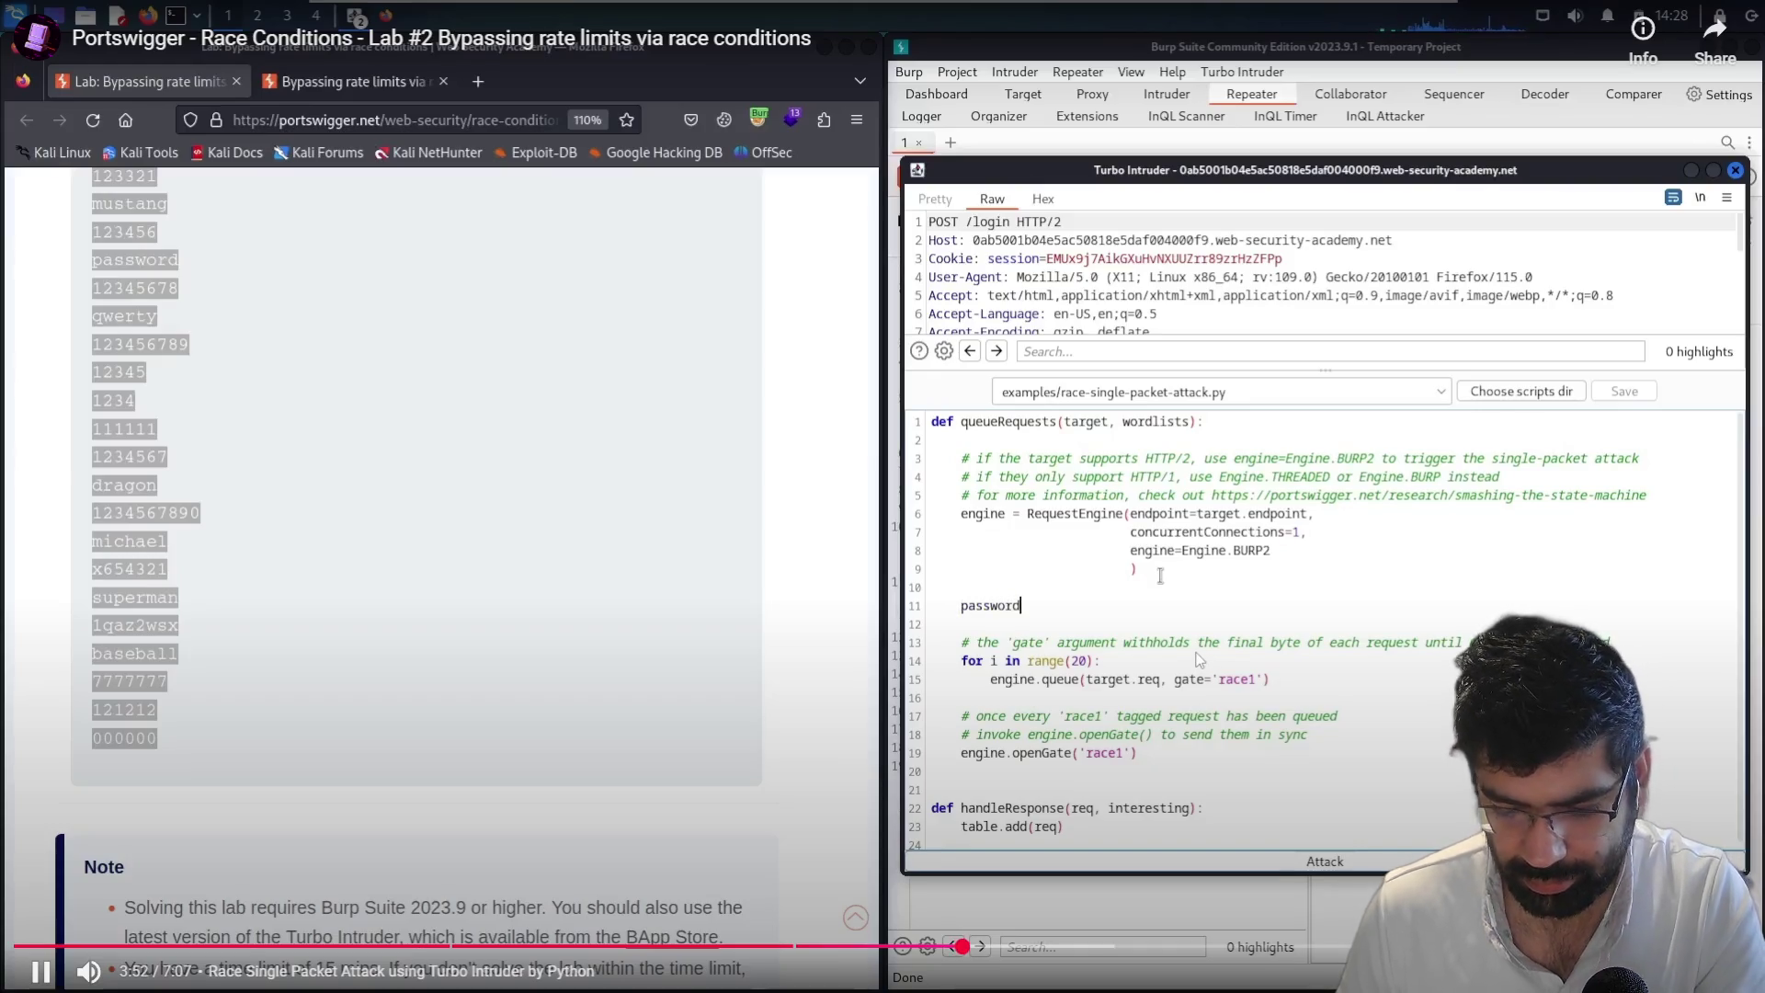
key(Right)
key(Right)
key(Right)
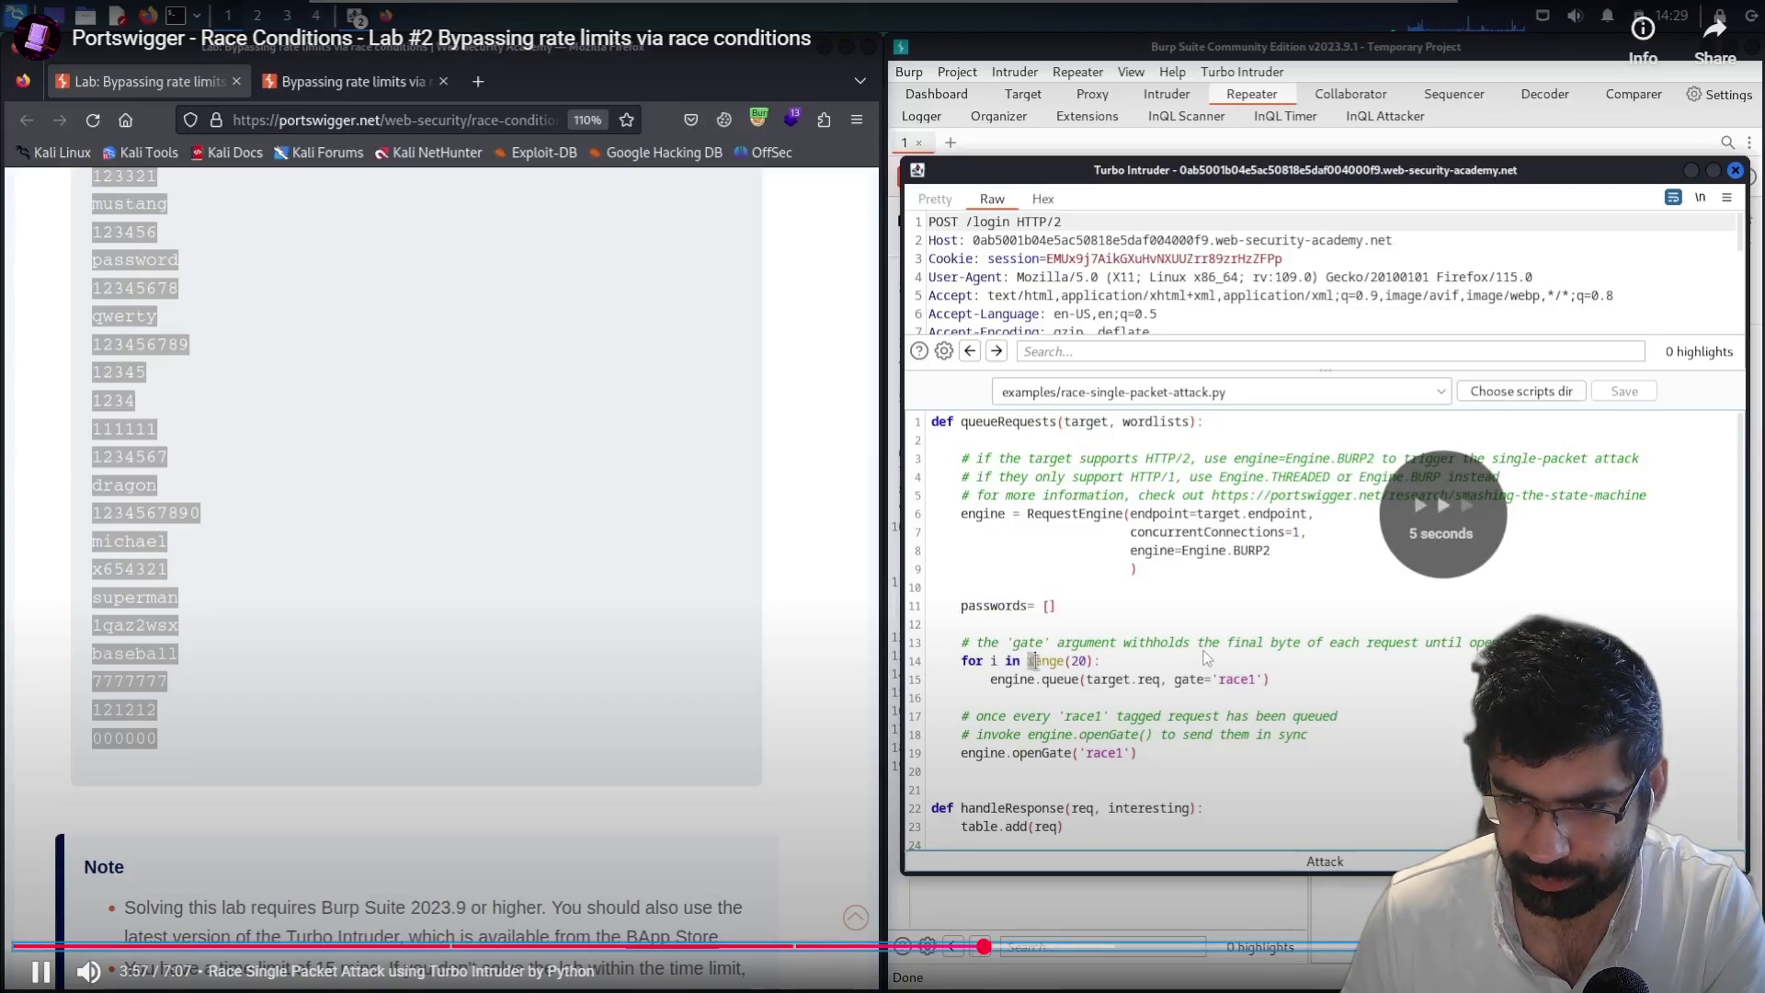
key(Right)
key(Right)
key(Right)
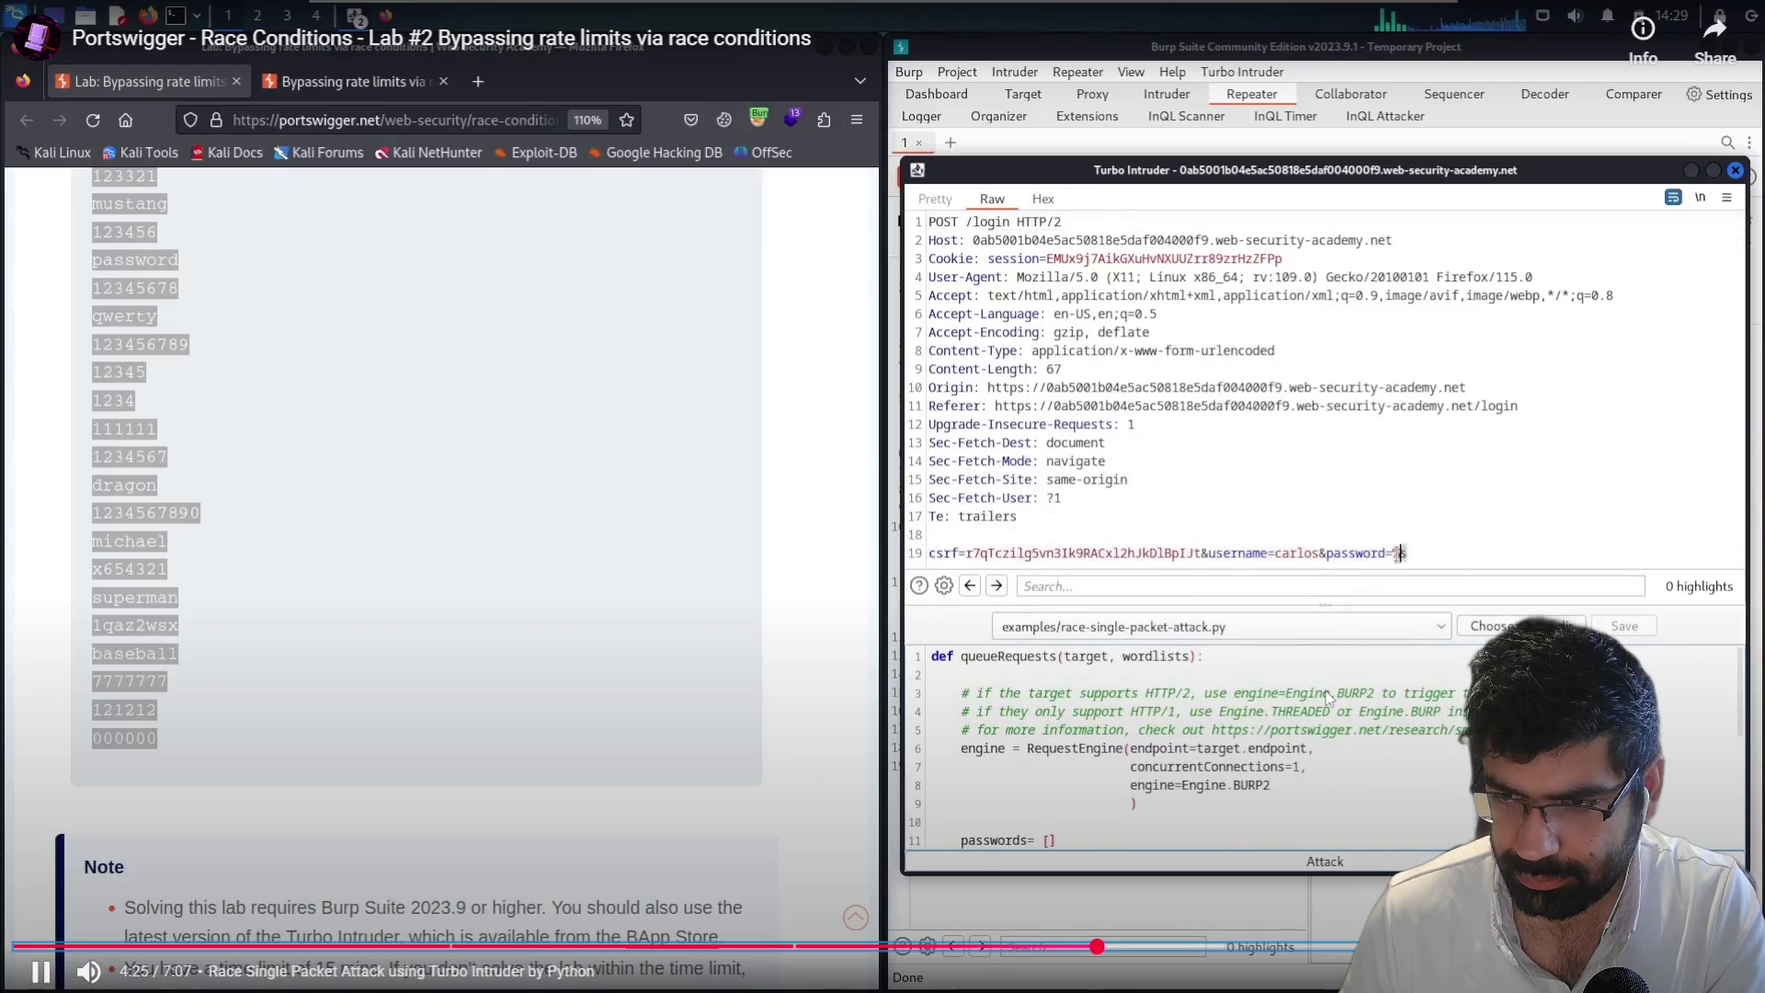
key(Right)
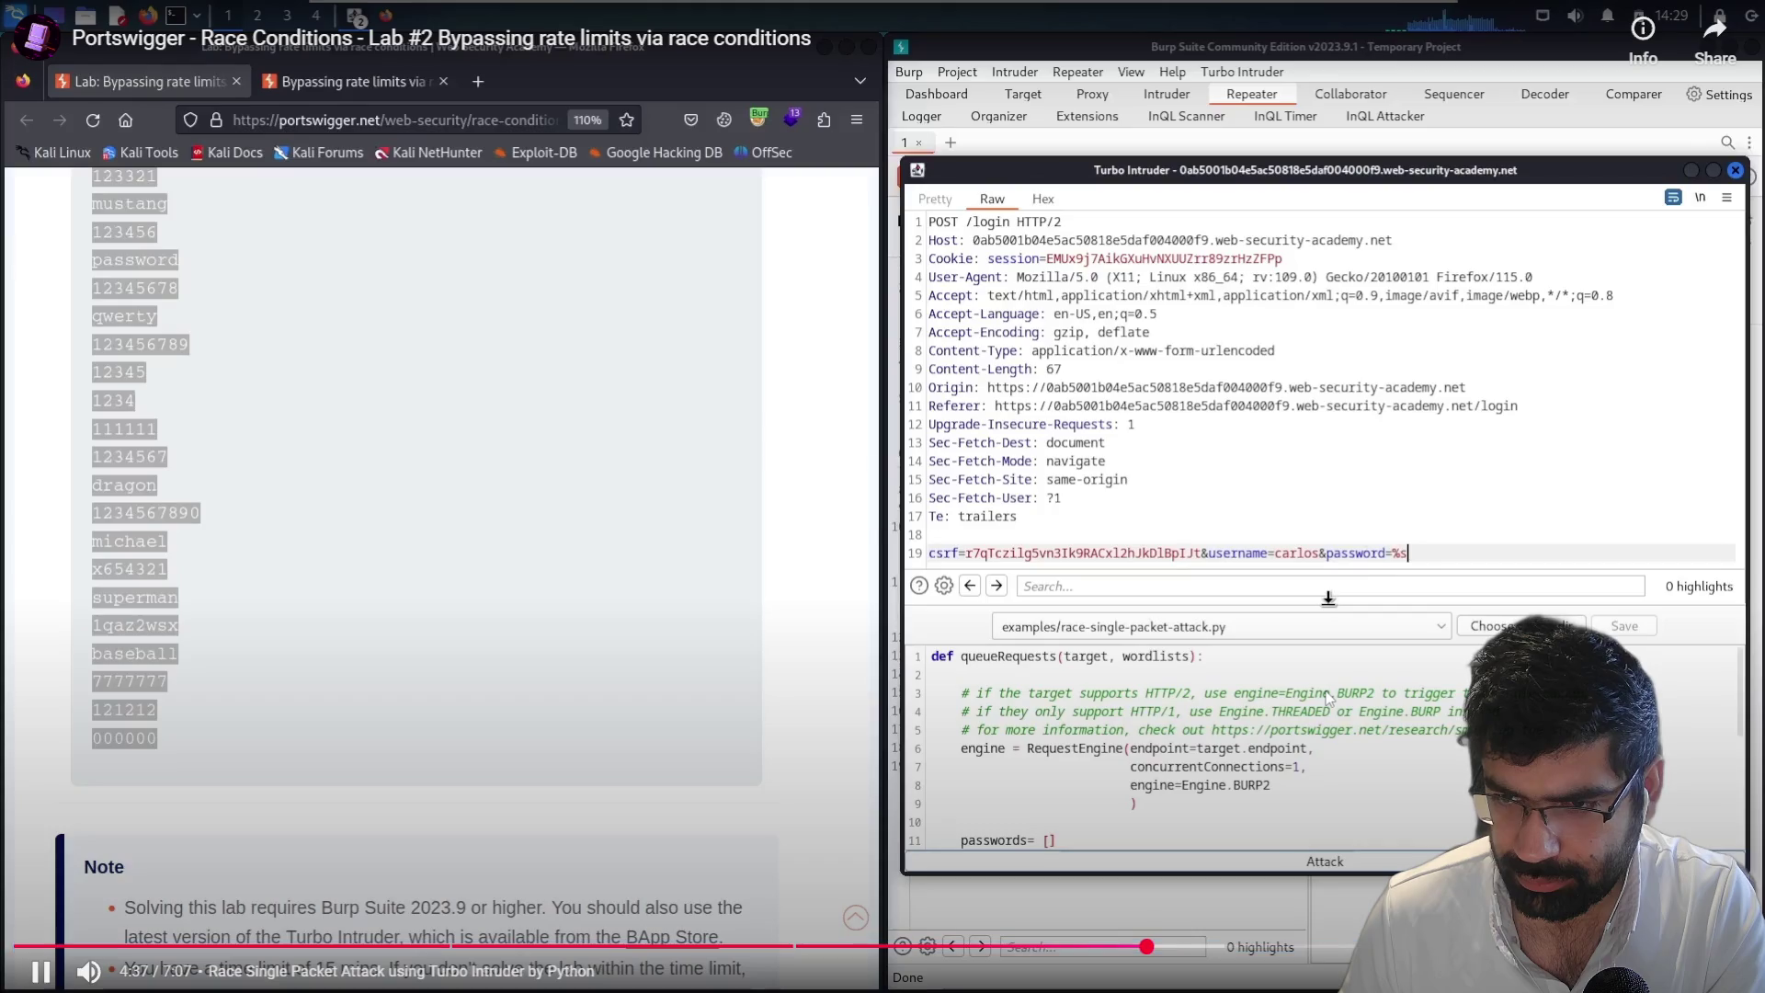
key(space)
key(Right)
key(Right)
key(Right)
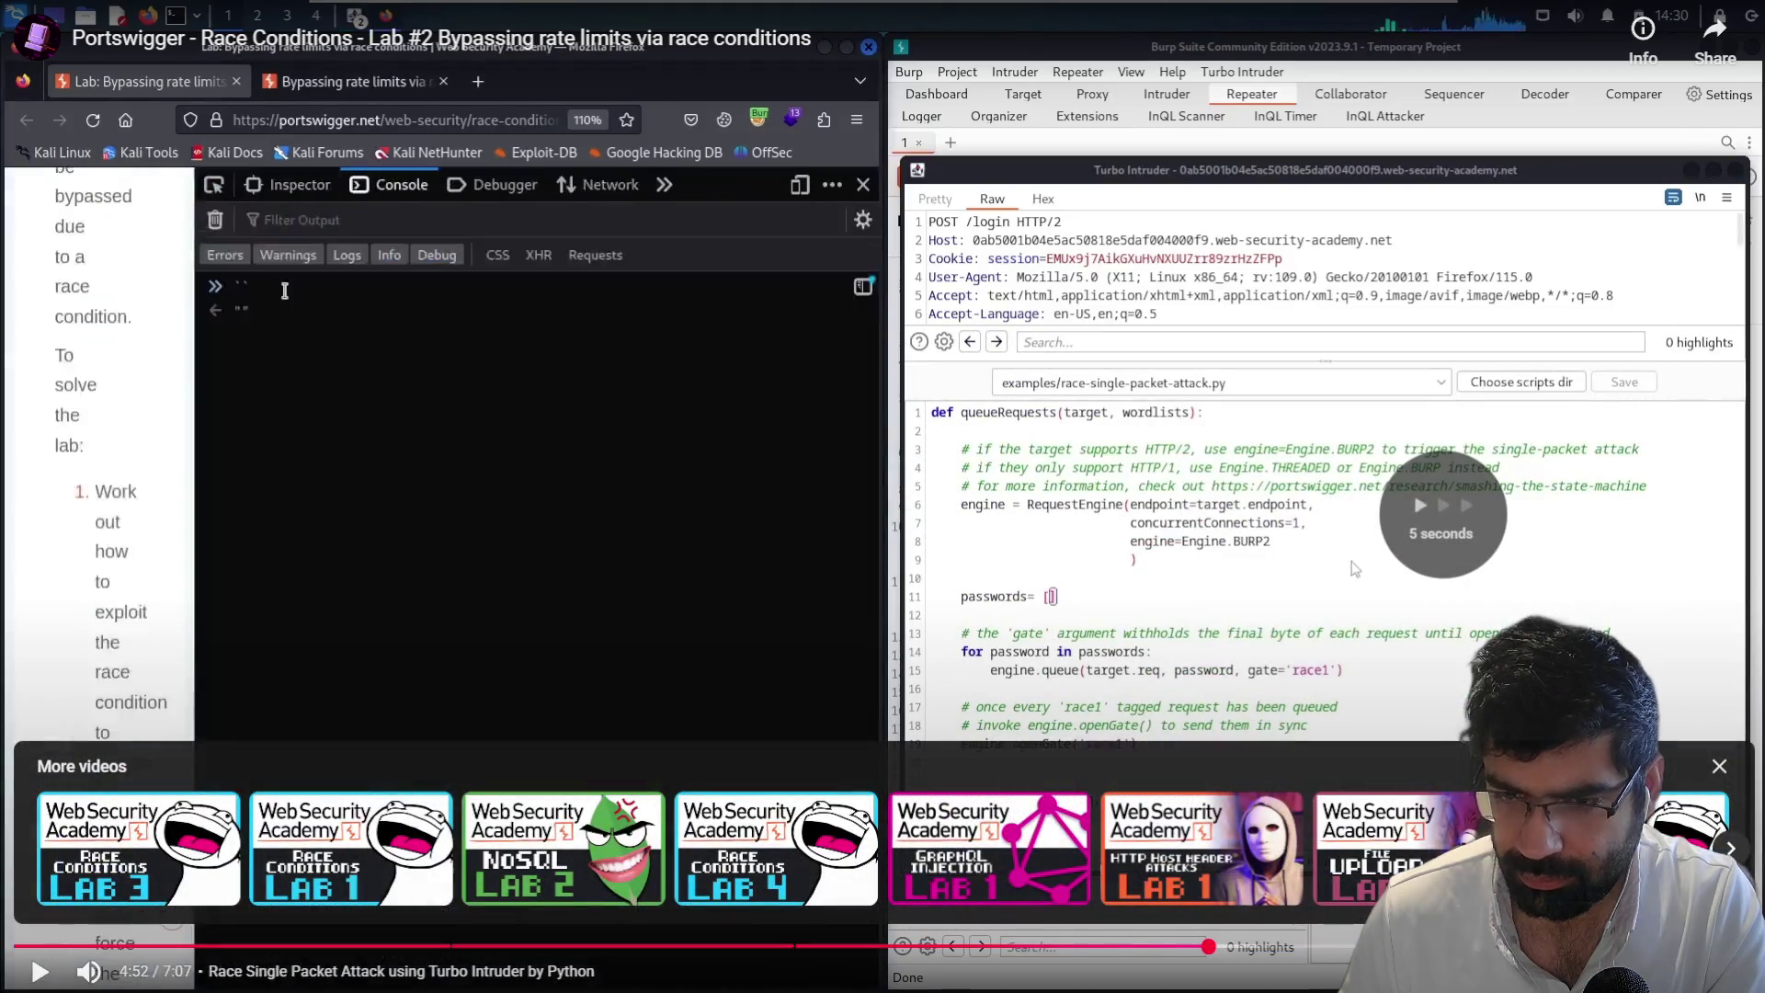
key(Right)
- Skip ahead to the attack results table, pause at 5:40, and exit full screen
key(space)
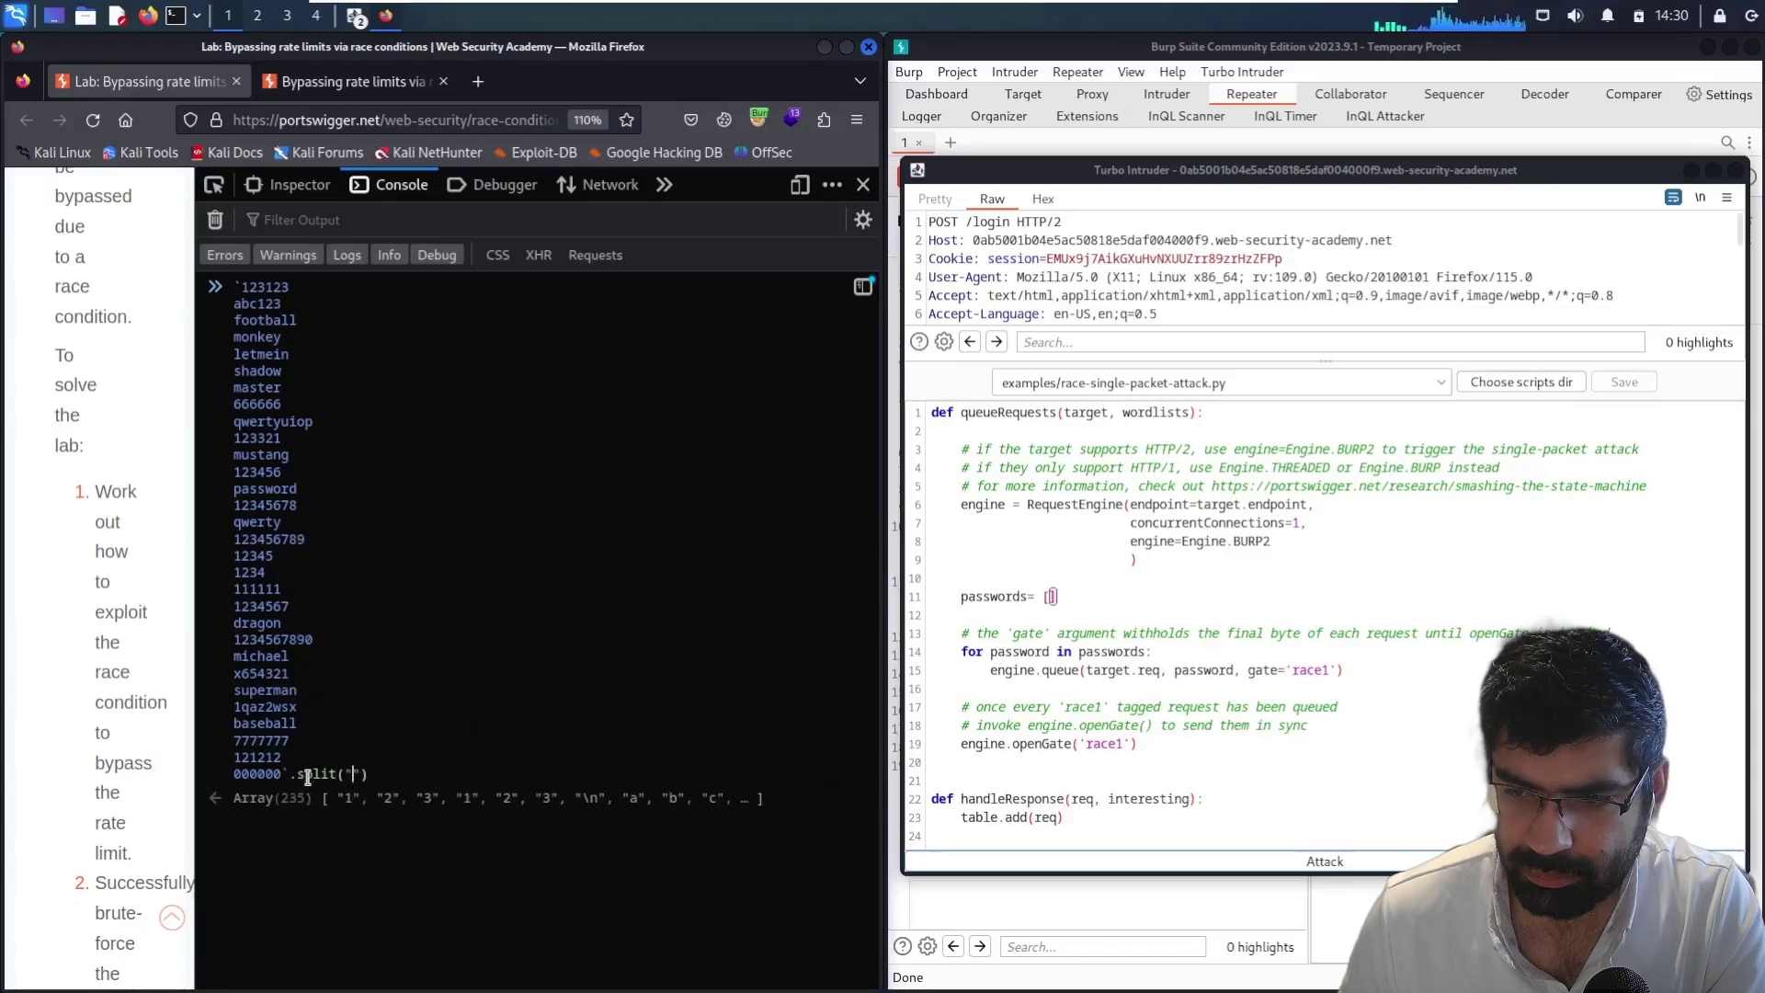
key(Right)
key(Right)
key(Right)
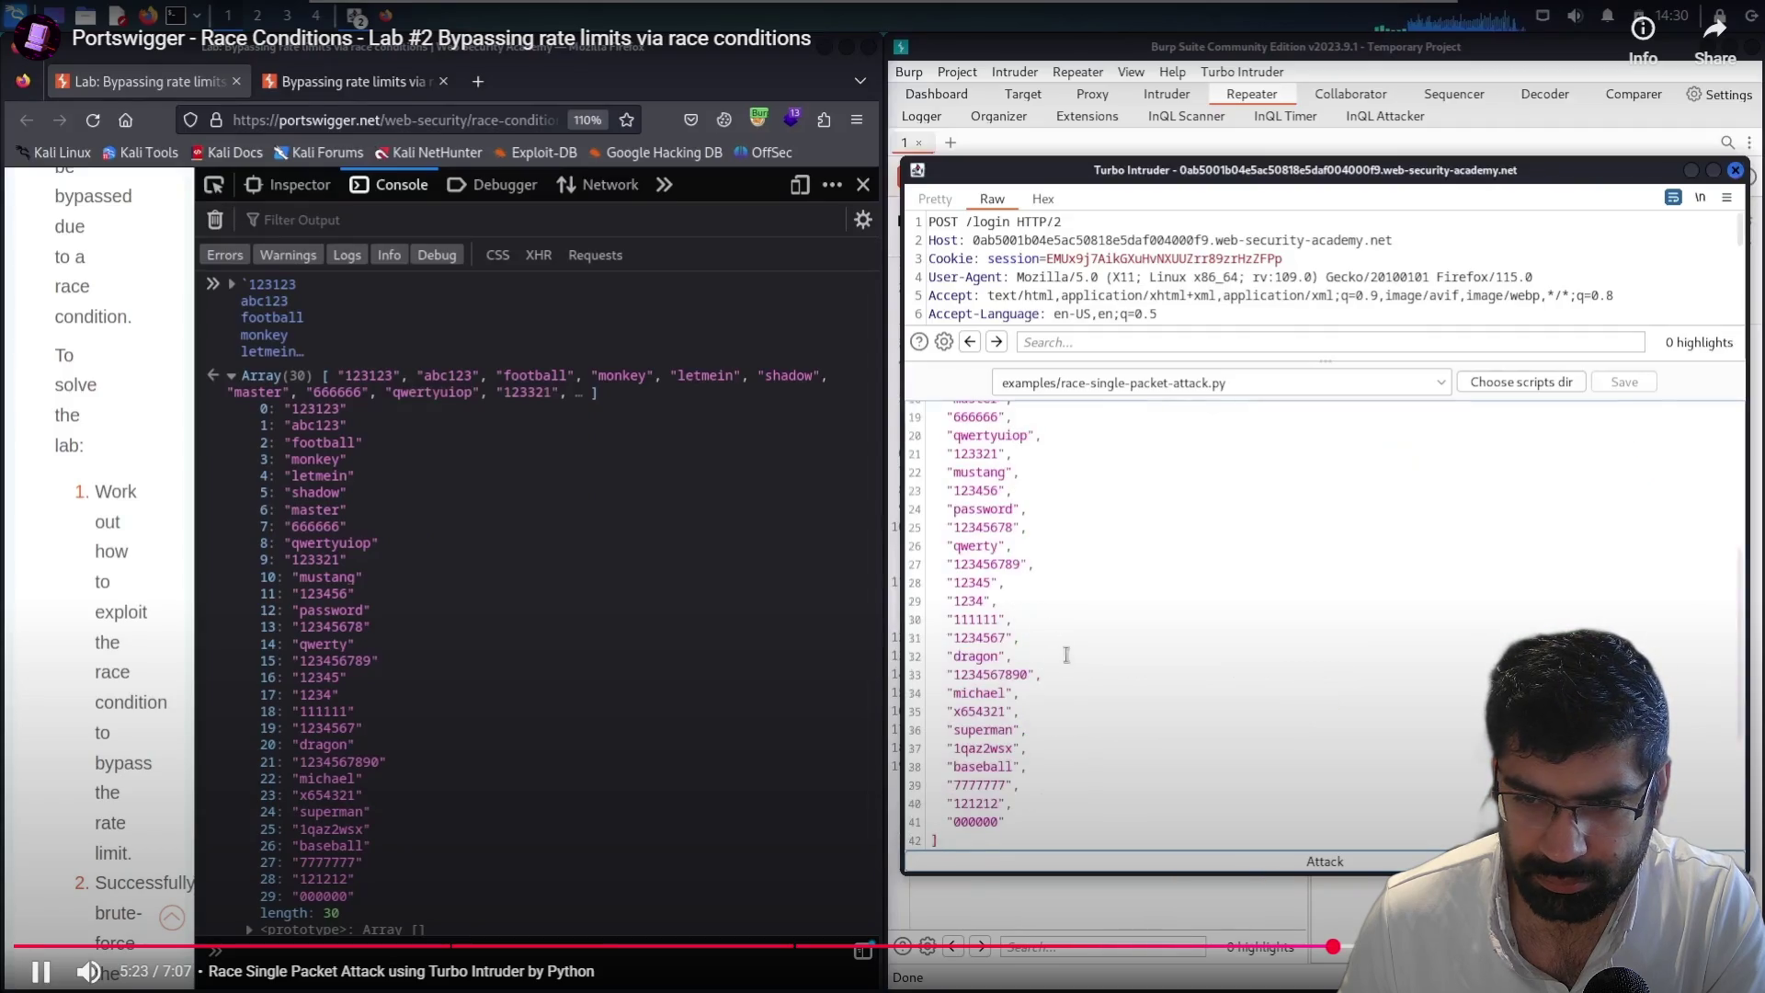
key(Right)
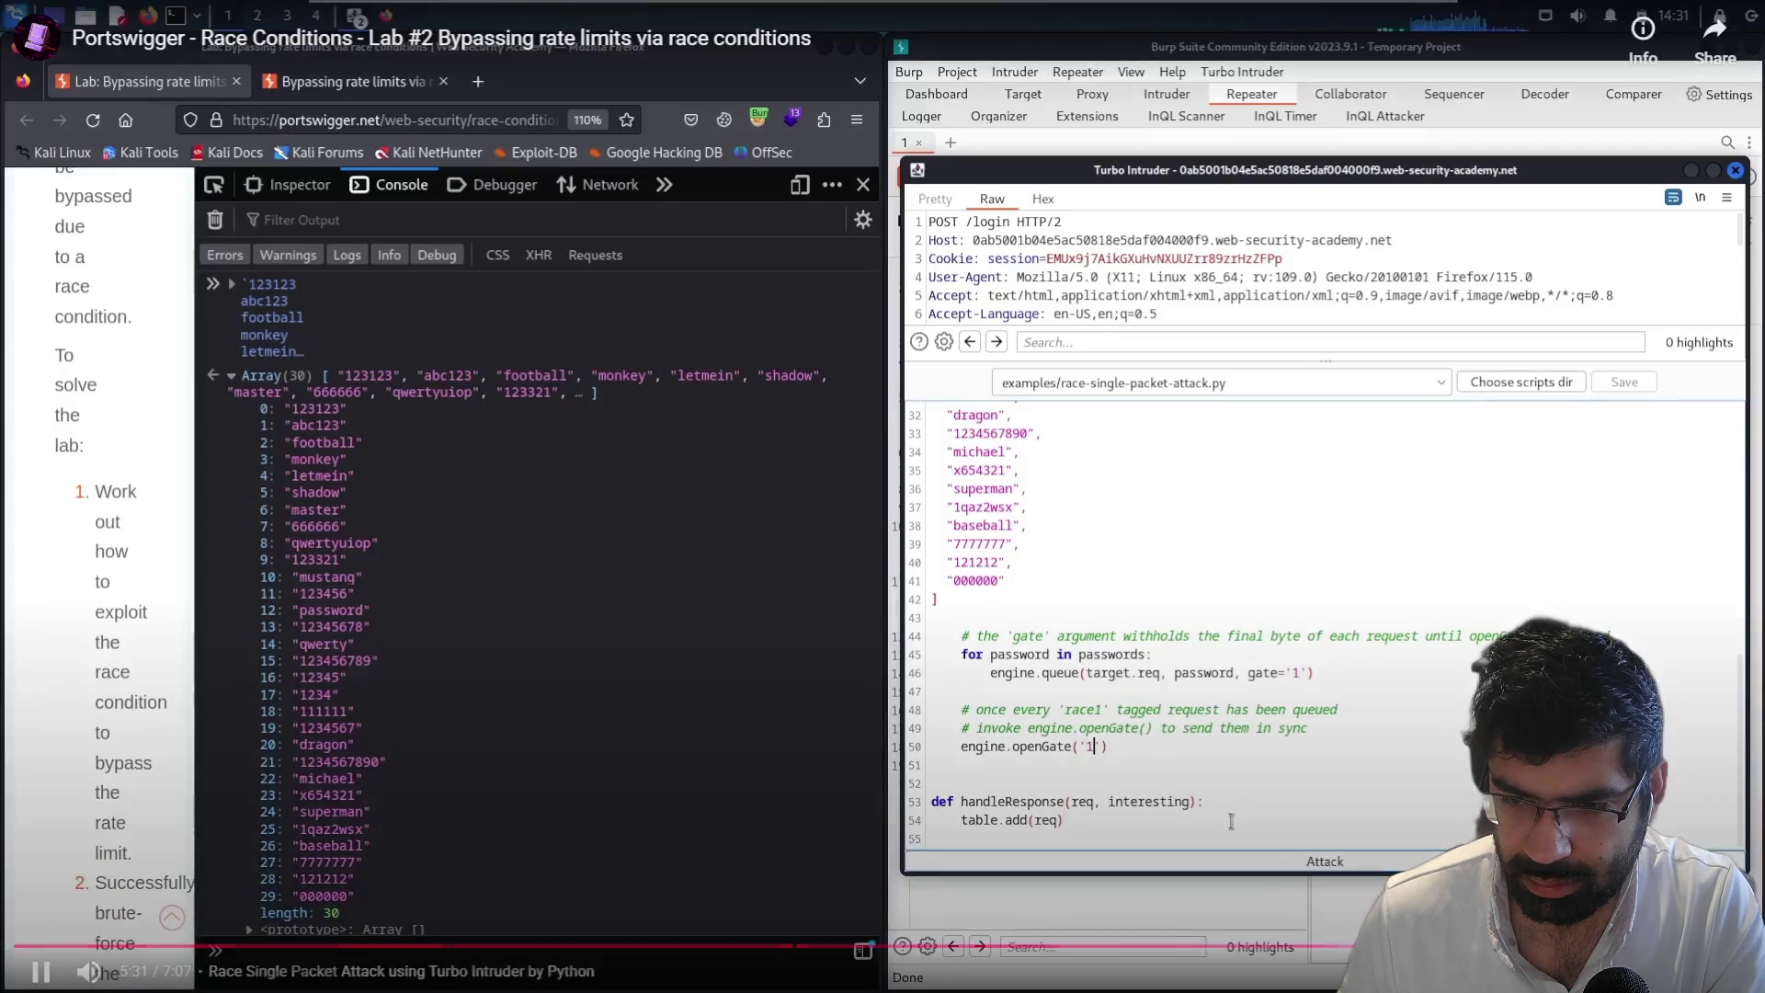
key(Right)
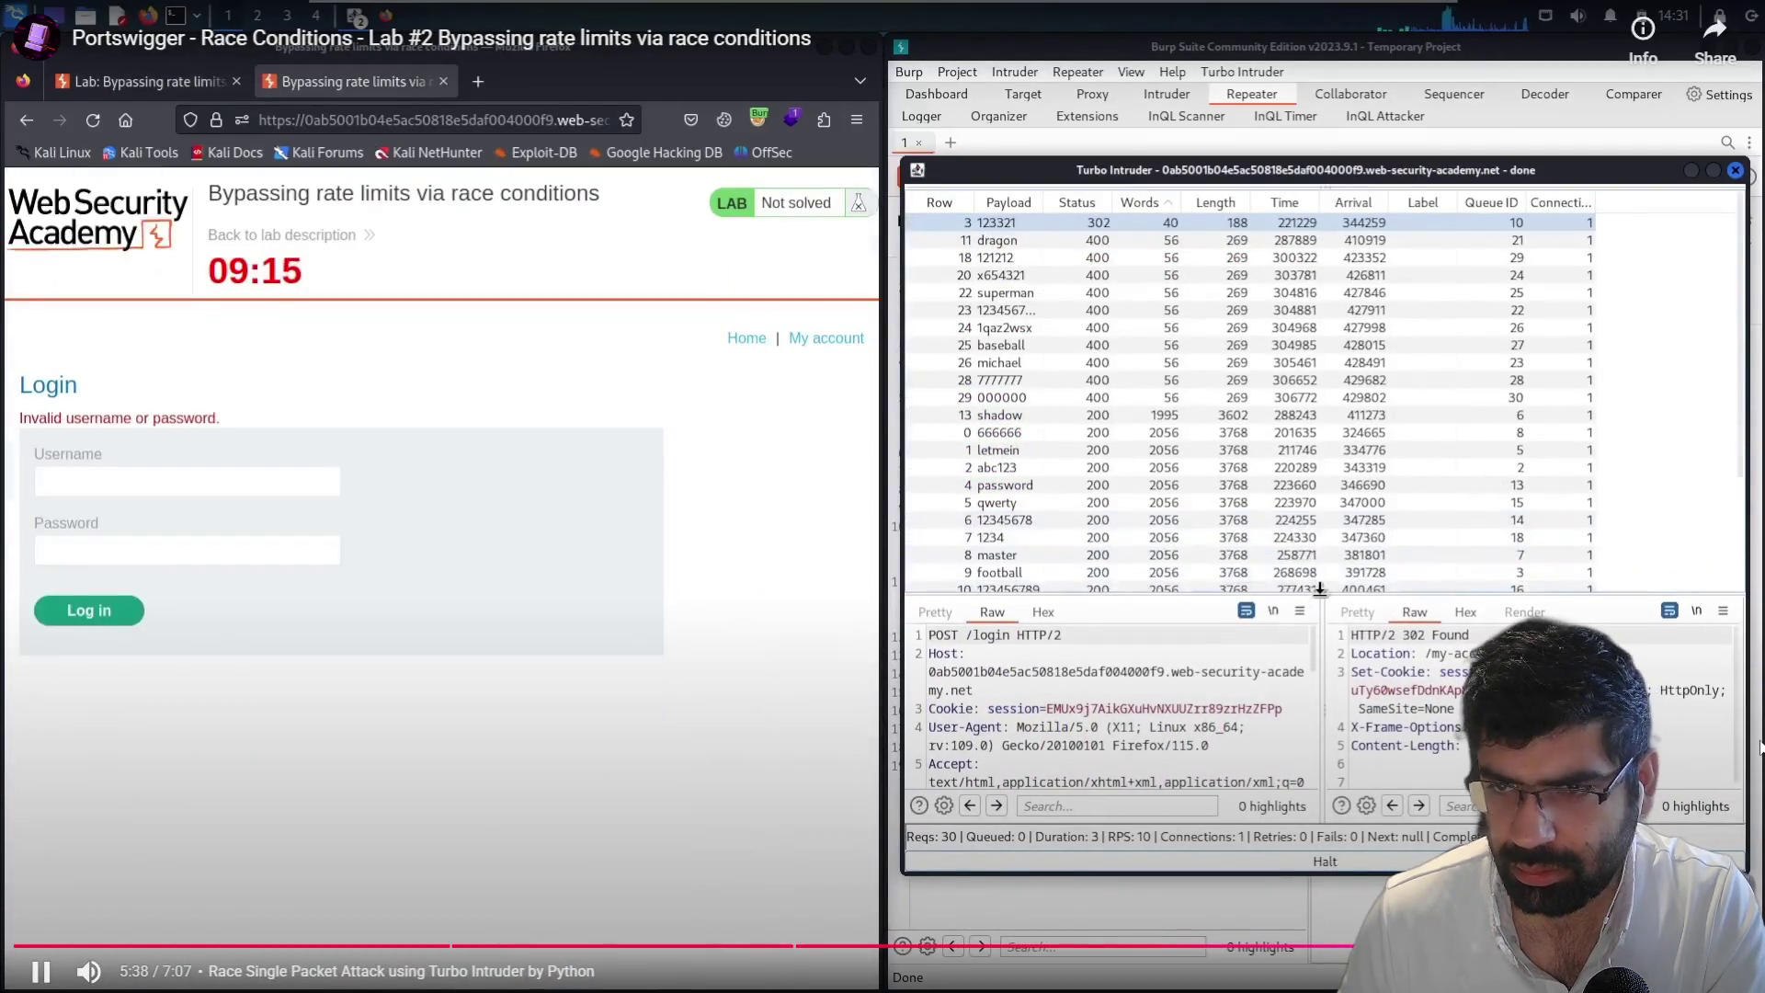
key(space)
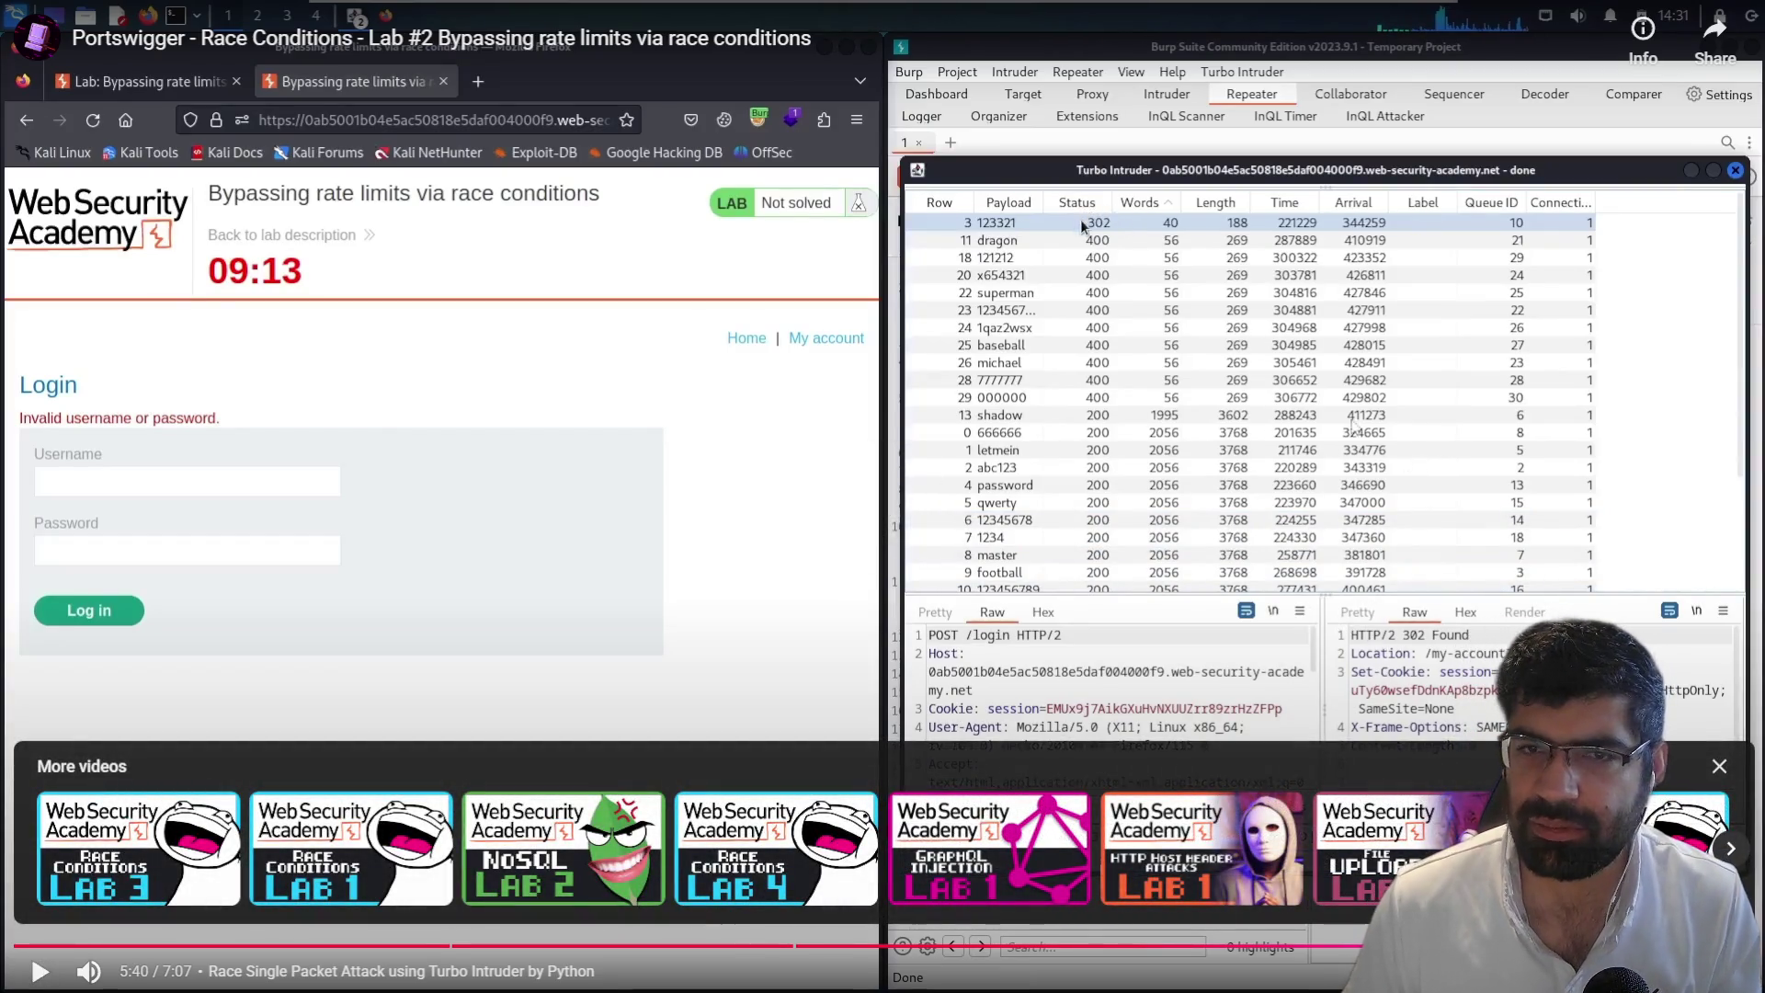
key(Escape)
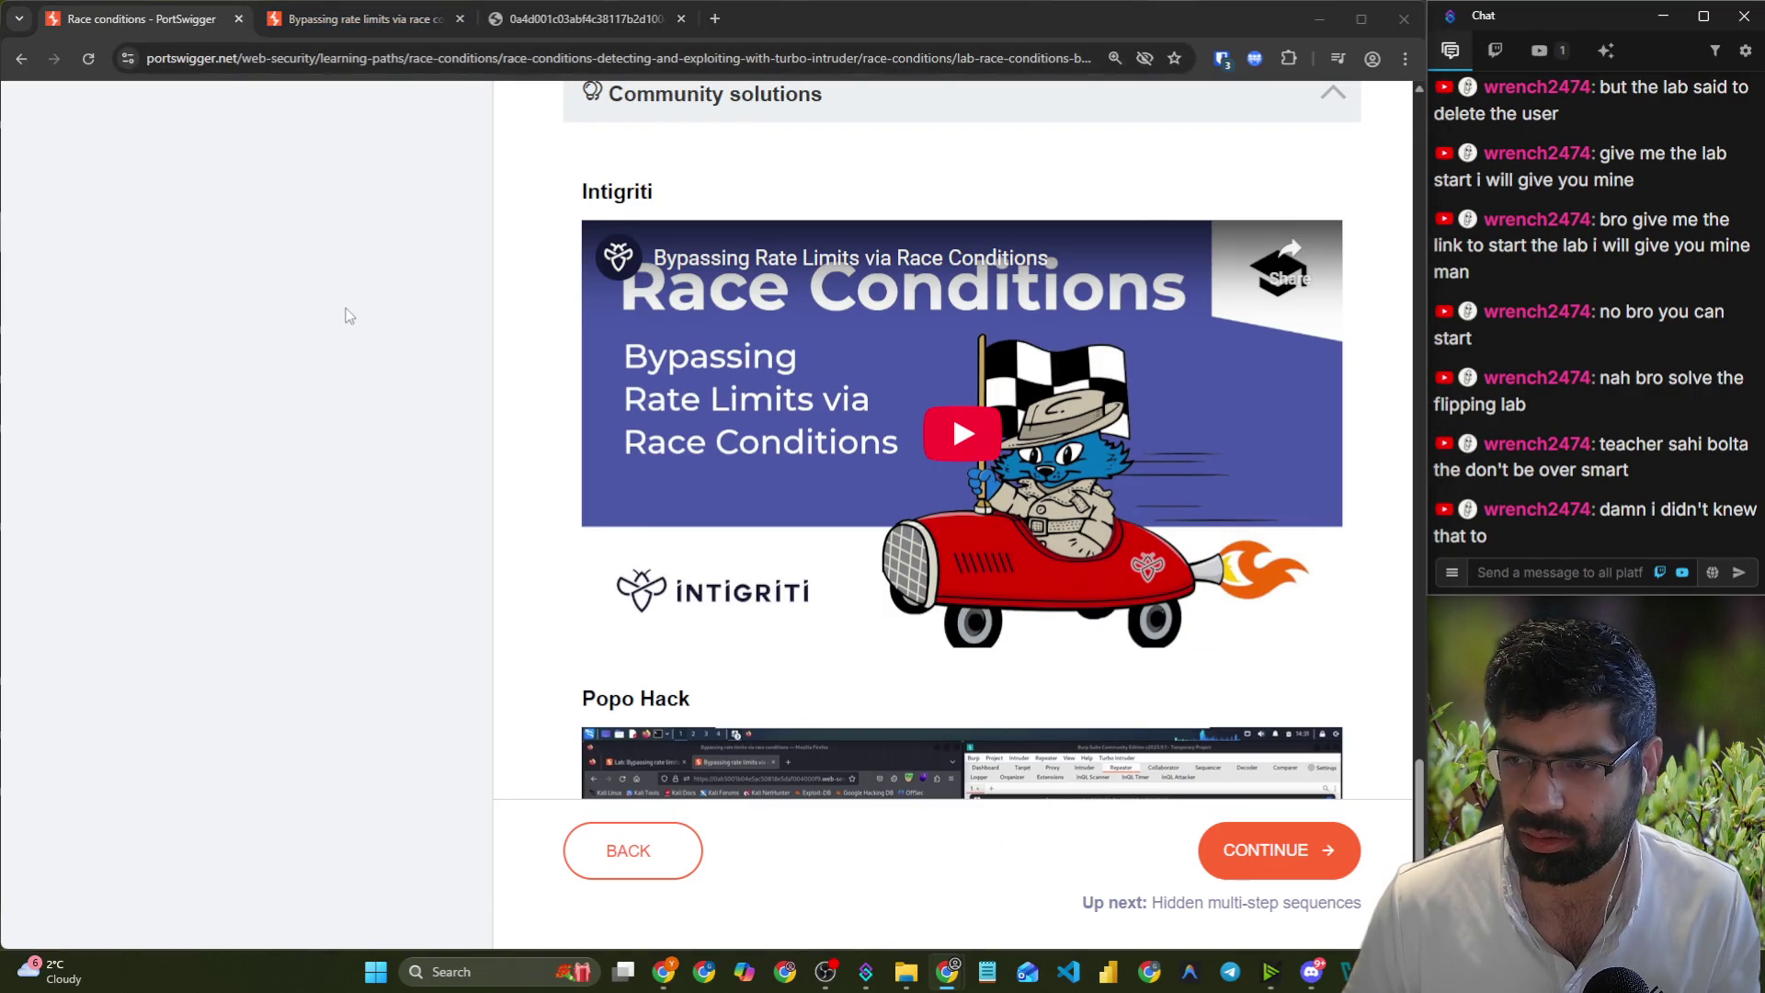
- In the Kali virtual machine, click ACCESS THE LAB to relaunch the lab
key(alt+Tab)
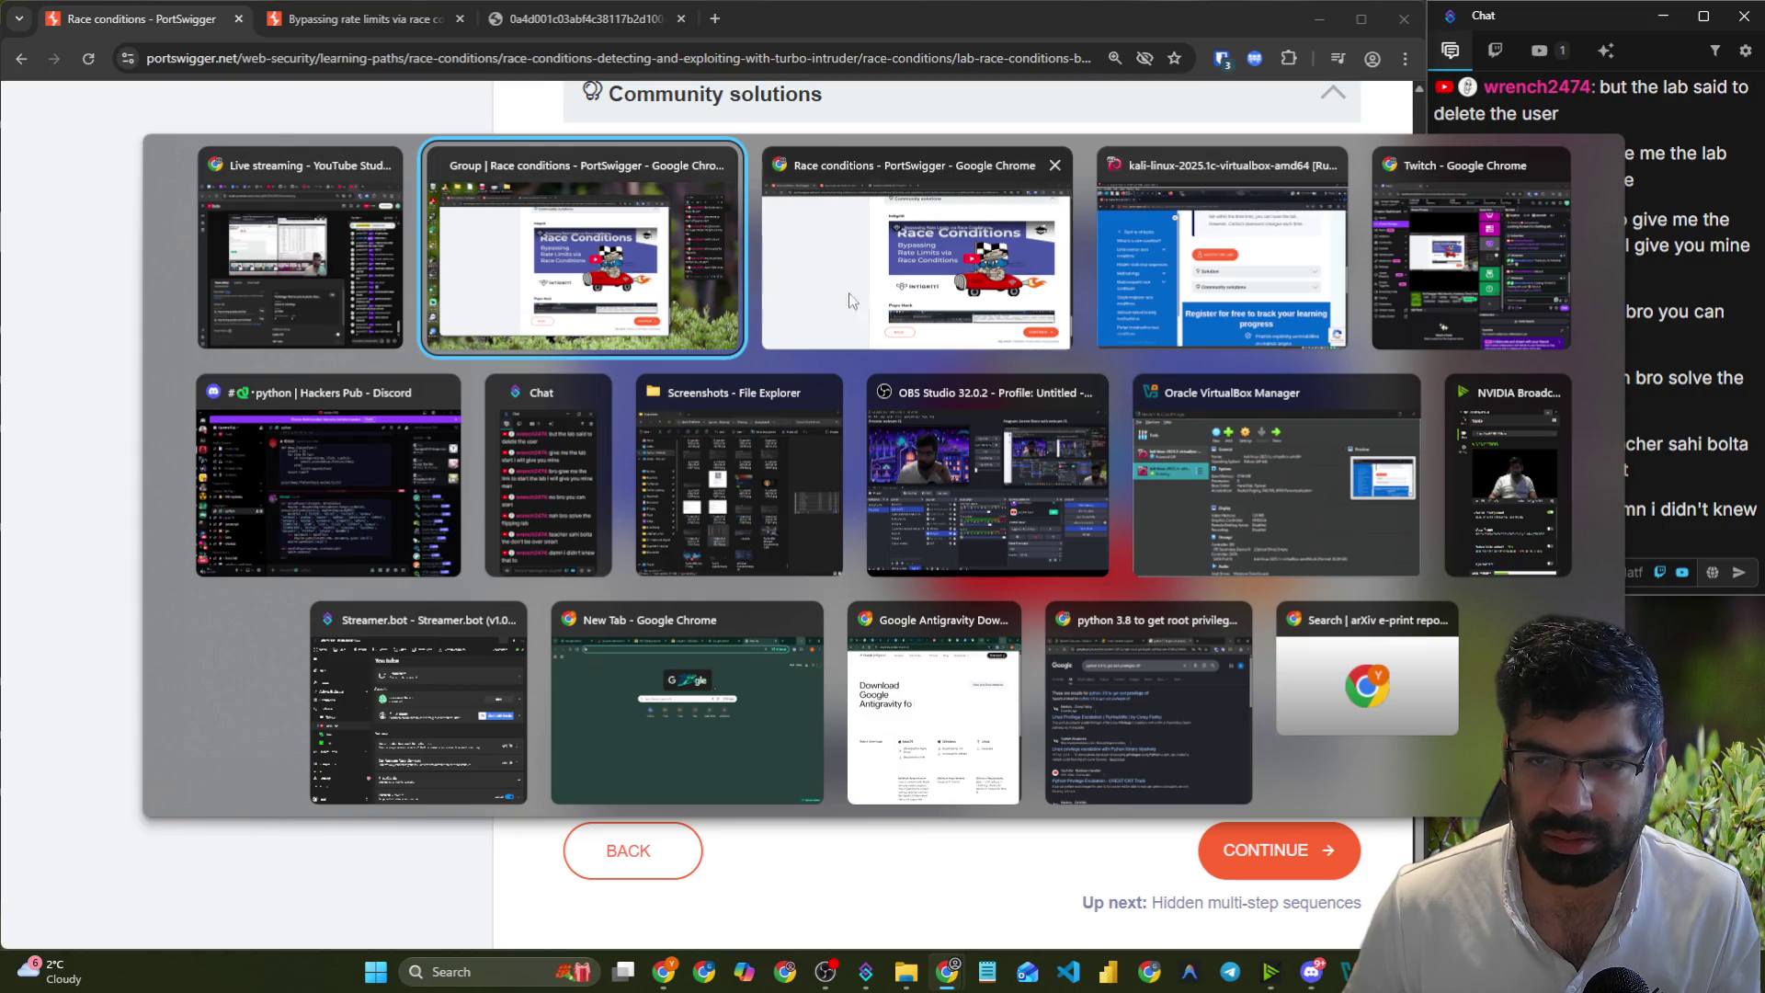
click(873, 303)
key(alt+Tab)
key(Escape)
click(1324, 873)
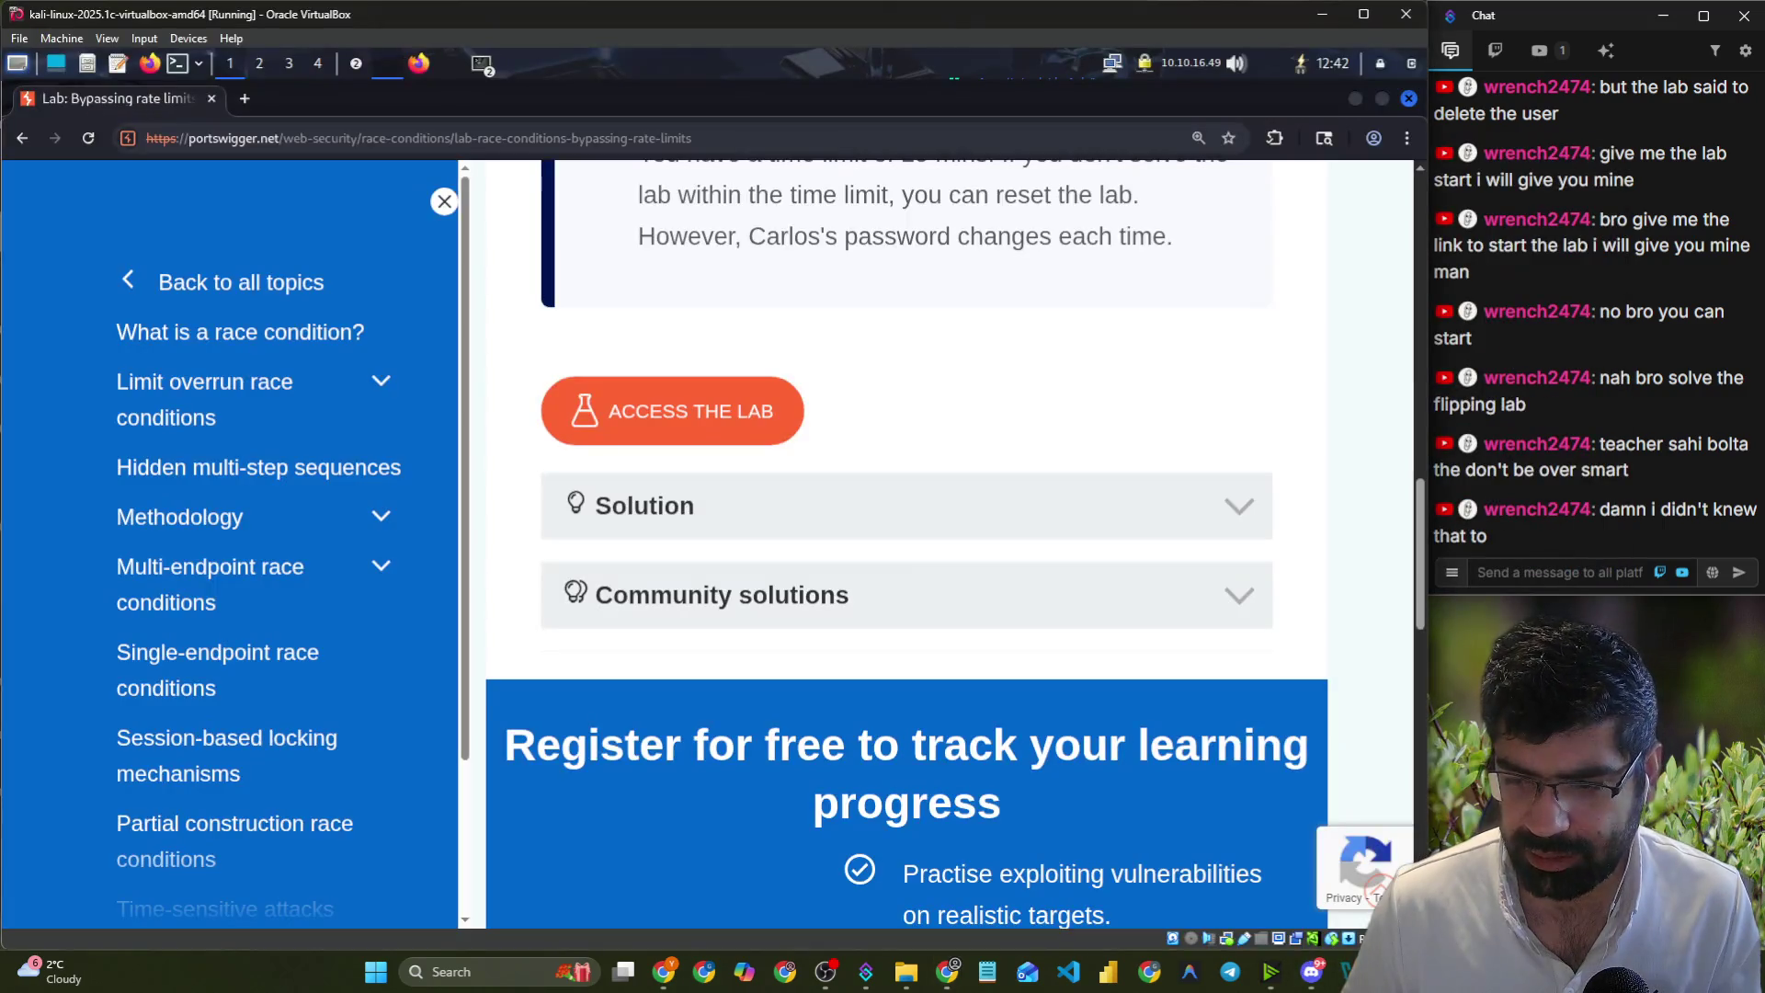
click(641, 434)
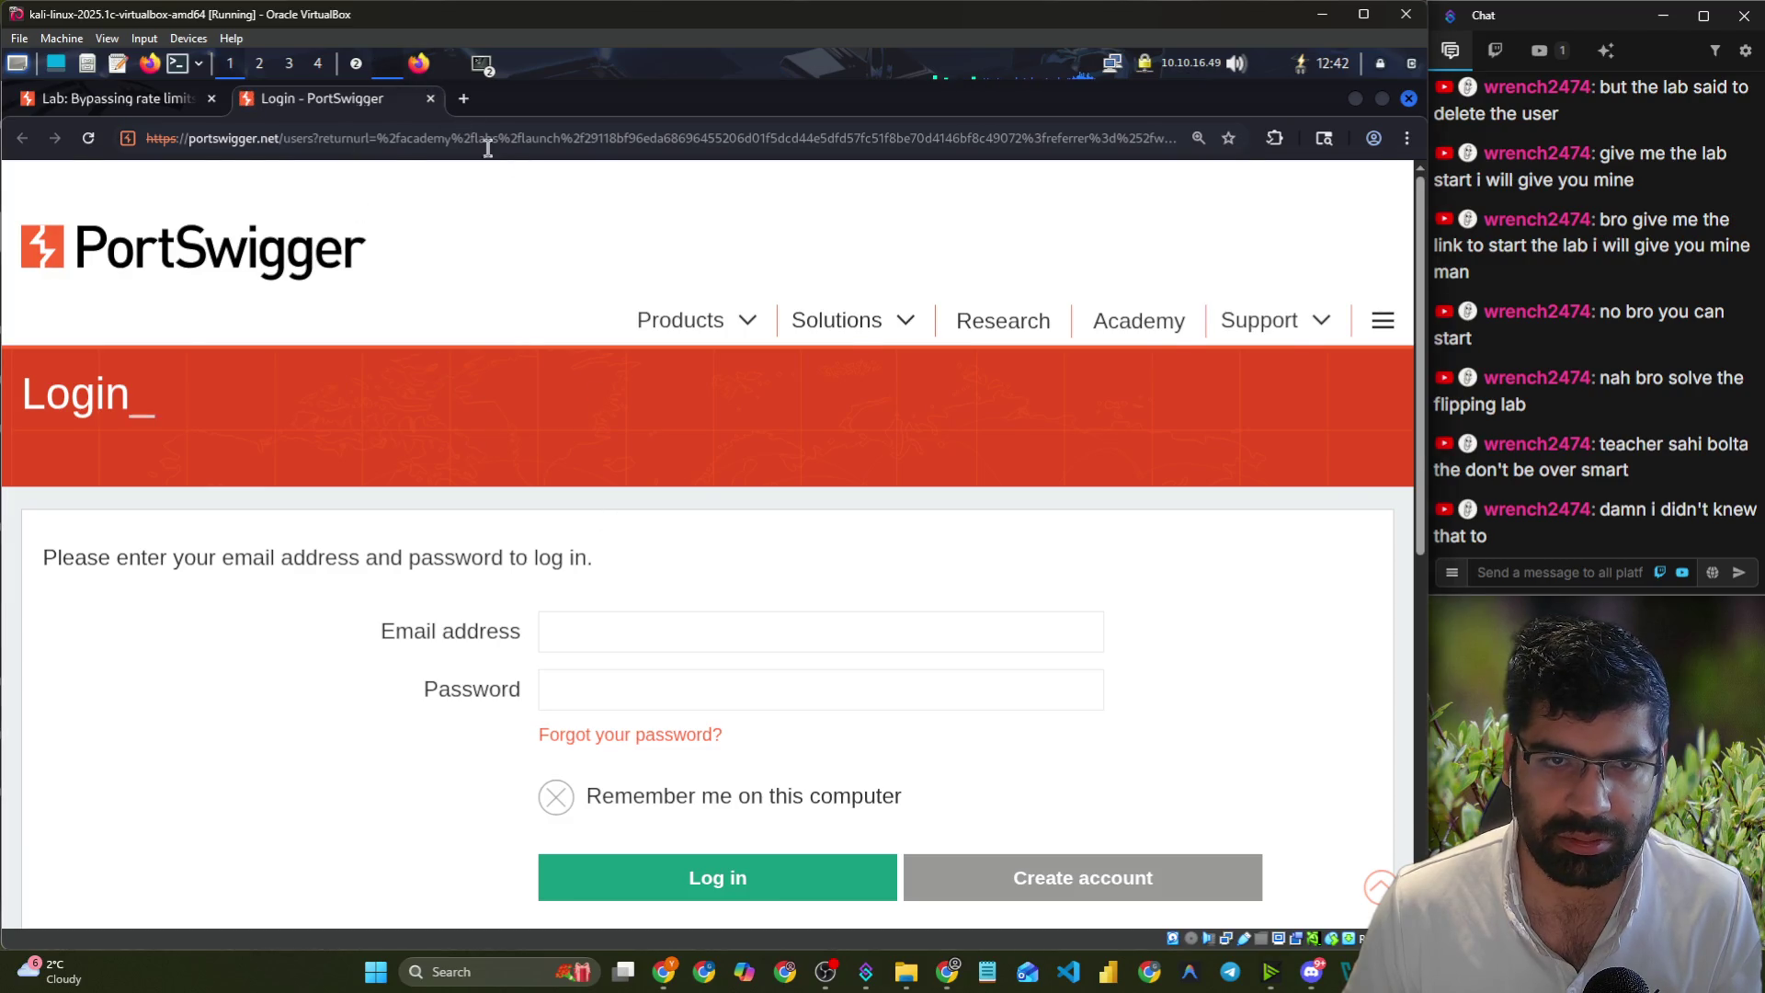
- Back in Chrome, switch from the course page to the running lab site tab
key(alt+Tab)
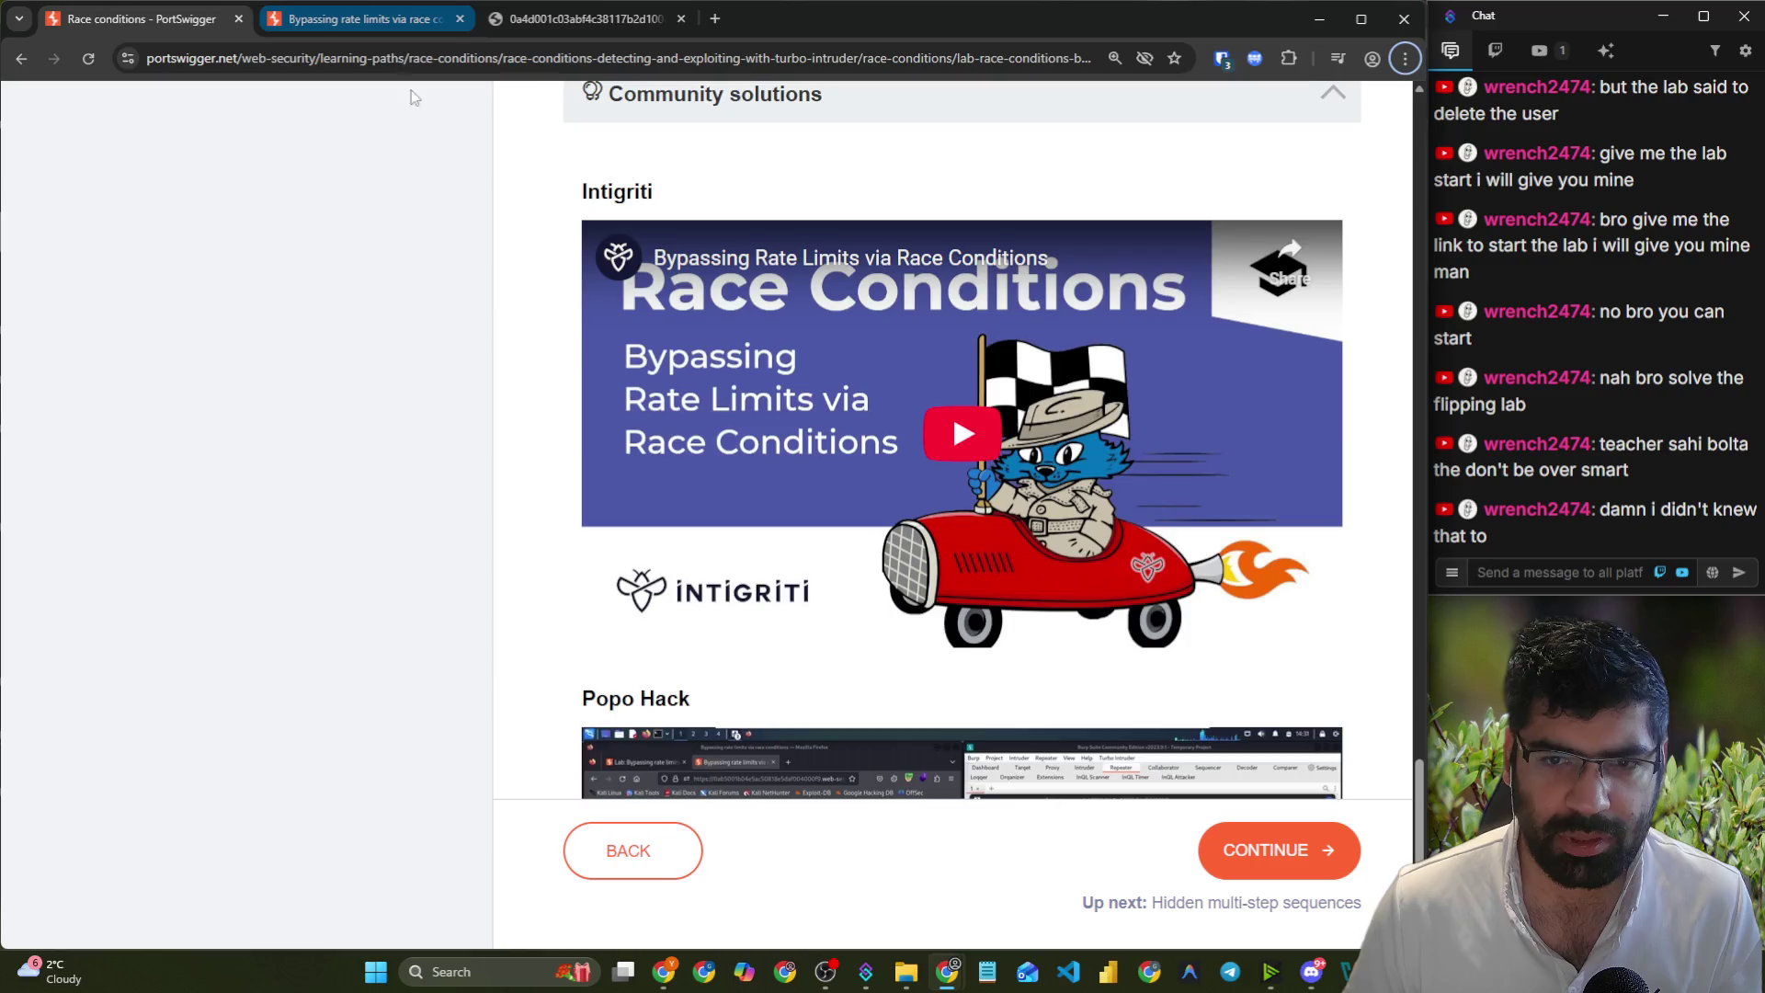
scroll(529, 732, up, 15)
click(383, 57)
key(ctrl+Tab)
scroll(452, 327, up, 20)
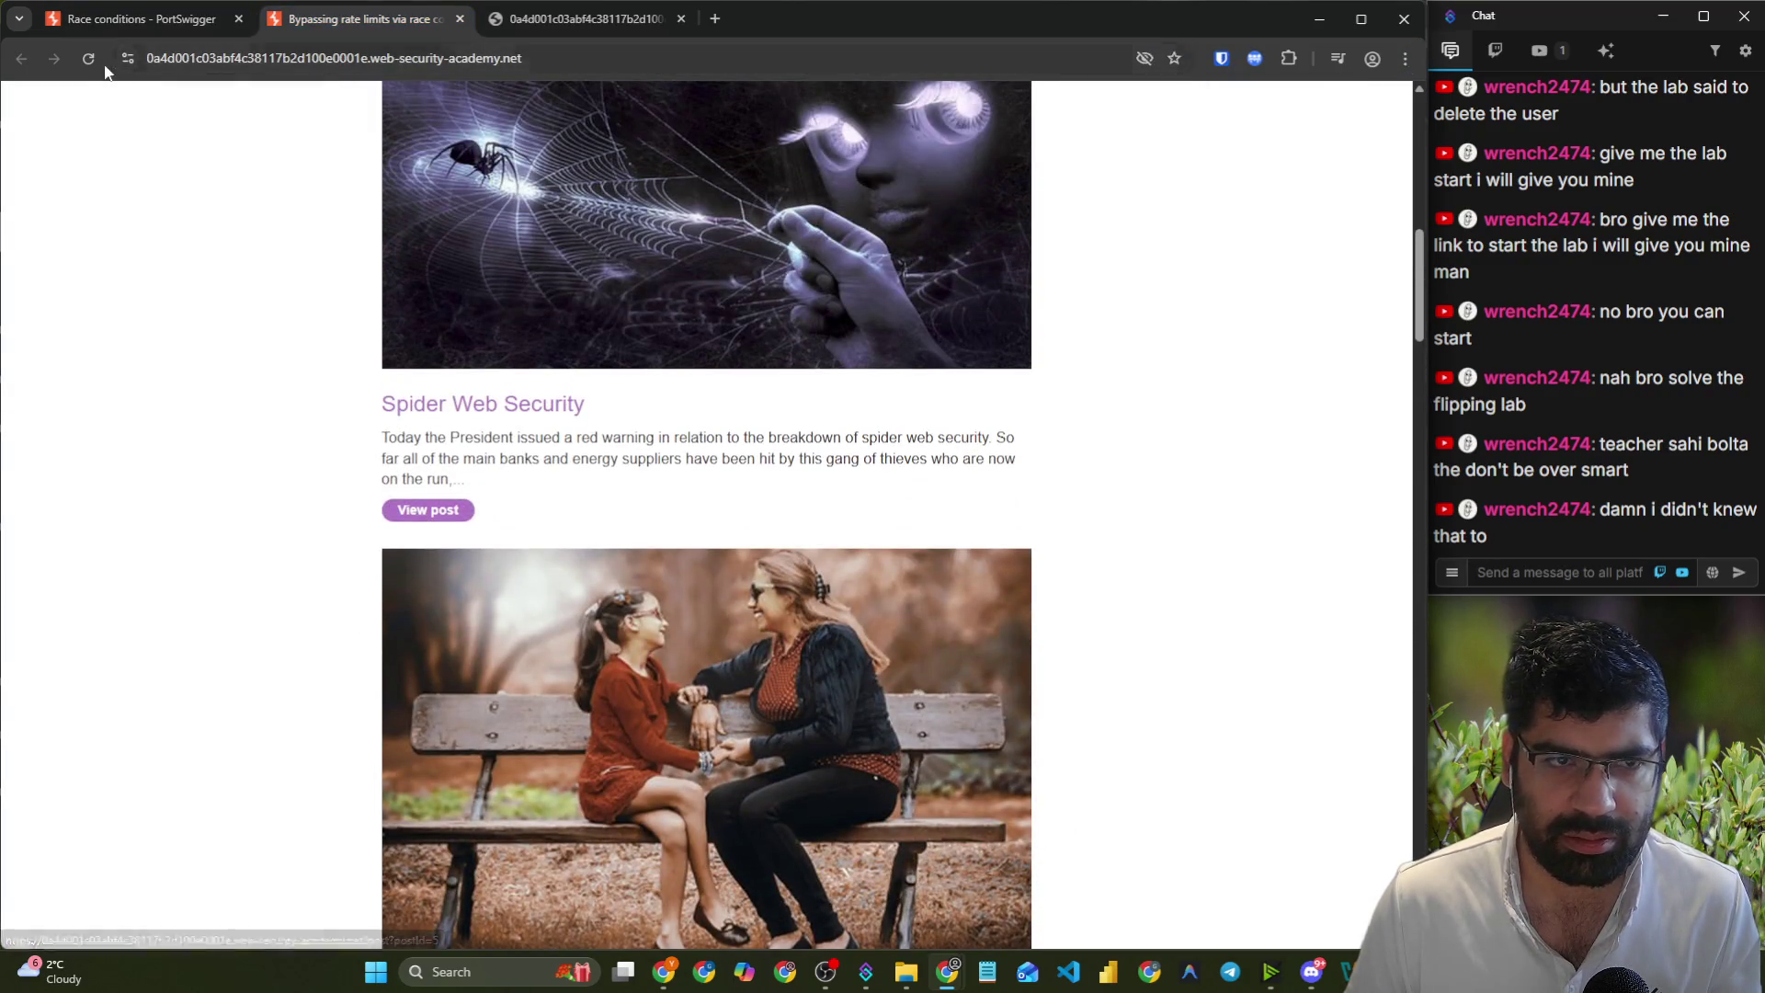
- Return to the Race conditions course page and launch the lab again
scroll(169, 209, up, 15)
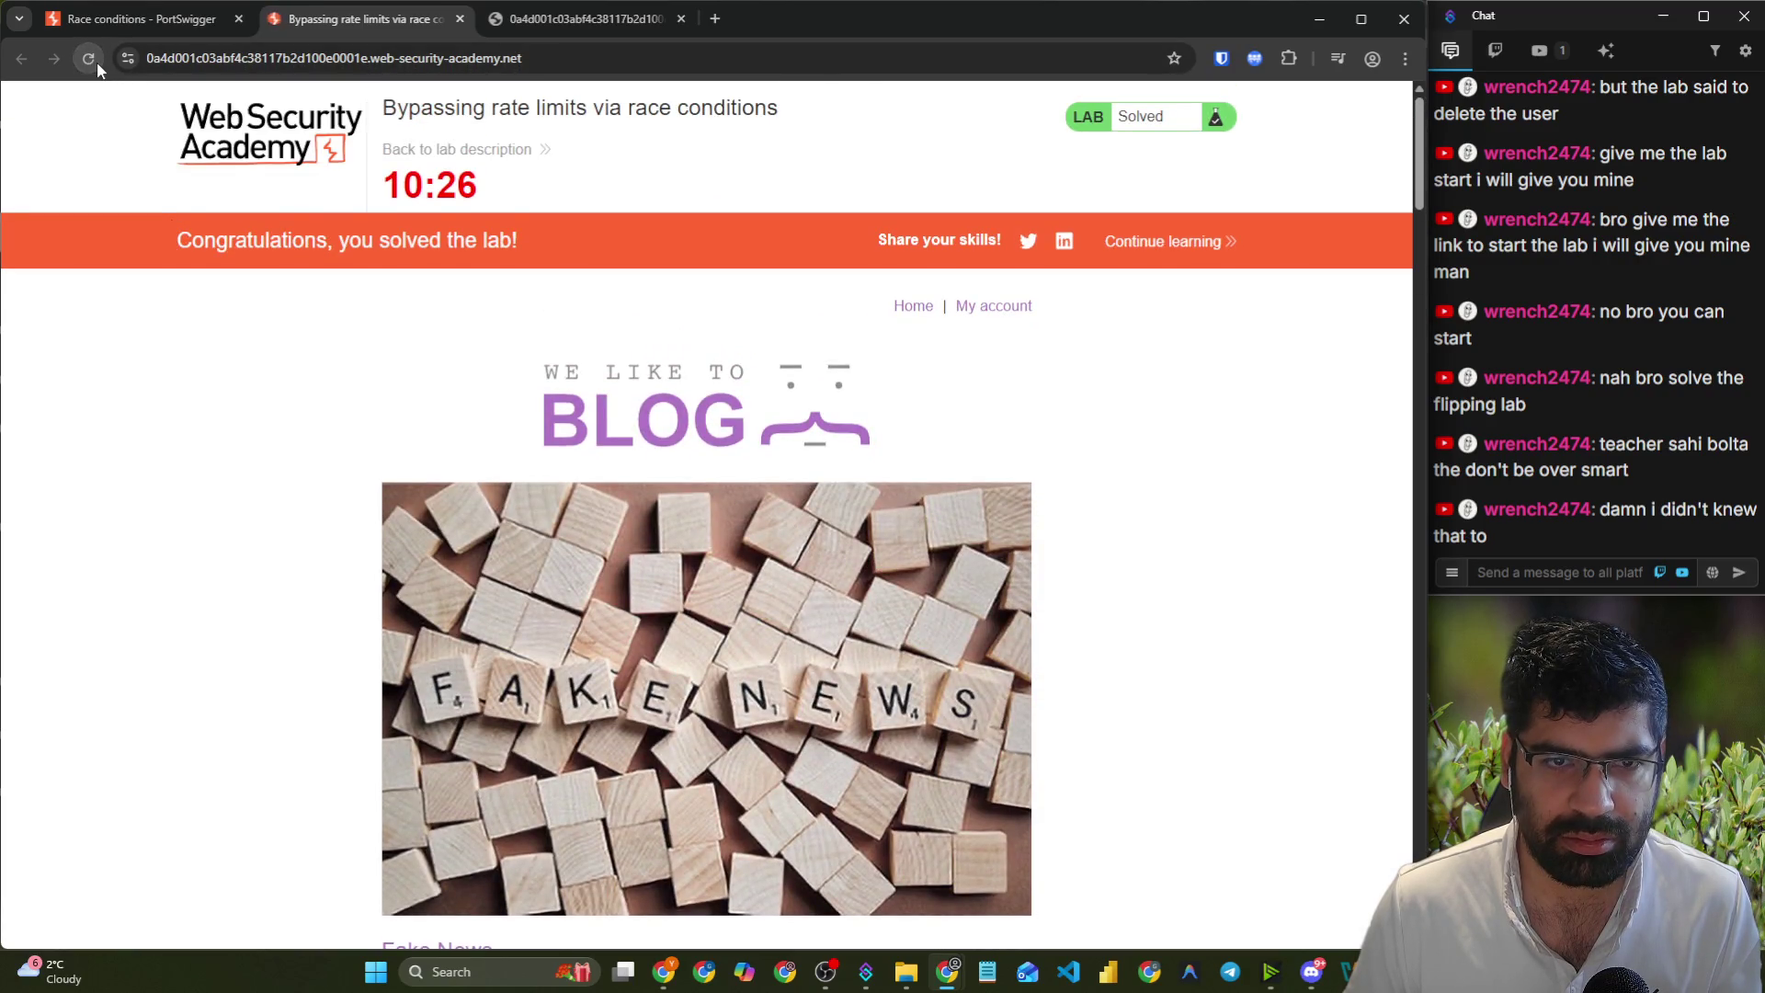
click(146, 18)
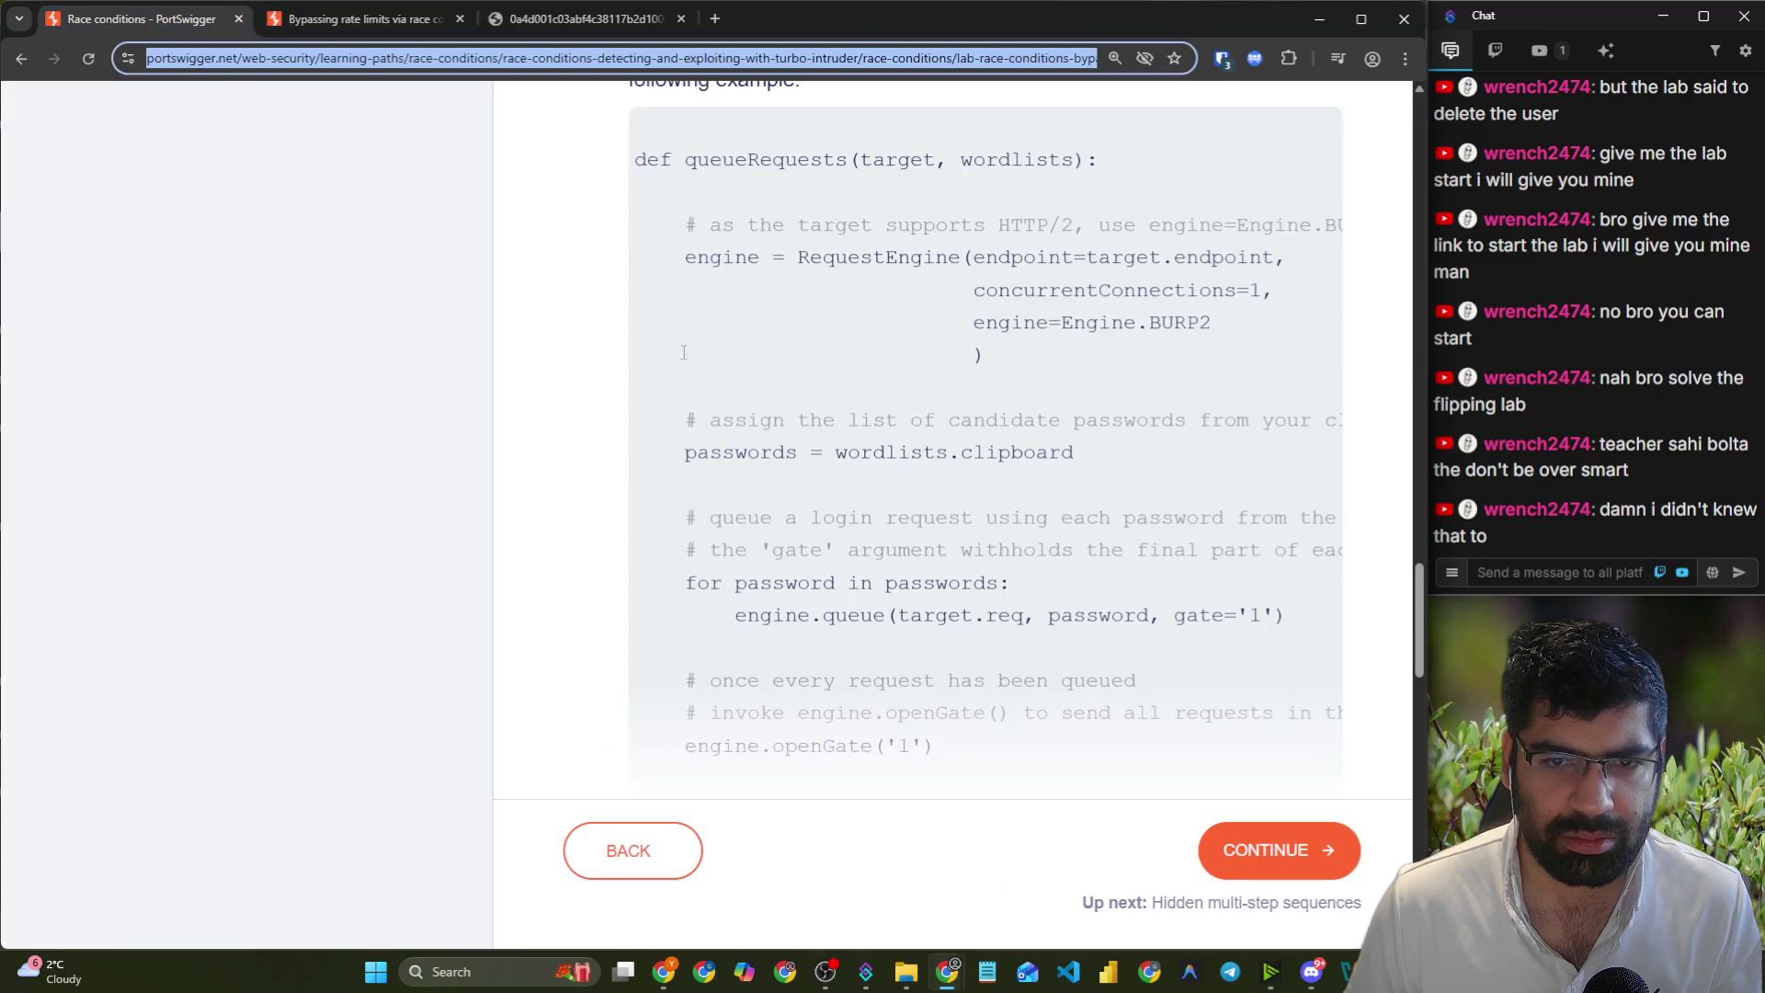
scroll(724, 577, up, 15)
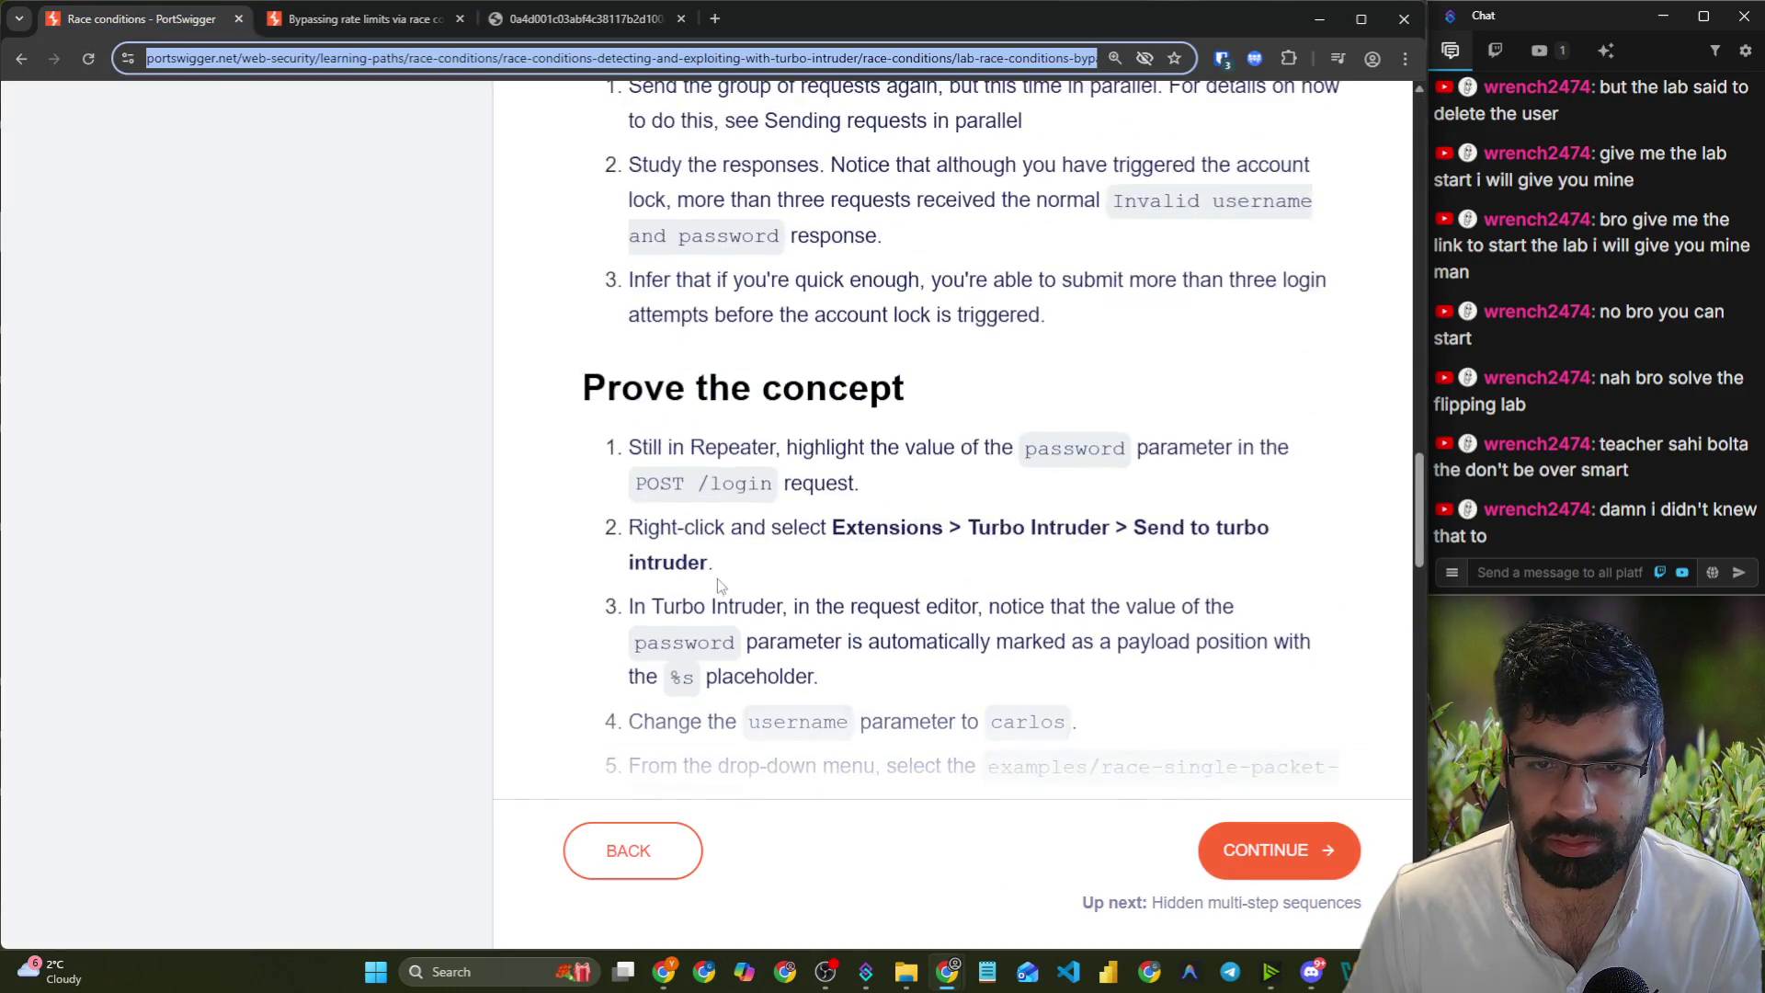
scroll(724, 578, up, 5)
click(715, 605)
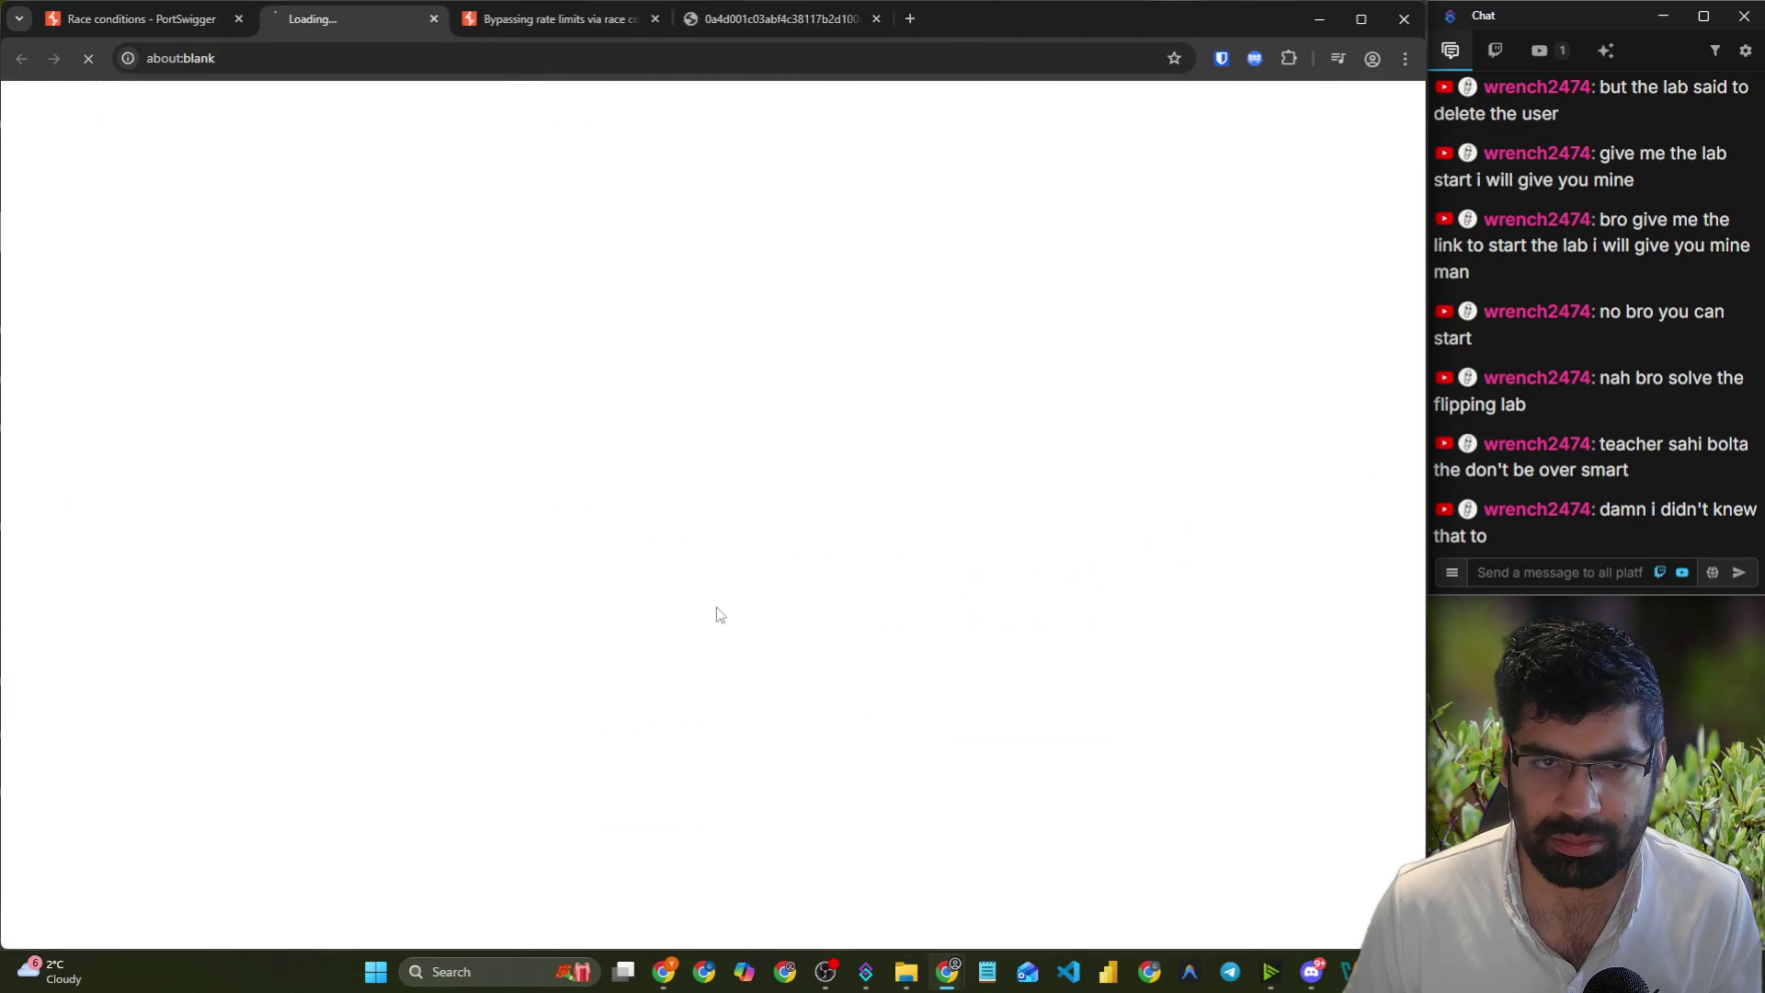
- On the solved lab's tab, go to the login page and reload it
click(671, 26)
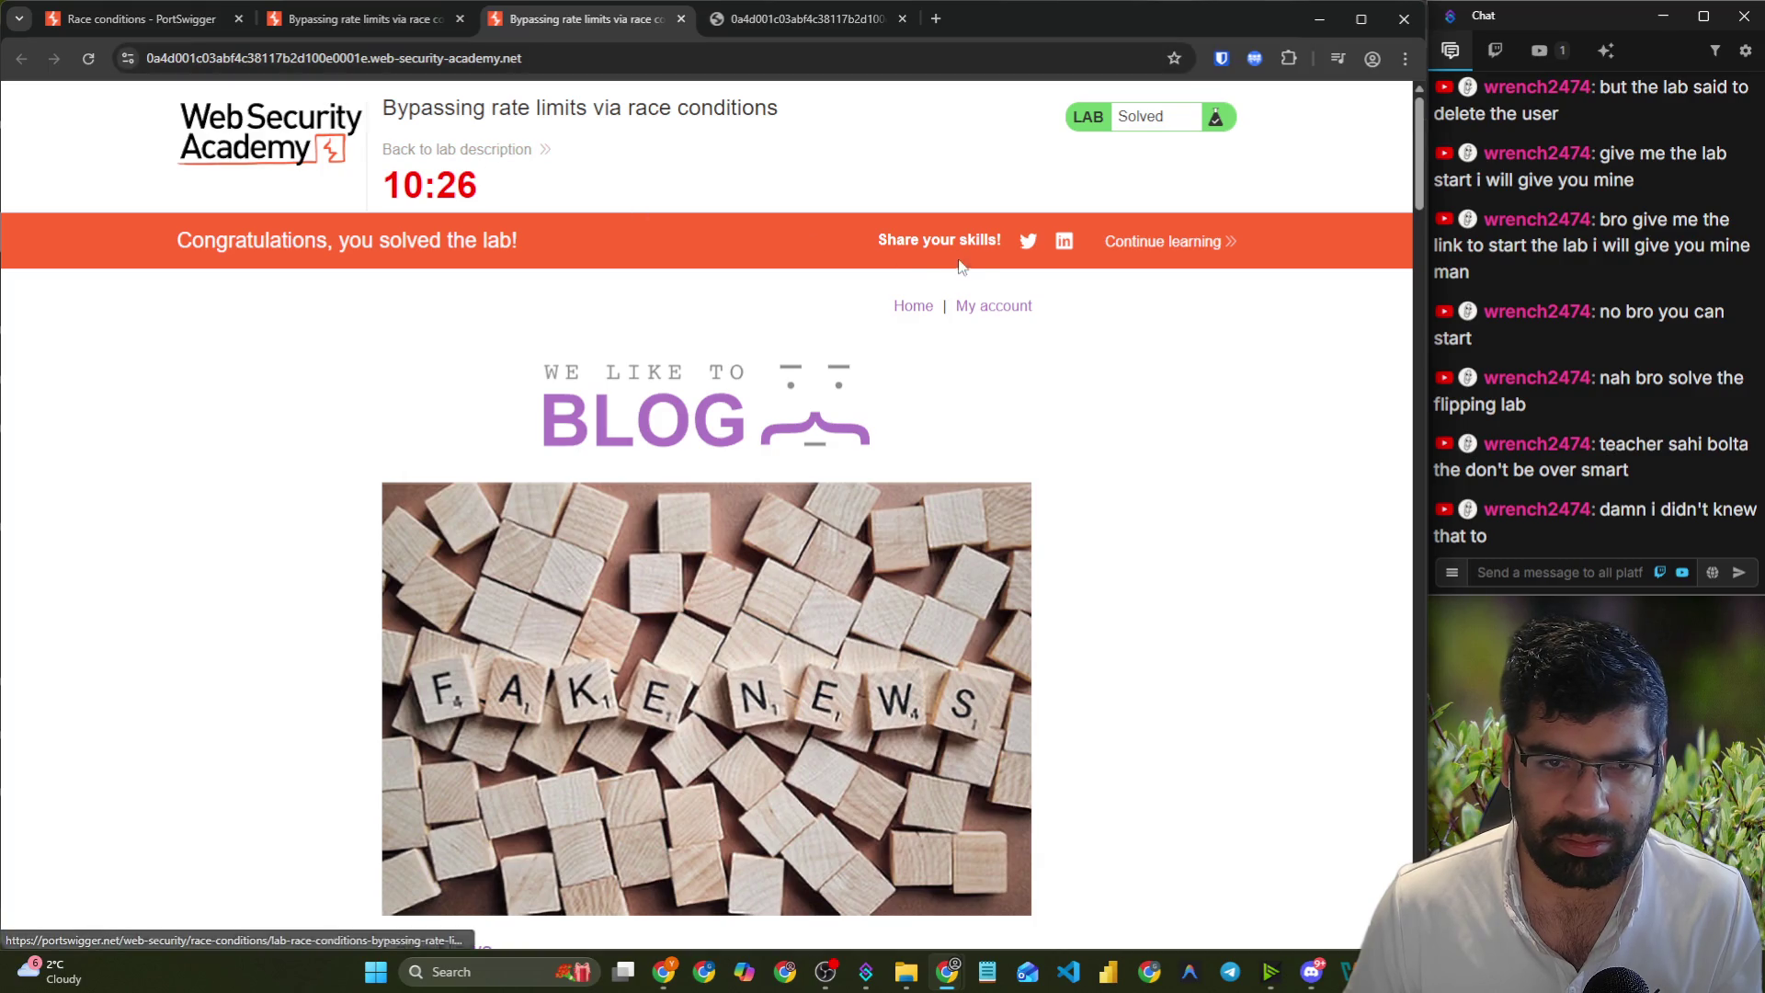
click(990, 307)
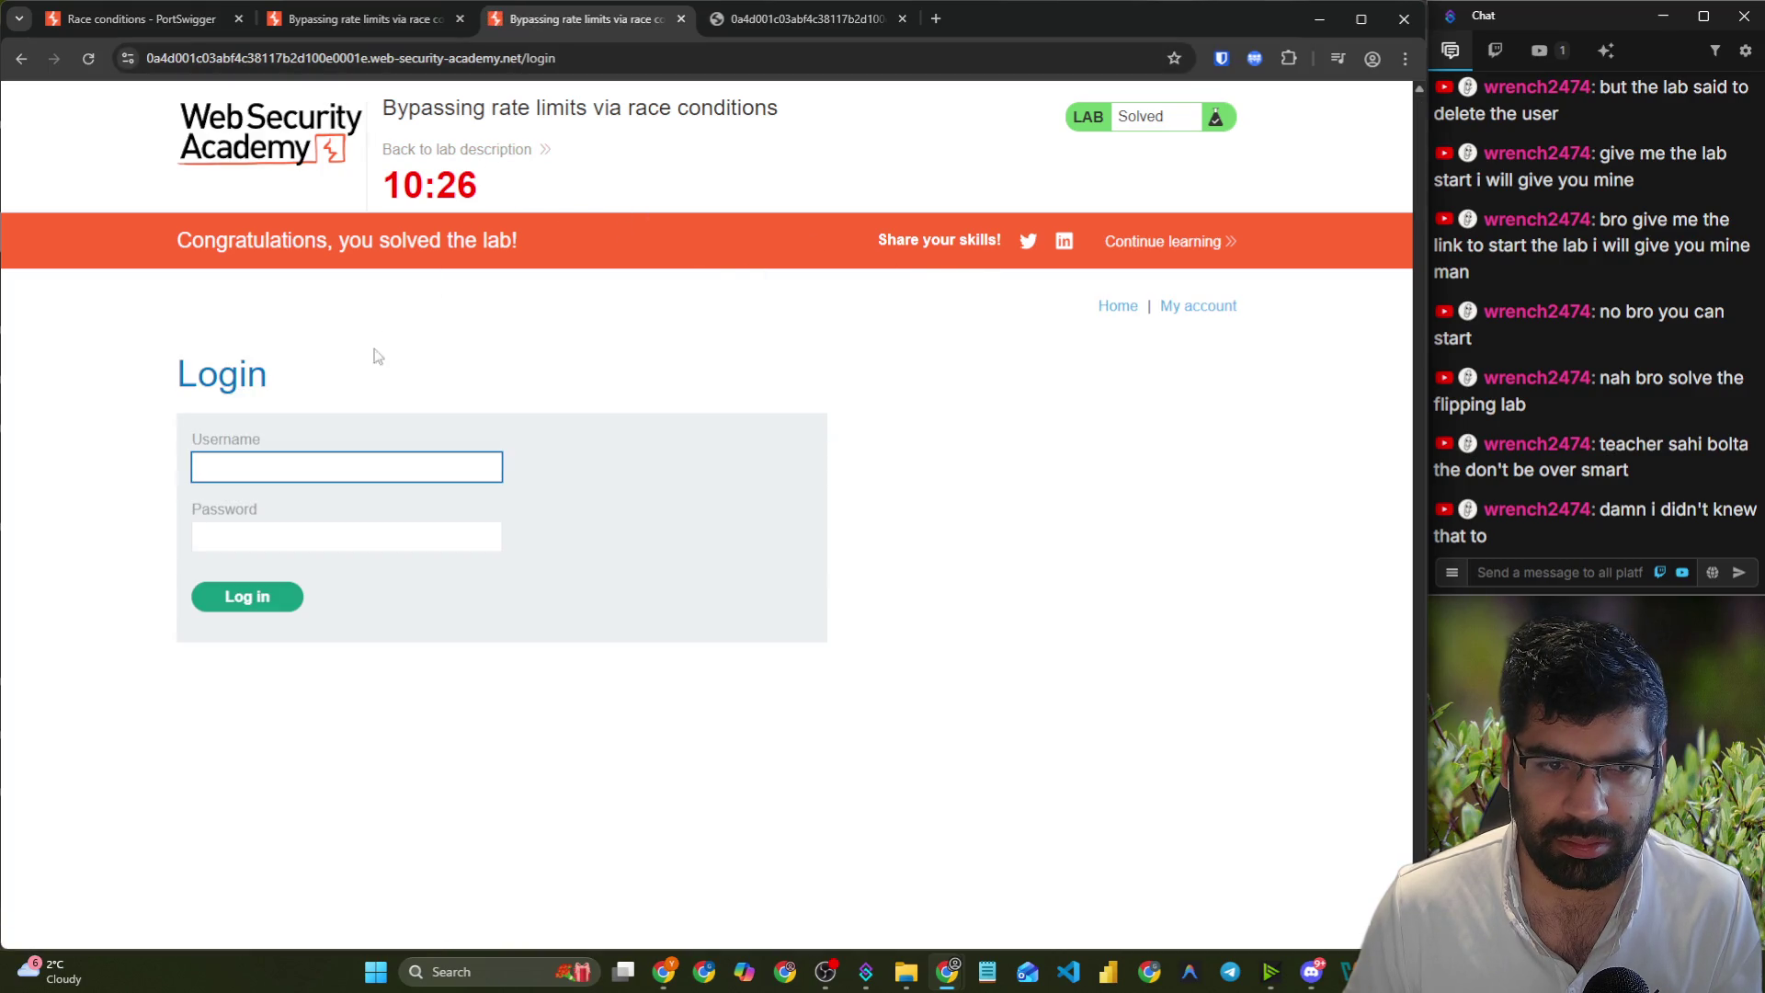
click(375, 242)
click(88, 58)
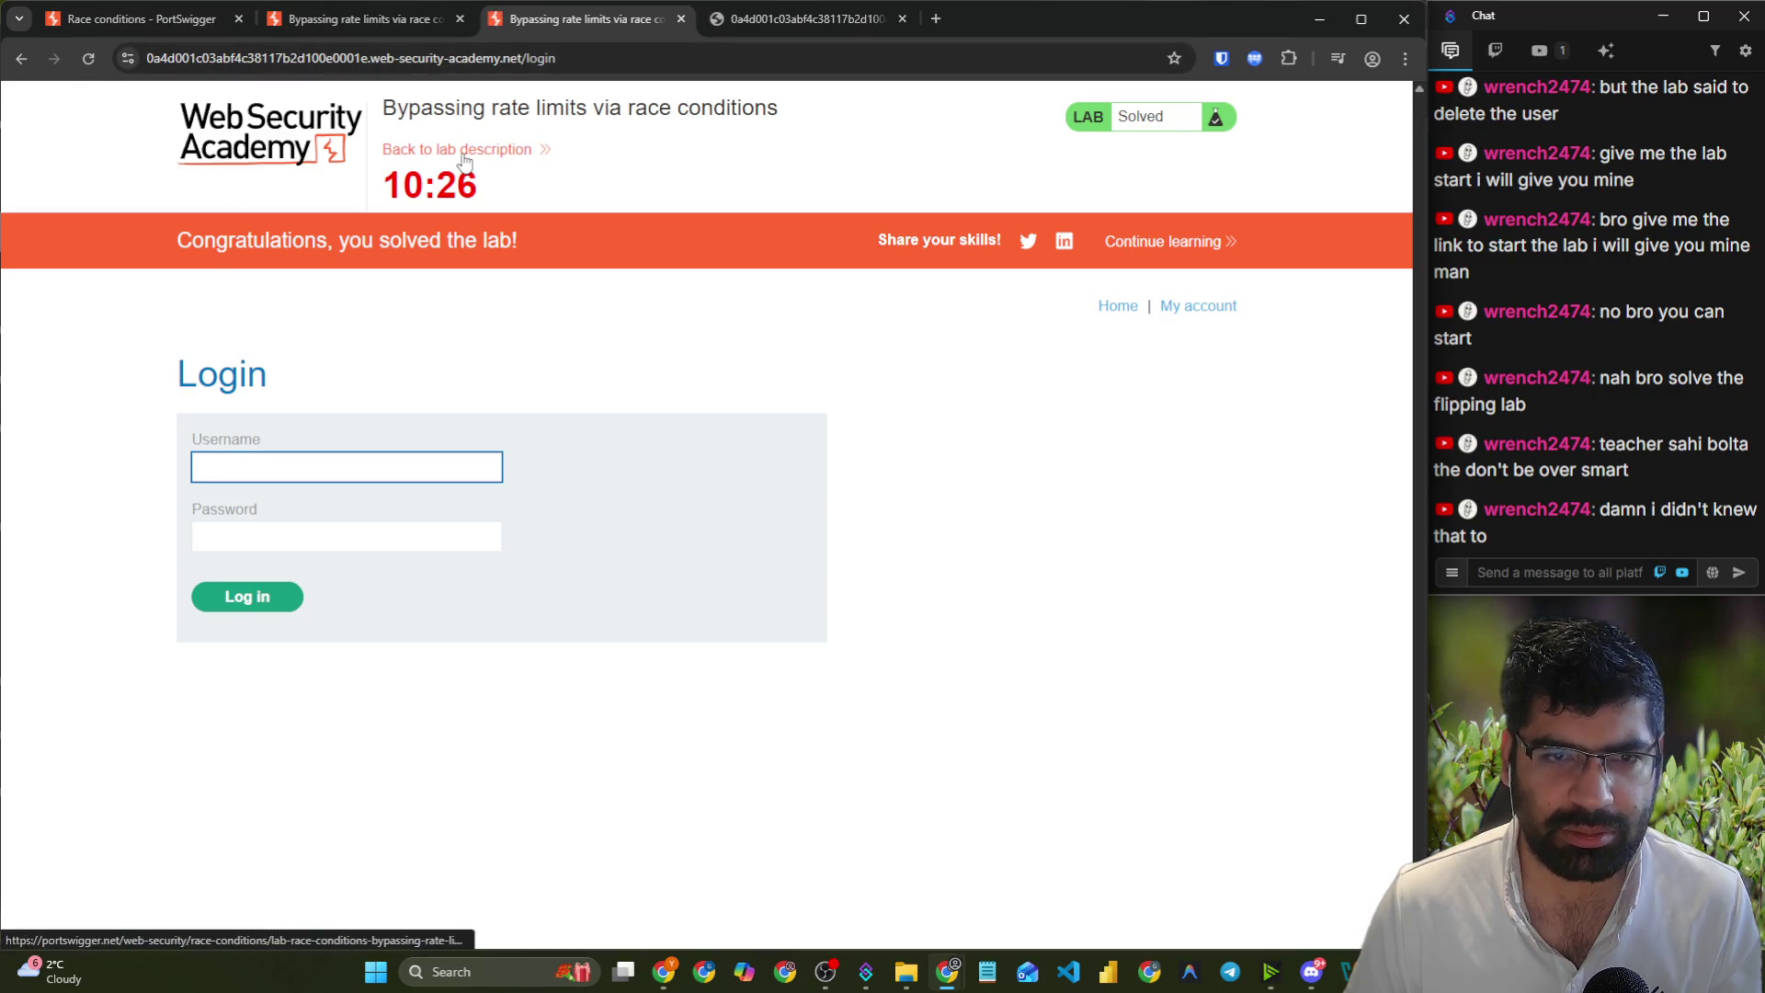
- Close the solved lab tabs, back to the description, and switch to the Kali virtual machine
click(457, 27)
click(457, 28)
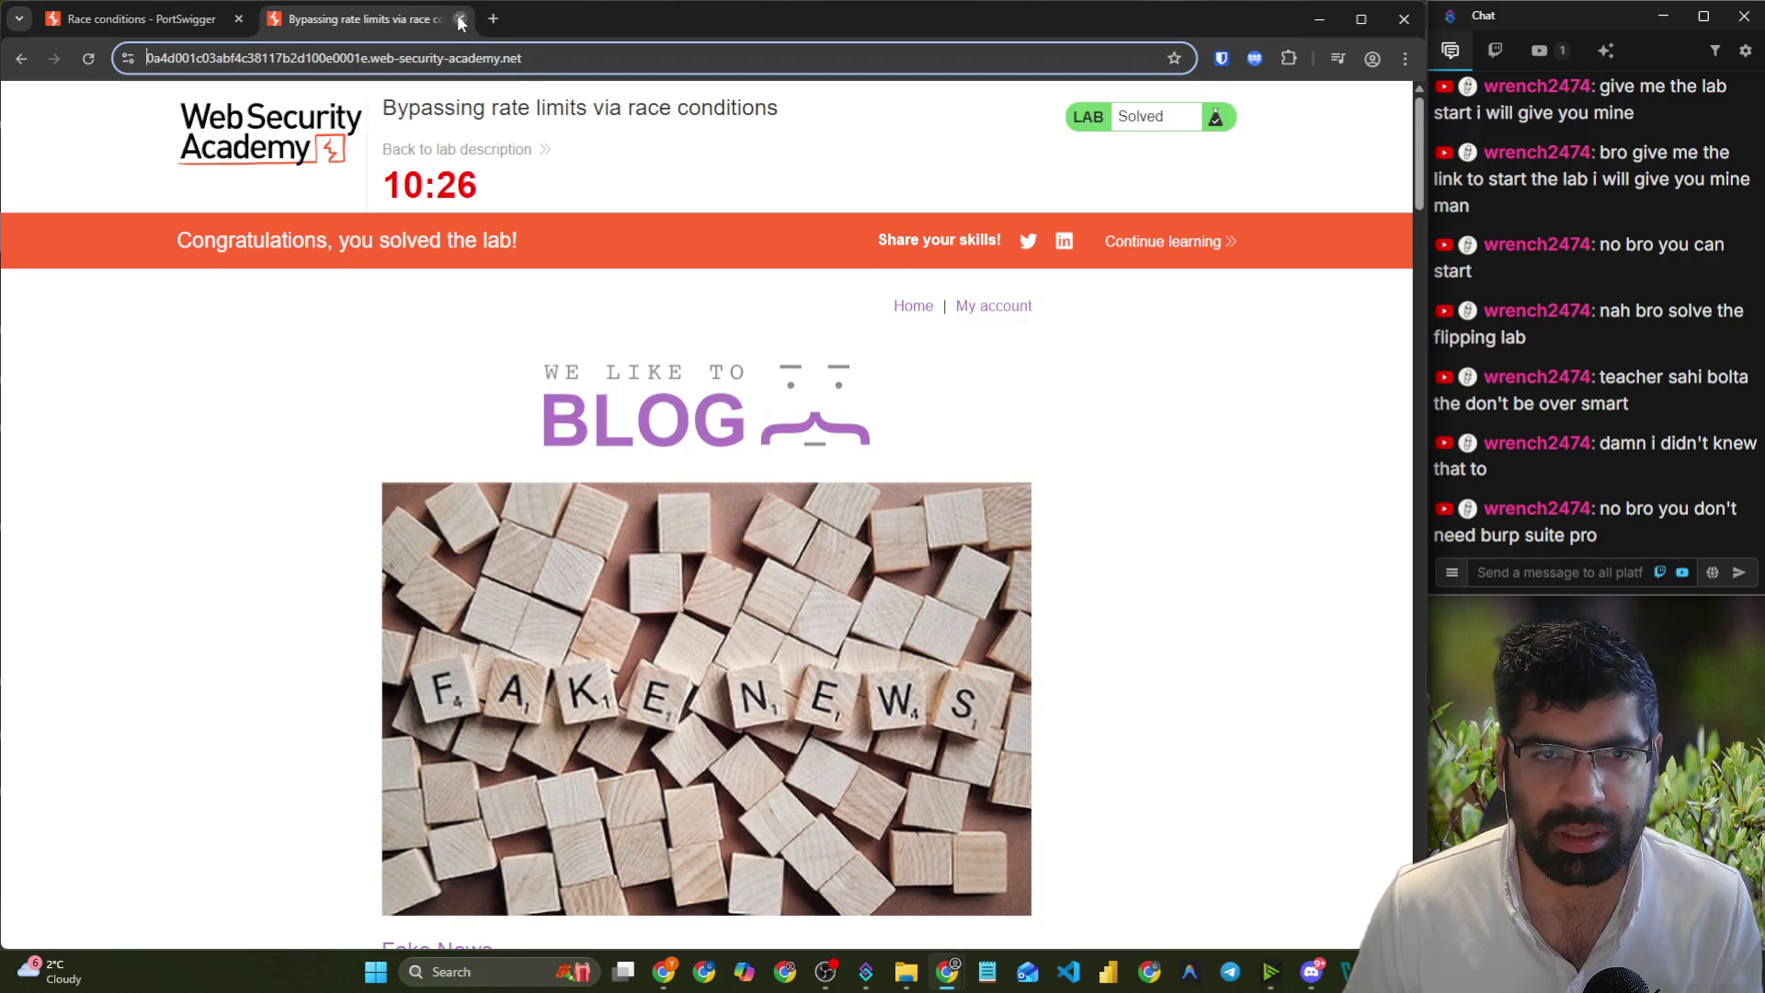
click(461, 19)
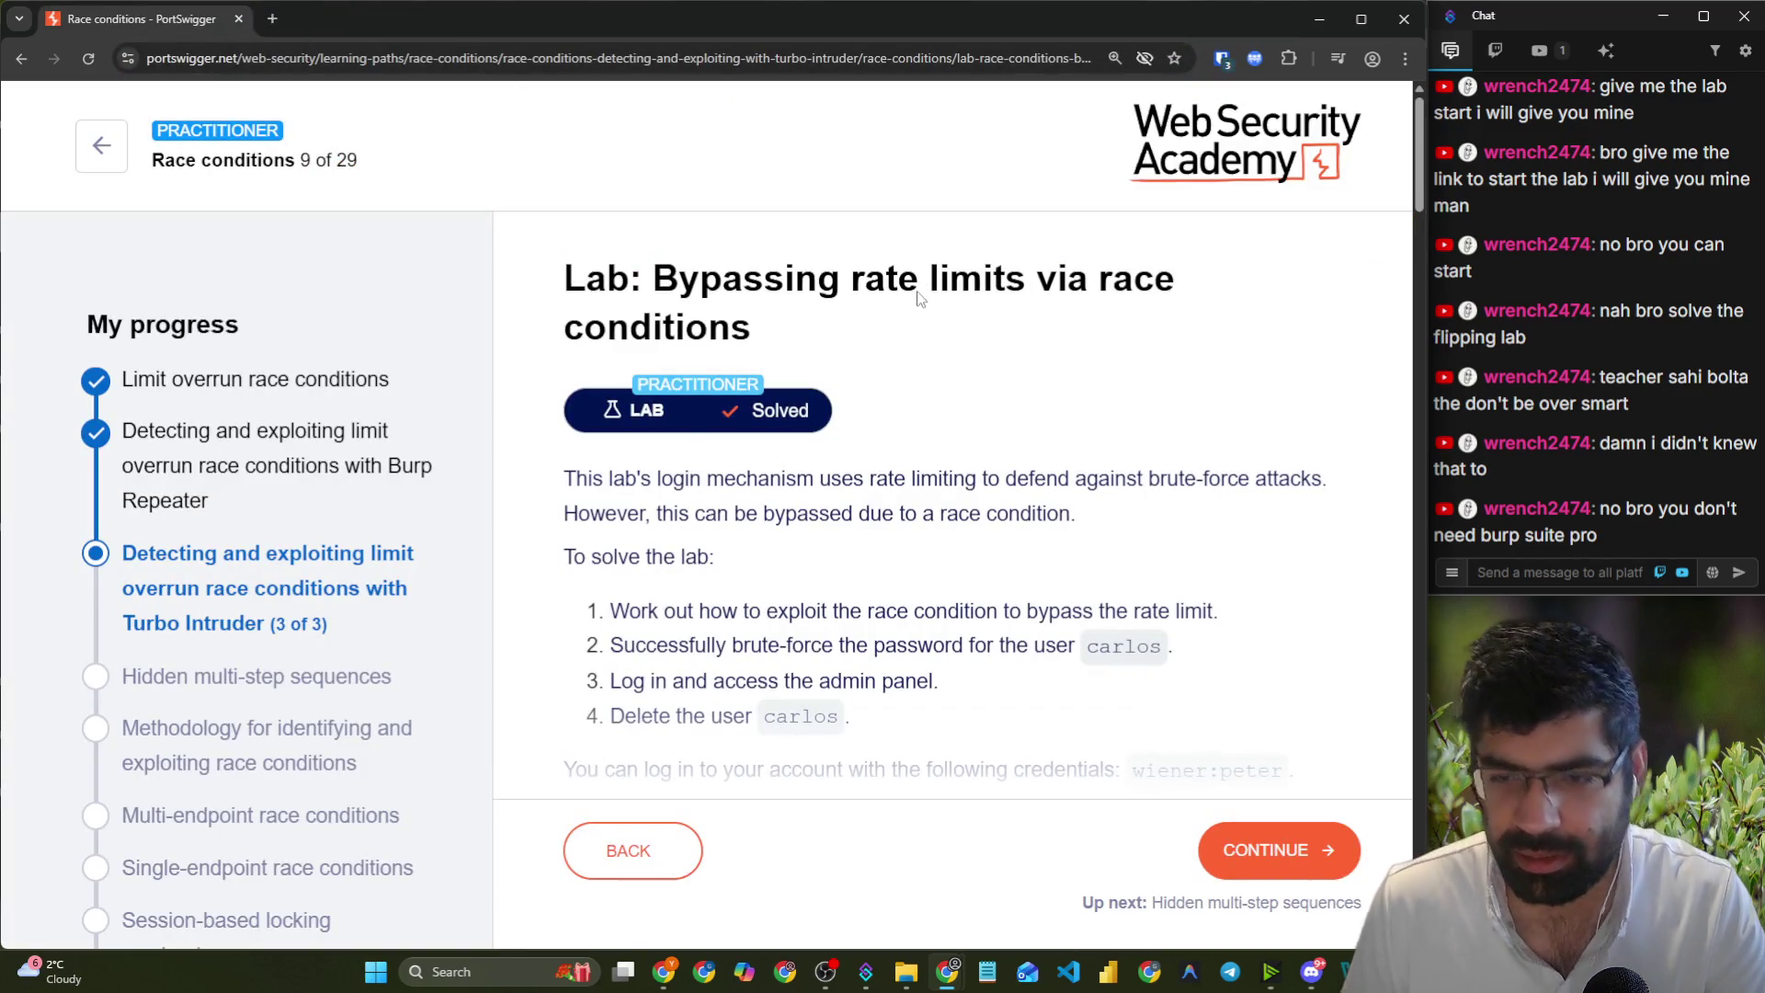
scroll(826, 577, down, 7)
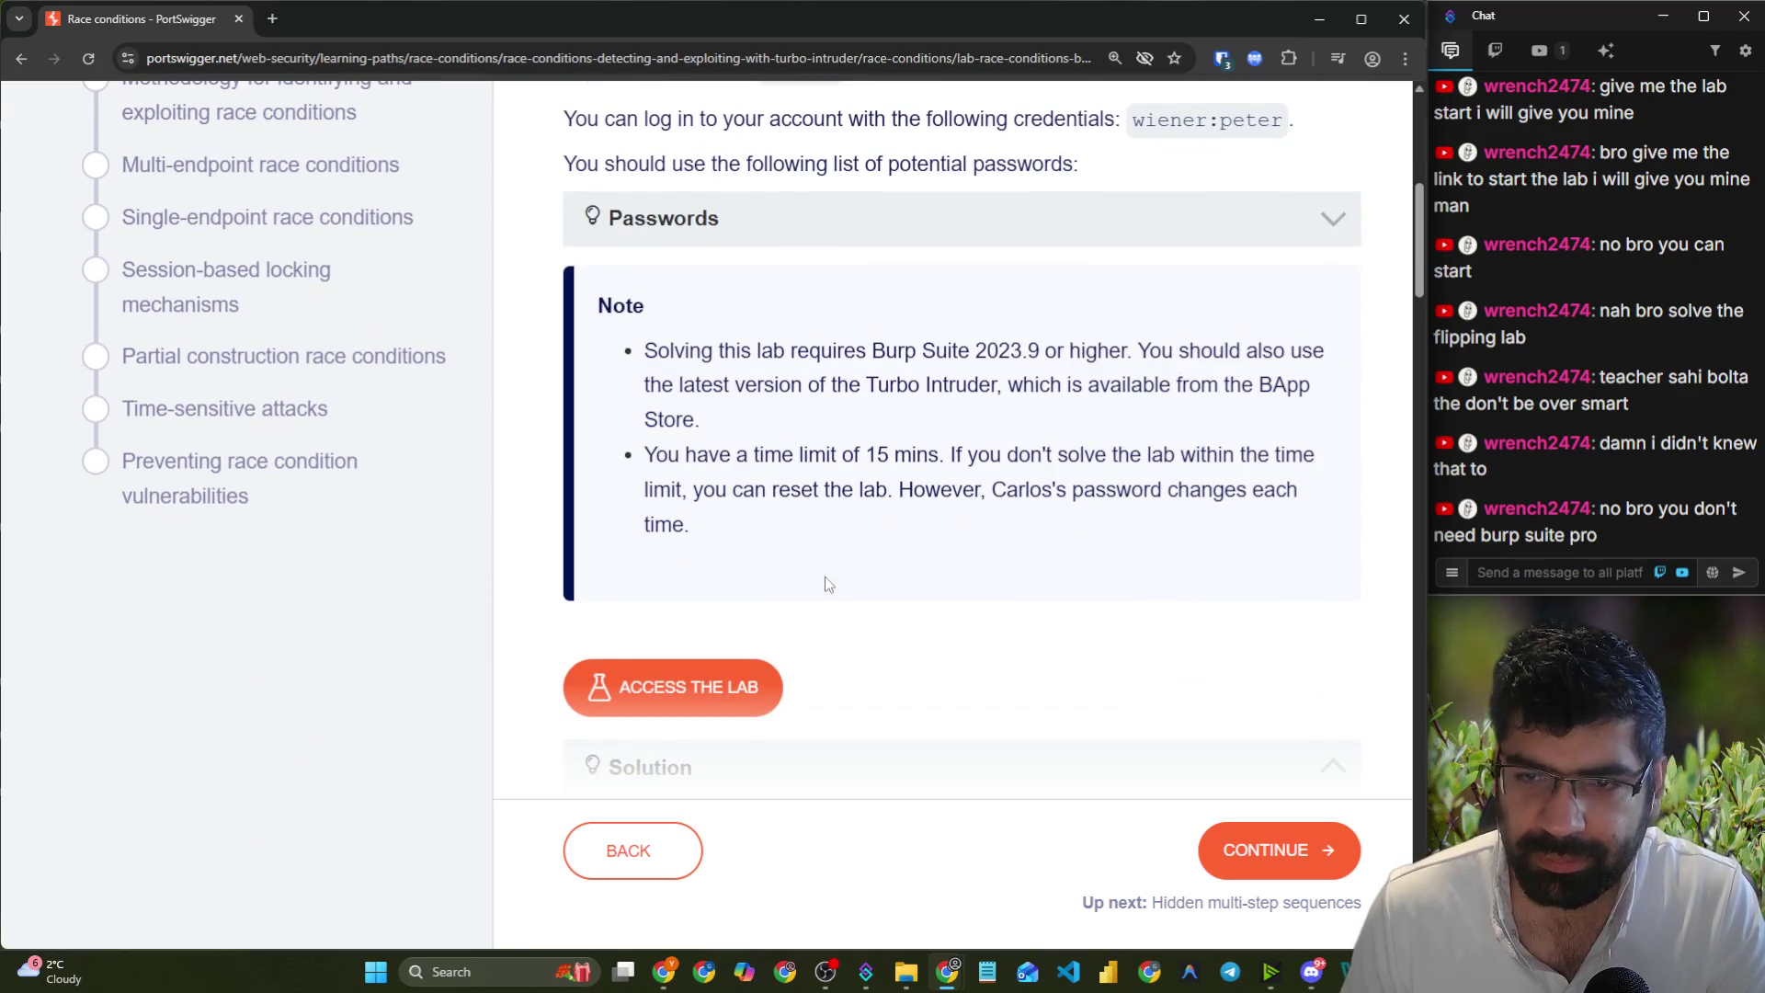
mouse_move(1388, 972)
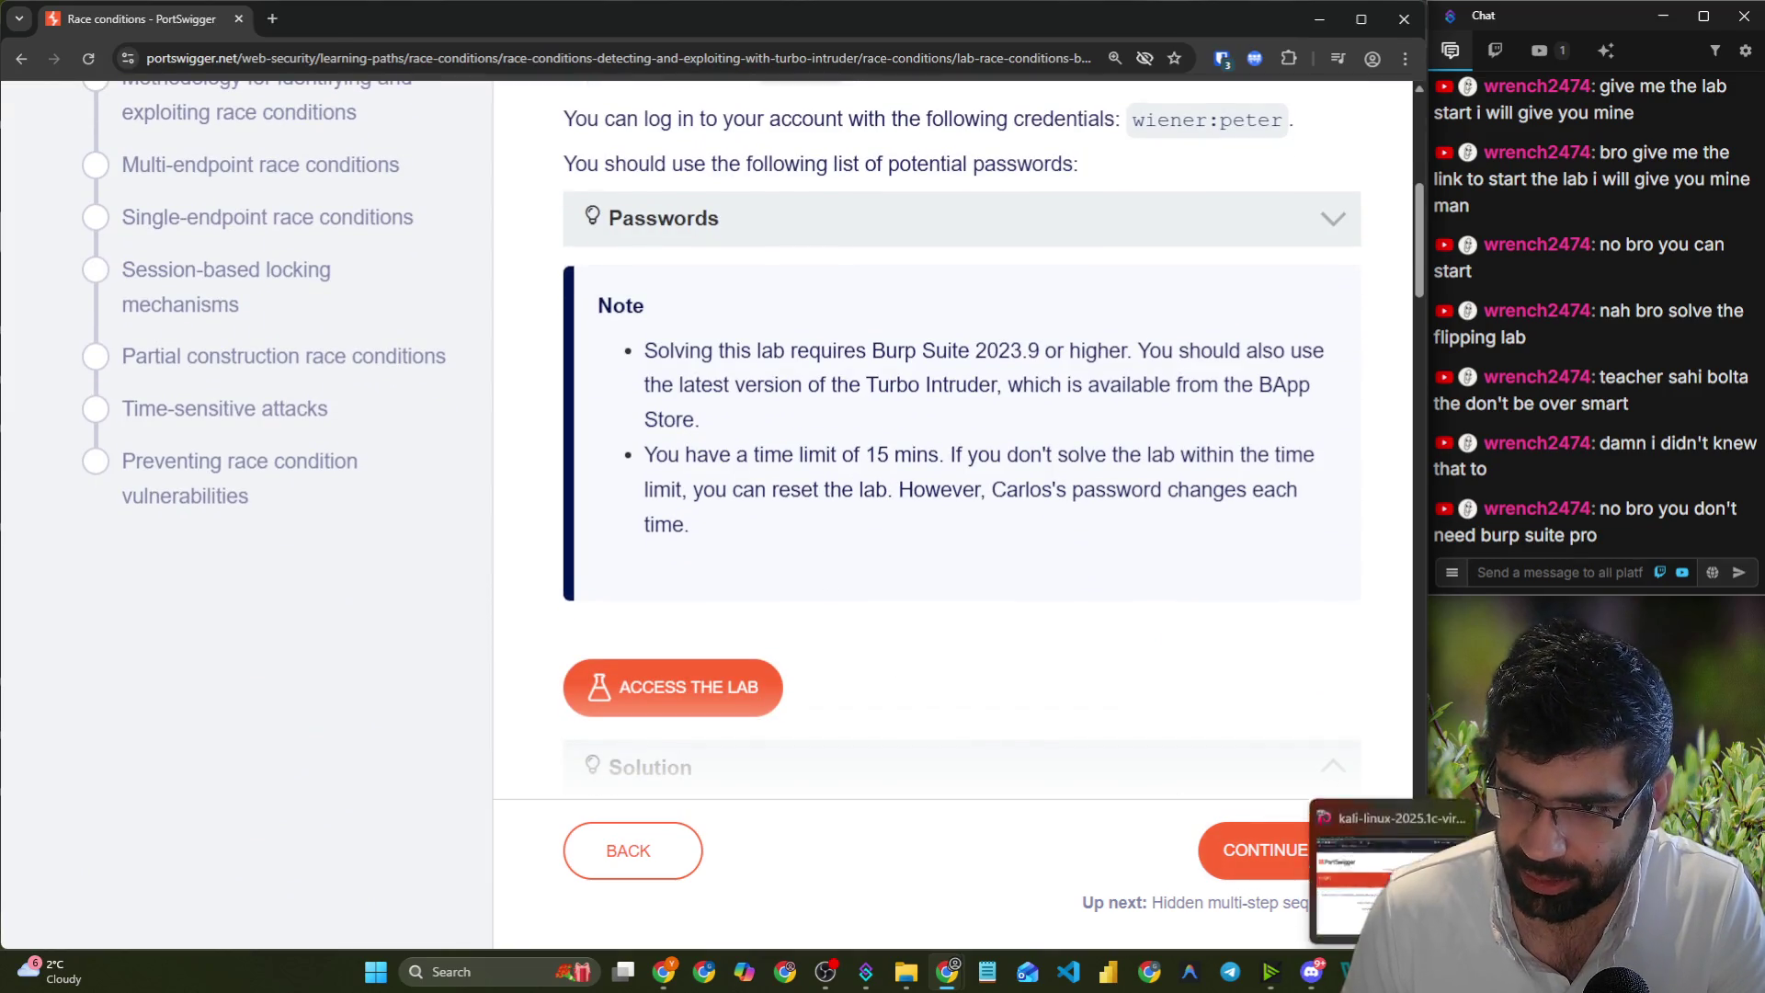
click(1387, 855)
click(356, 60)
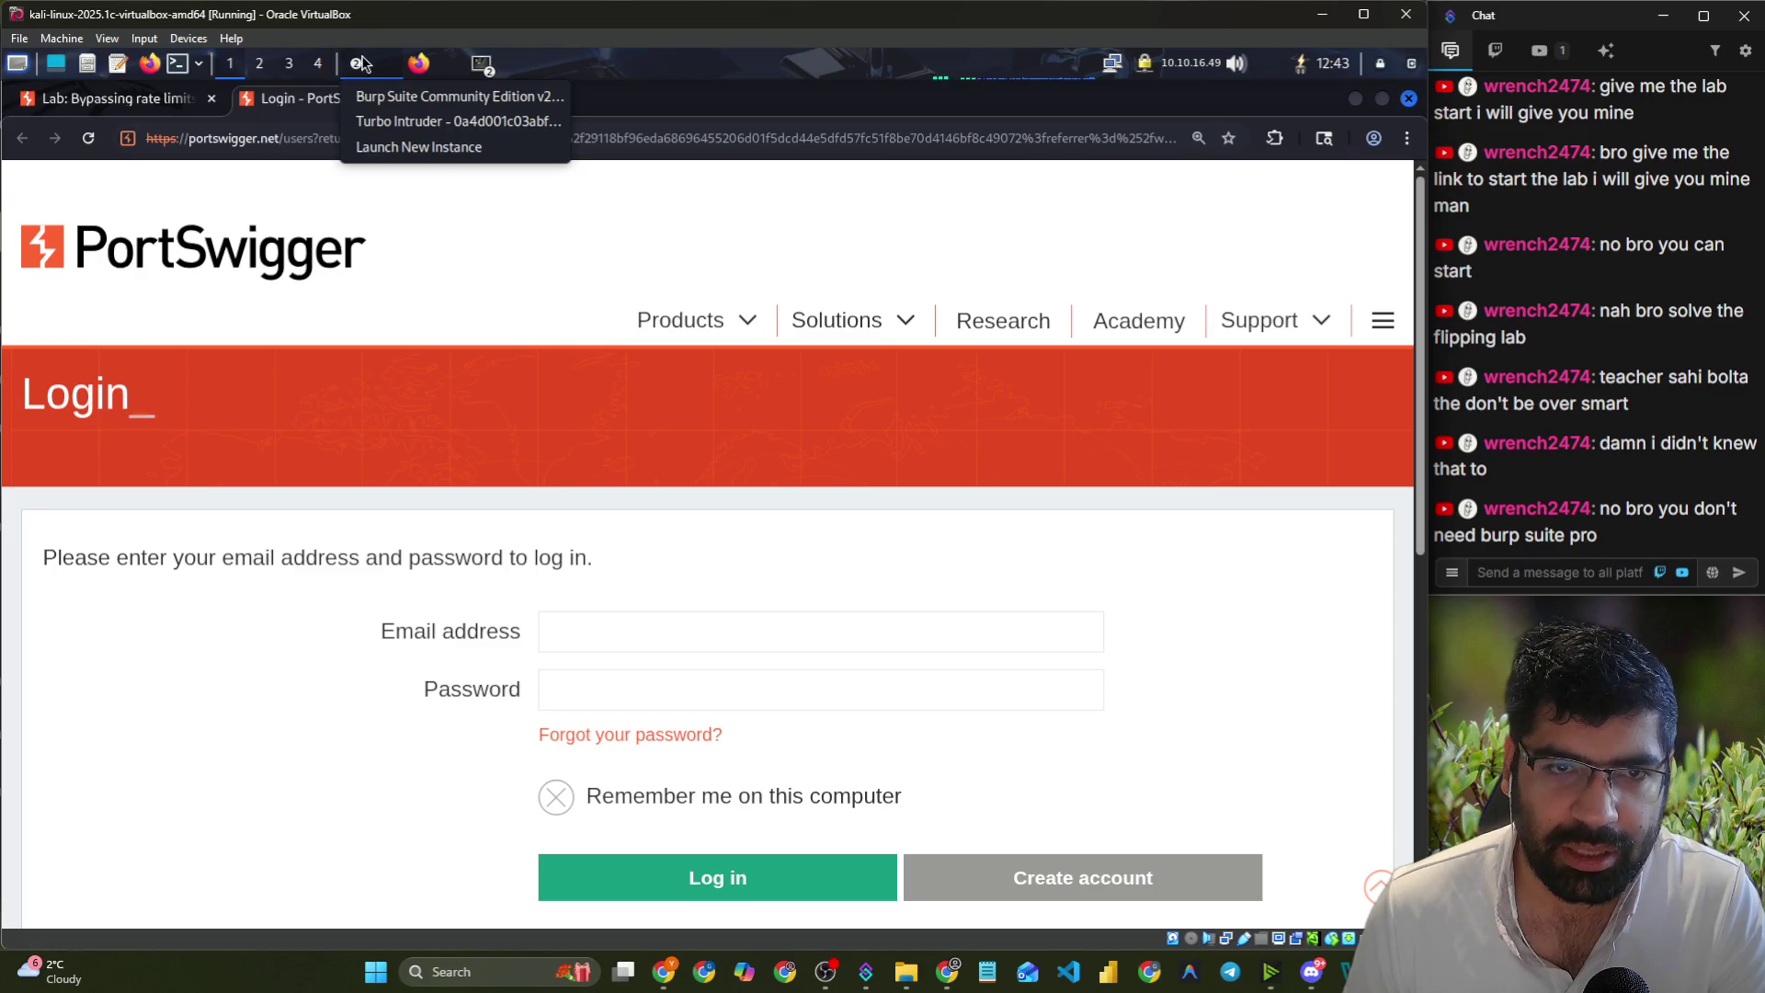
- Bring the Turbo Intruder results forward, halt the attack, and reopen its script configuration
click(367, 120)
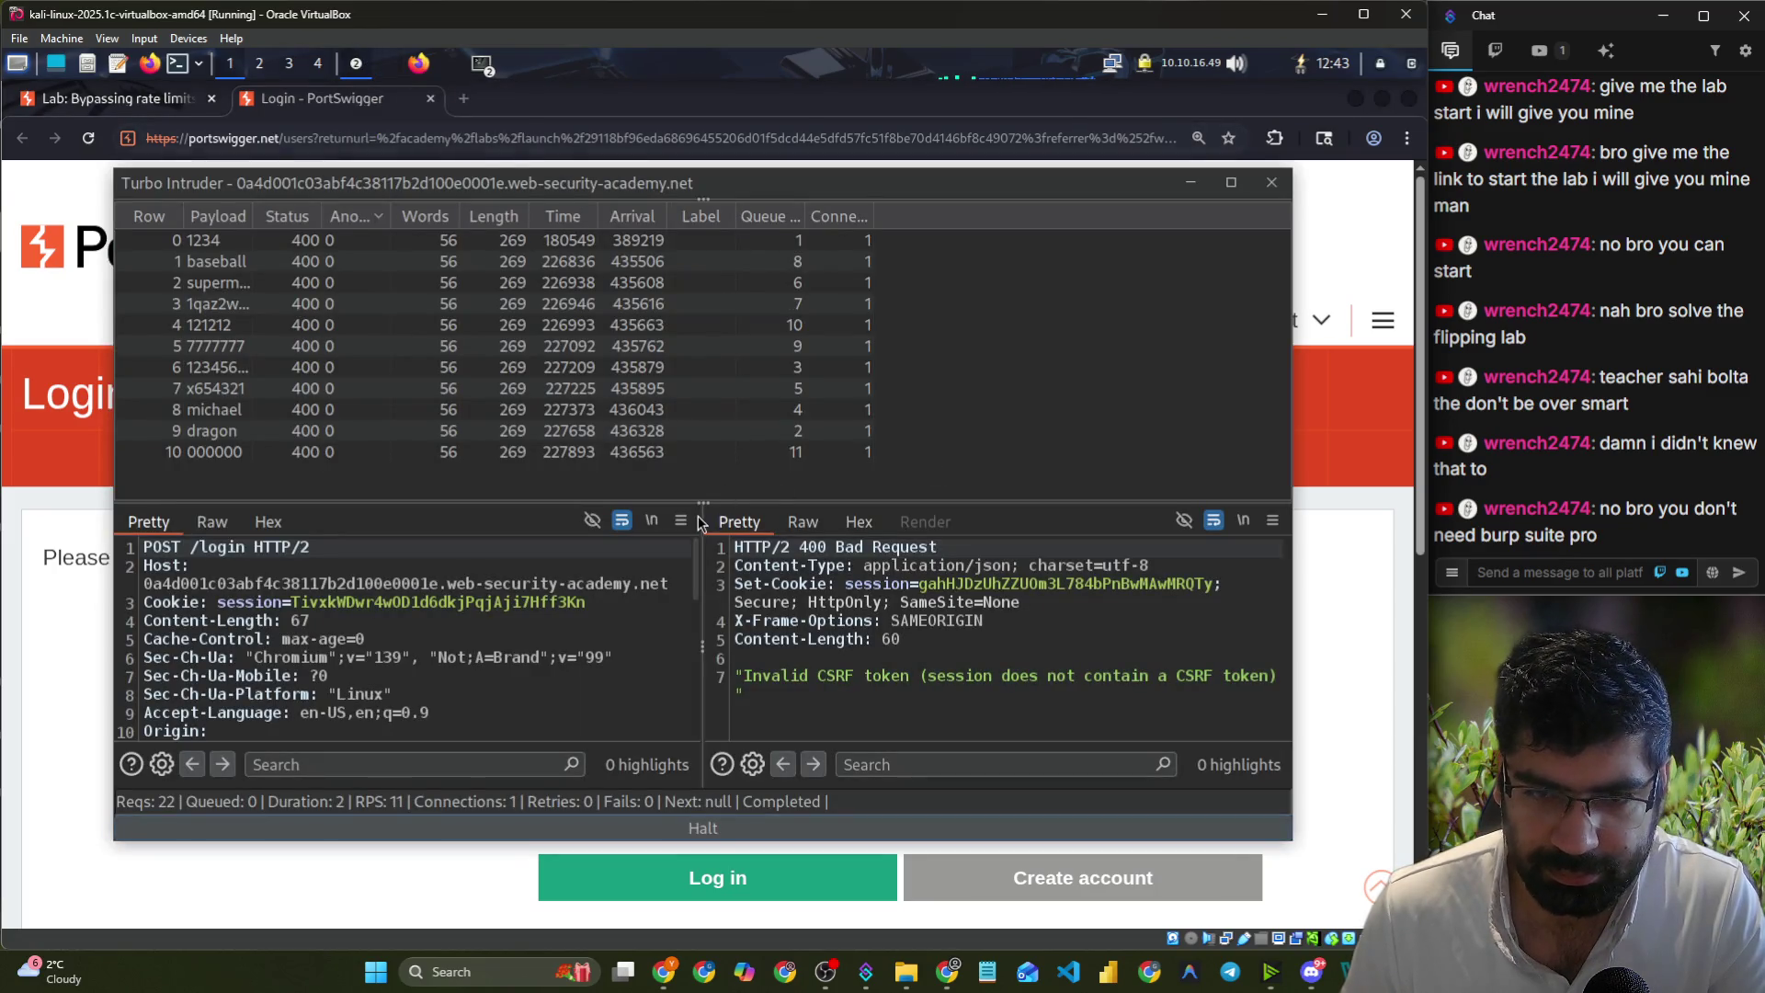
drag(700, 497, 700, 297)
click(692, 826)
click(742, 833)
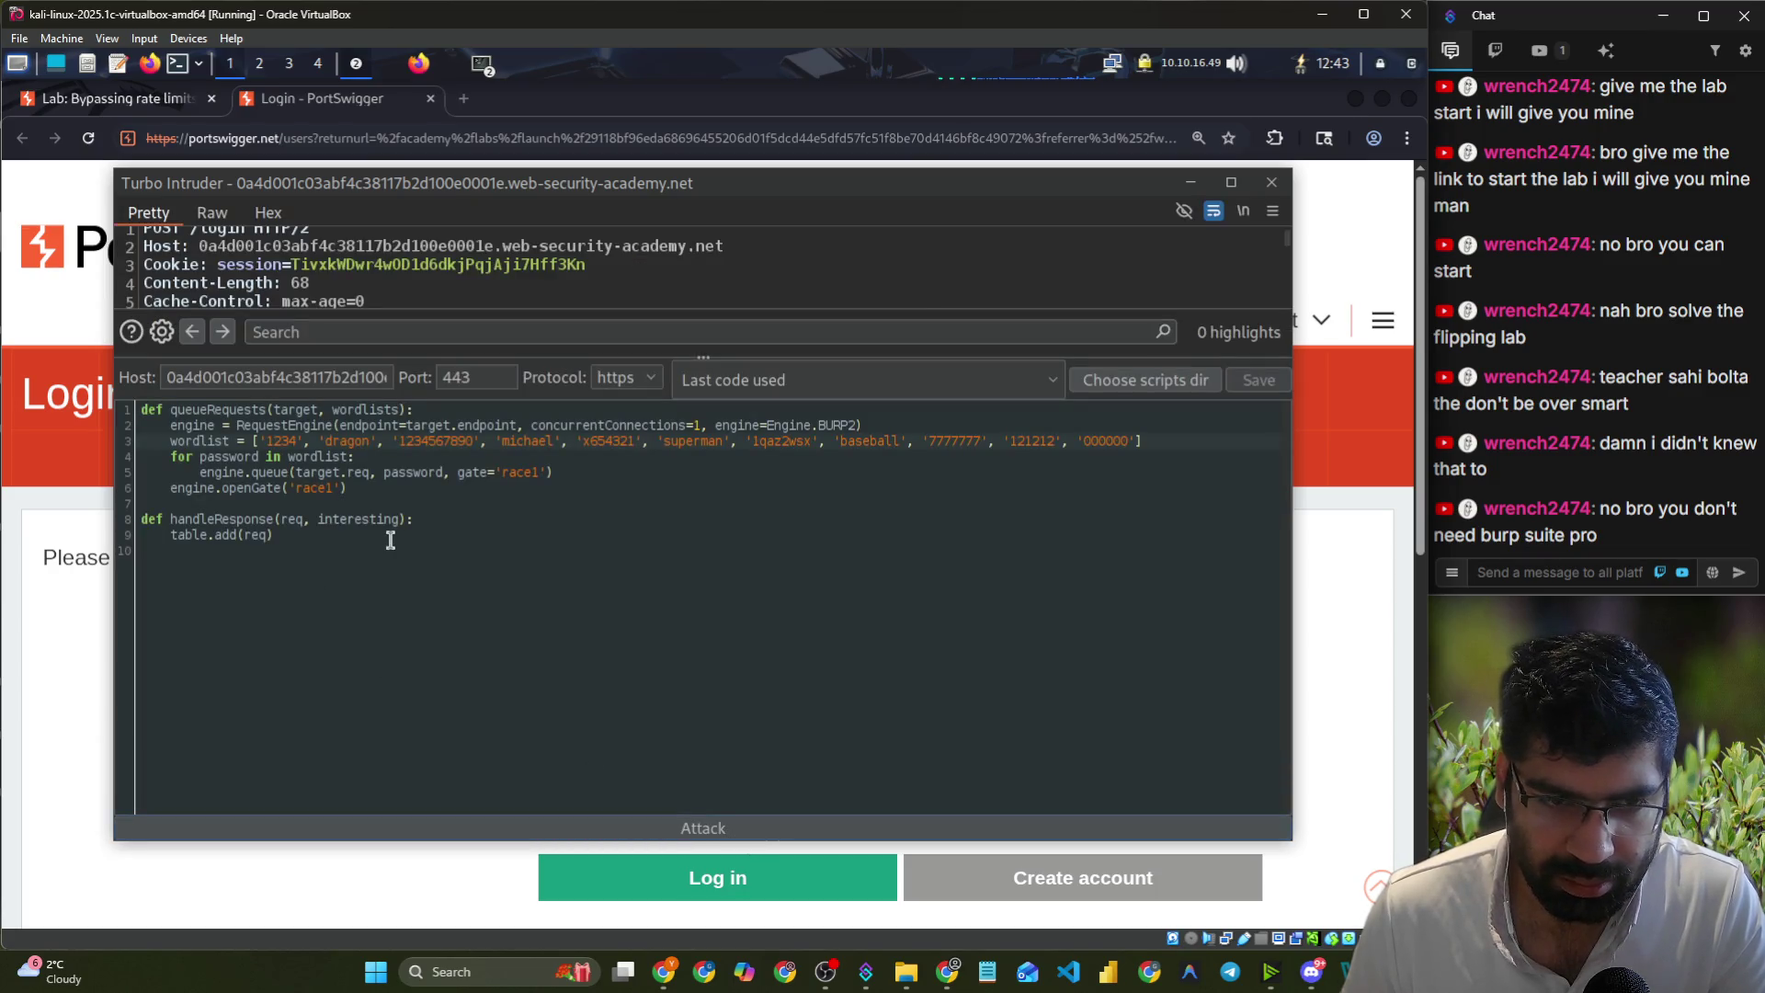
- Review the script's password wordlist, 'race1' gate and openGate call, plus a chat note on timeouts
mouse_move(226, 440)
mouse_down()
mouse_move(1186, 469)
mouse_move(1144, 442)
mouse_up()
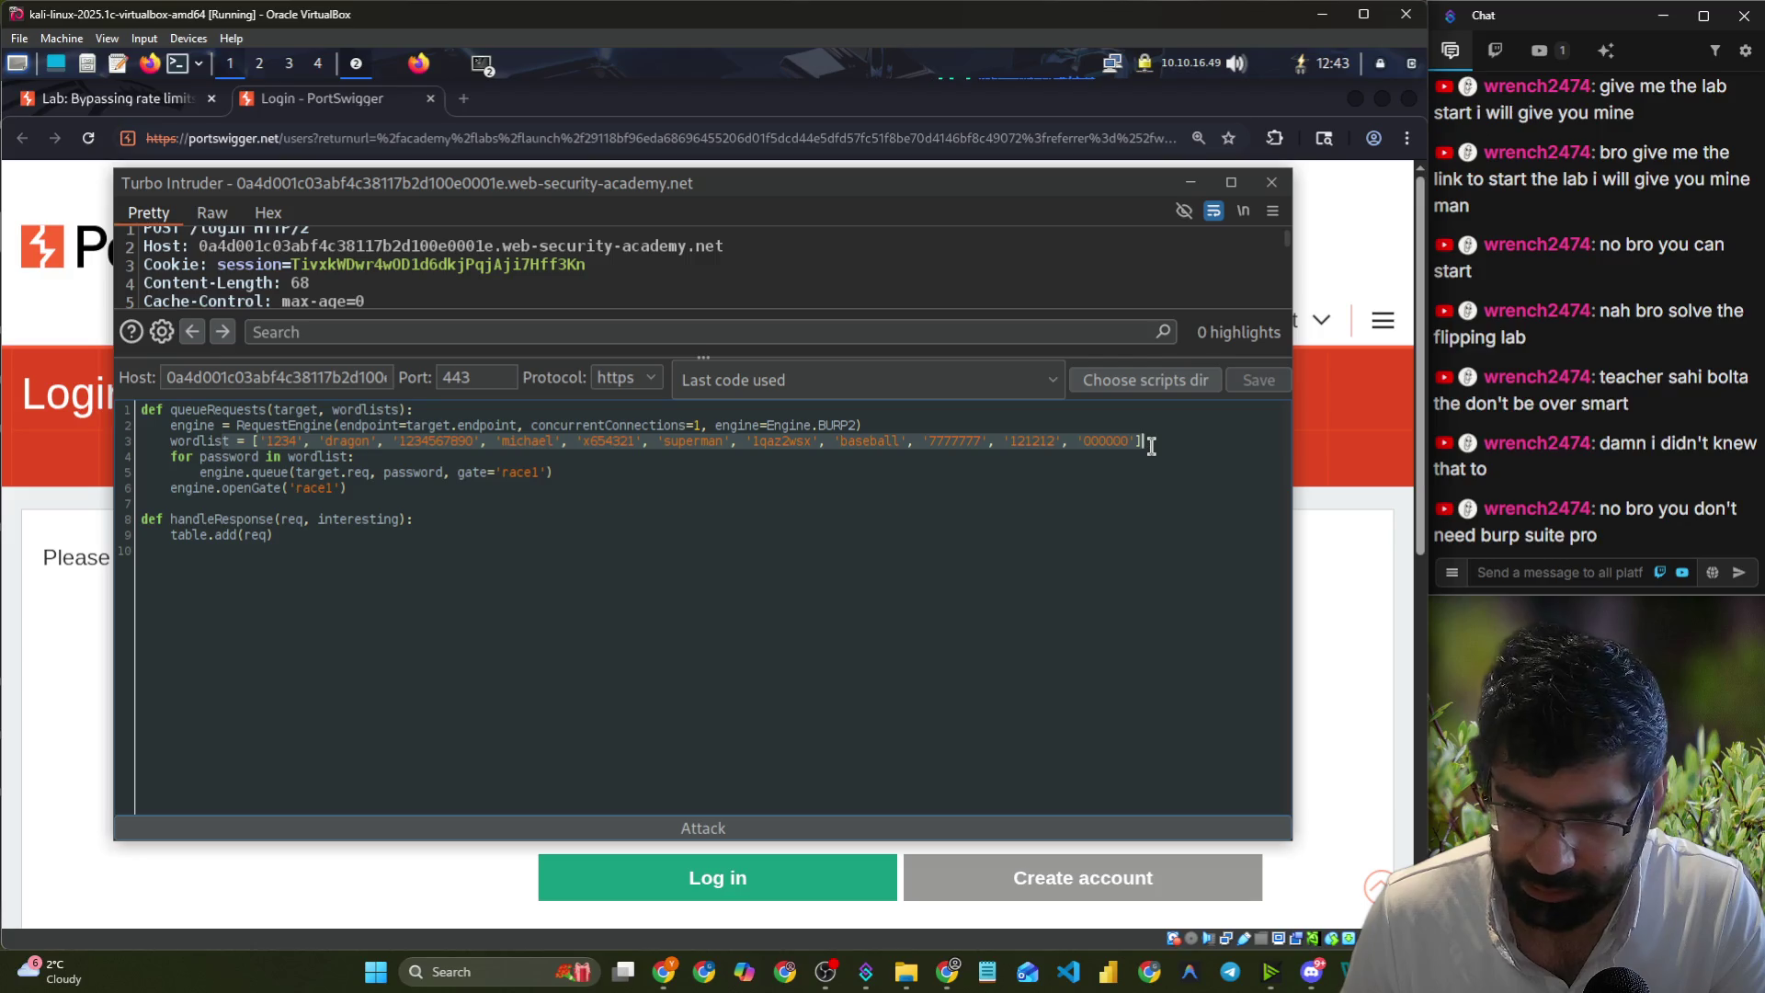
double_click(521, 471)
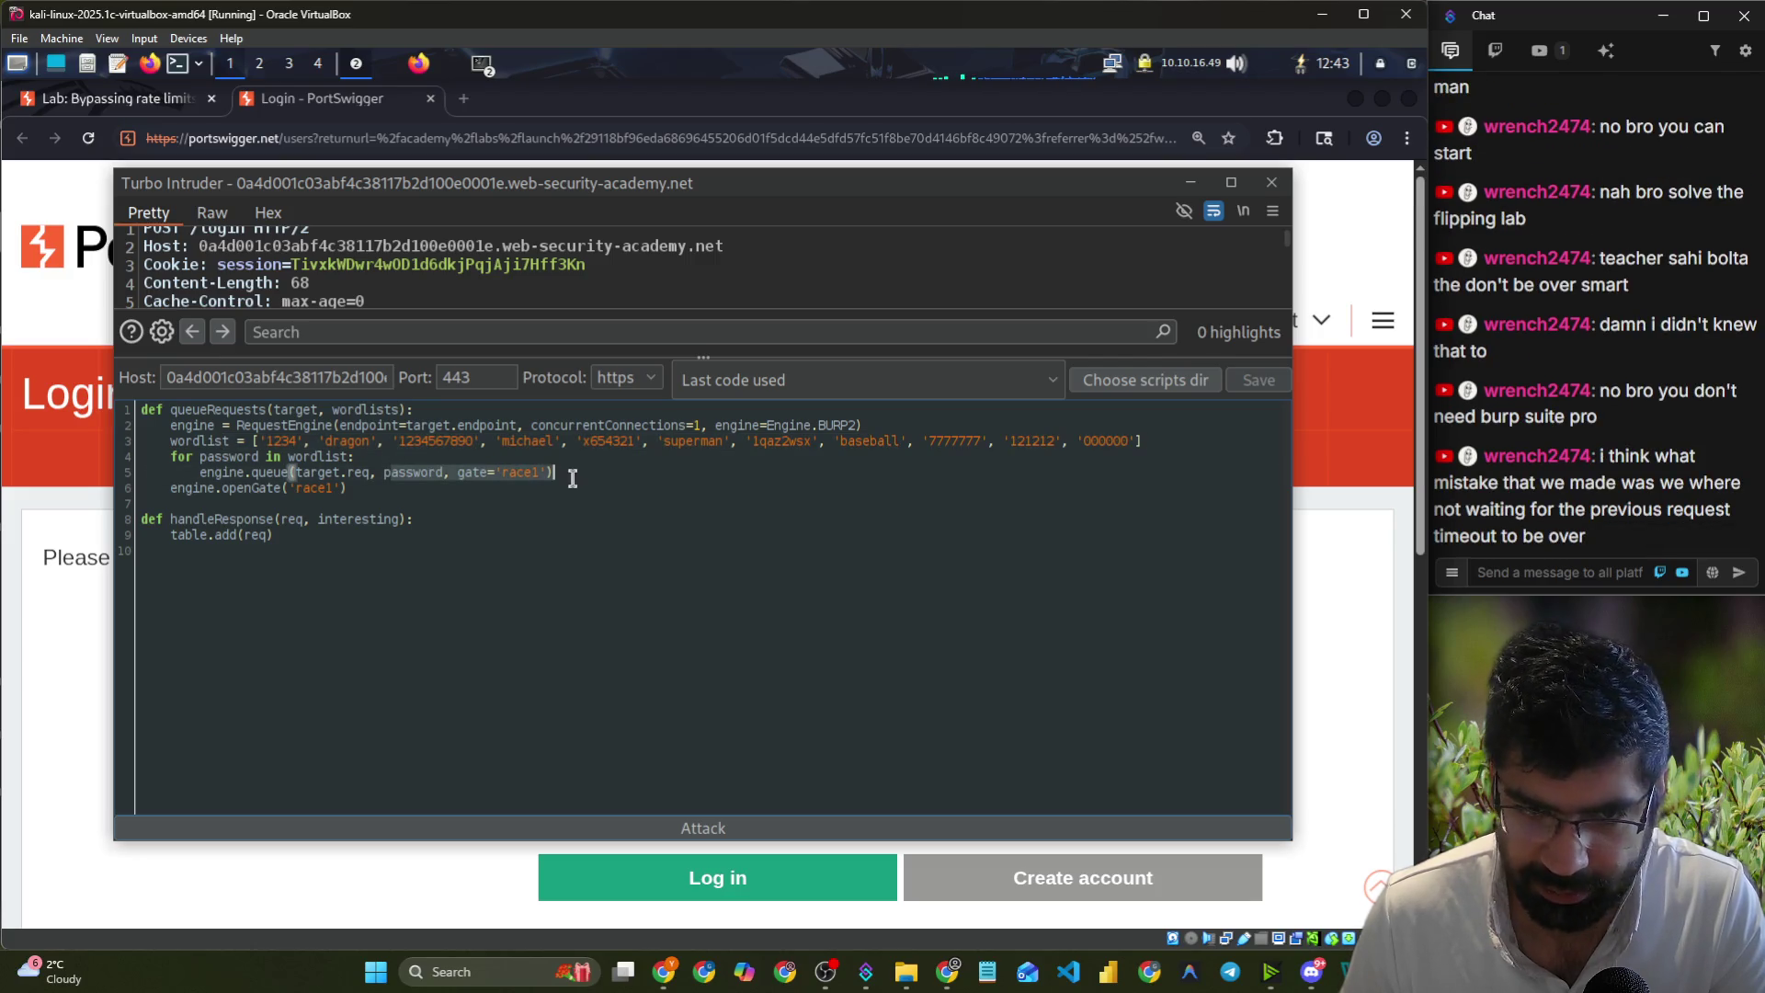
click(189, 487)
drag(188, 488, 327, 488)
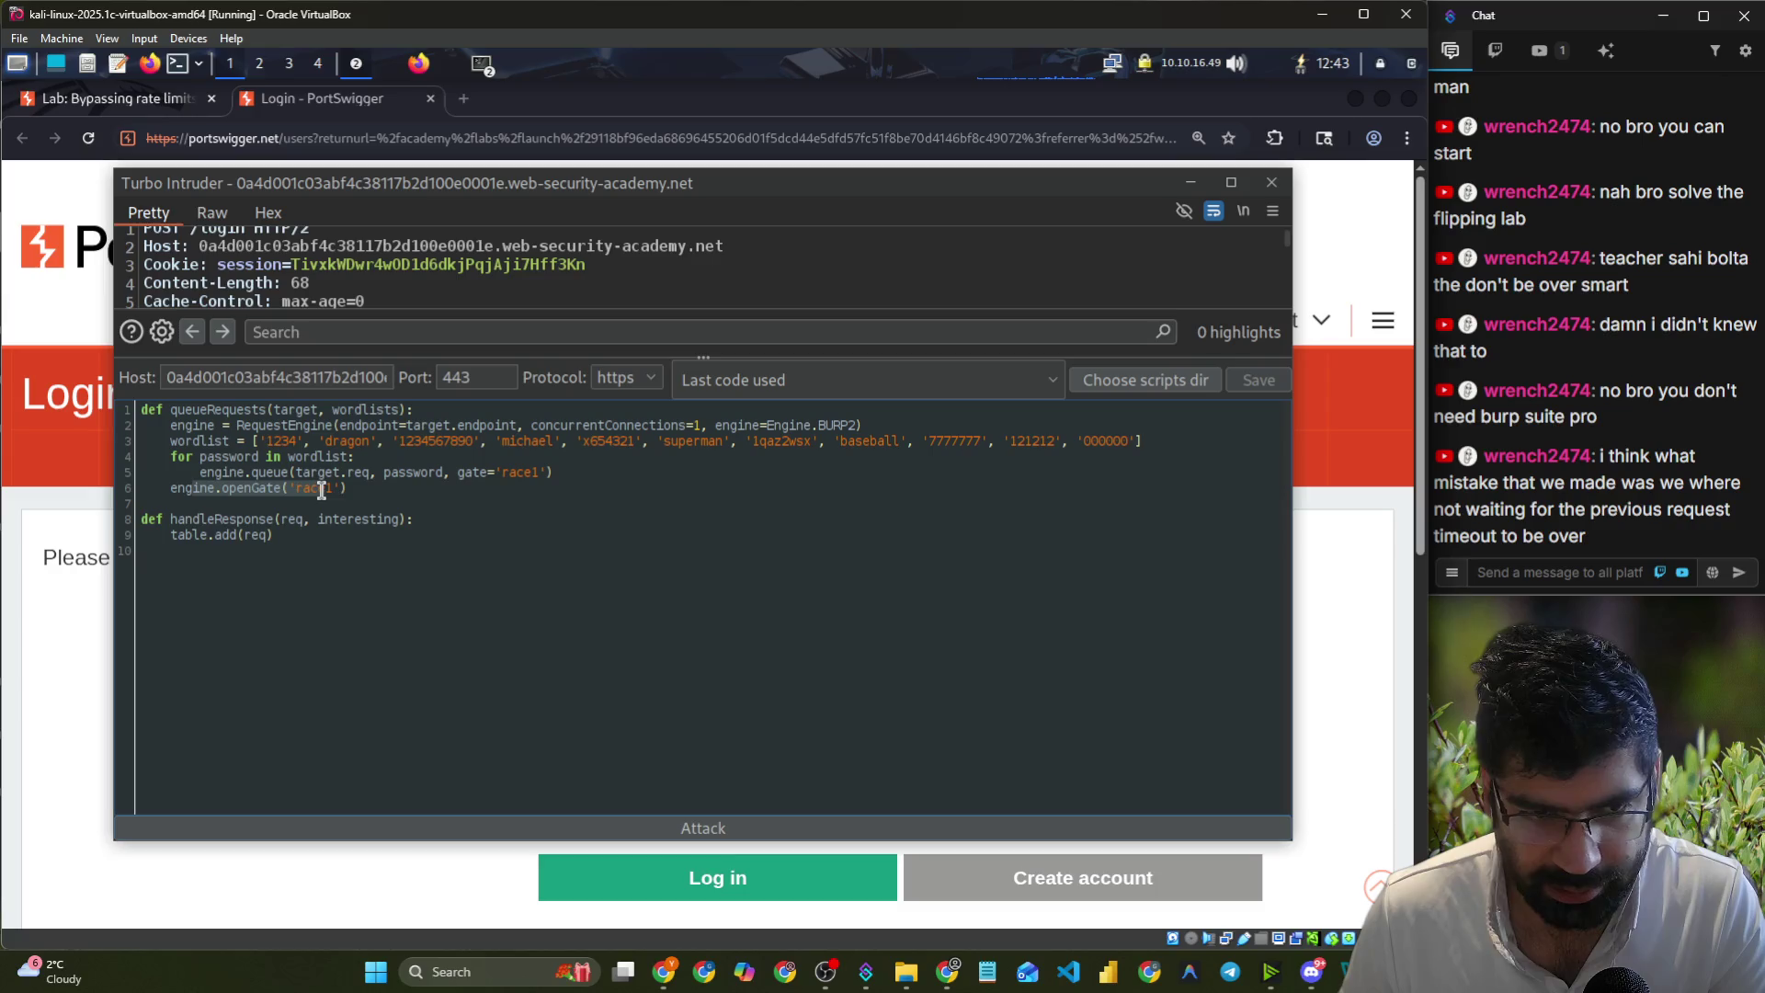
click(373, 501)
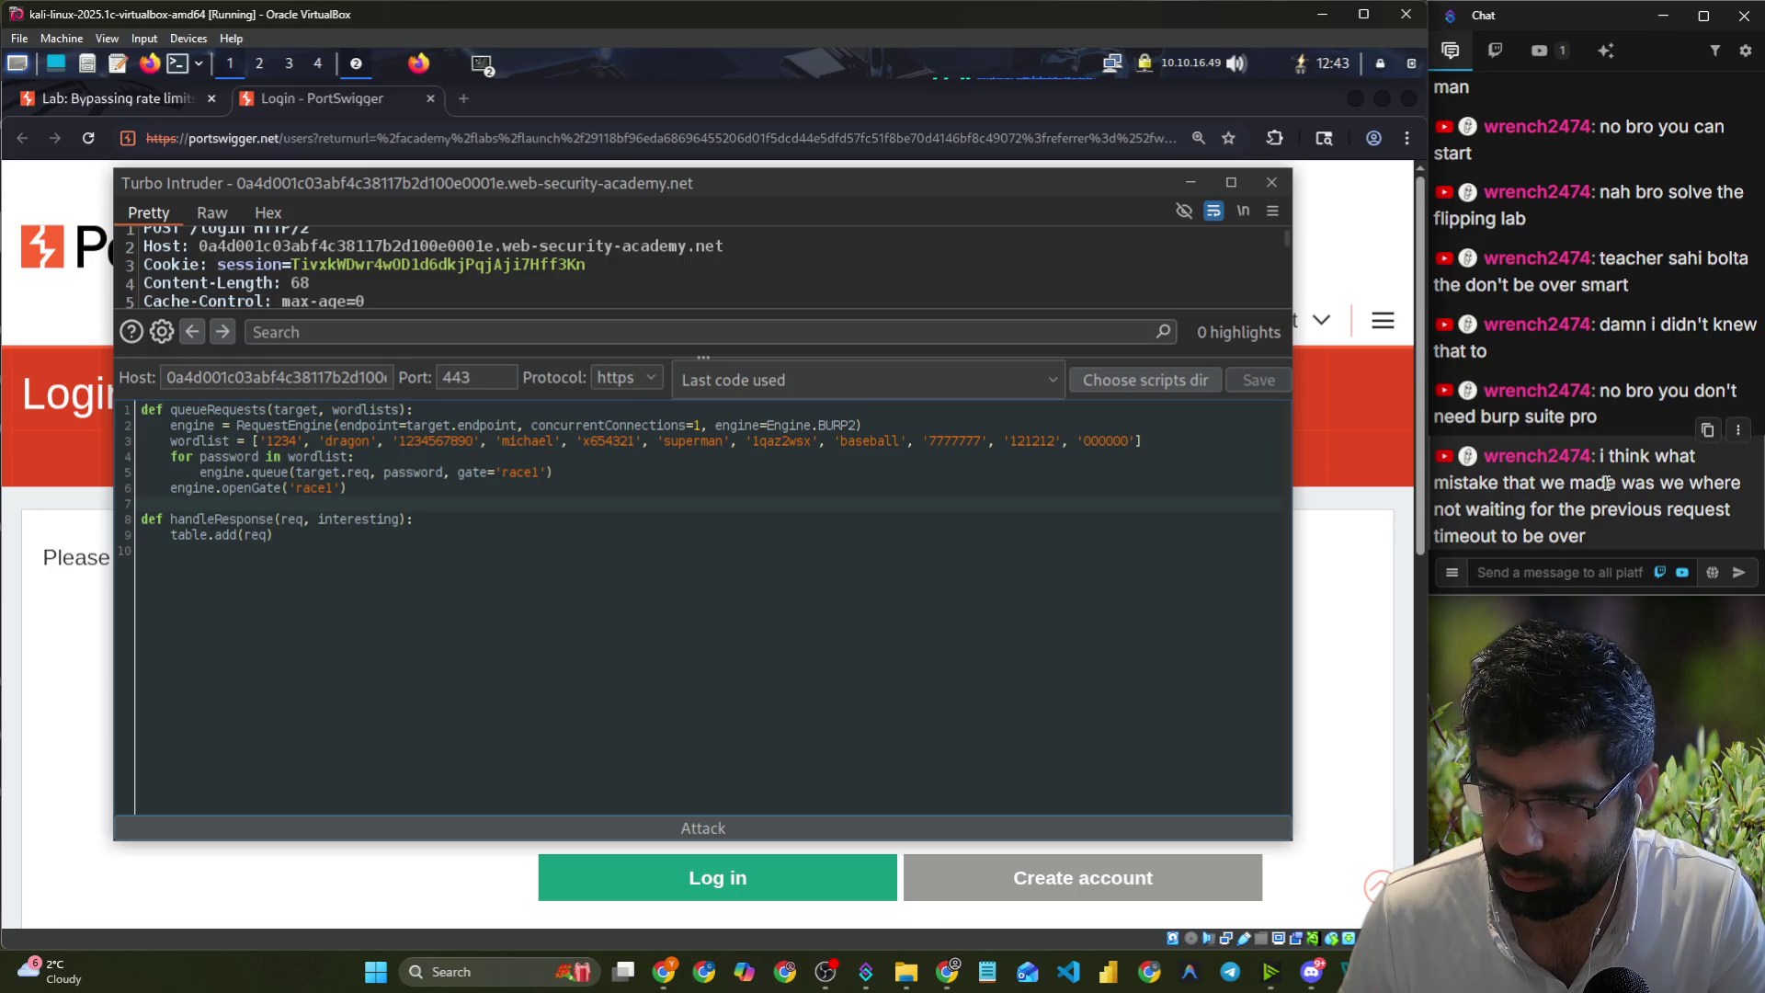
drag(1548, 506, 1727, 506)
drag(1565, 537, 1594, 535)
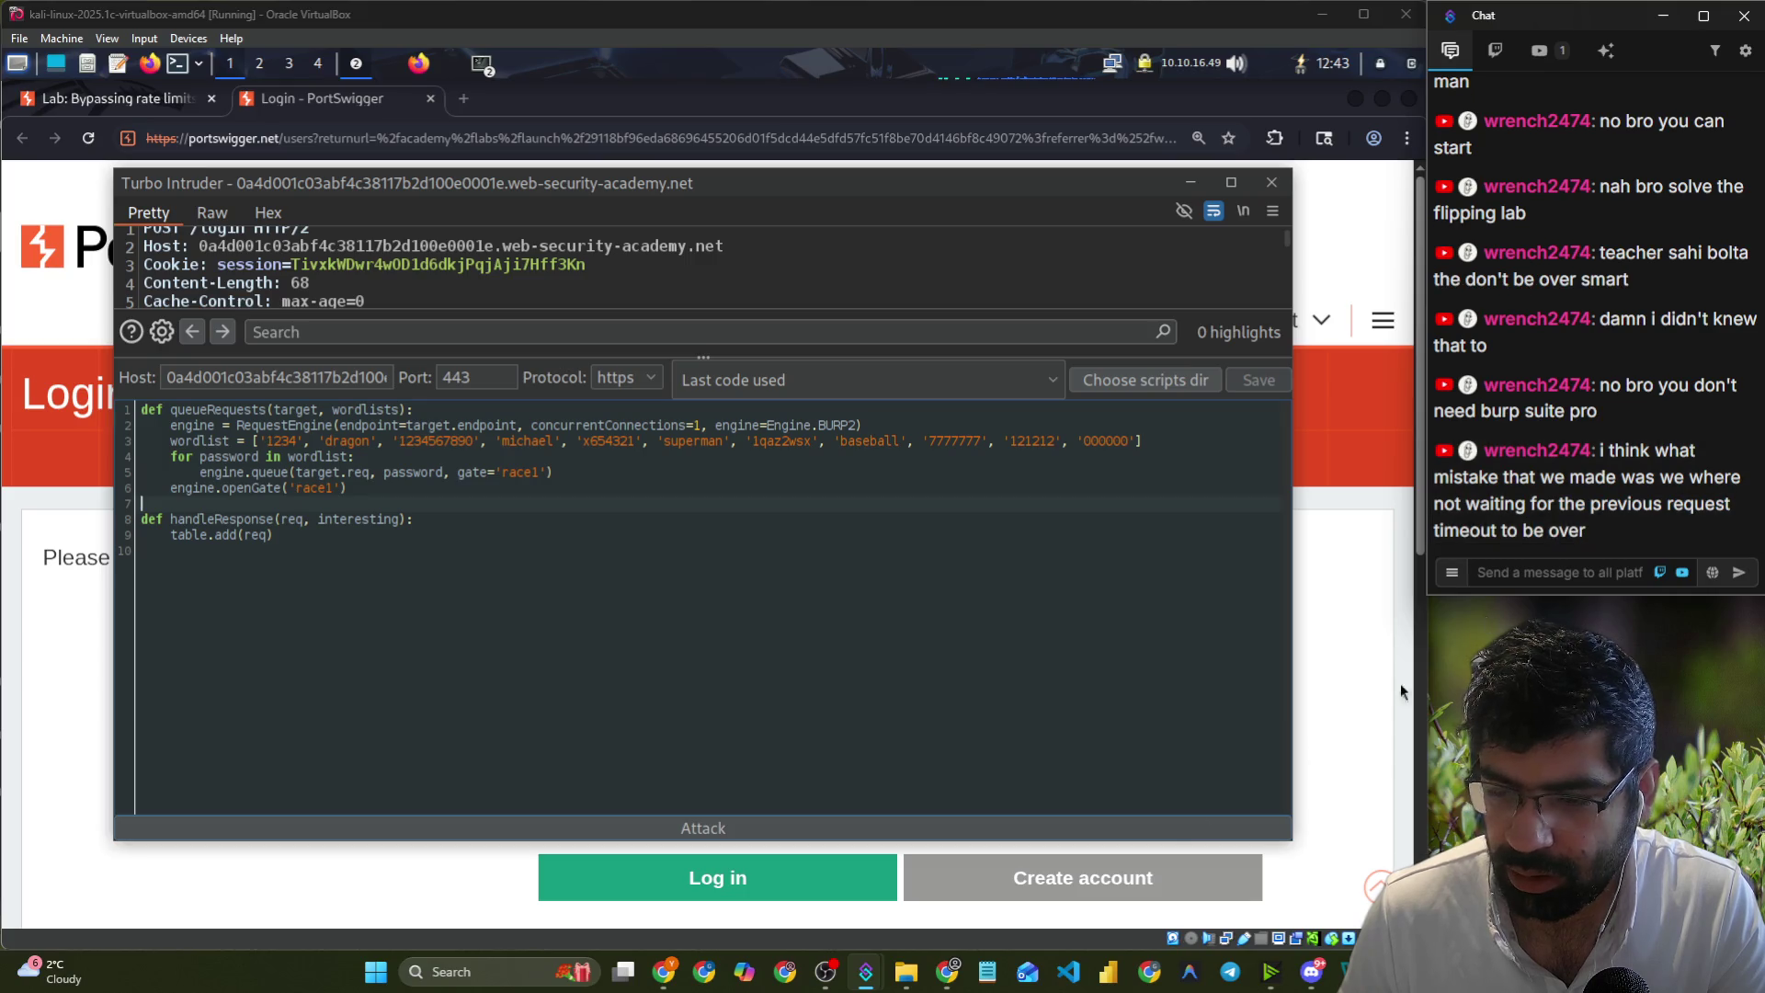
- Play the Popo Hack community solution video full screen from 4:28
mouse_move(1352, 972)
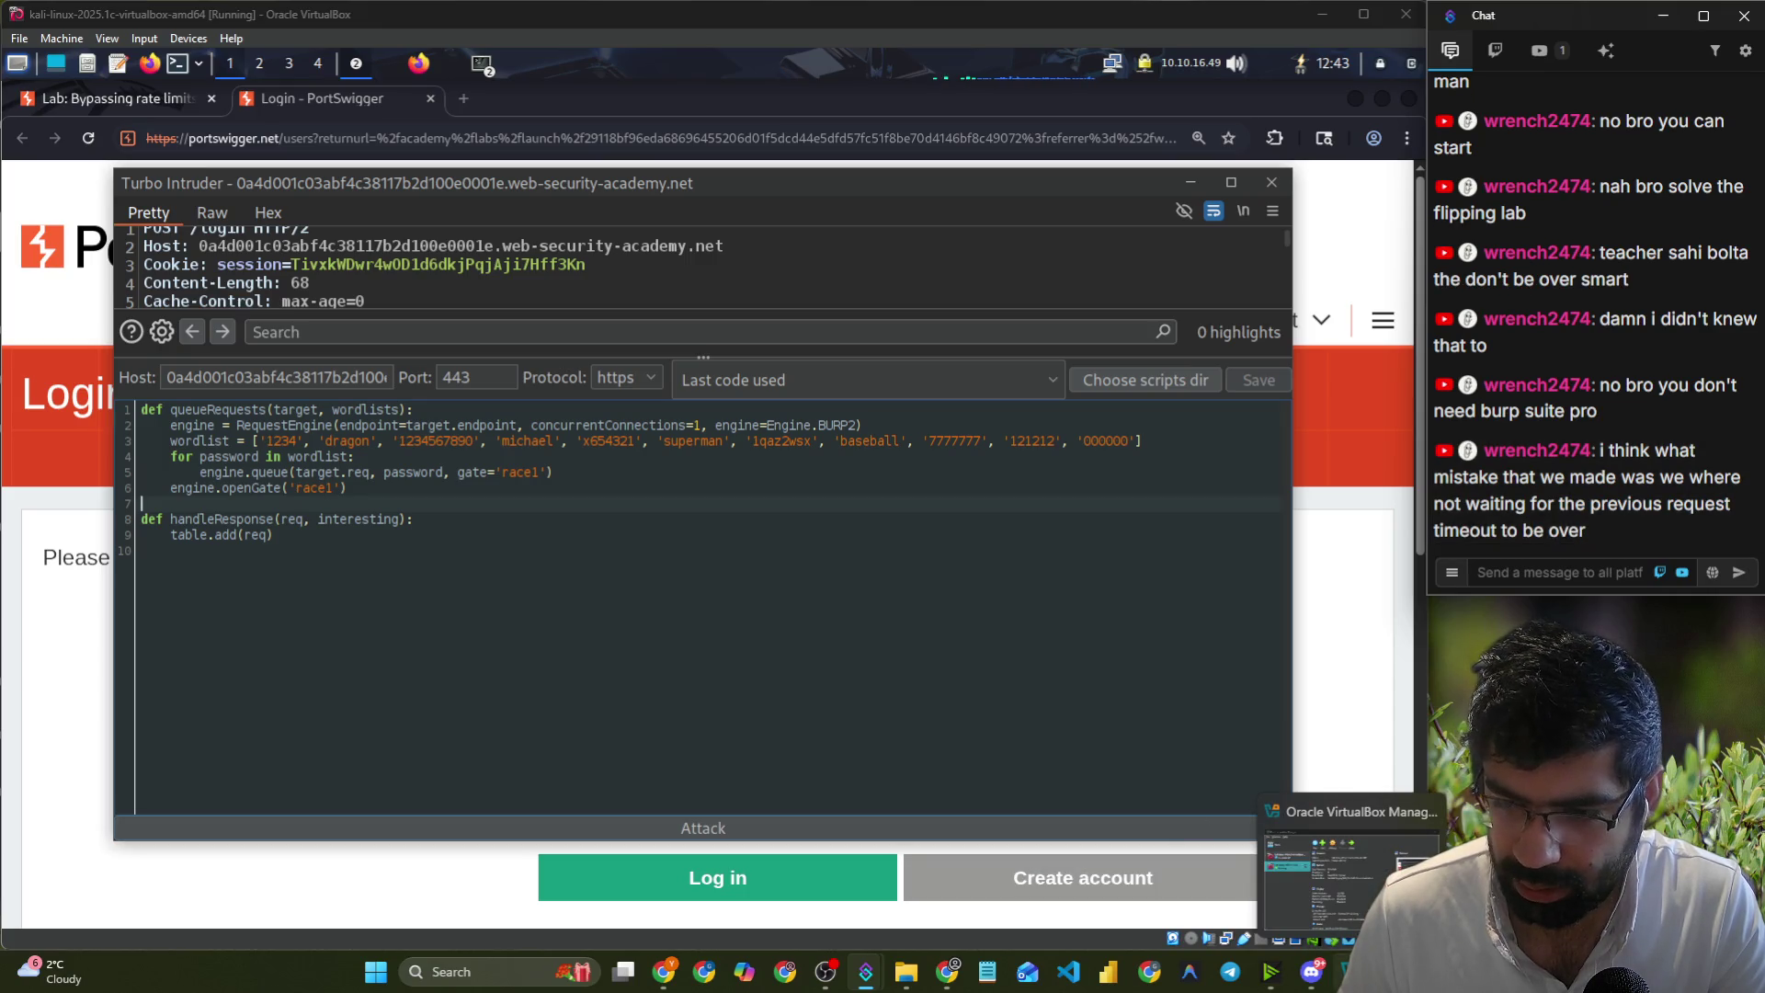
mouse_move(947, 972)
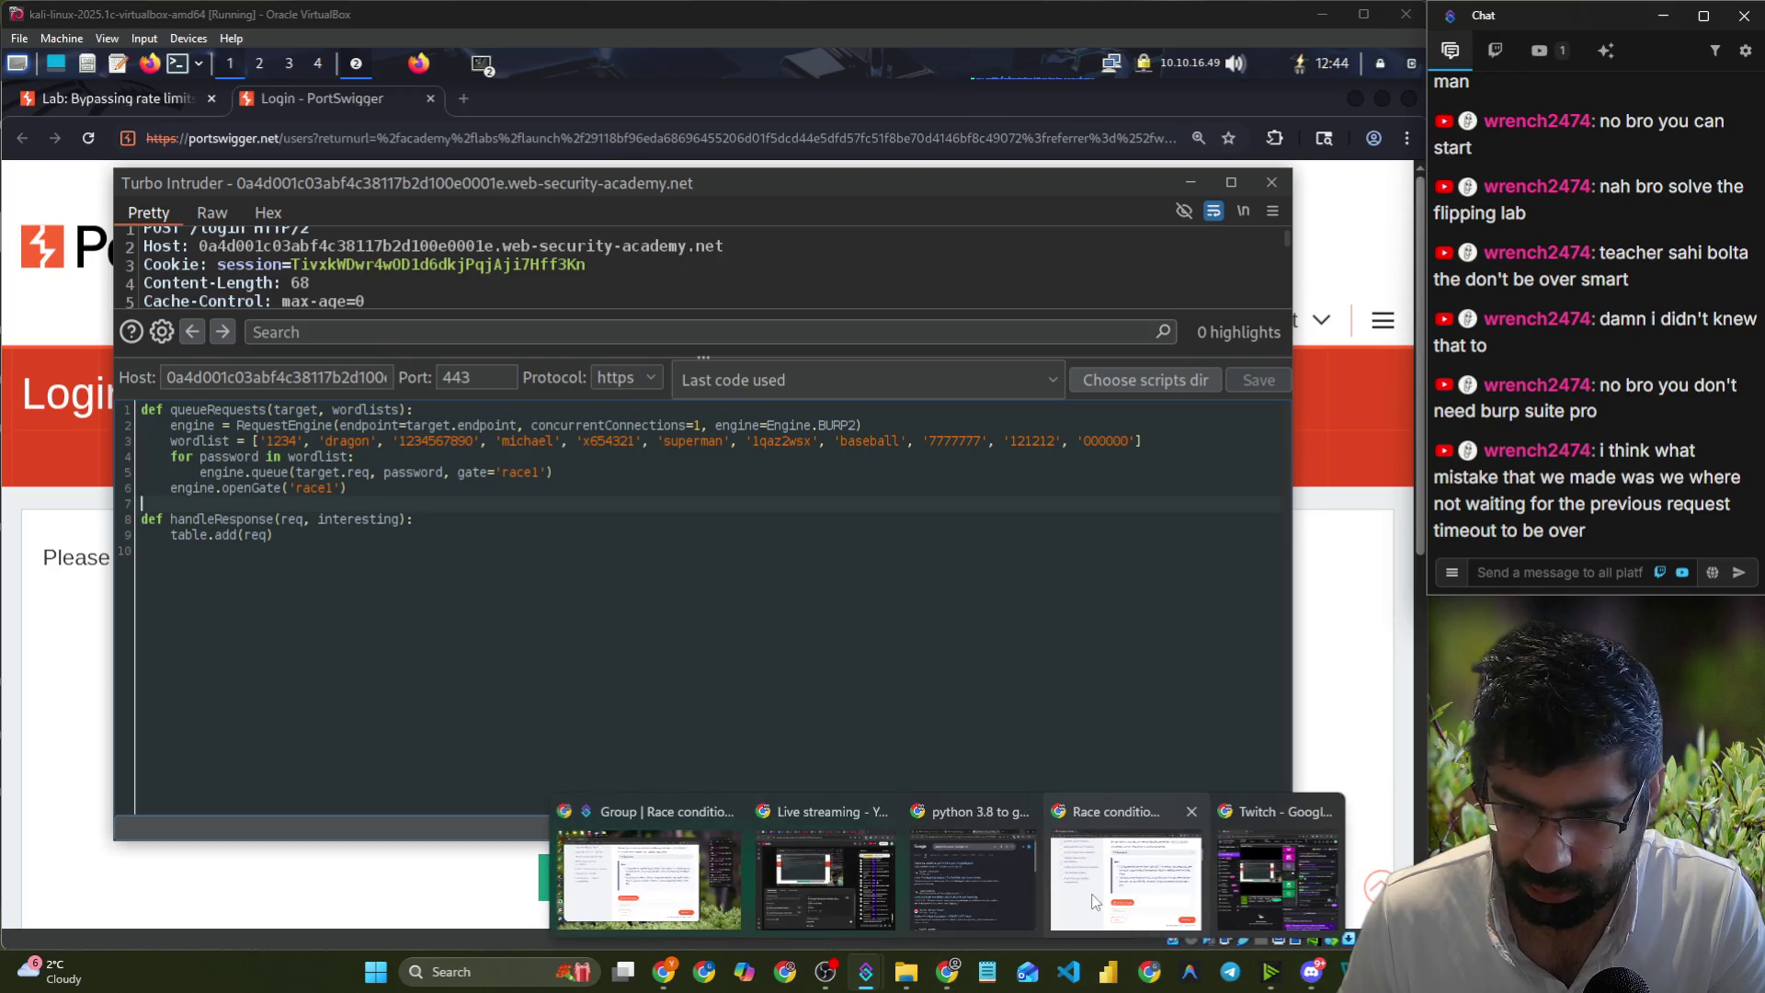
click(1094, 901)
scroll(816, 678, down, 15)
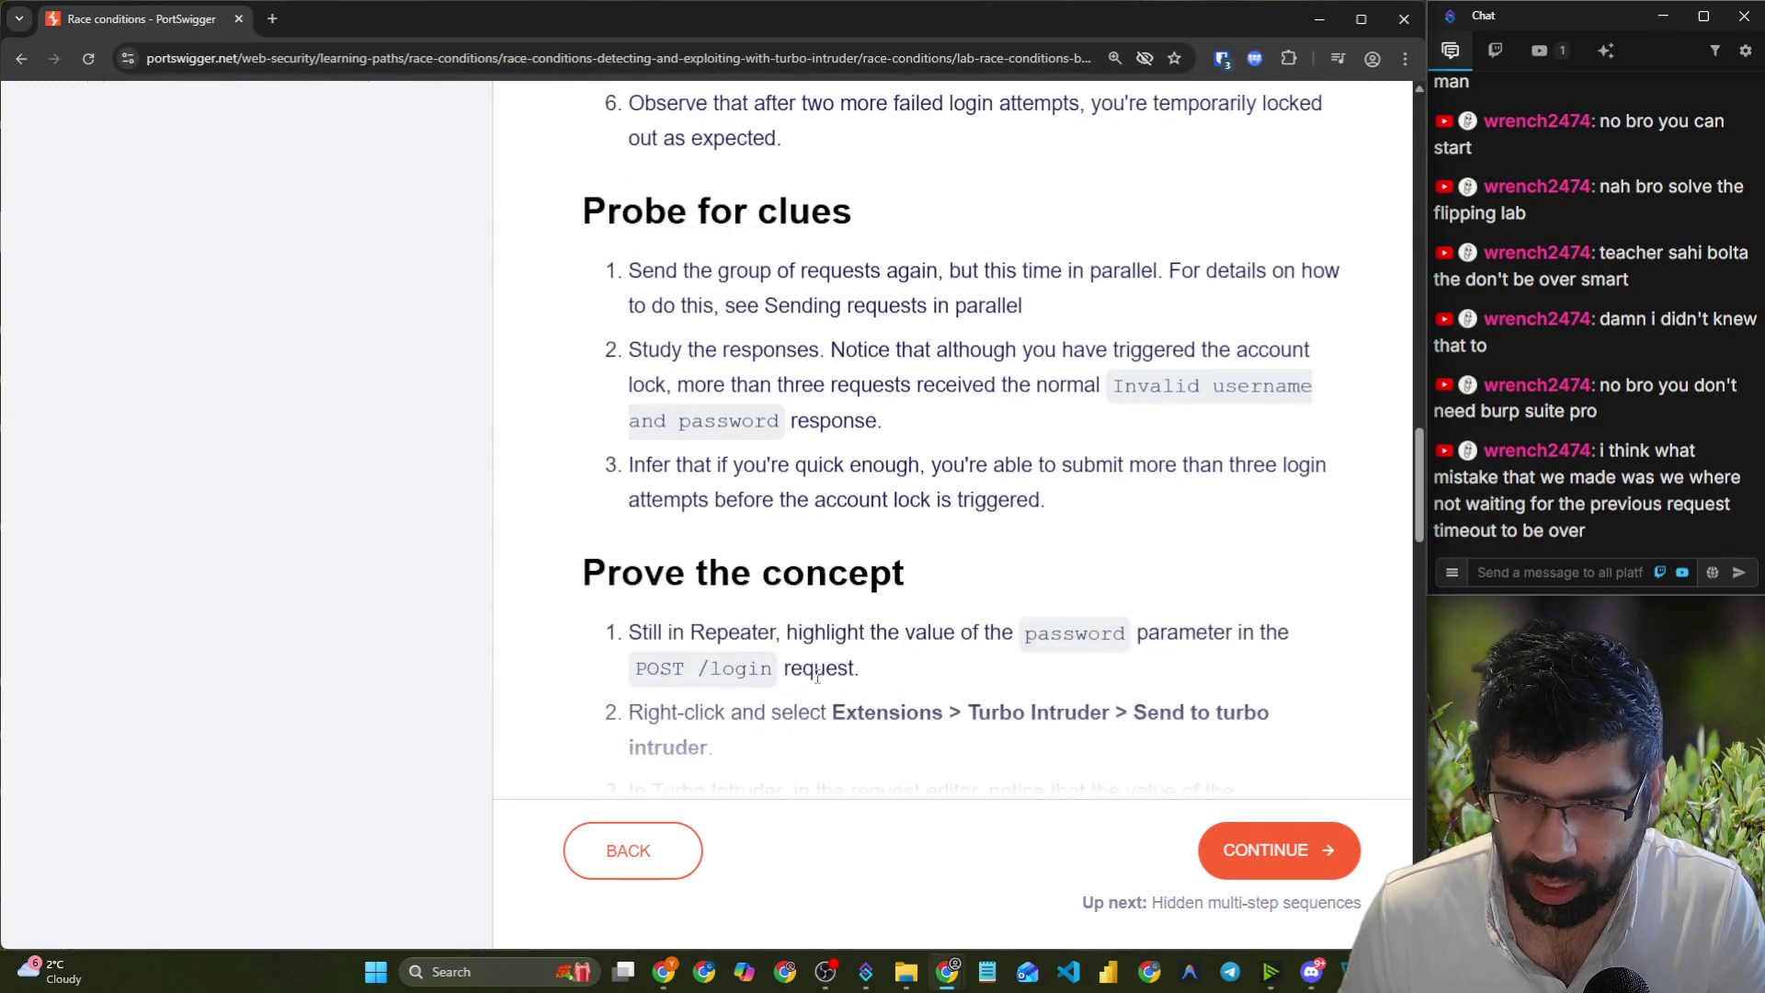
scroll(816, 678, down, 20)
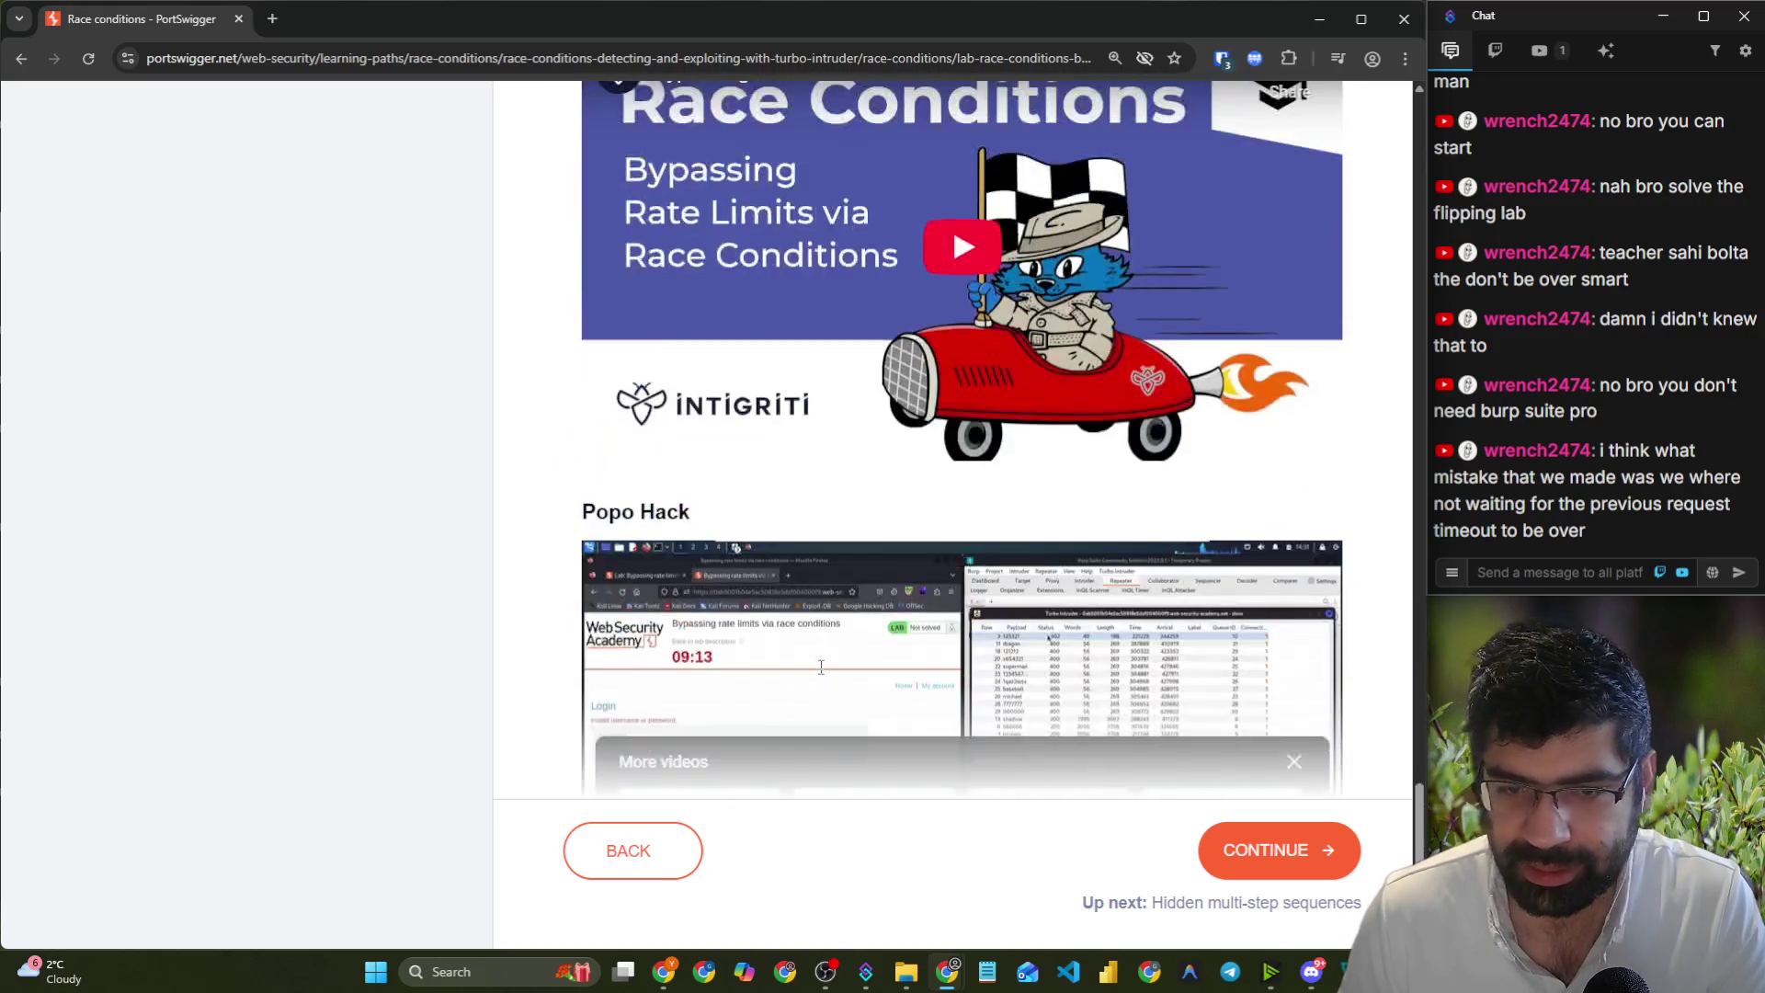
scroll(821, 667, down, 3)
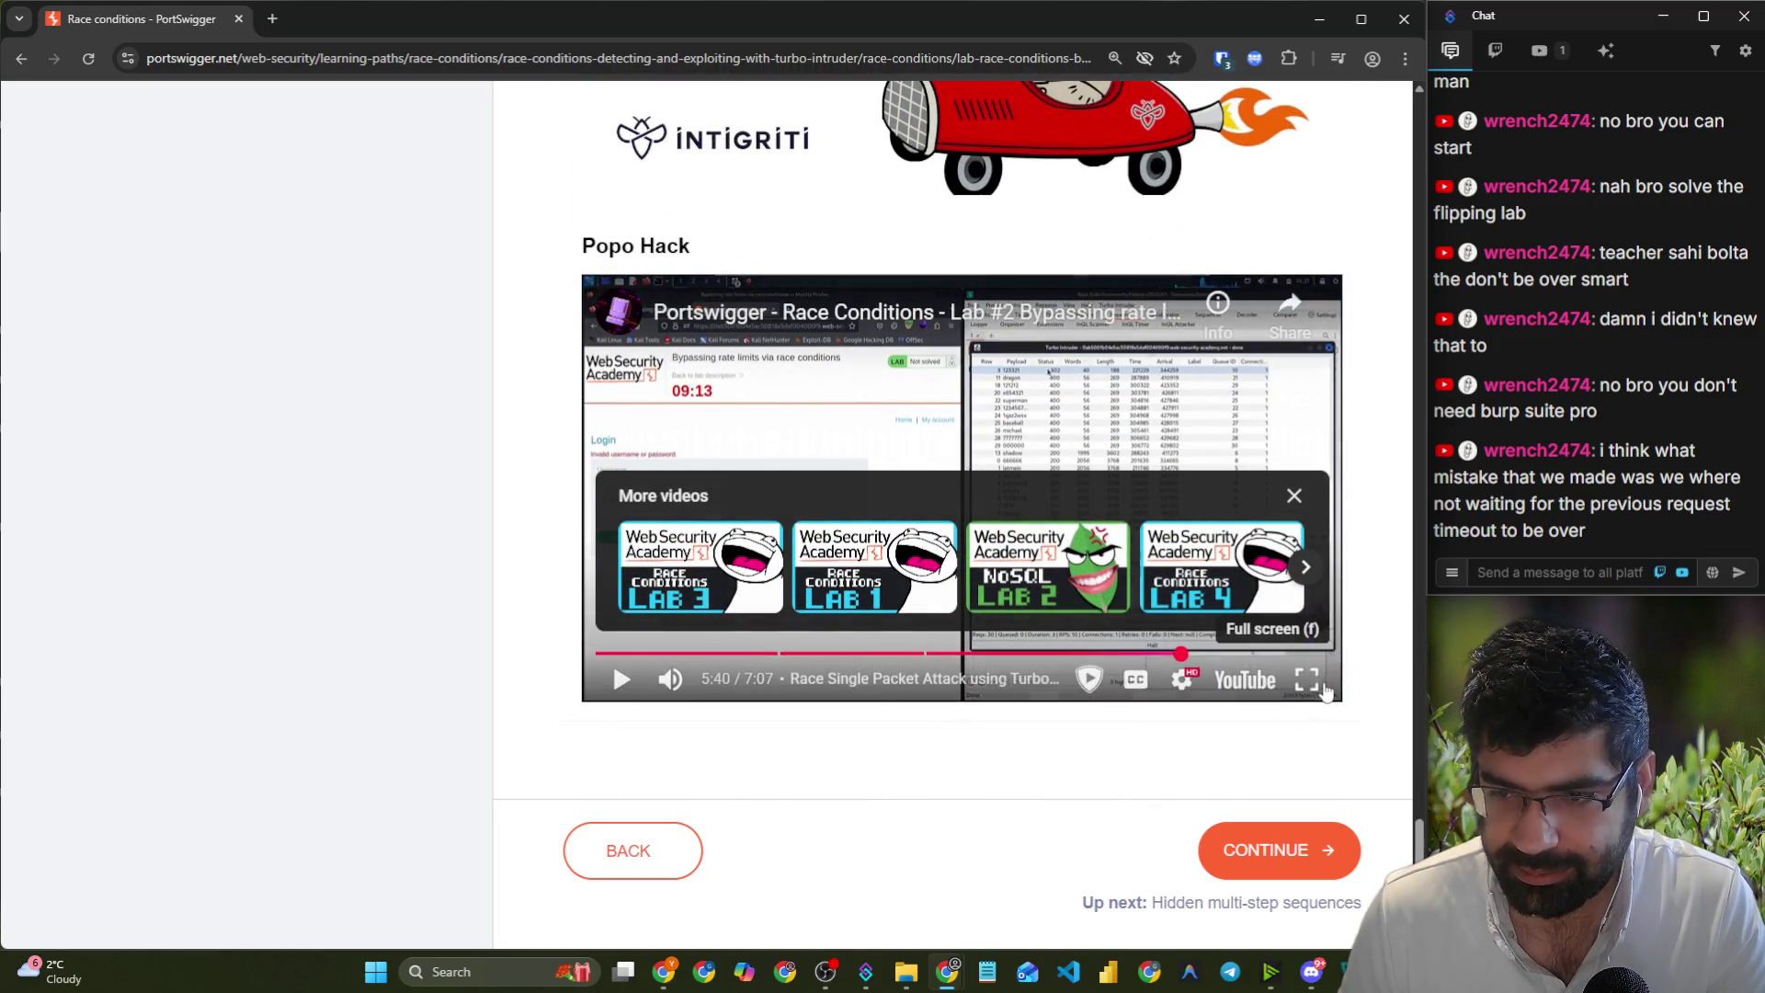
click(1325, 692)
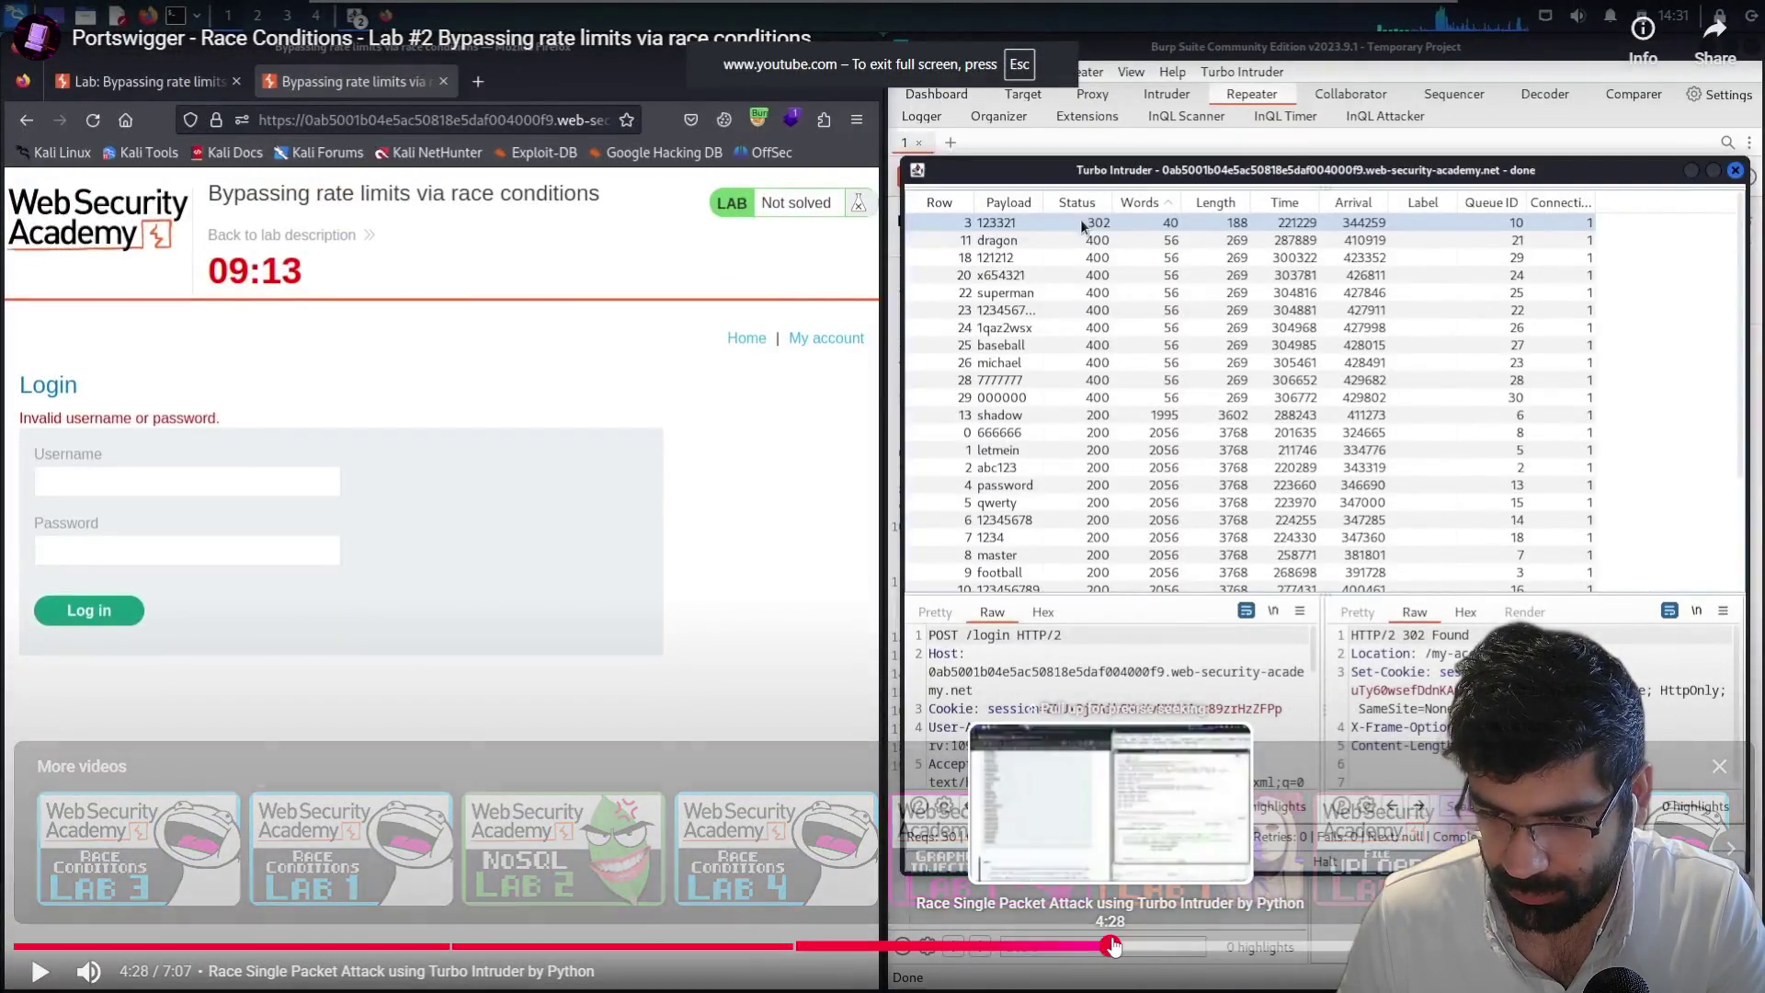
click(1115, 947)
key(space)
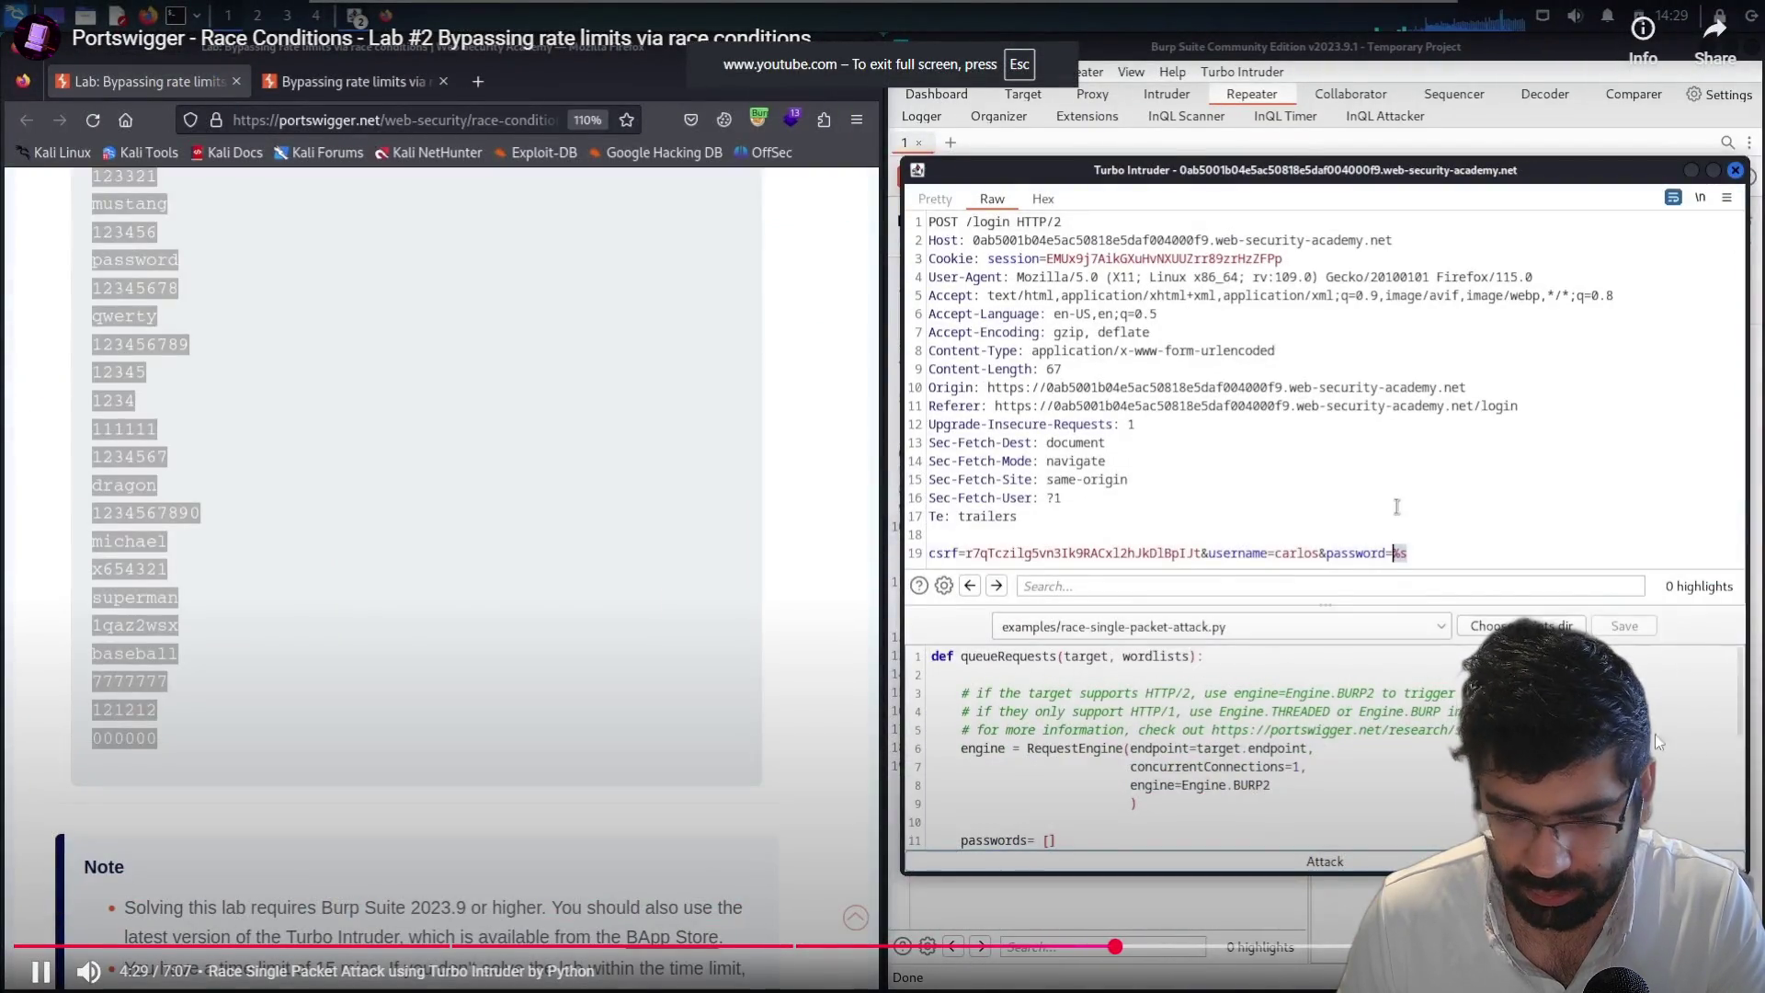
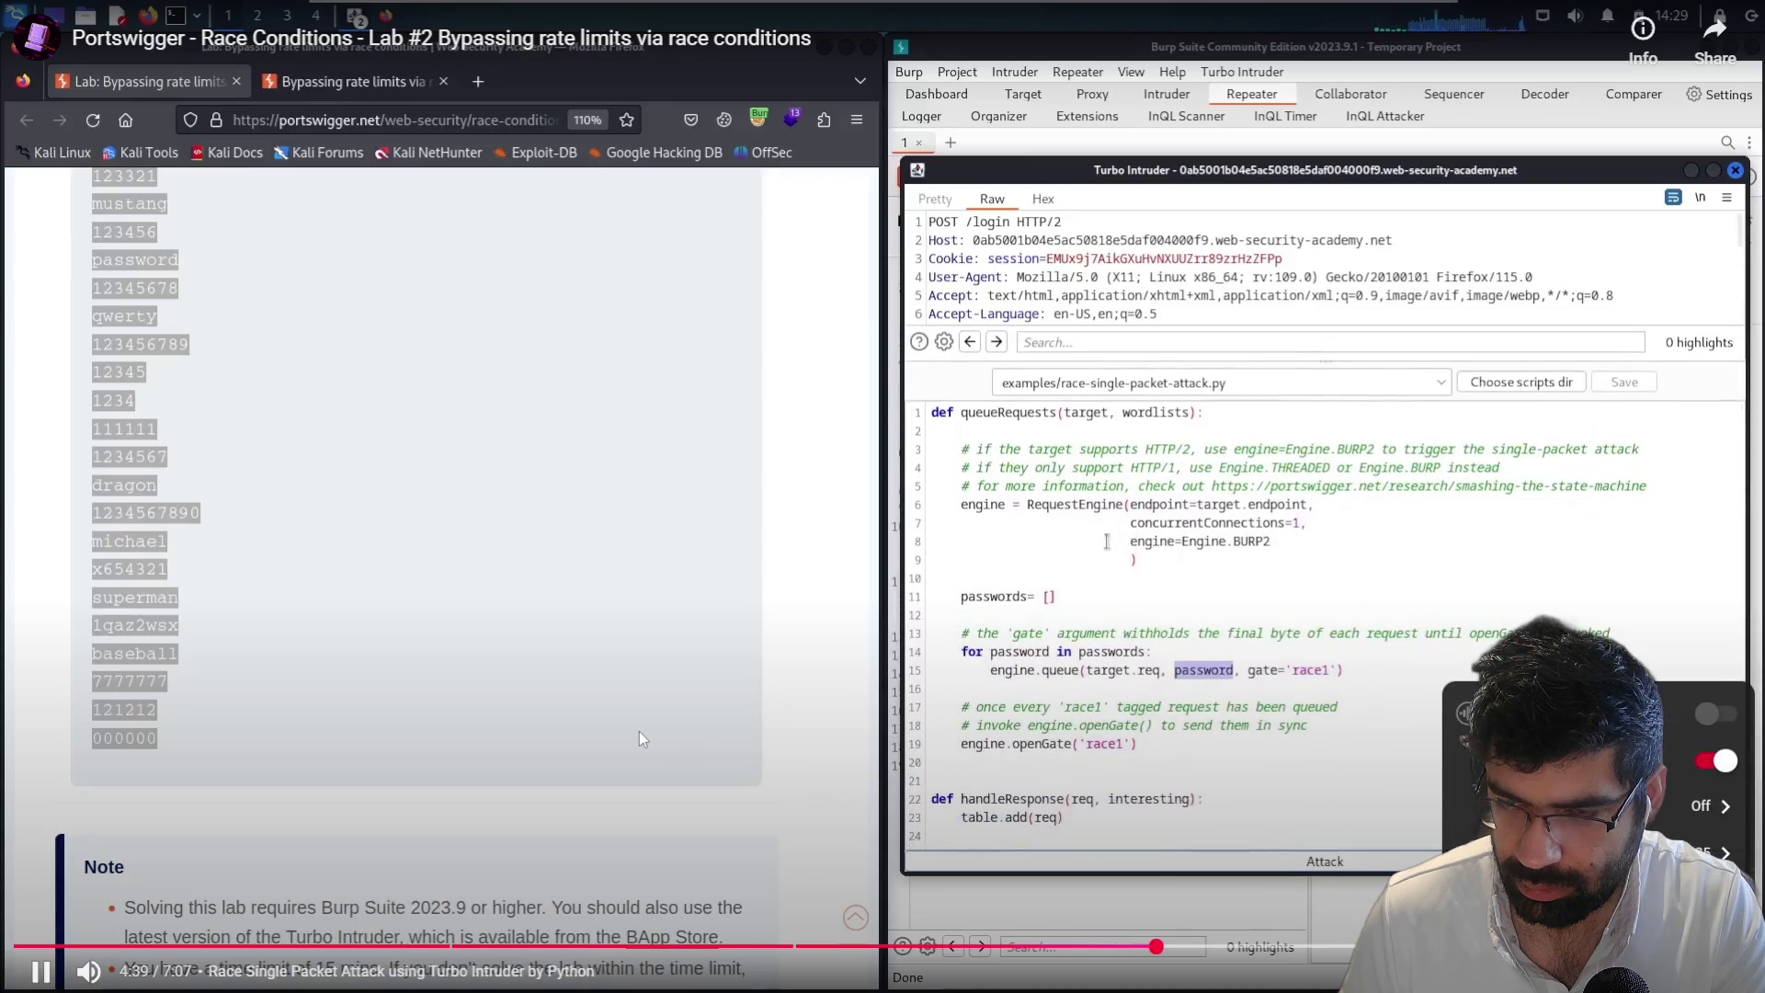
- Seek the walkthrough video to the Turbo Intruder results where 123321 returns 302 and pause at 5:41
key(Right)
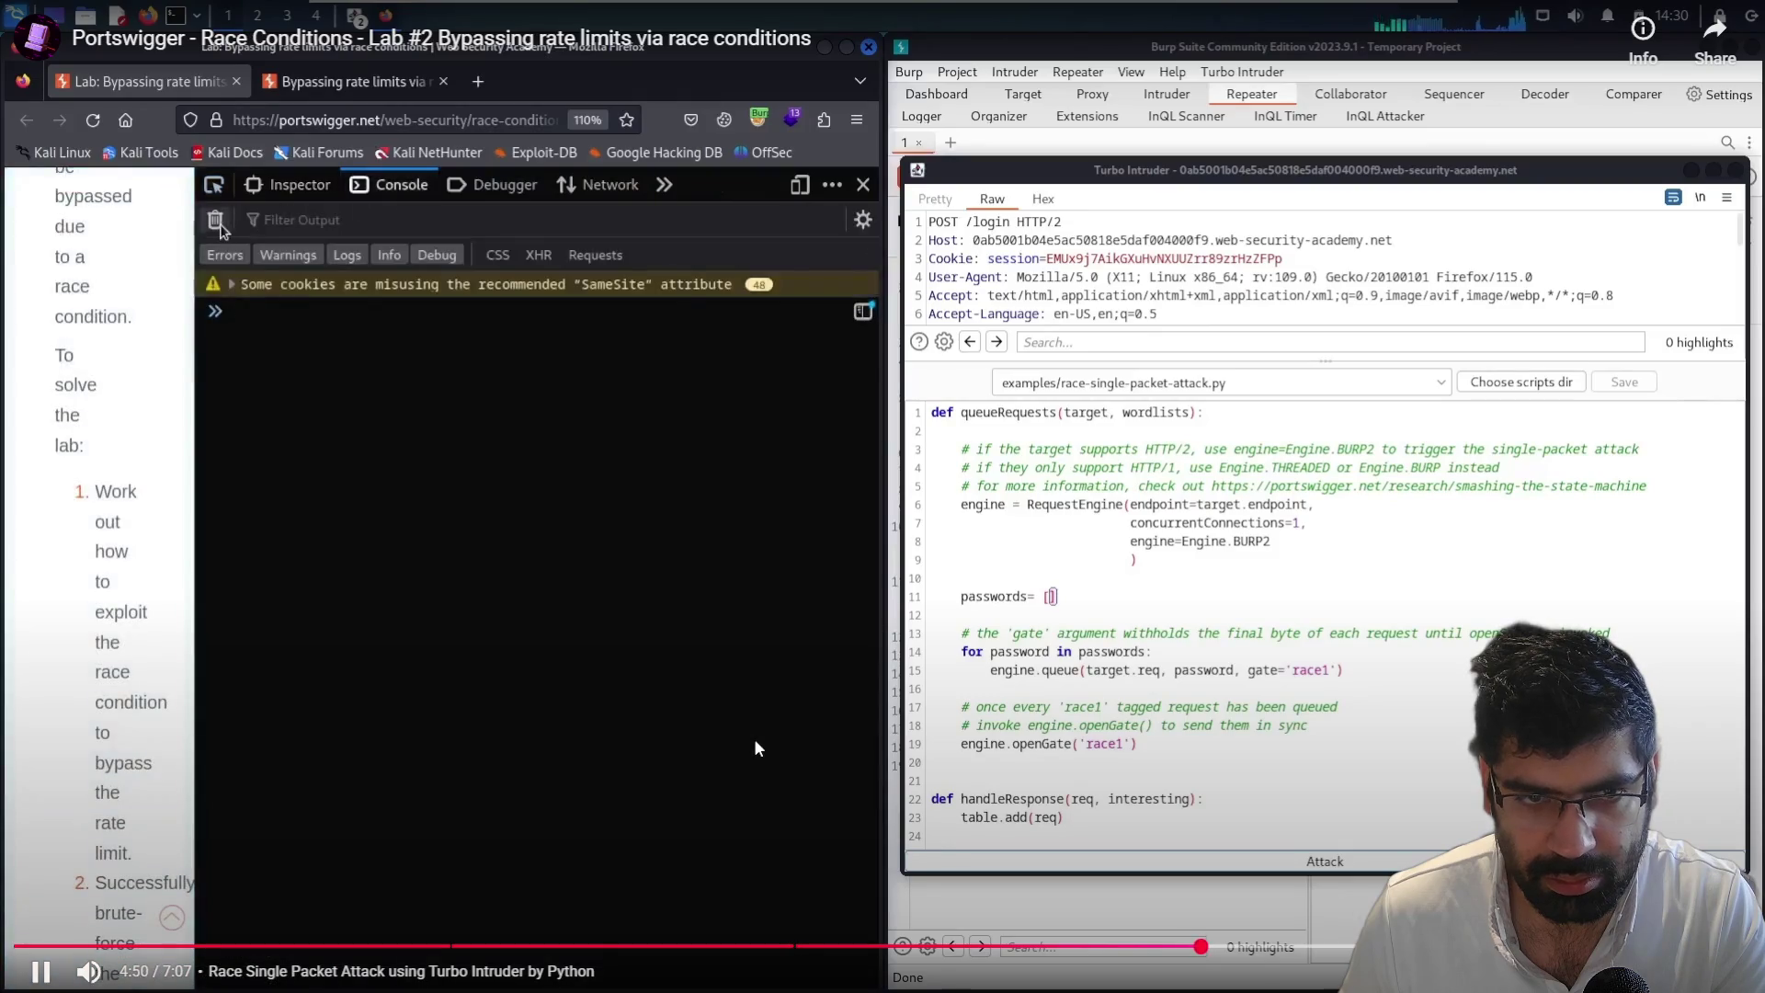
key(Right)
key(Right)
key(Right)
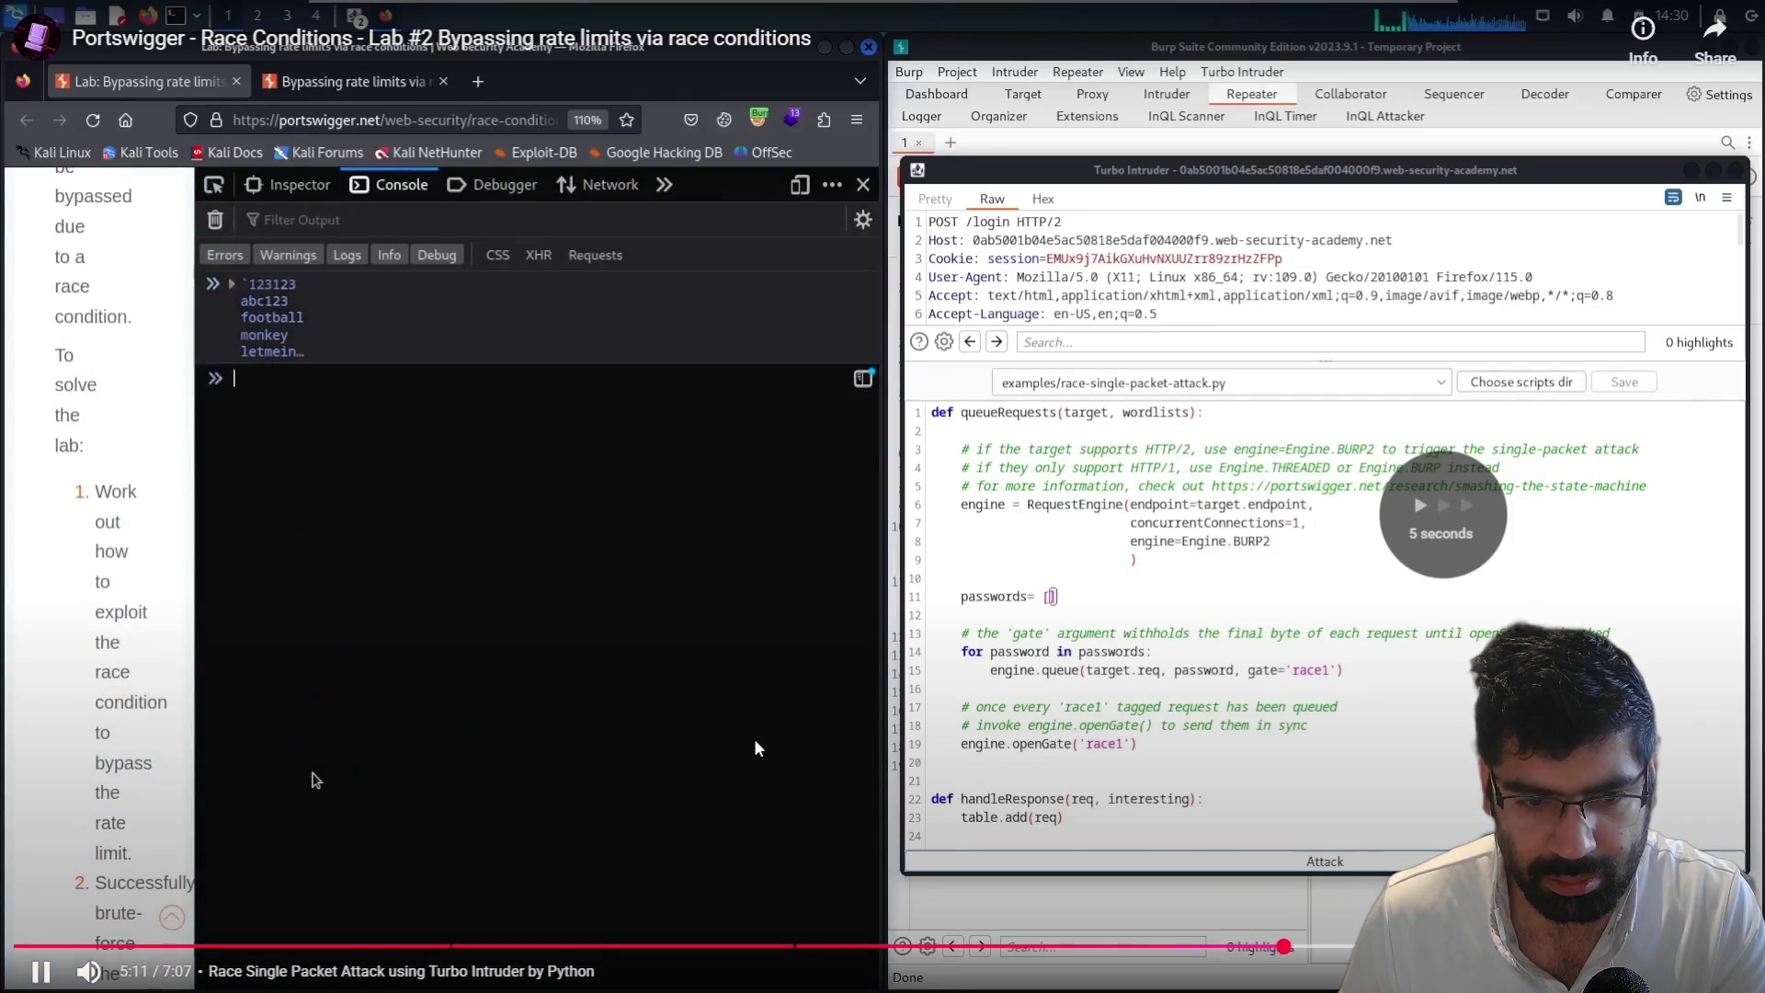
key(Right)
key(Right)
key(Right)
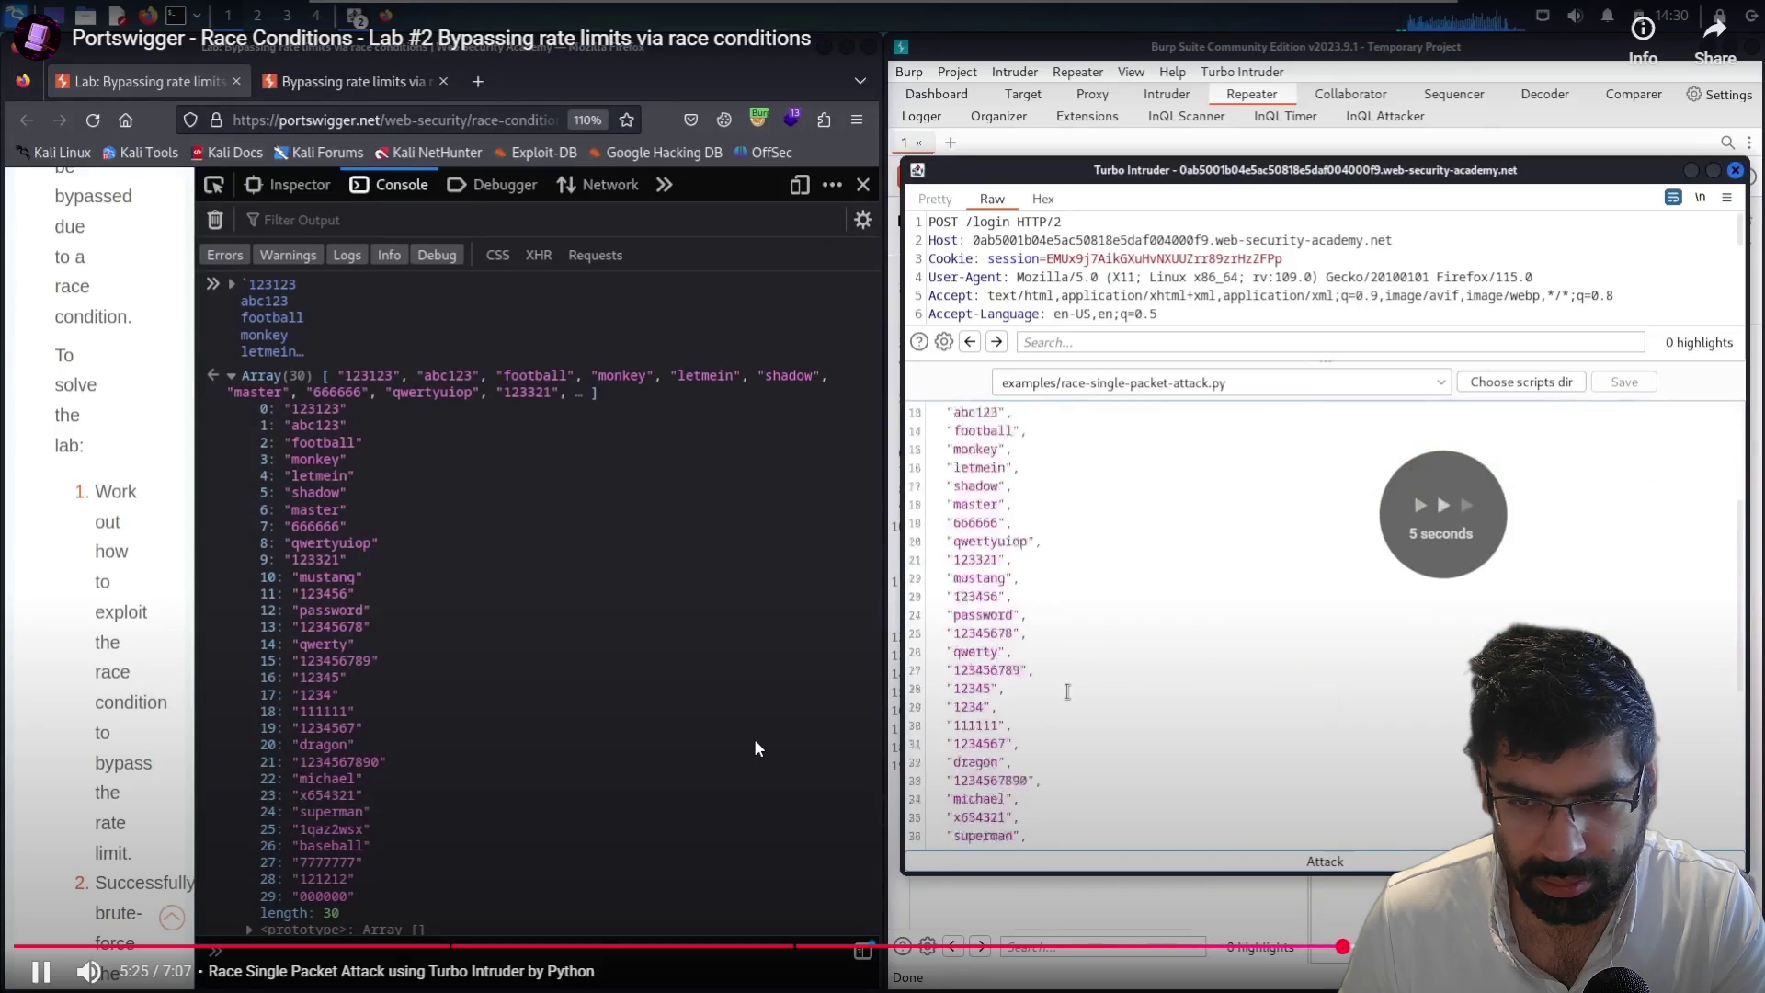
key(Right)
key(Right)
key(Right)
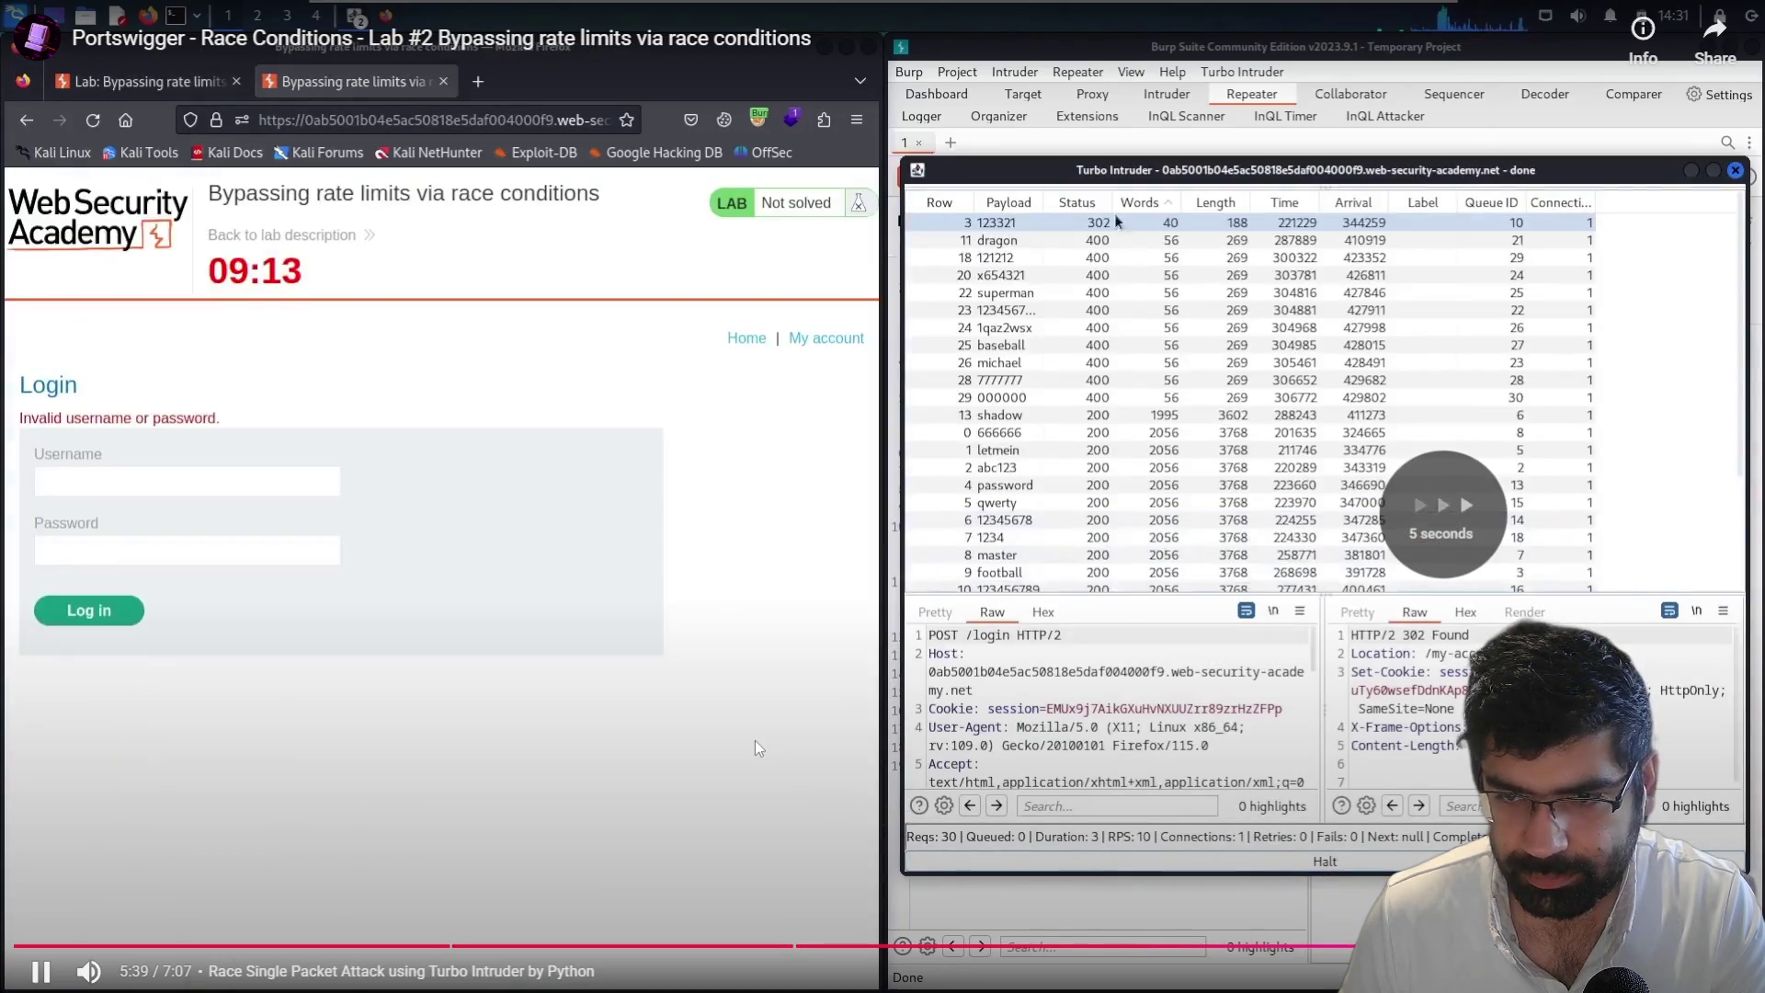
key(Left)
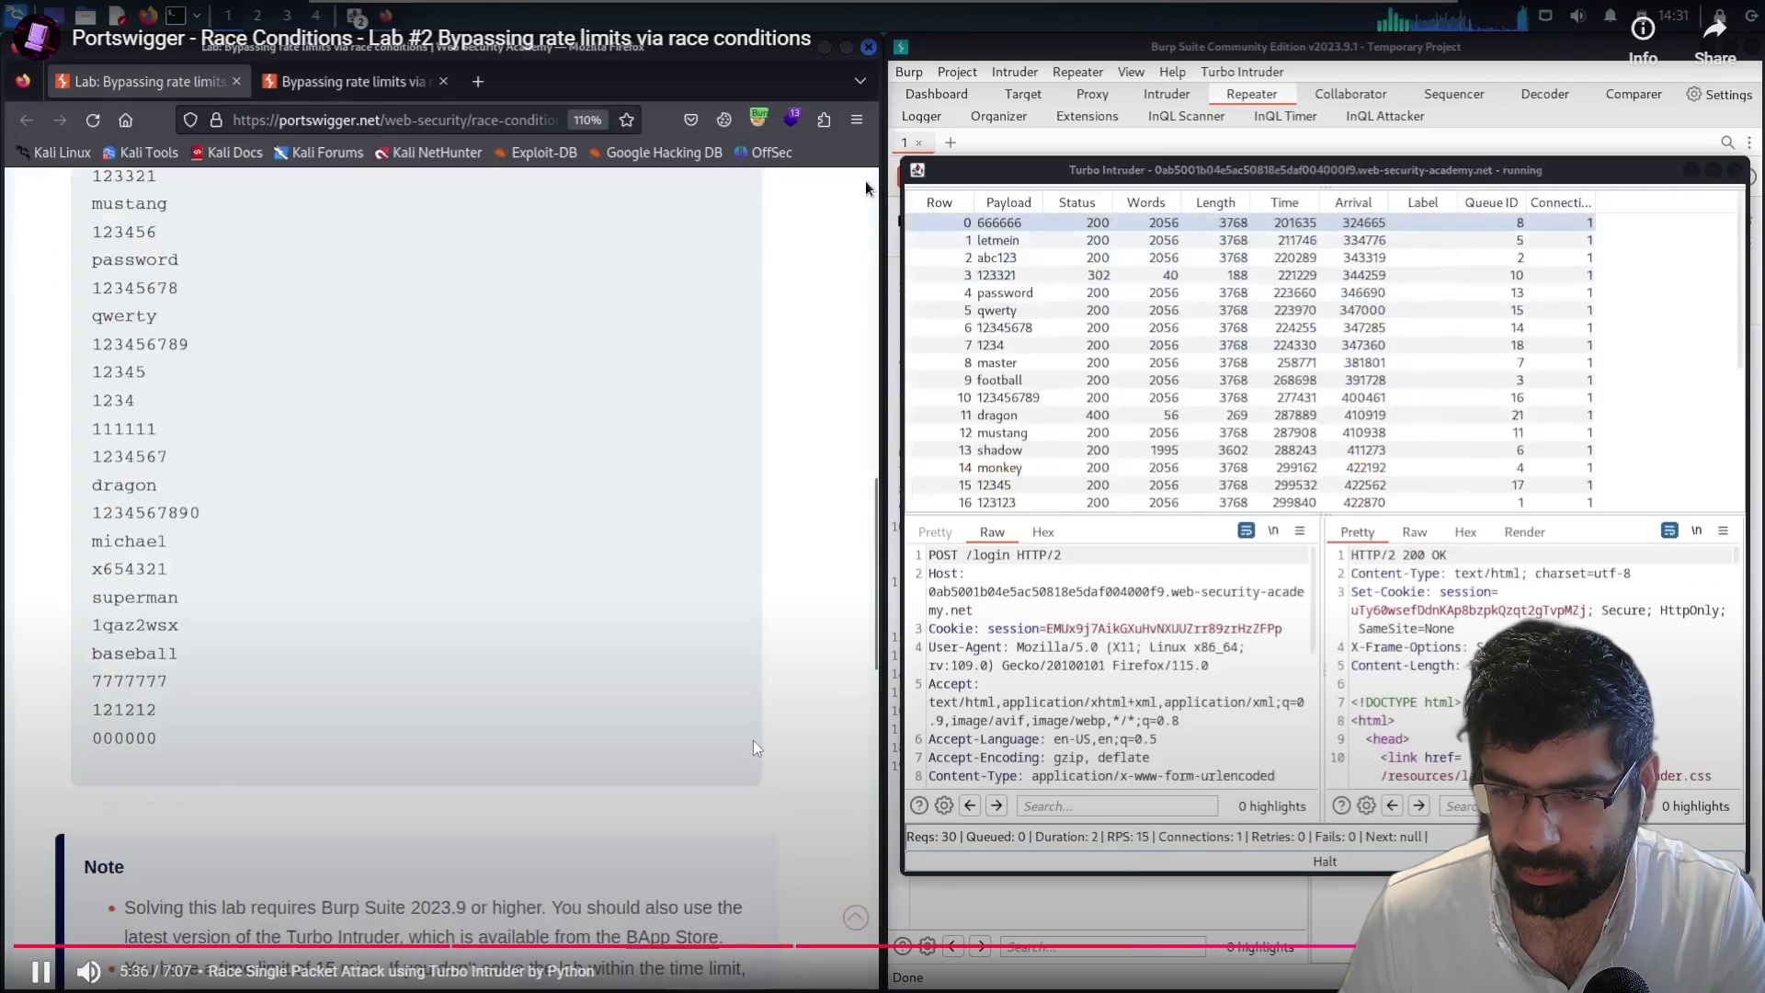
key(space)
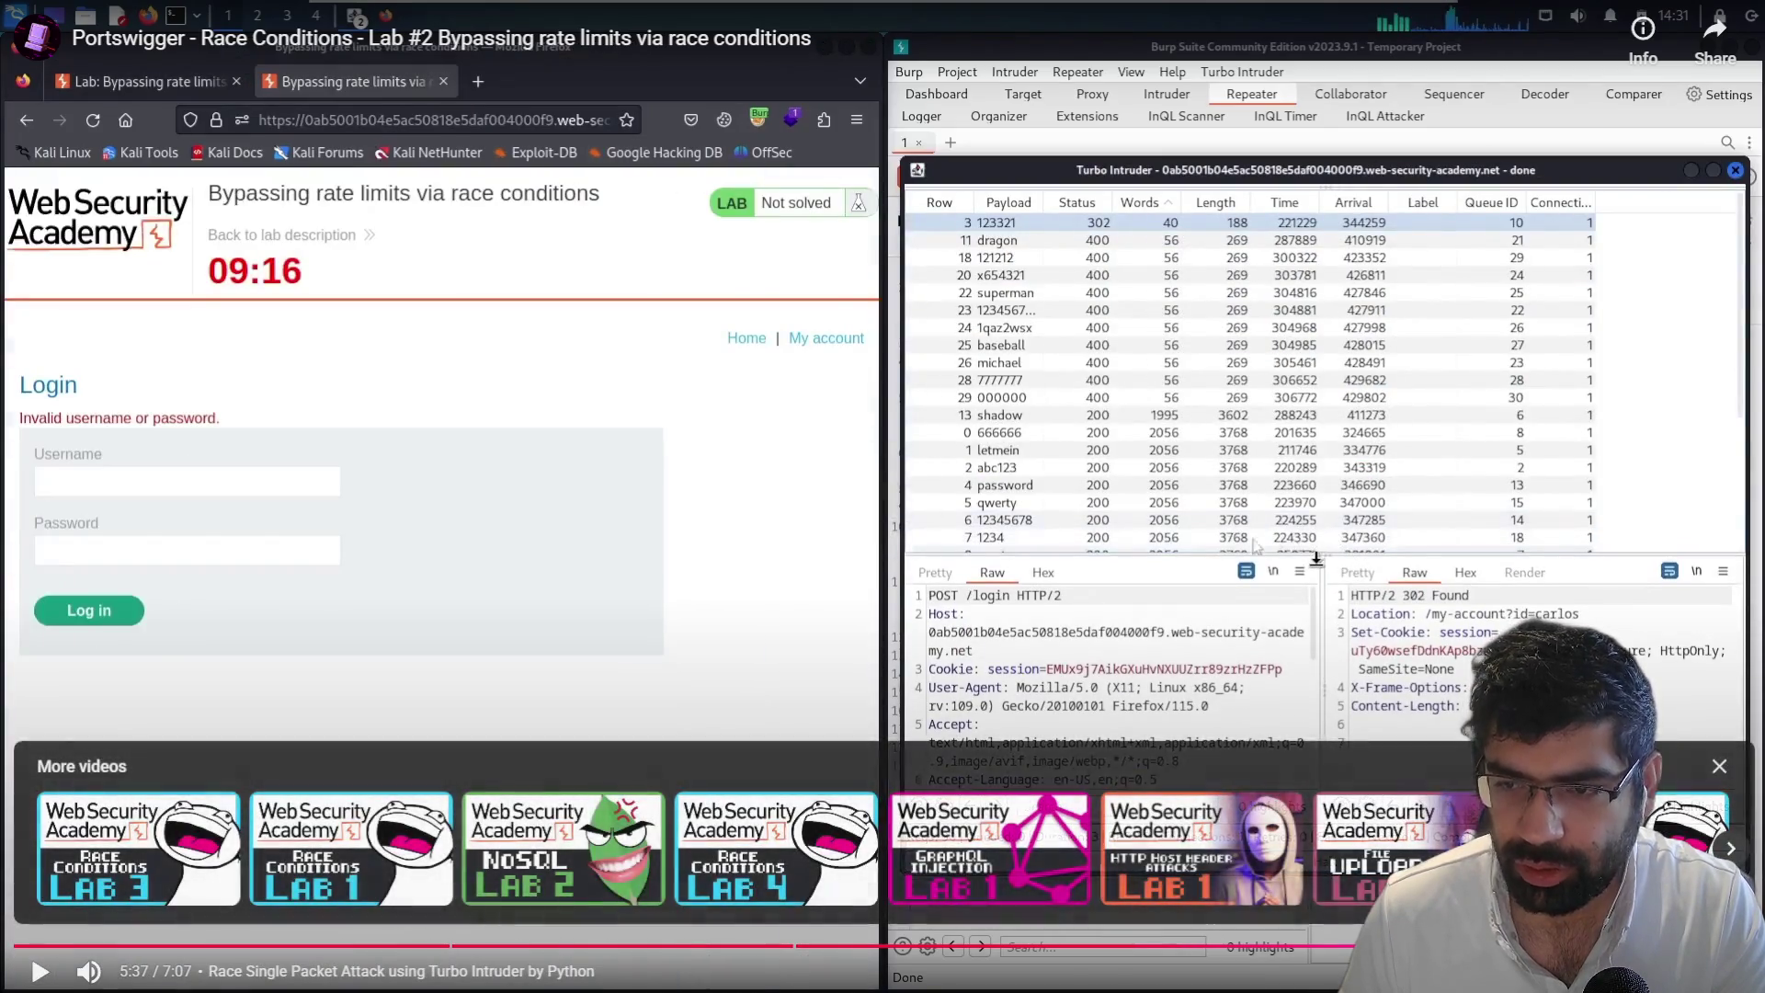
key(Left)
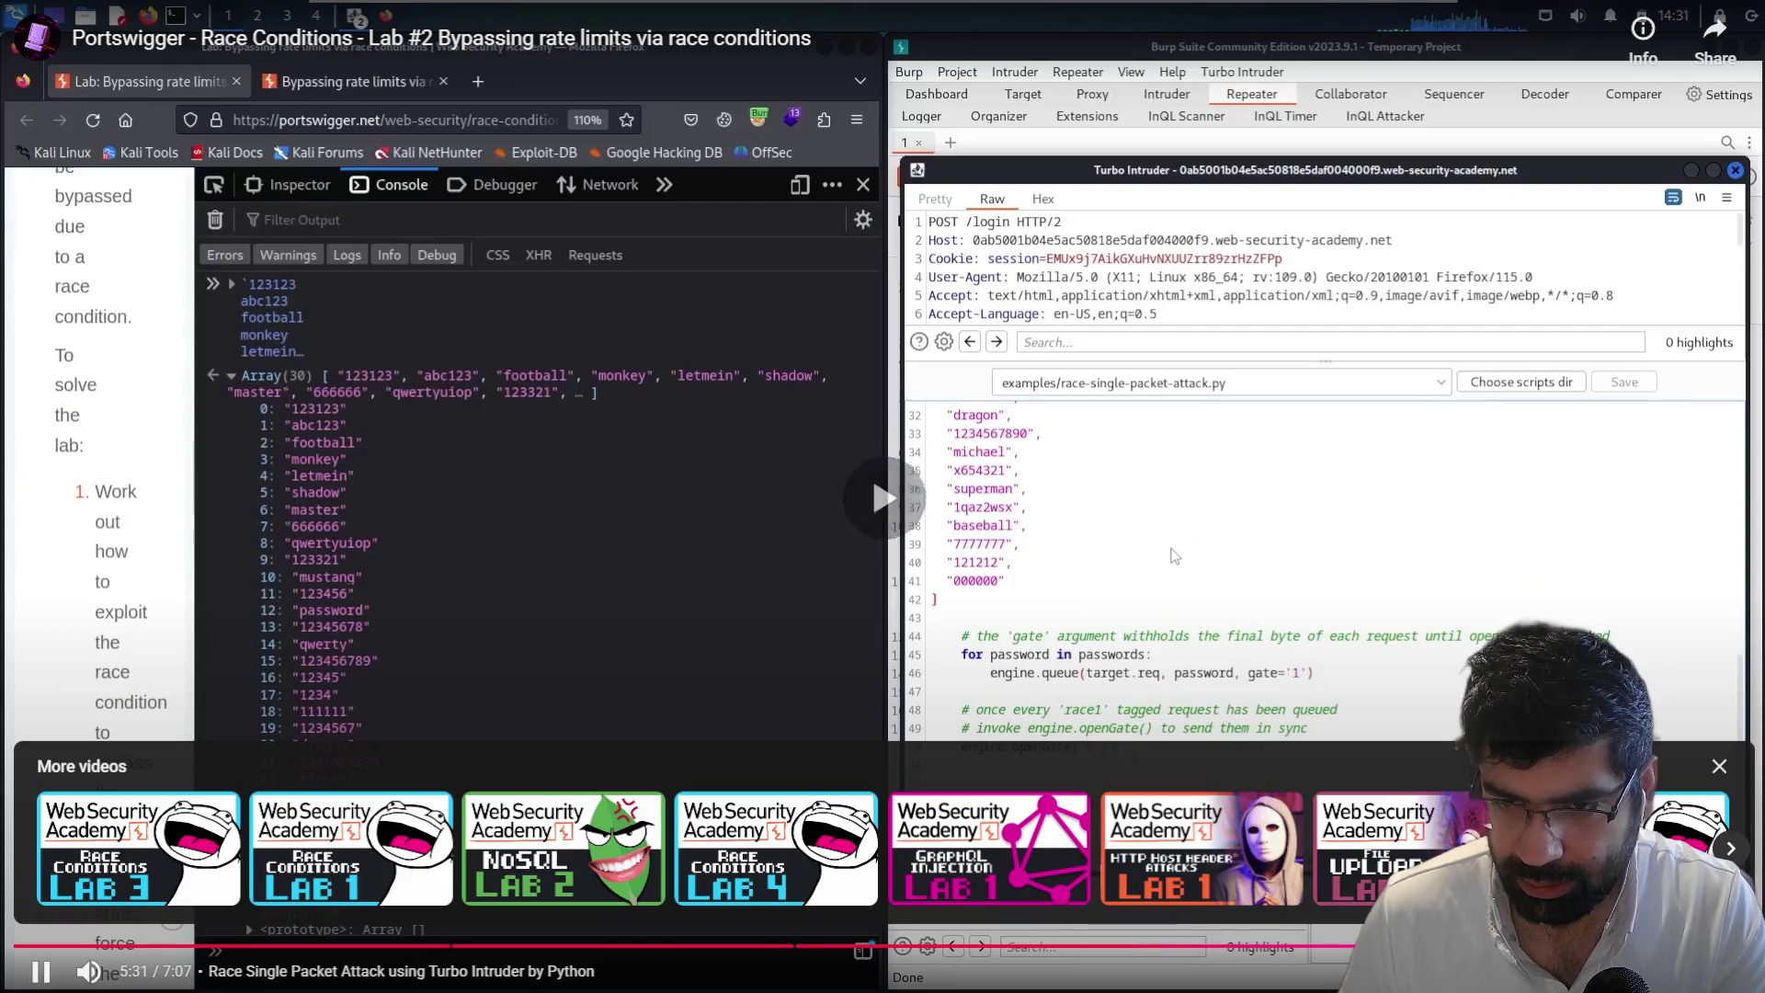
key(space)
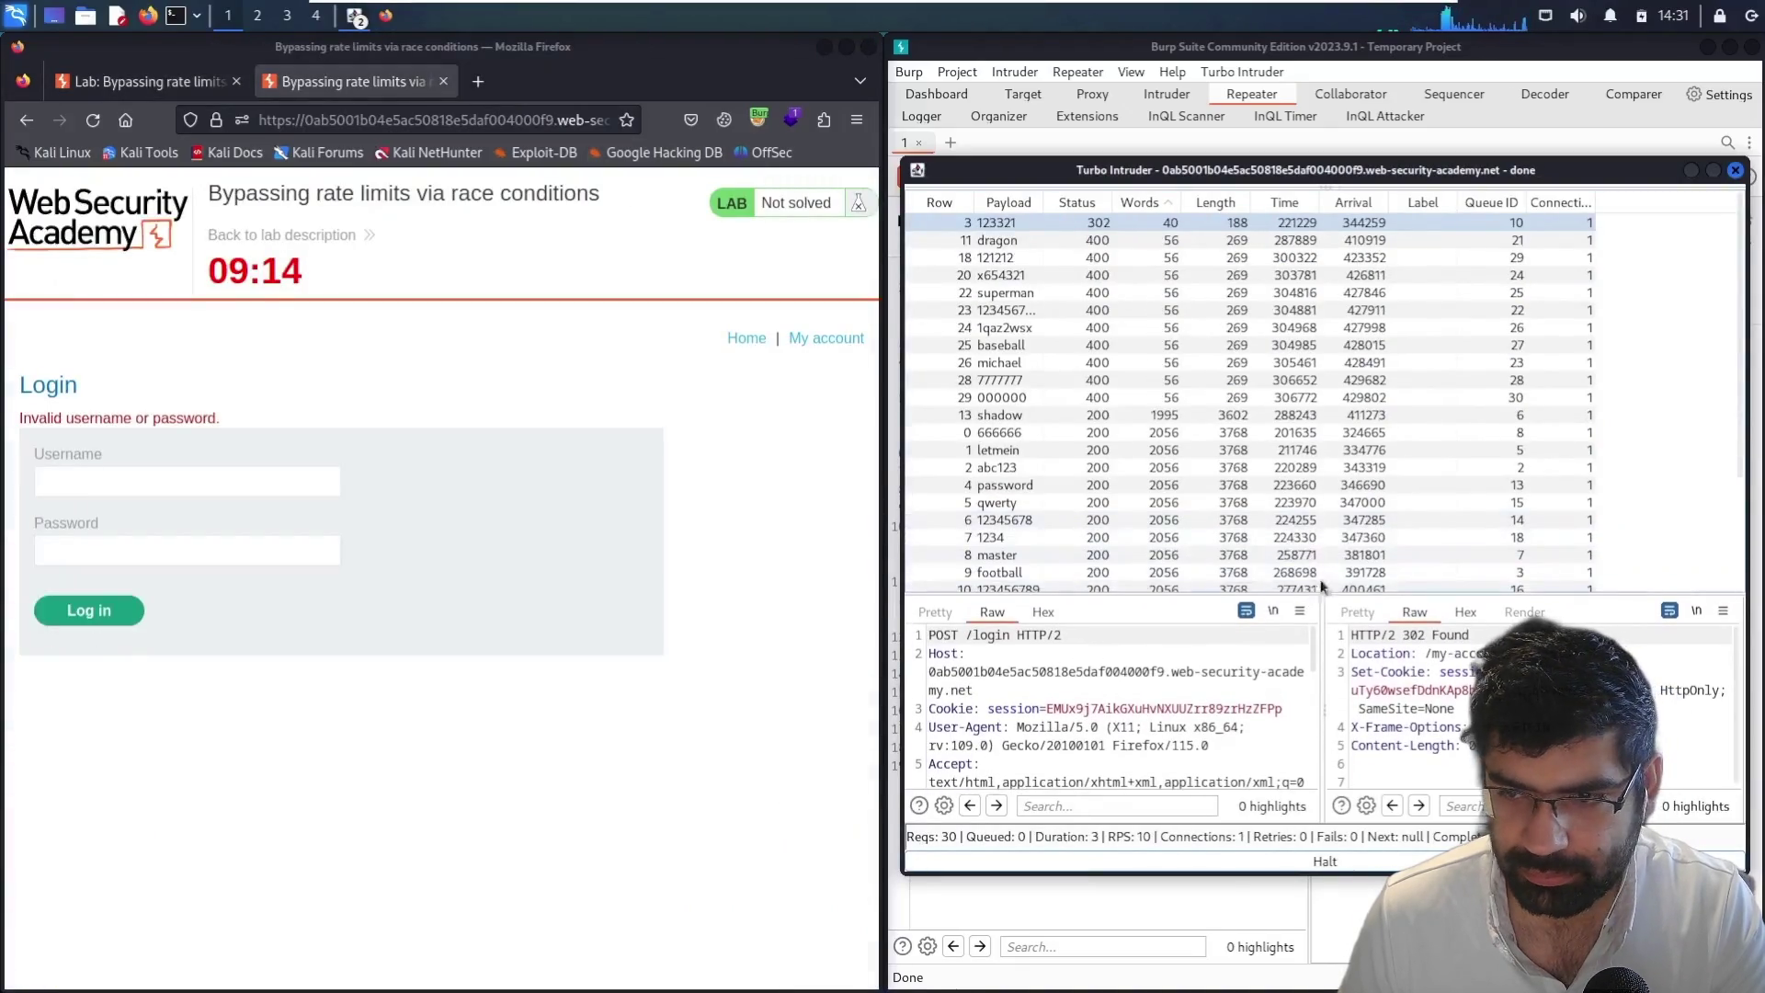
click(1107, 219)
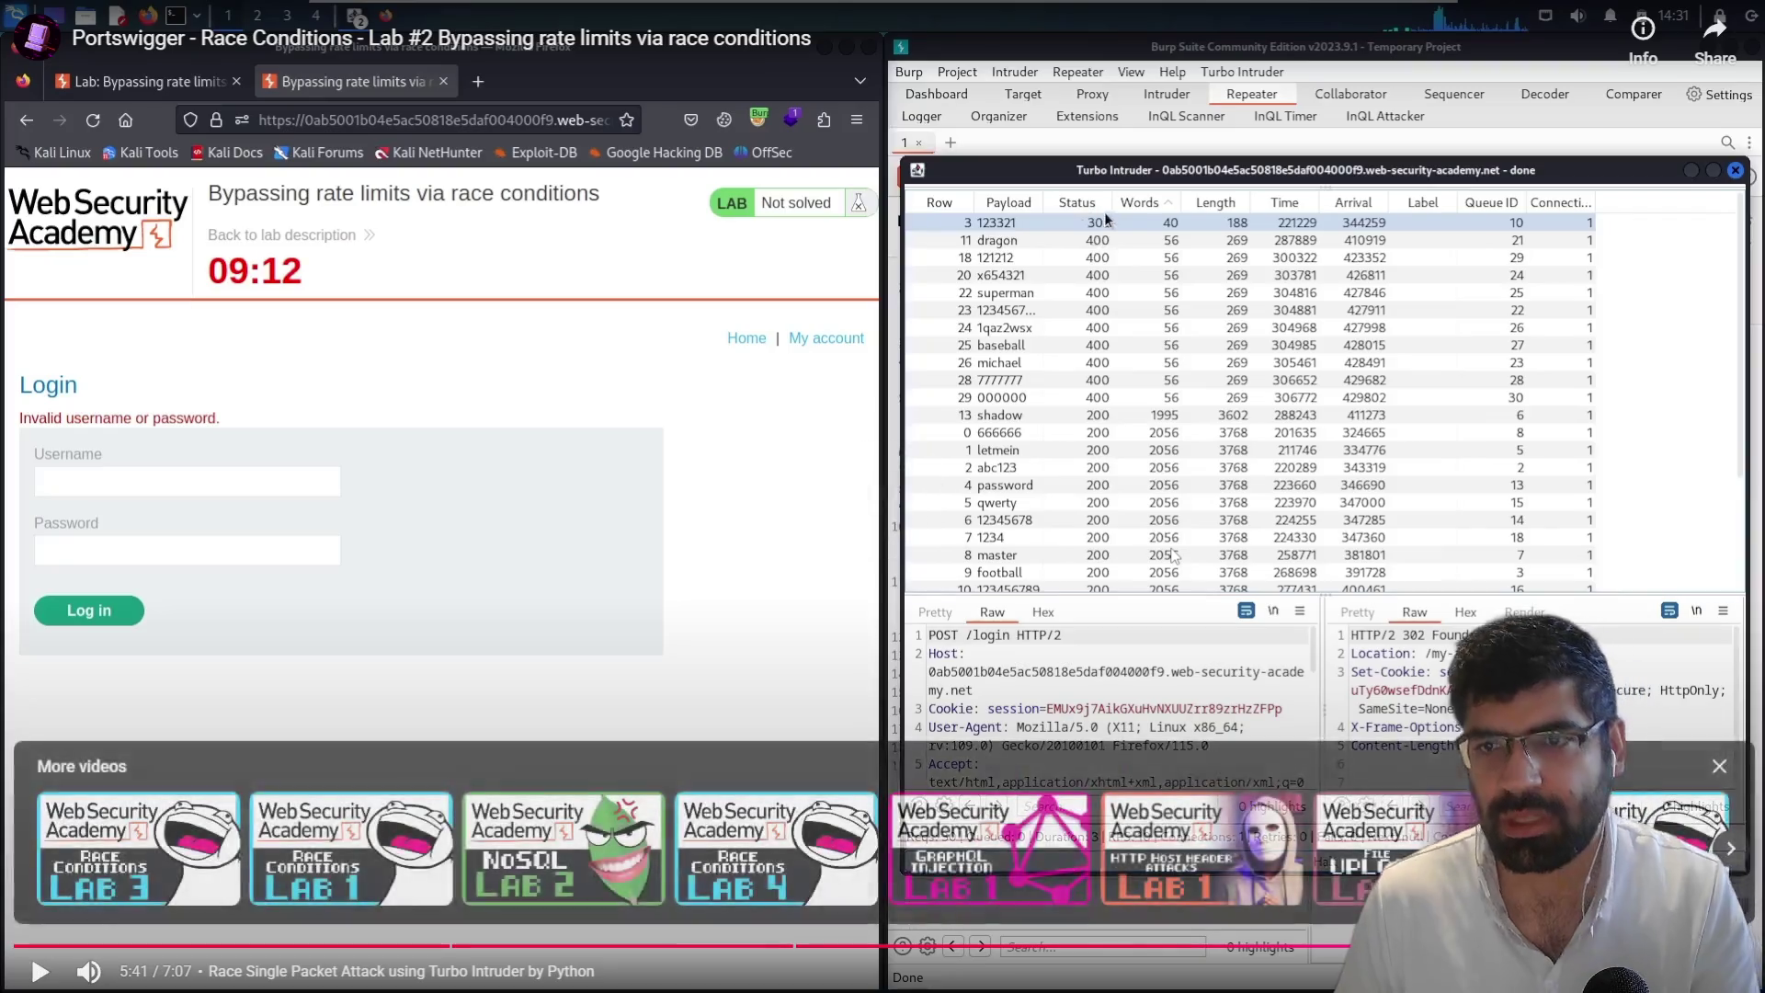
key(alt+Tab)
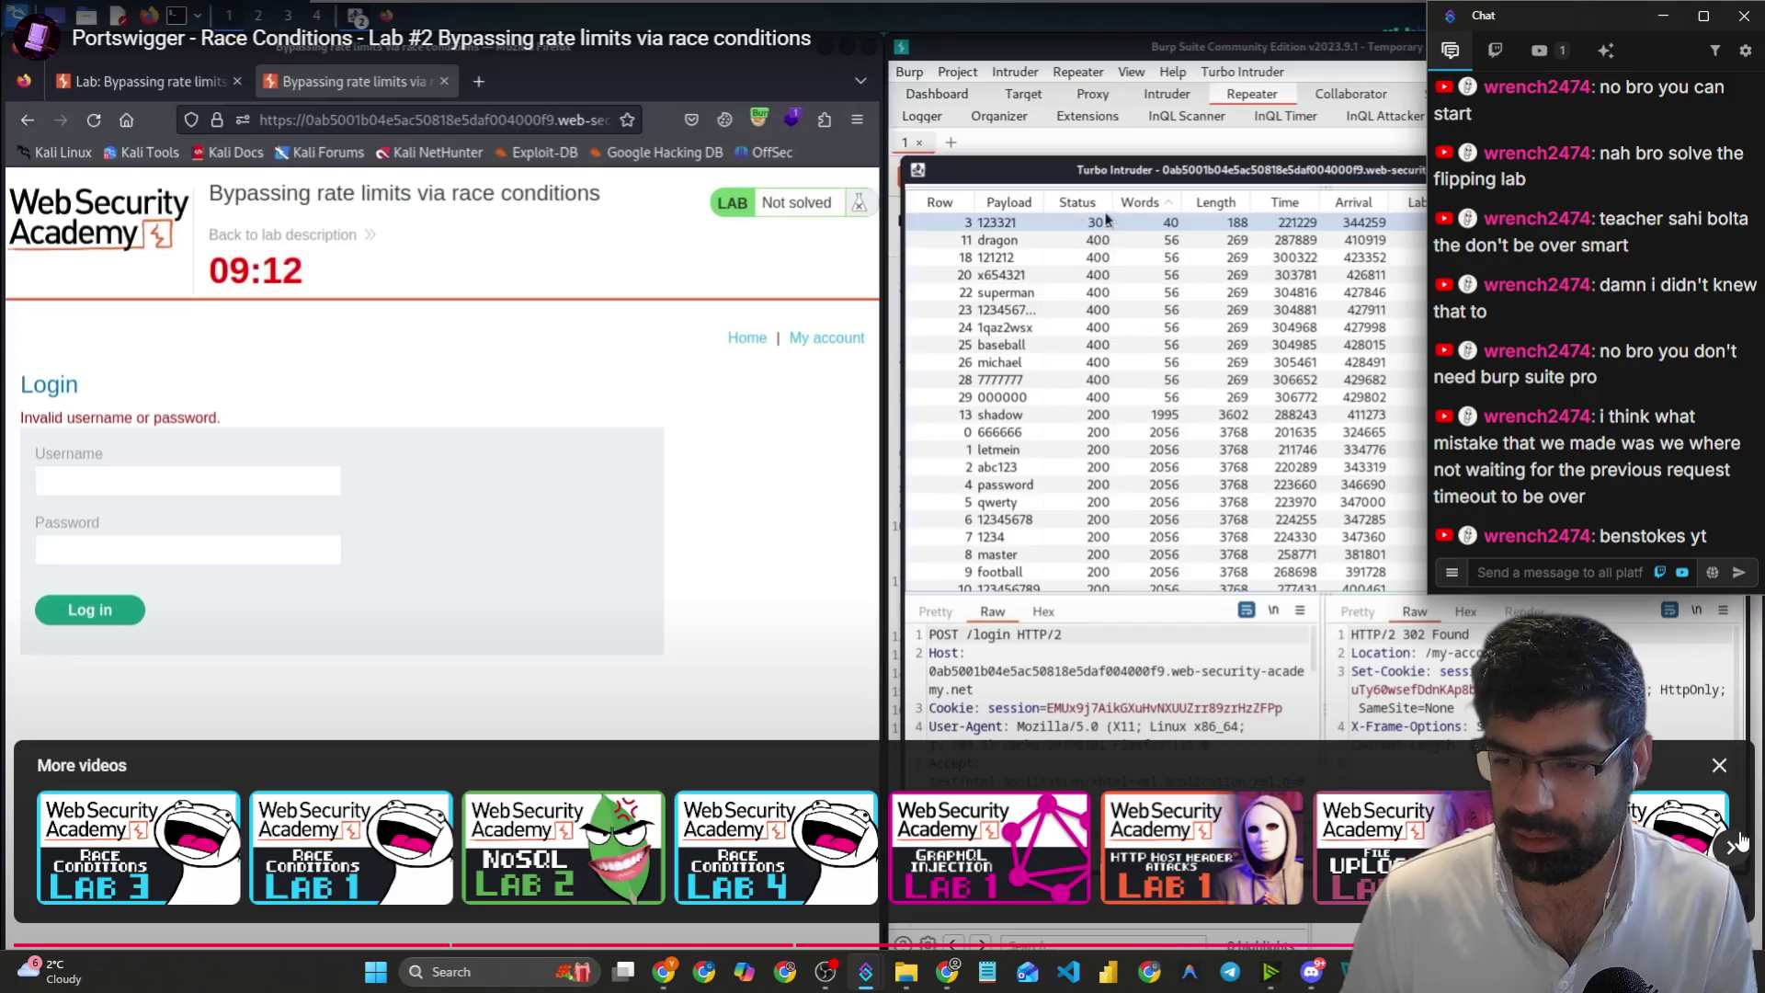
- Exit full-screen video, glance at the Kali VM, and open the solved lab page in a new tab
key(Escape)
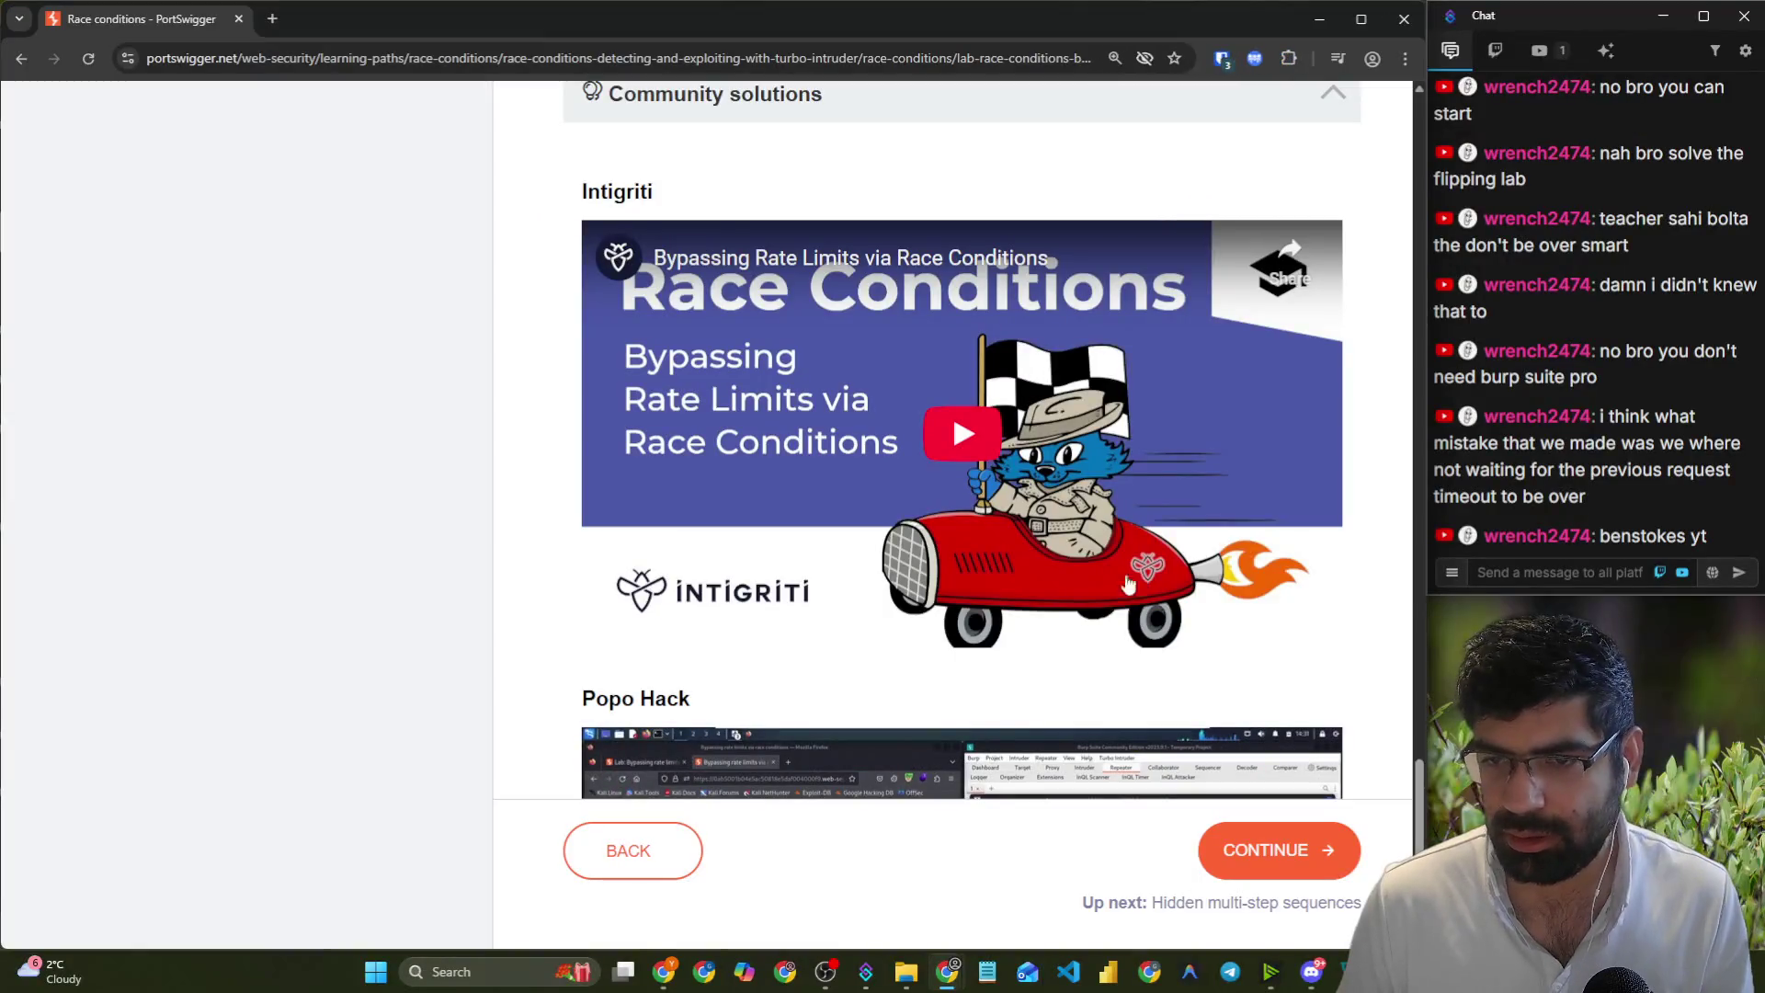
key(alt+Tab)
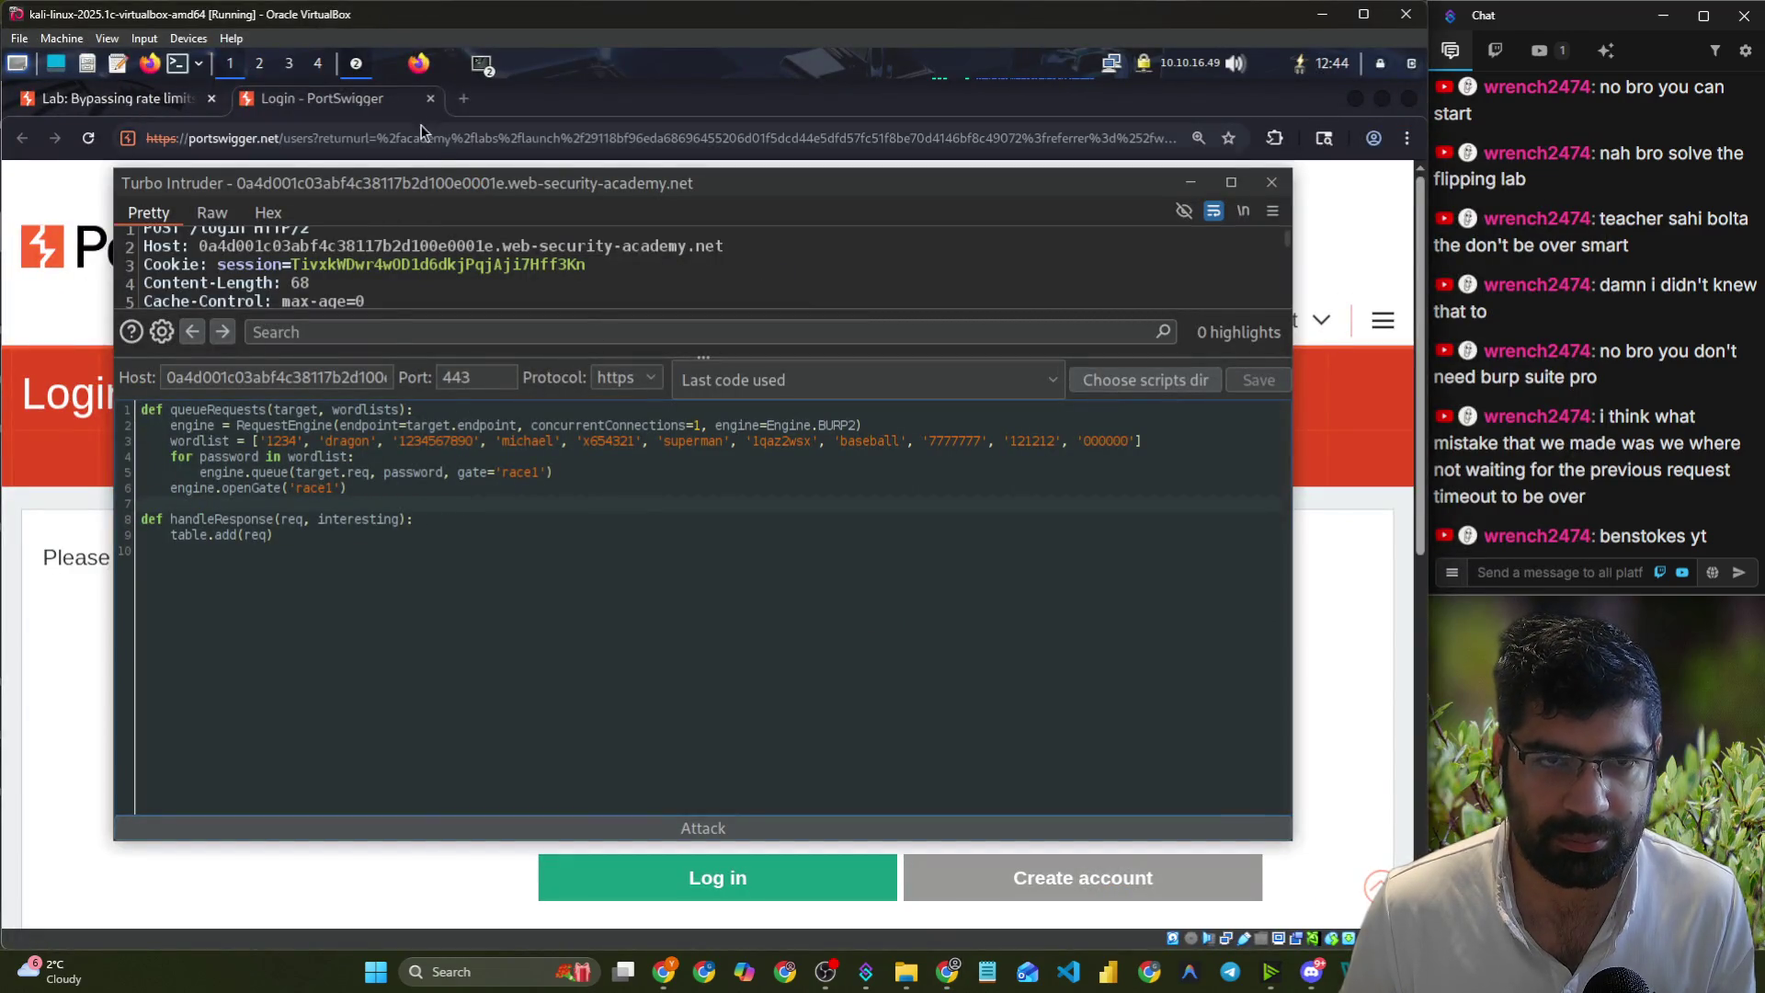
key(alt+Tab)
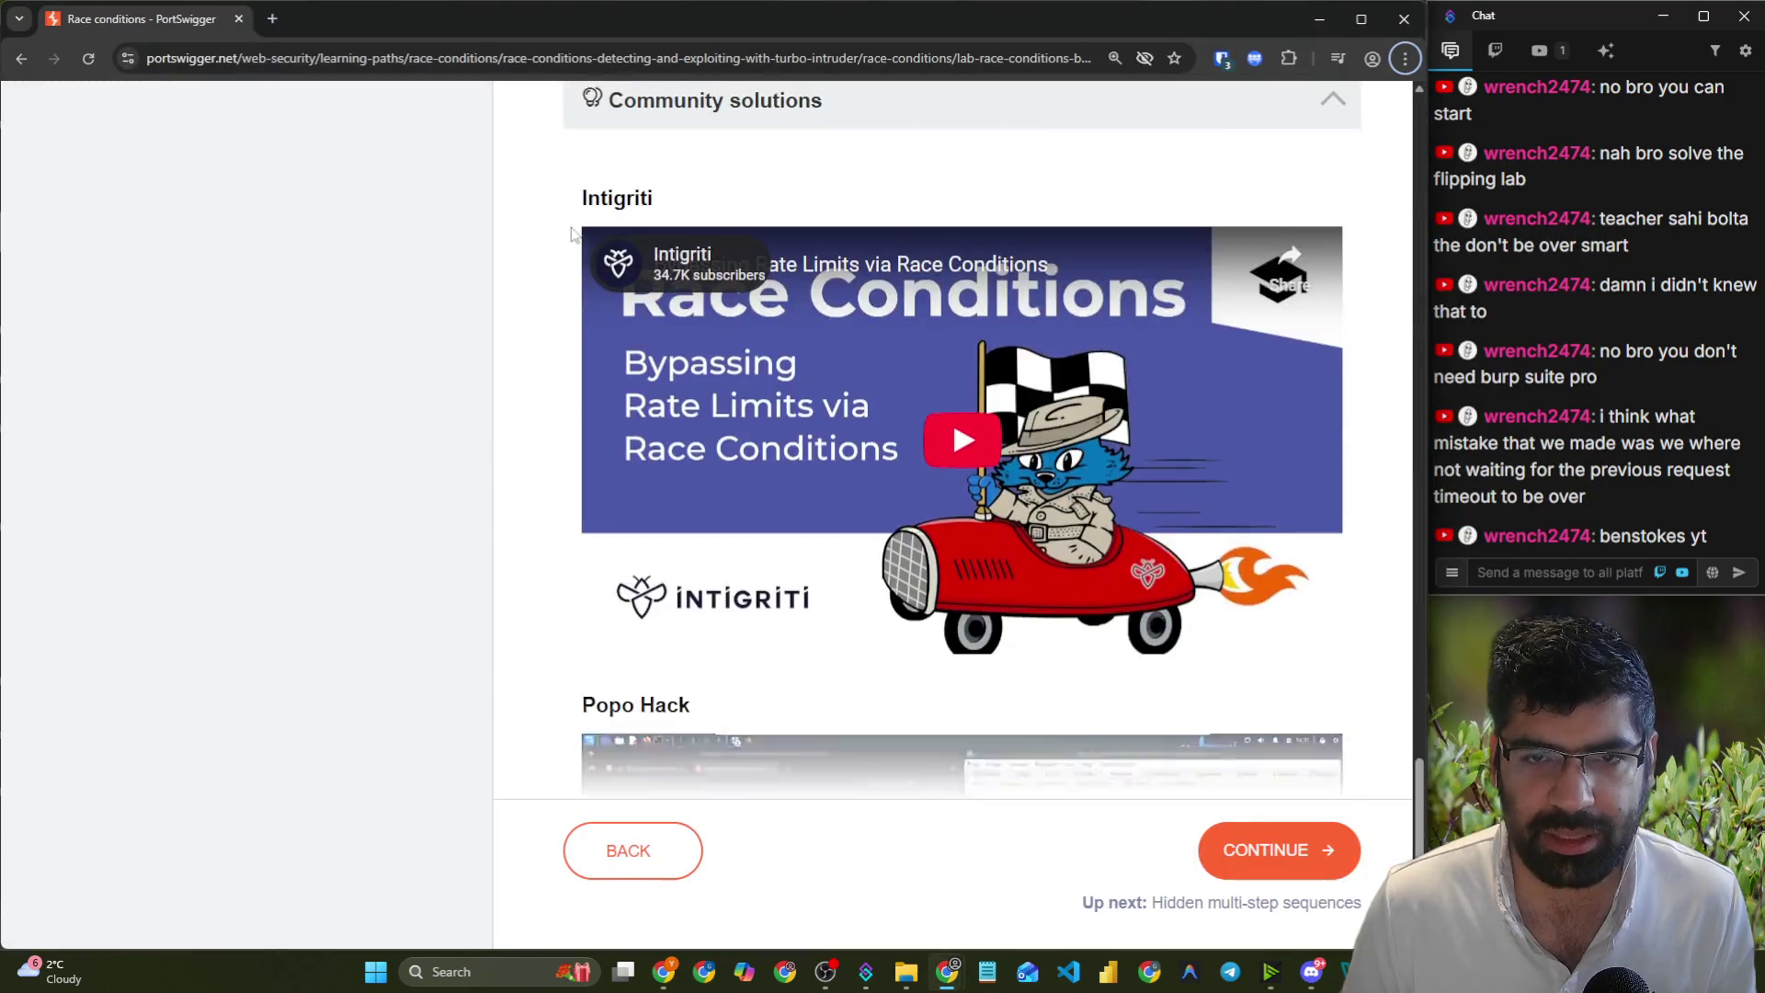
scroll(571, 234, up, 20)
scroll(570, 224, up, 10)
click(657, 319)
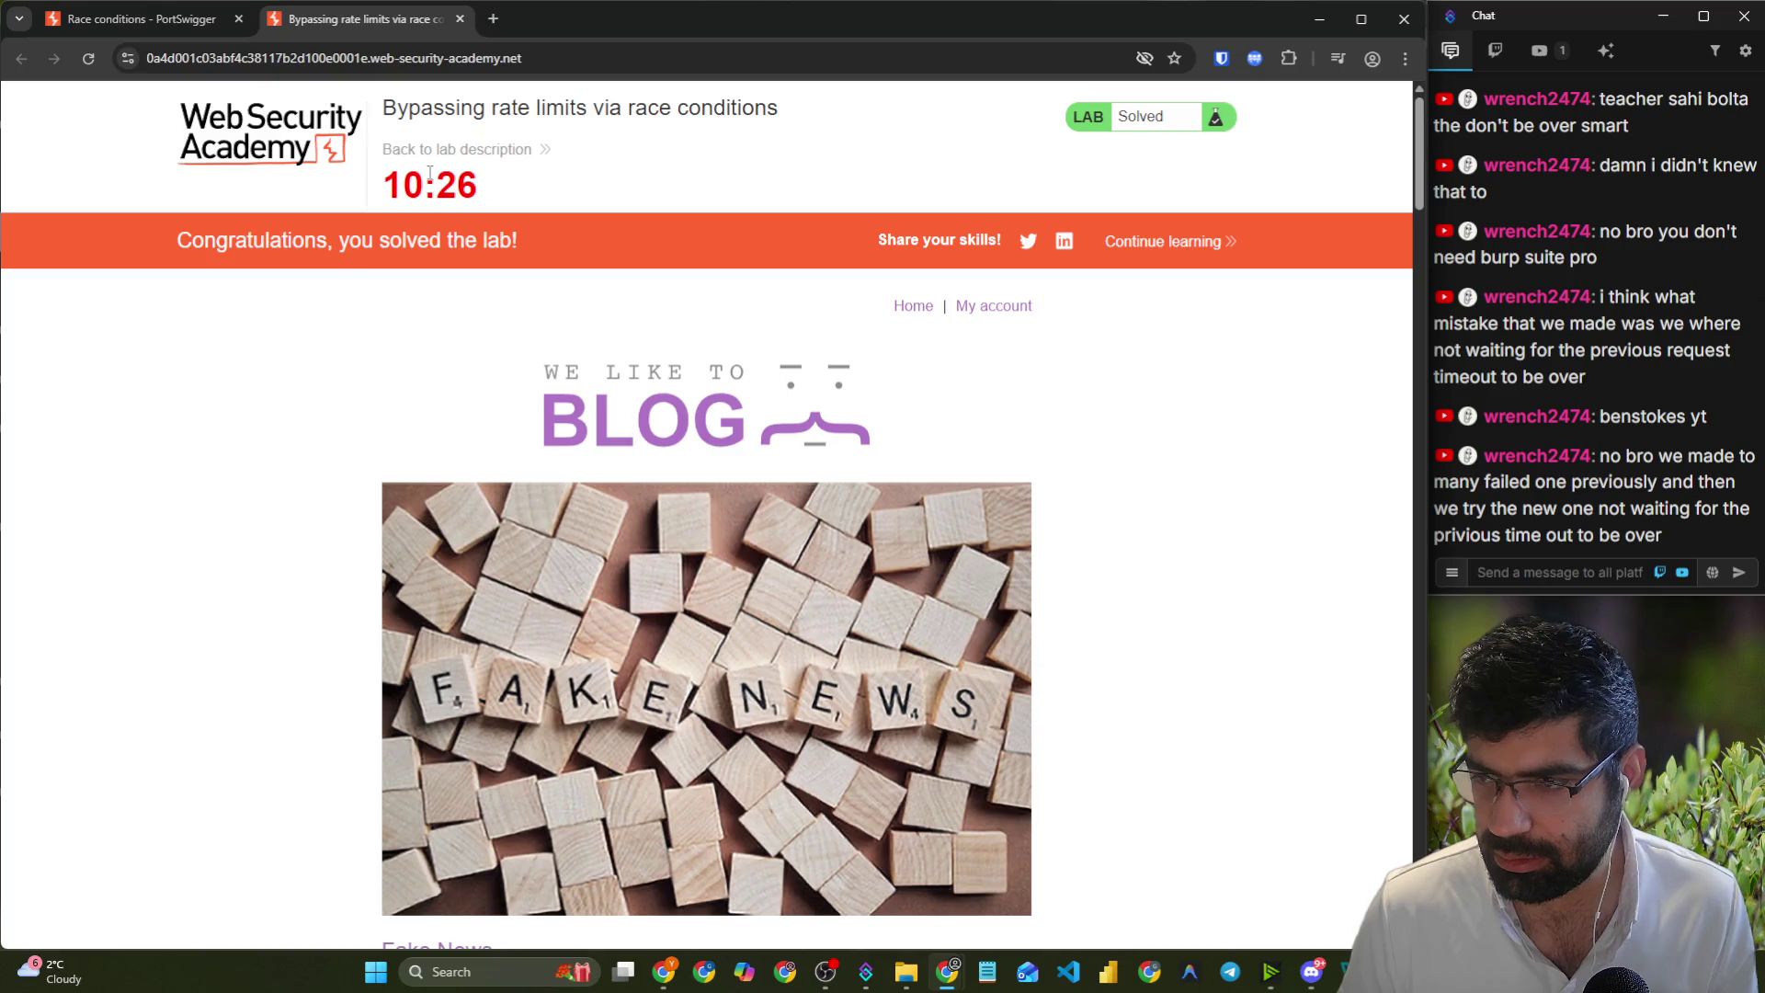
- Highlight part of the latest stream chat message, then start a new browser tab
drag(1597, 509, 1666, 502)
click(1578, 512)
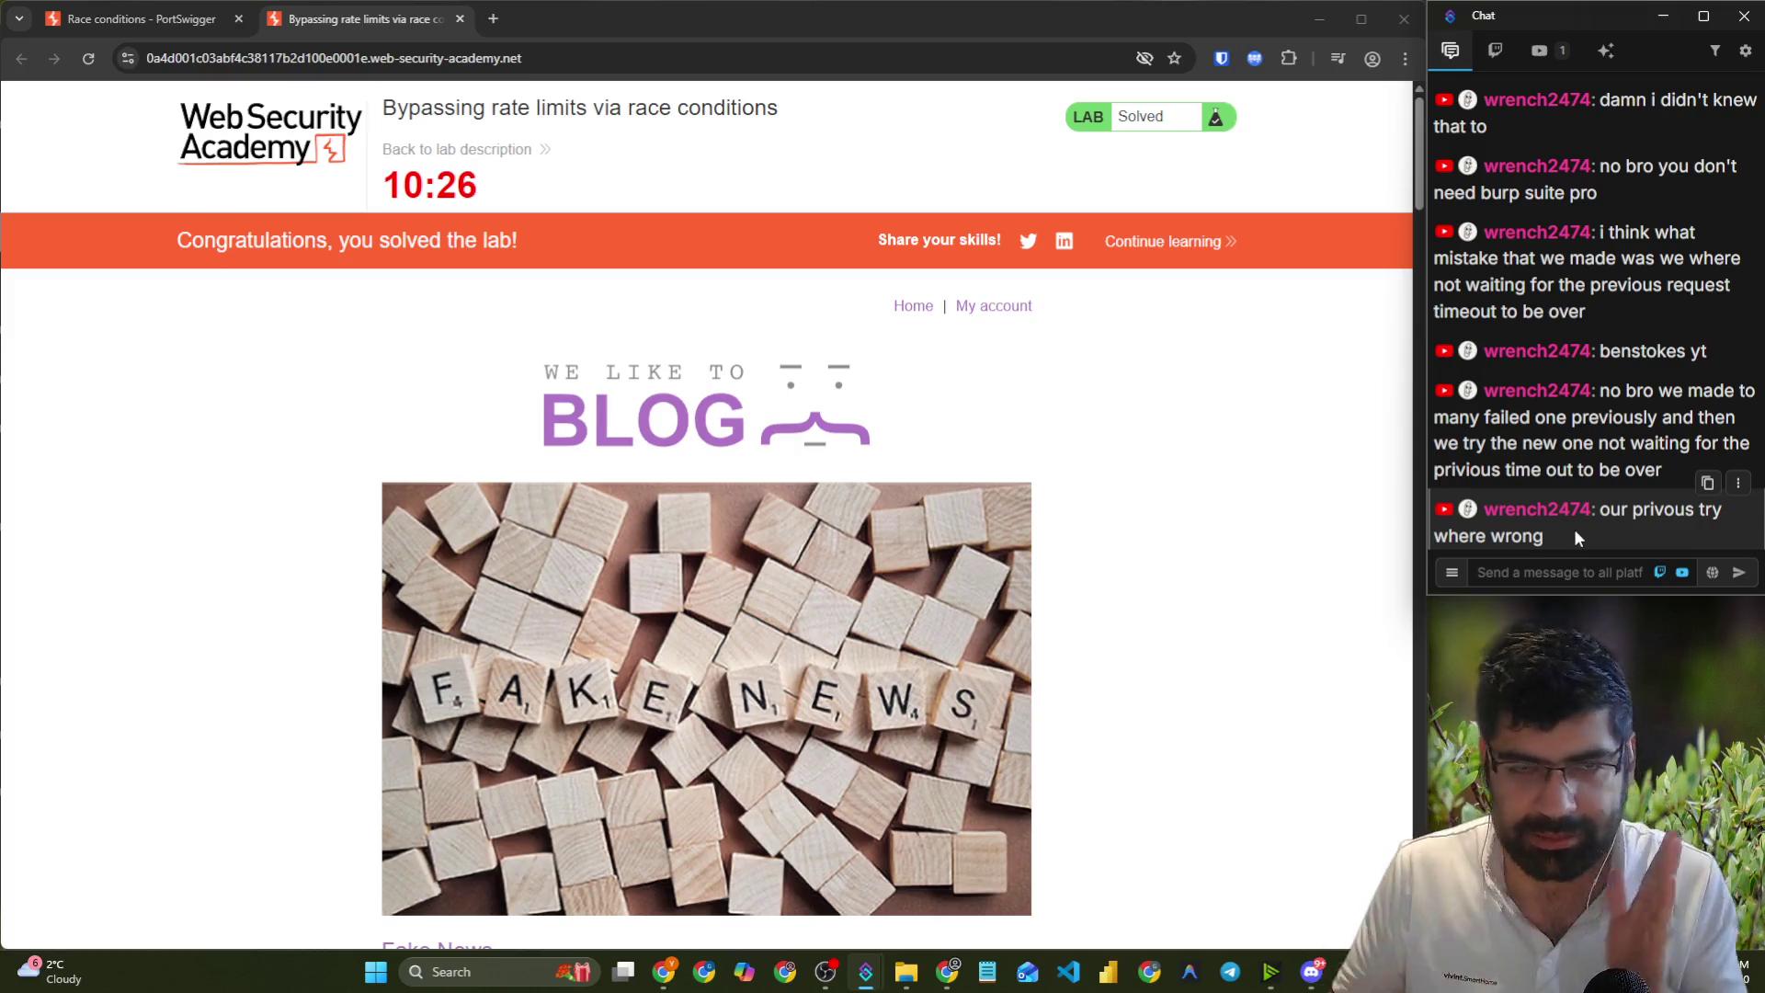
click(494, 19)
- Open excalidraw.com and sketch a circled 1, 'YT', an arrow to a check mark, and a circled 2
text(exc)
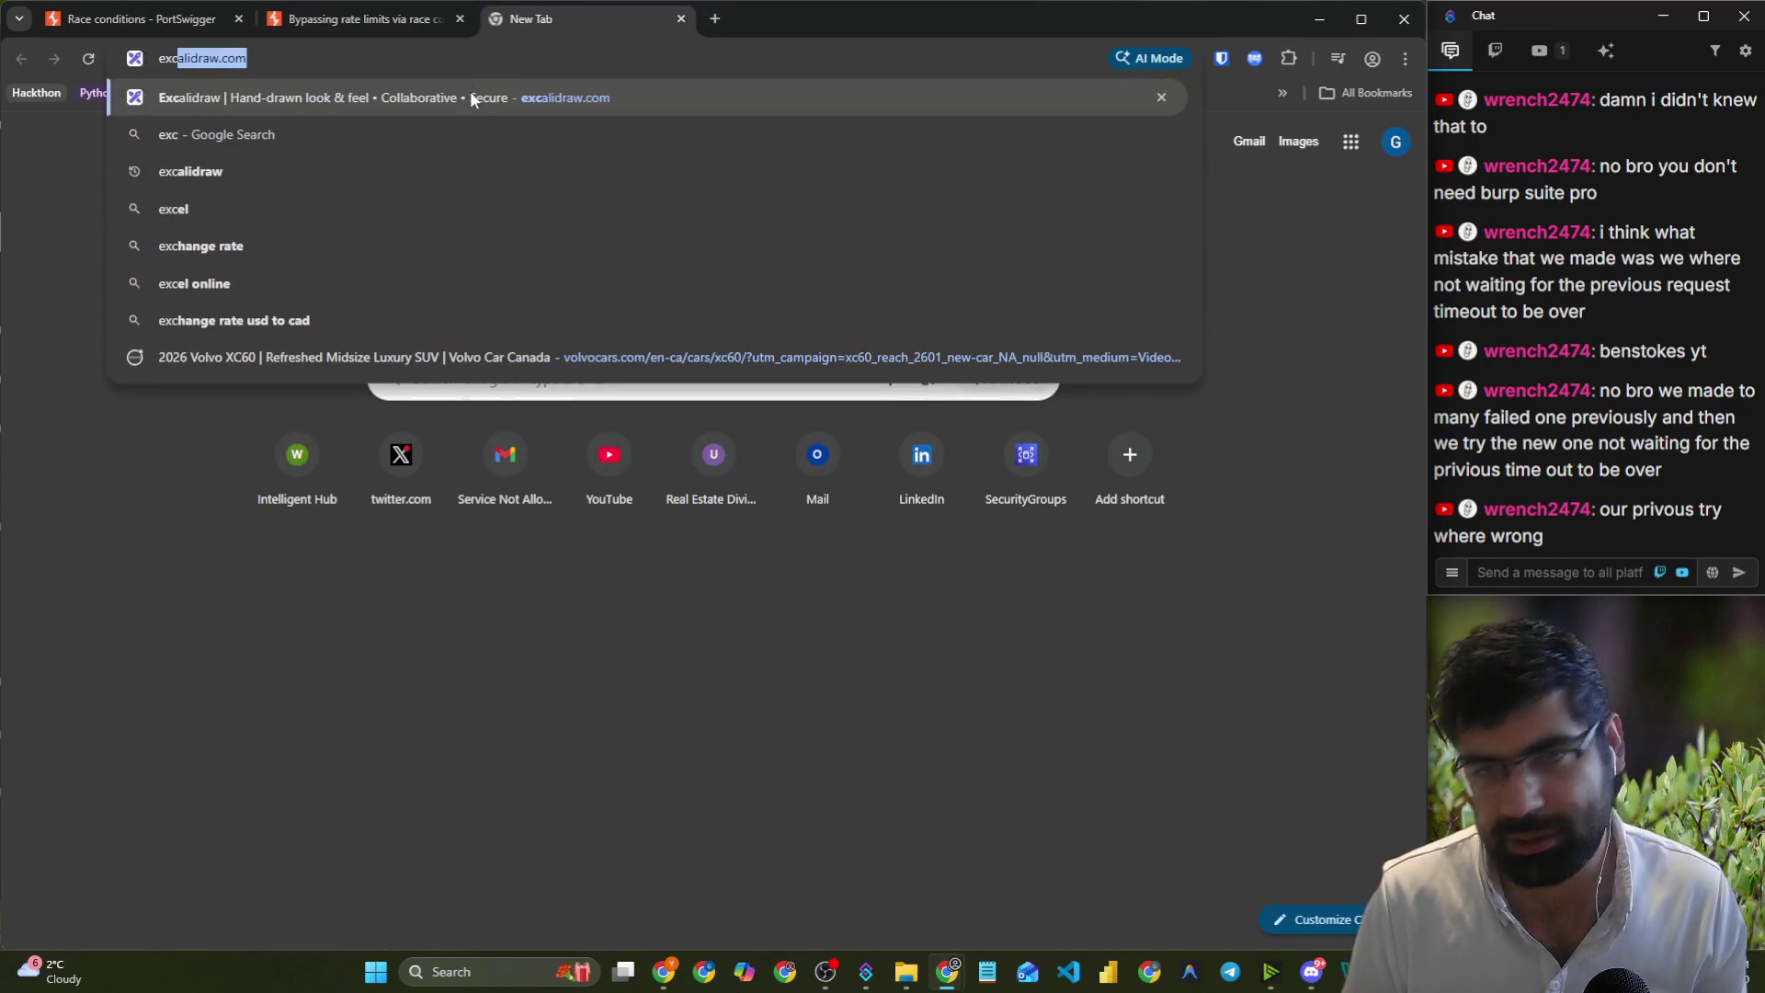
click(470, 96)
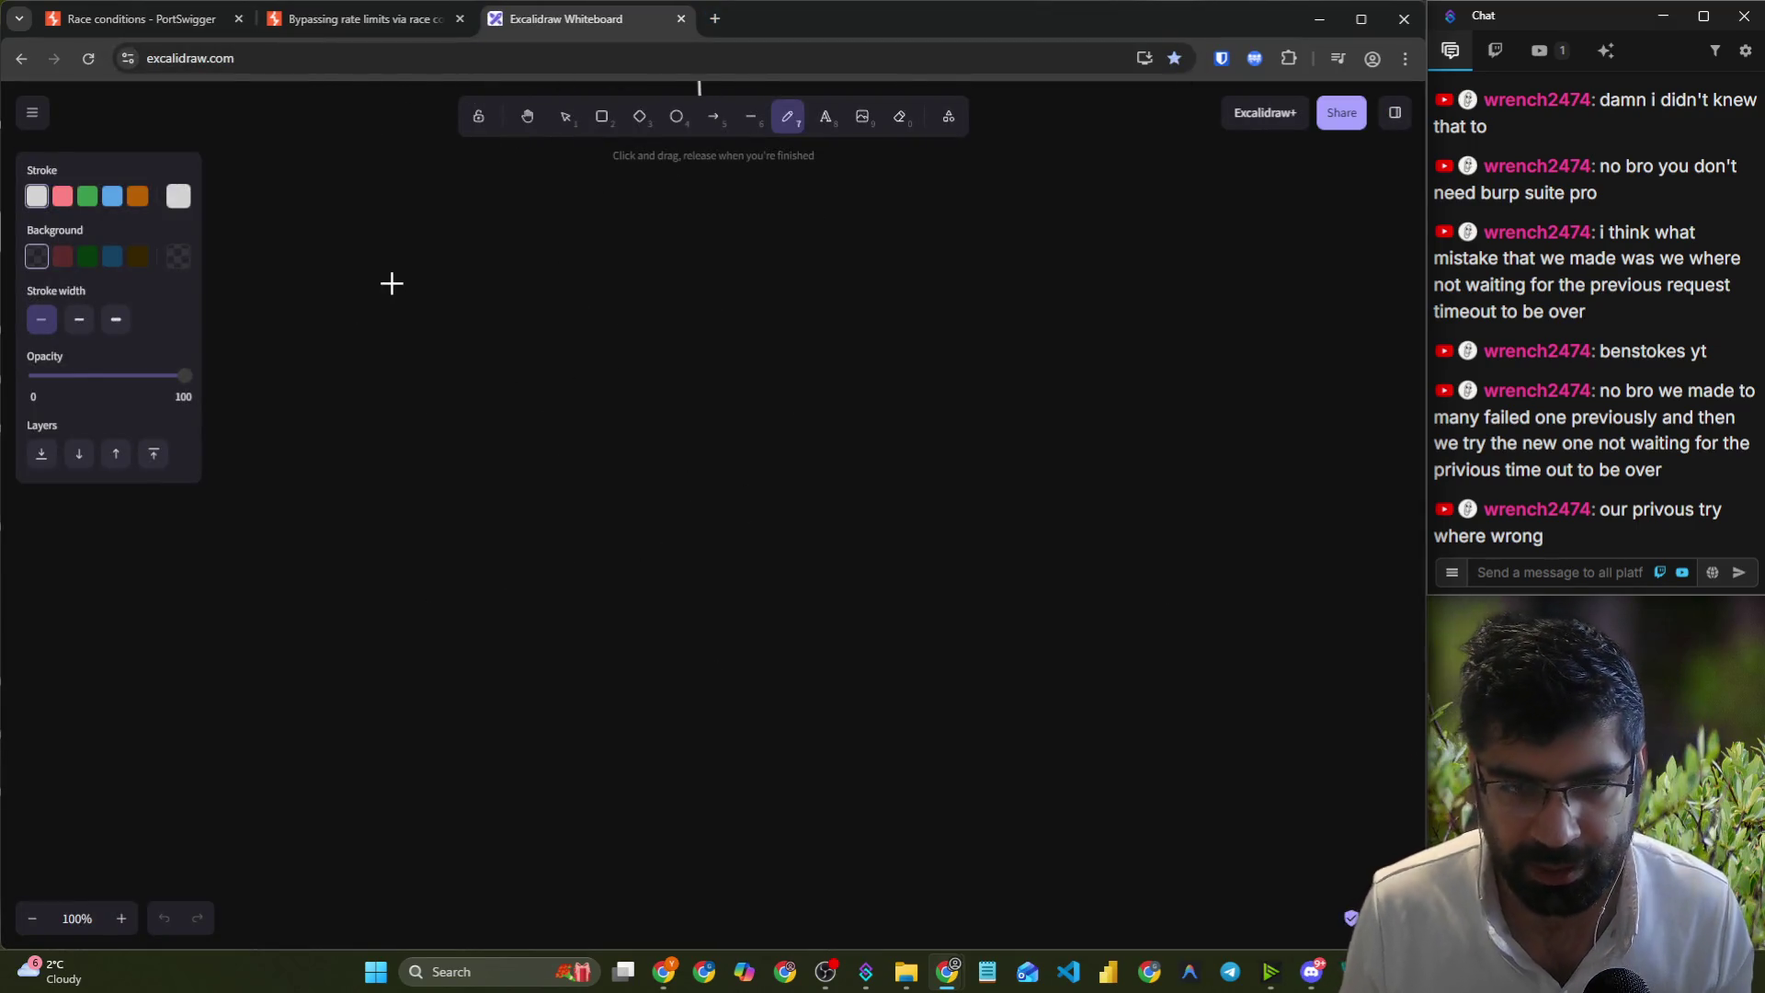
drag(353, 231, 377, 363)
mouse_move(460, 248)
mouse_down()
mouse_move(463, 338)
mouse_move(614, 266)
mouse_move(601, 287)
mouse_up()
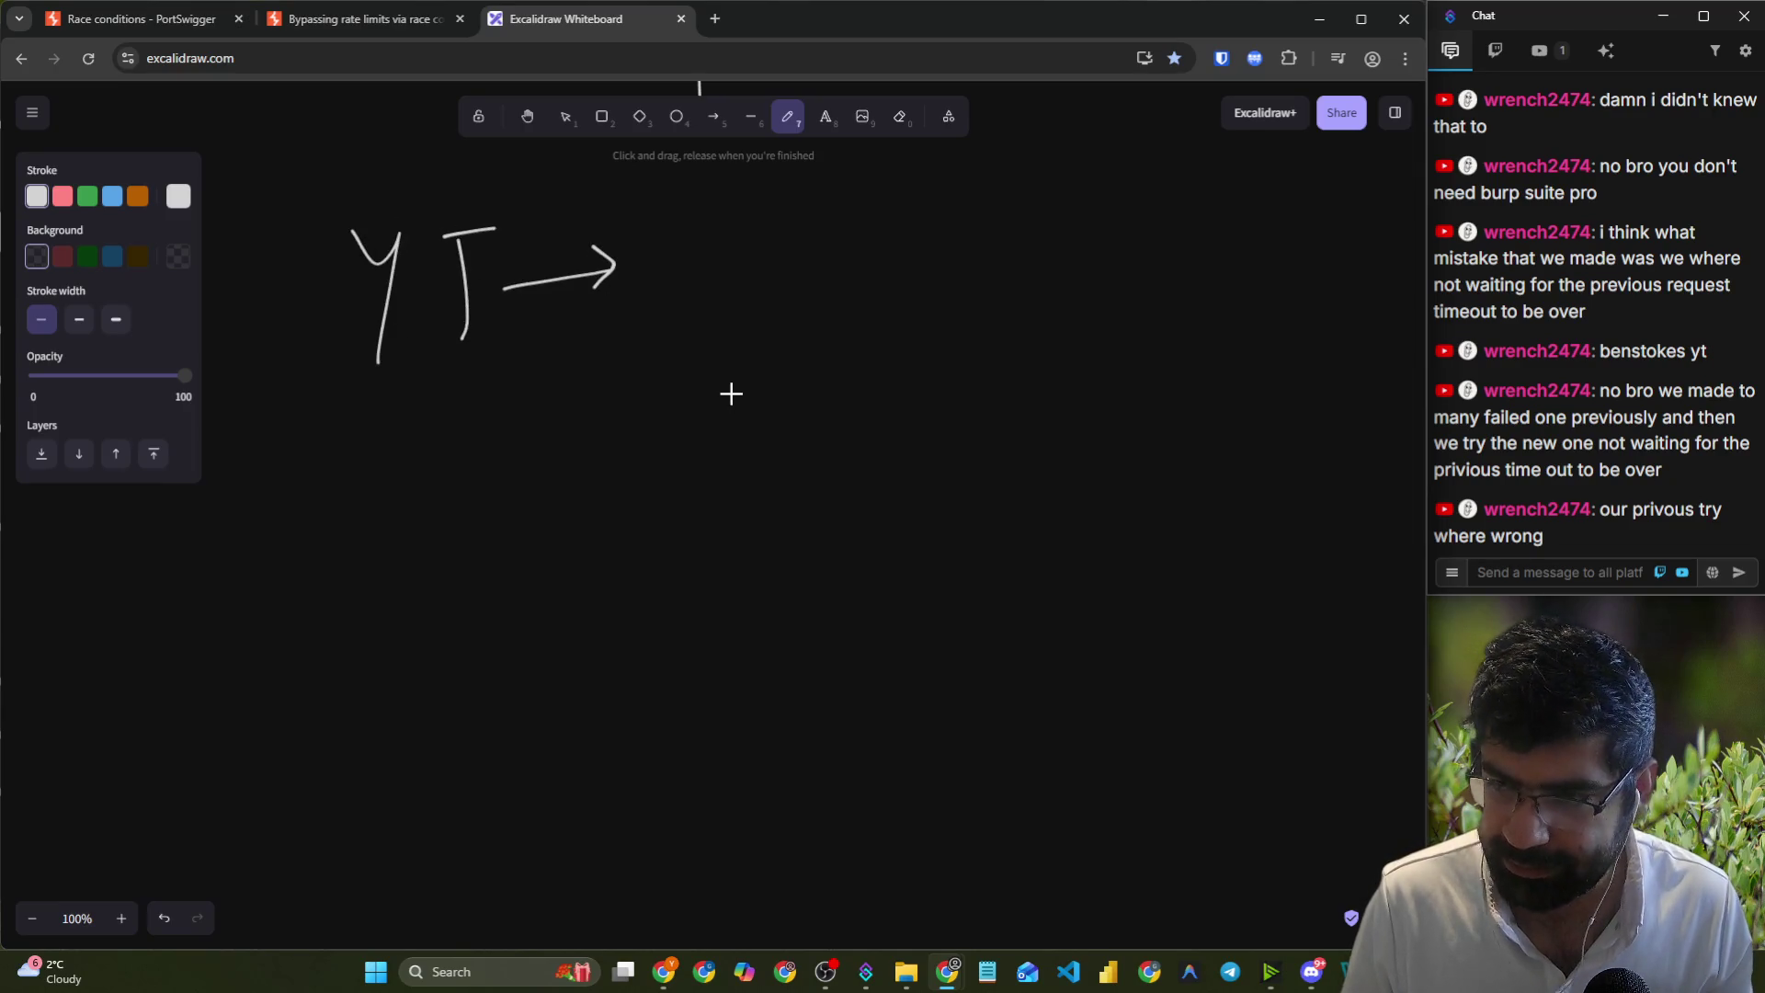
drag(729, 318, 925, 224)
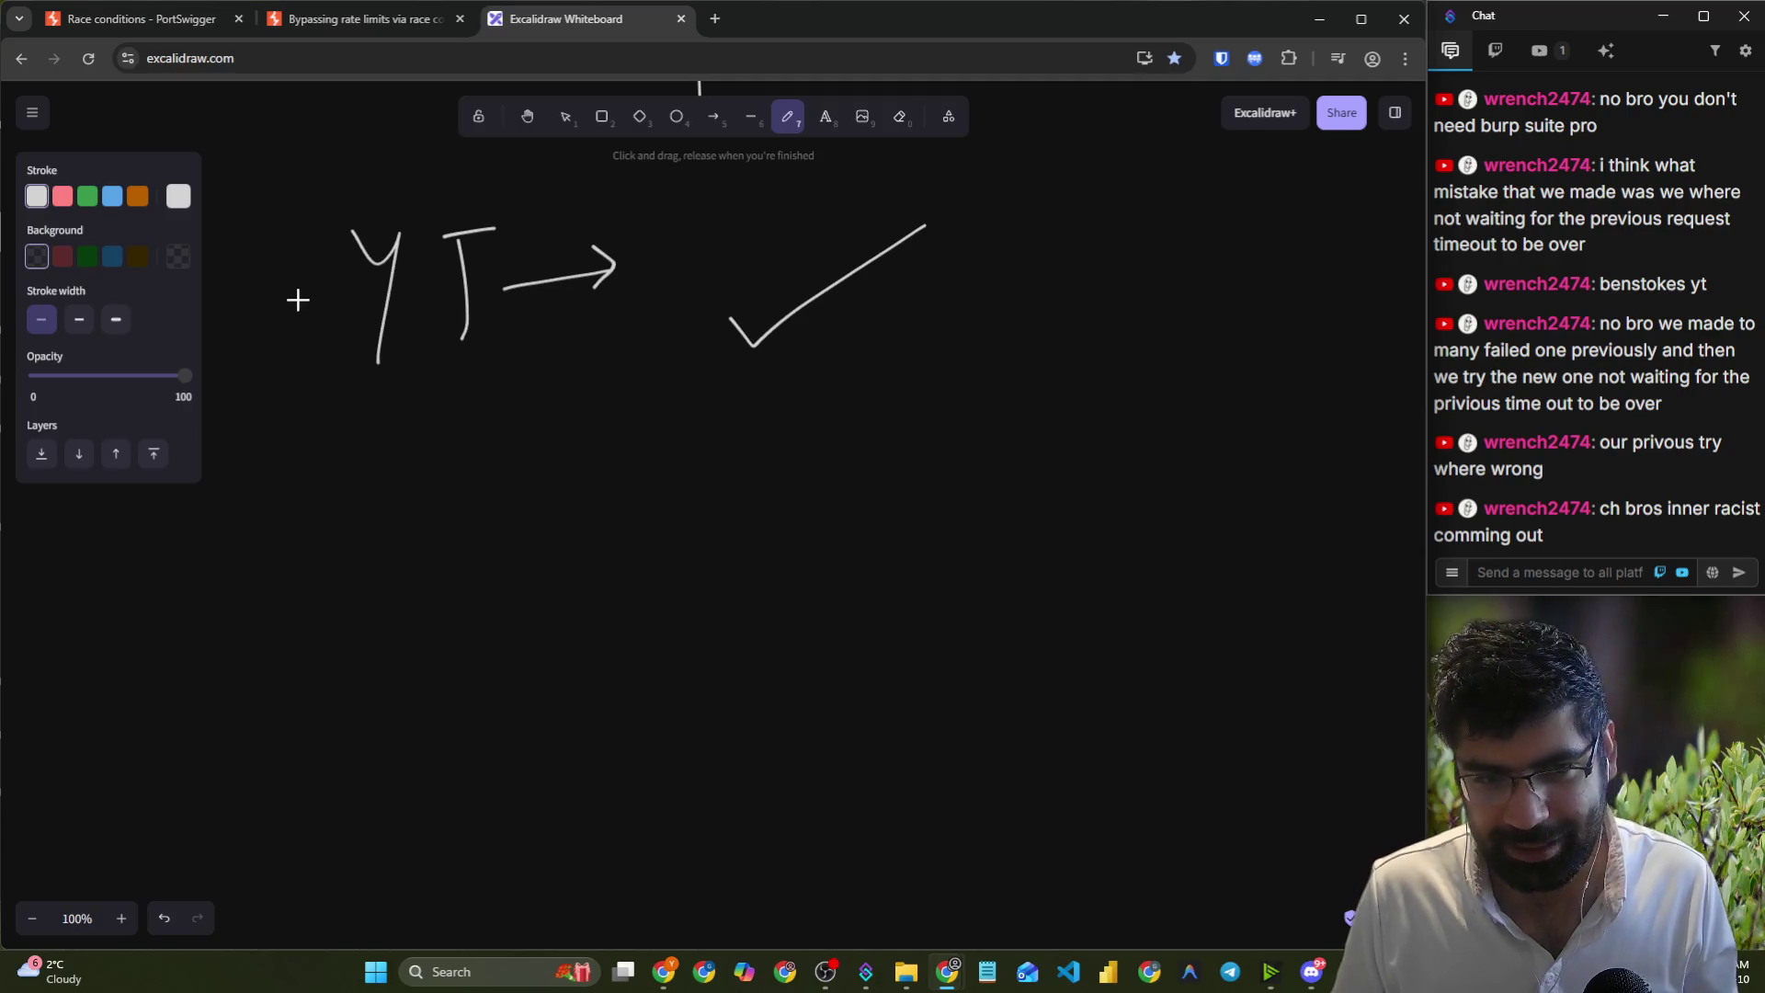
drag(255, 270, 294, 275)
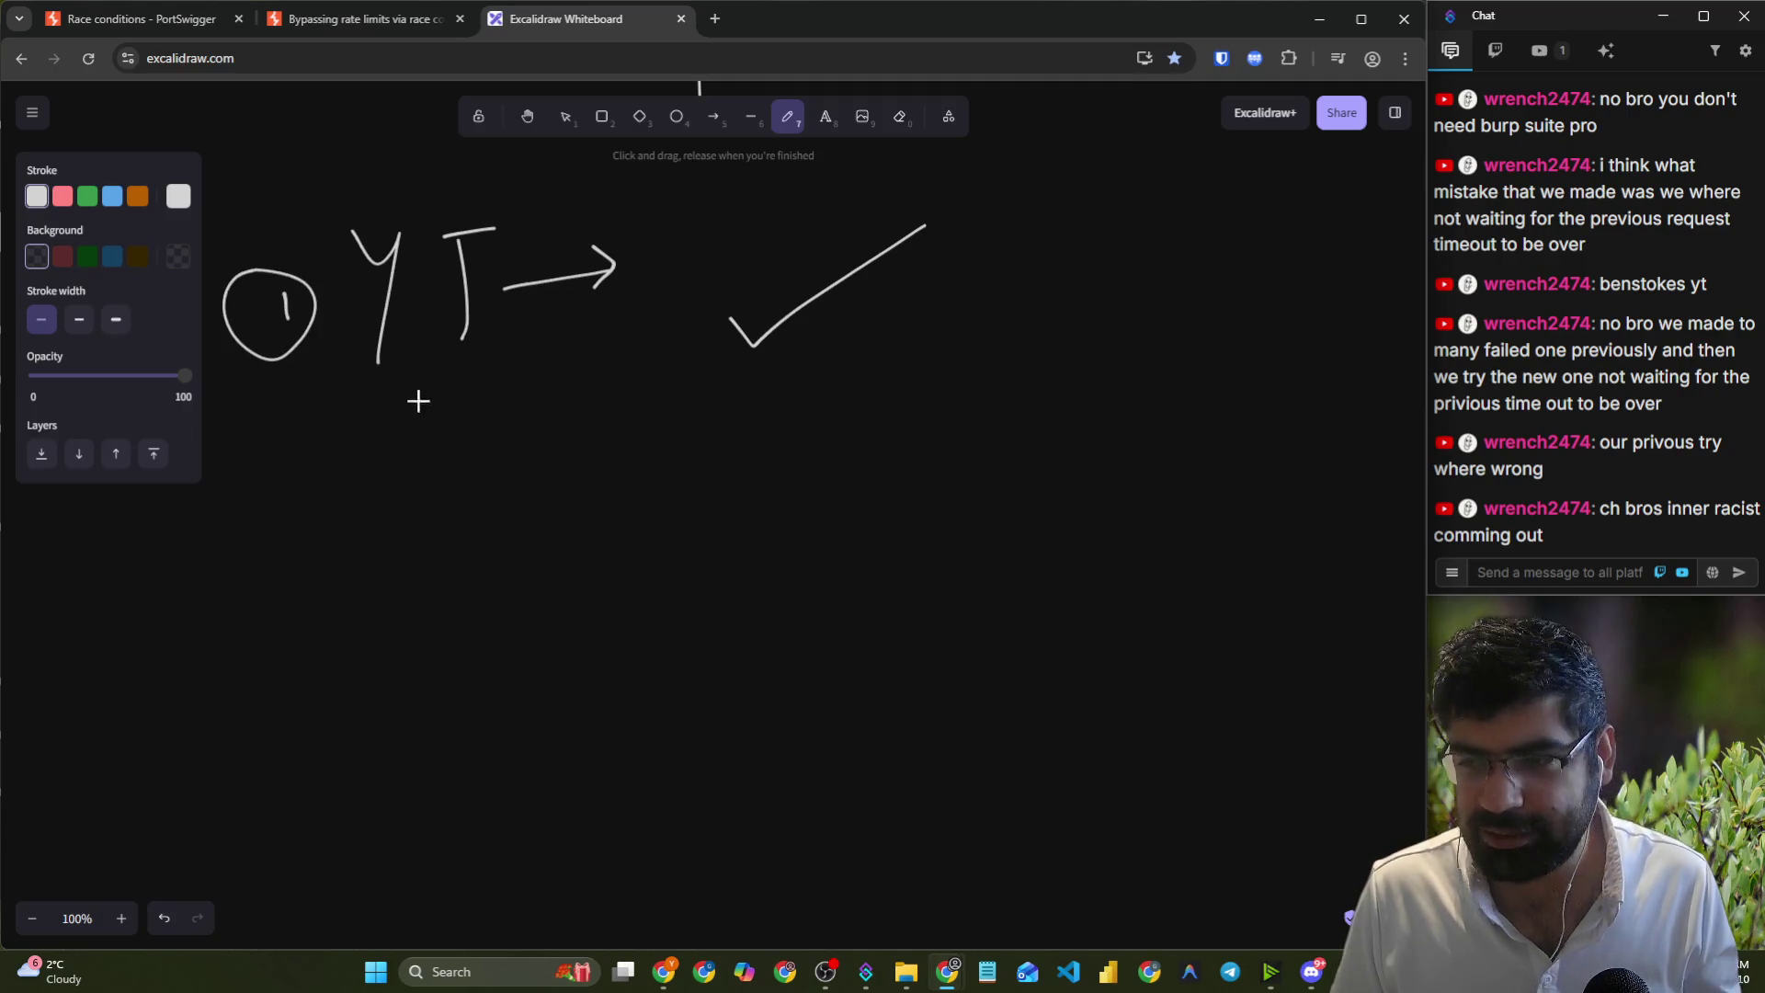
mouse_move(280, 483)
mouse_down()
mouse_move(286, 526)
mouse_move(277, 447)
mouse_up()
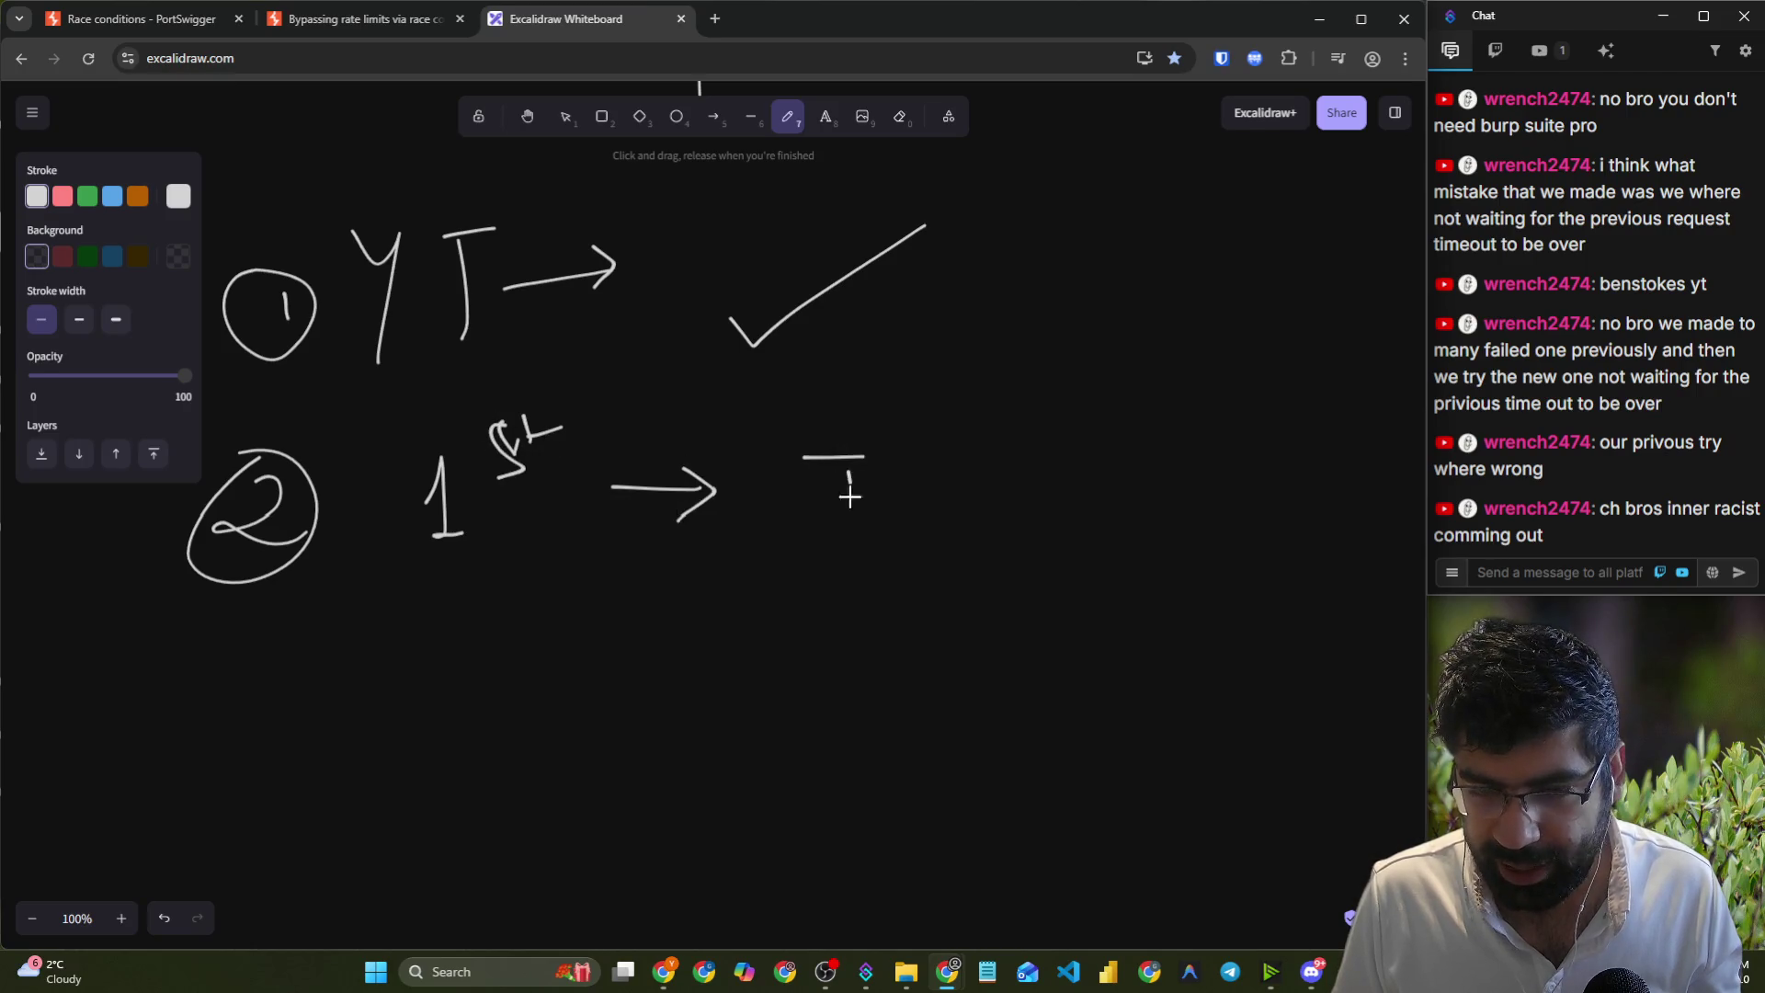
- Sketch '1st → Invalid' and '2nd → ✗' under attempt 2, then return to the solved lab tab
mouse_move(955, 480)
mouse_down()
mouse_move(1027, 474)
mouse_move(1088, 520)
mouse_up()
drag(478, 629, 586, 660)
drag(834, 615, 820, 631)
mouse_move(1039, 570)
mouse_down()
mouse_move(946, 599)
mouse_move(1043, 647)
mouse_up()
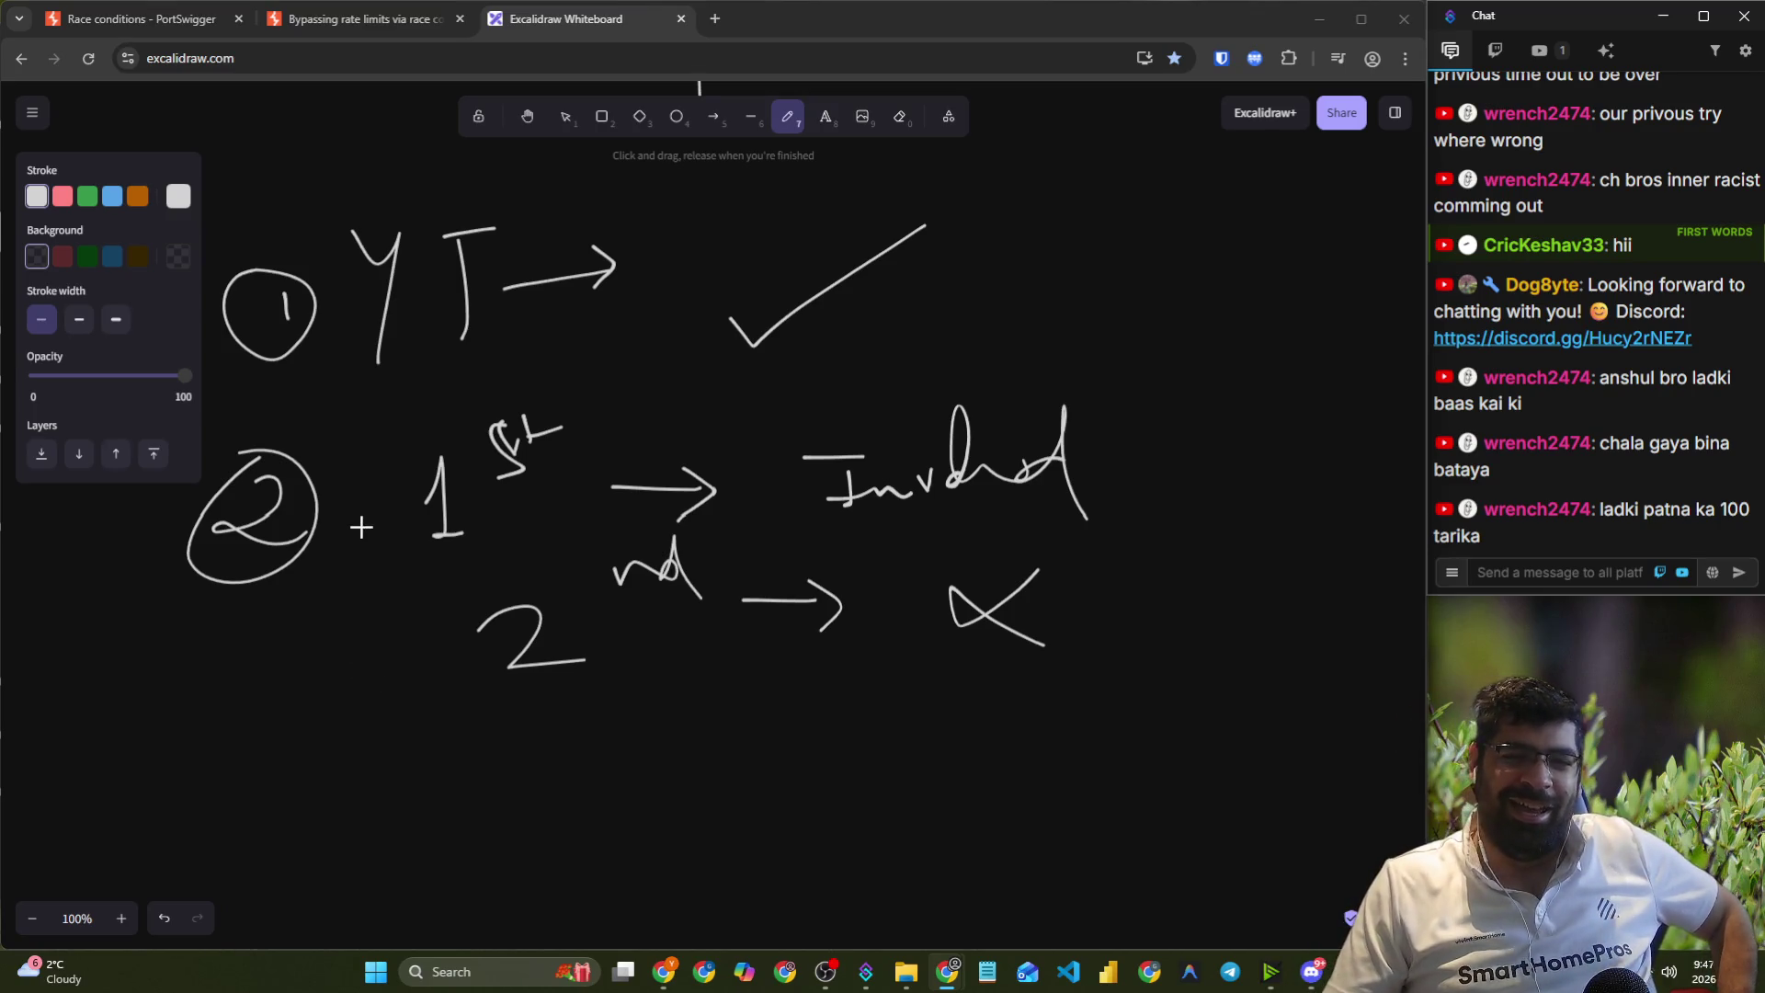
click(355, 34)
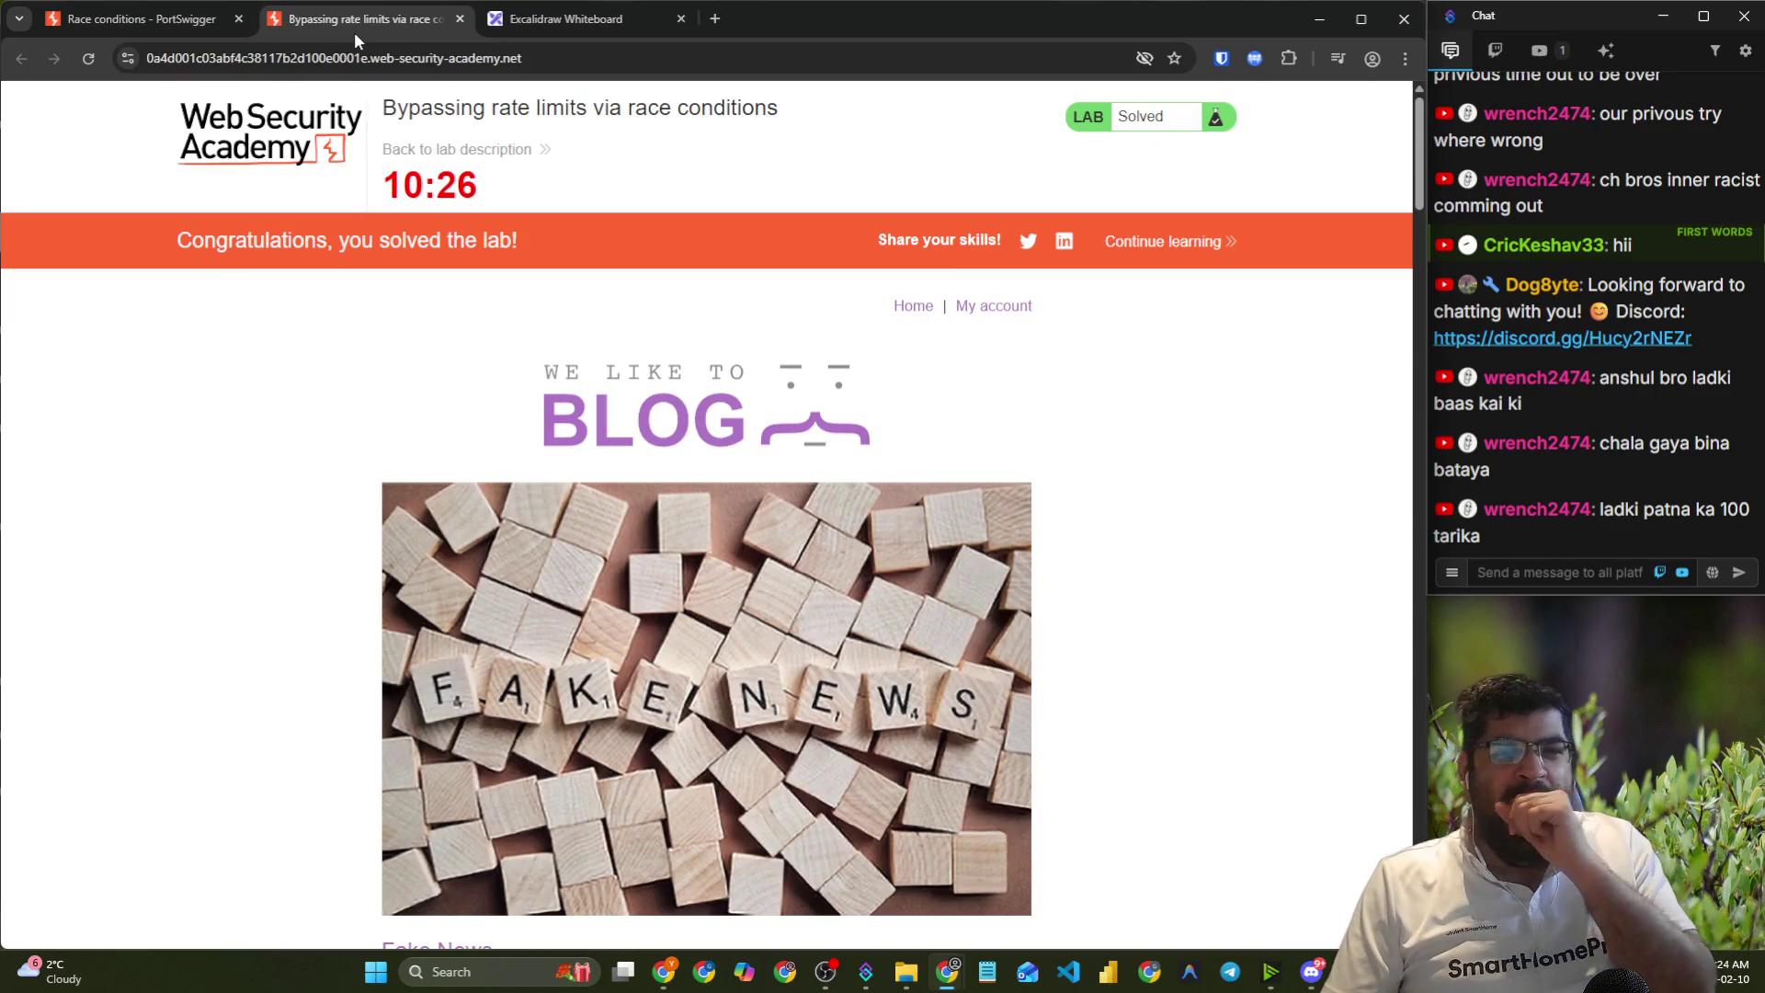
- Reload the lab, relaunch it from the race-conditions learning-path page, and close the duplicate tab
click(89, 59)
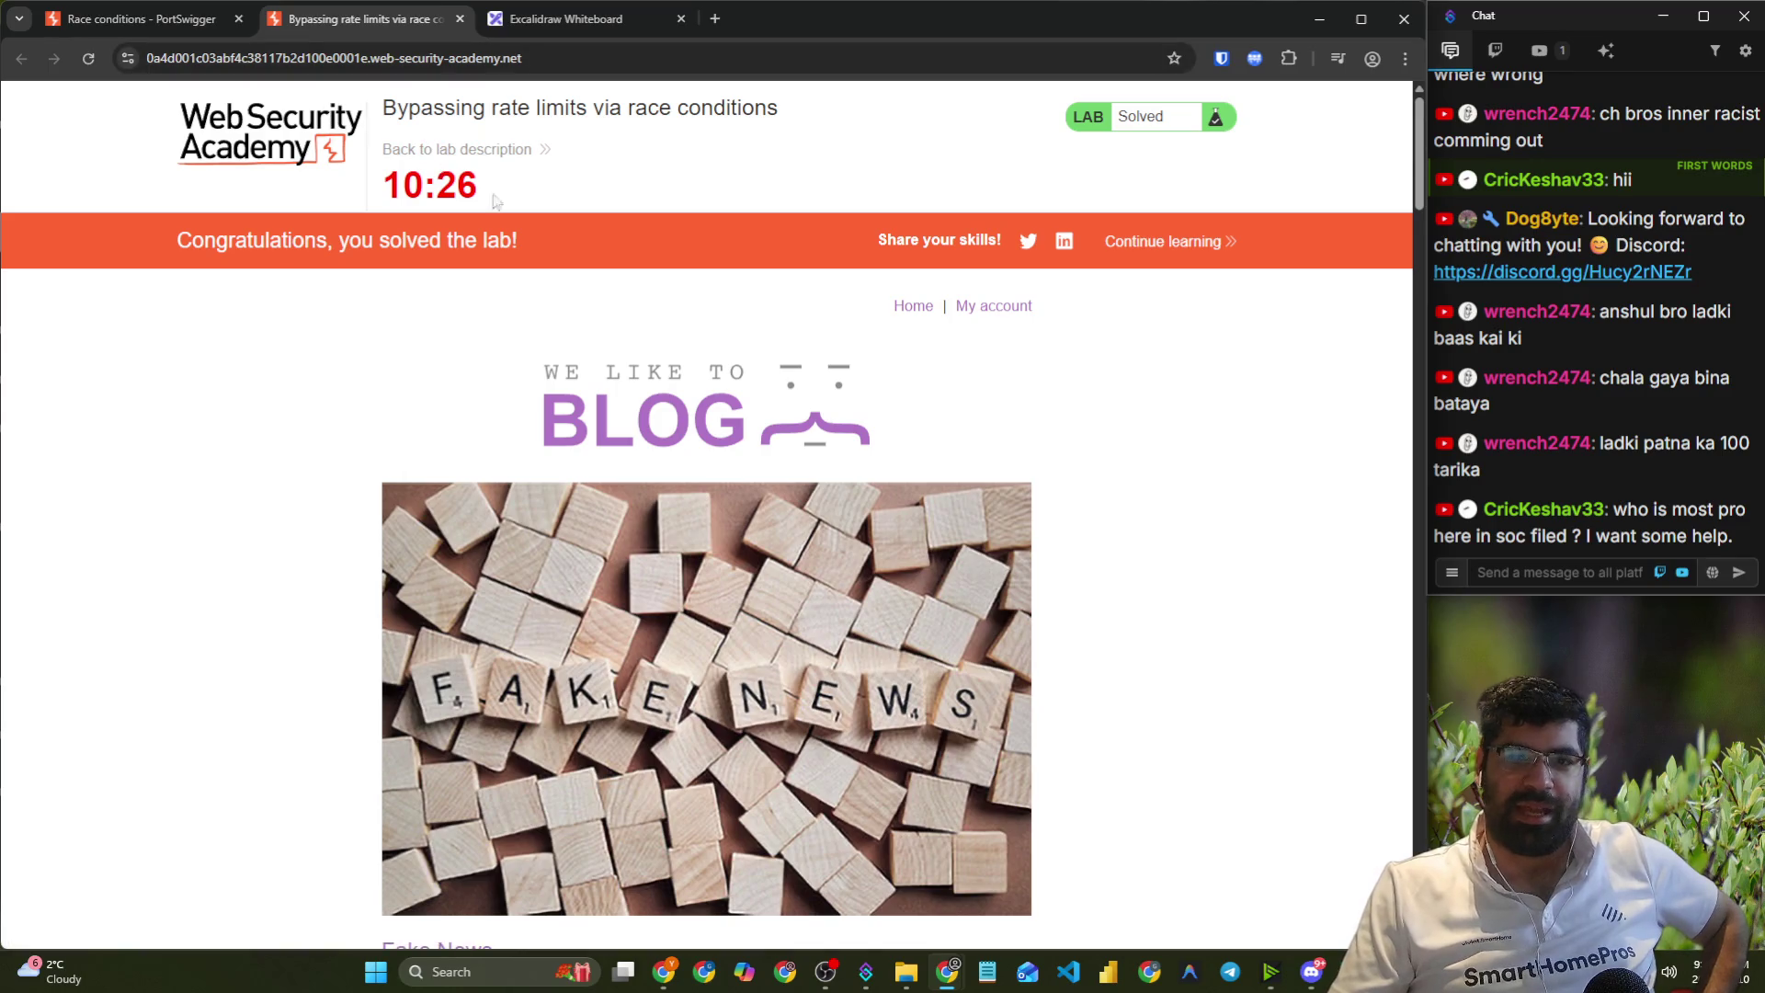
click(1164, 241)
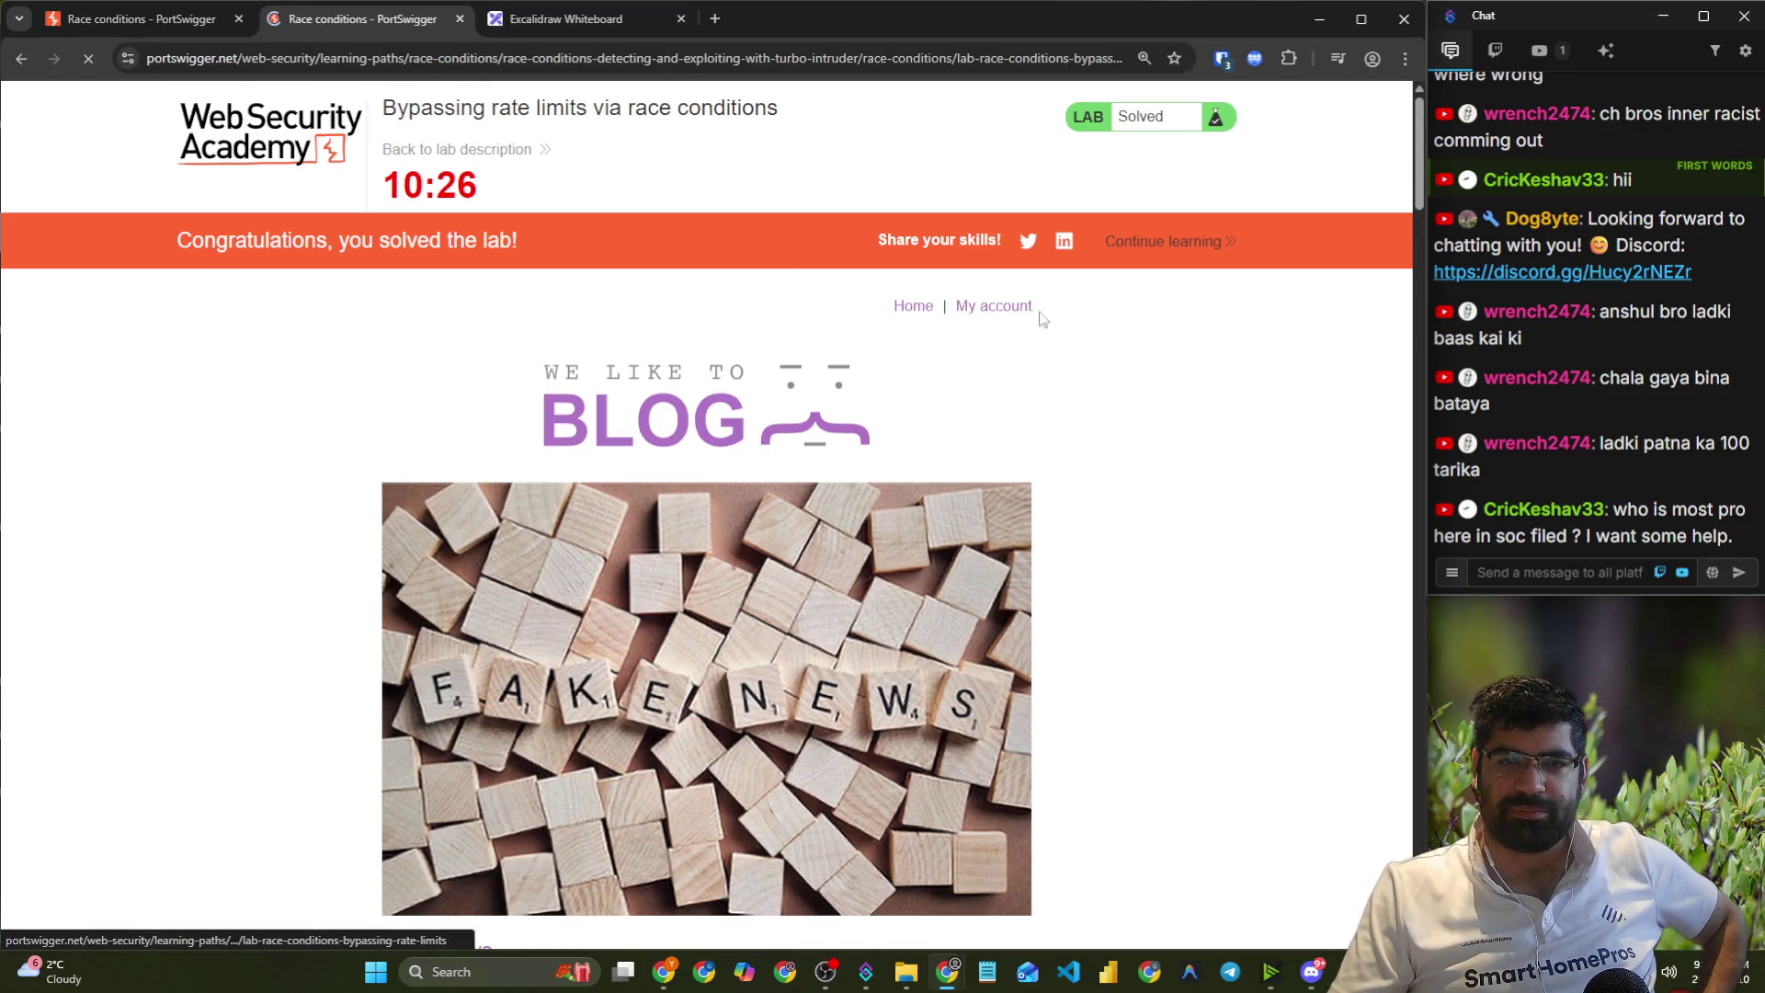
scroll(929, 598, down, 2)
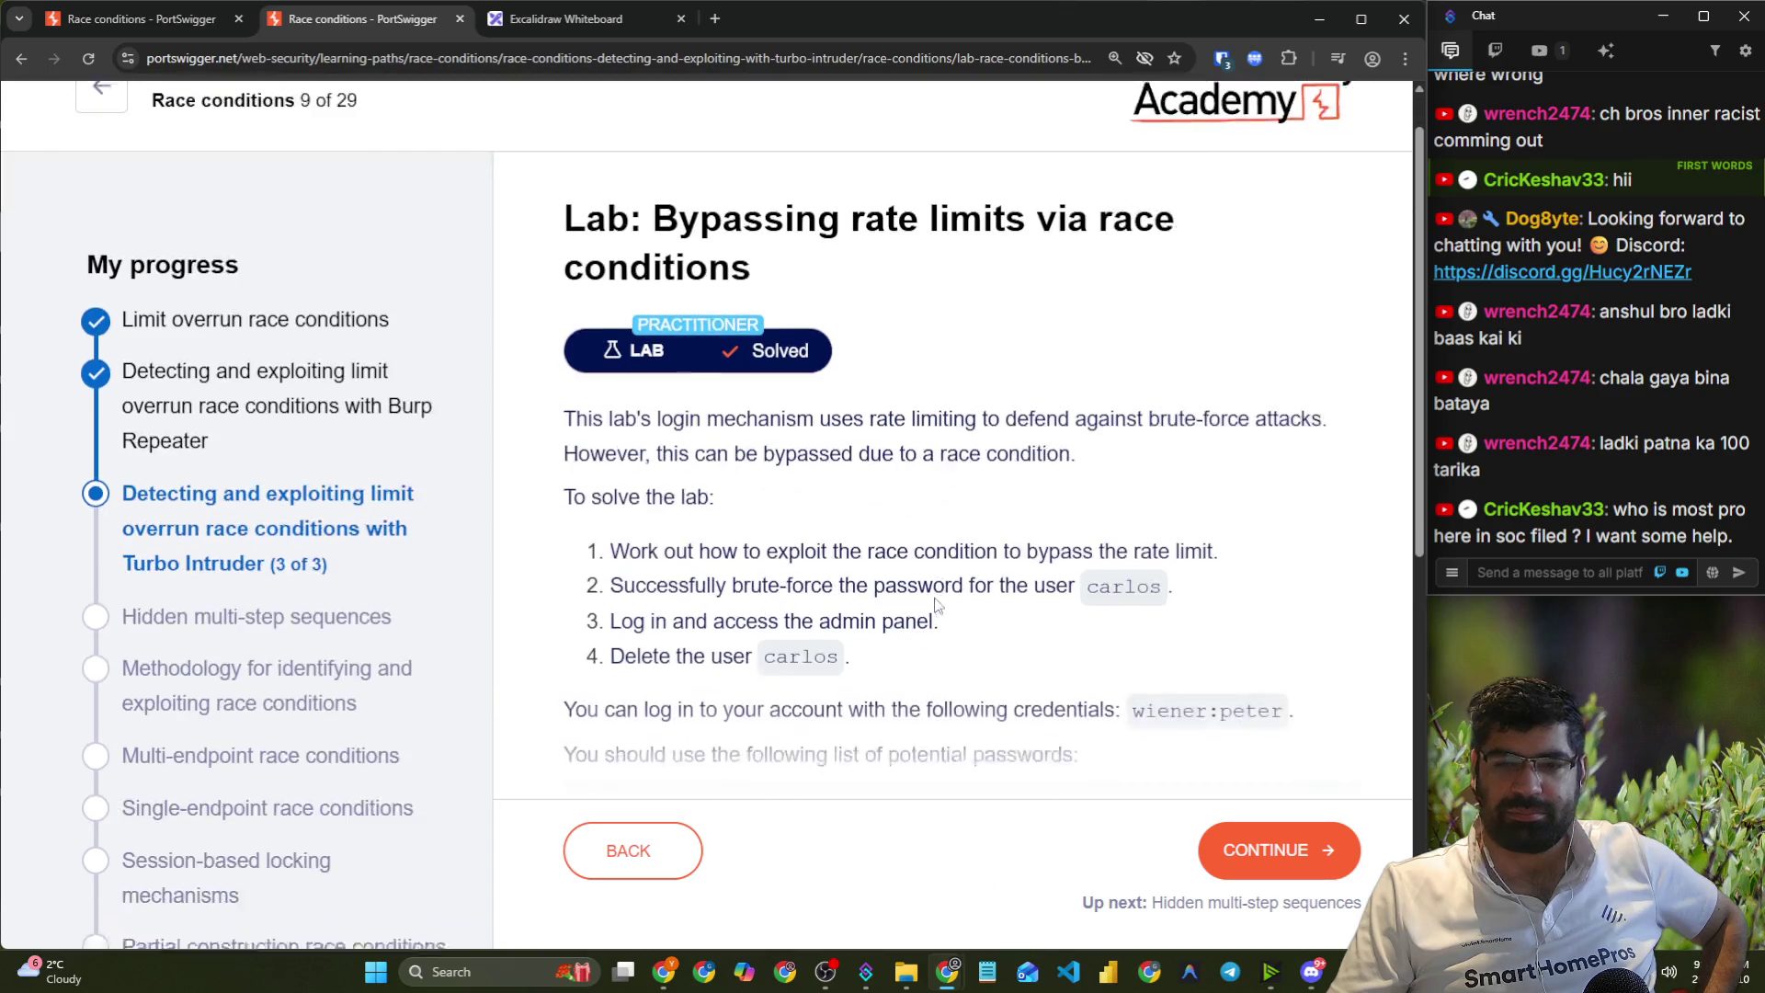
scroll(752, 236, down, 6)
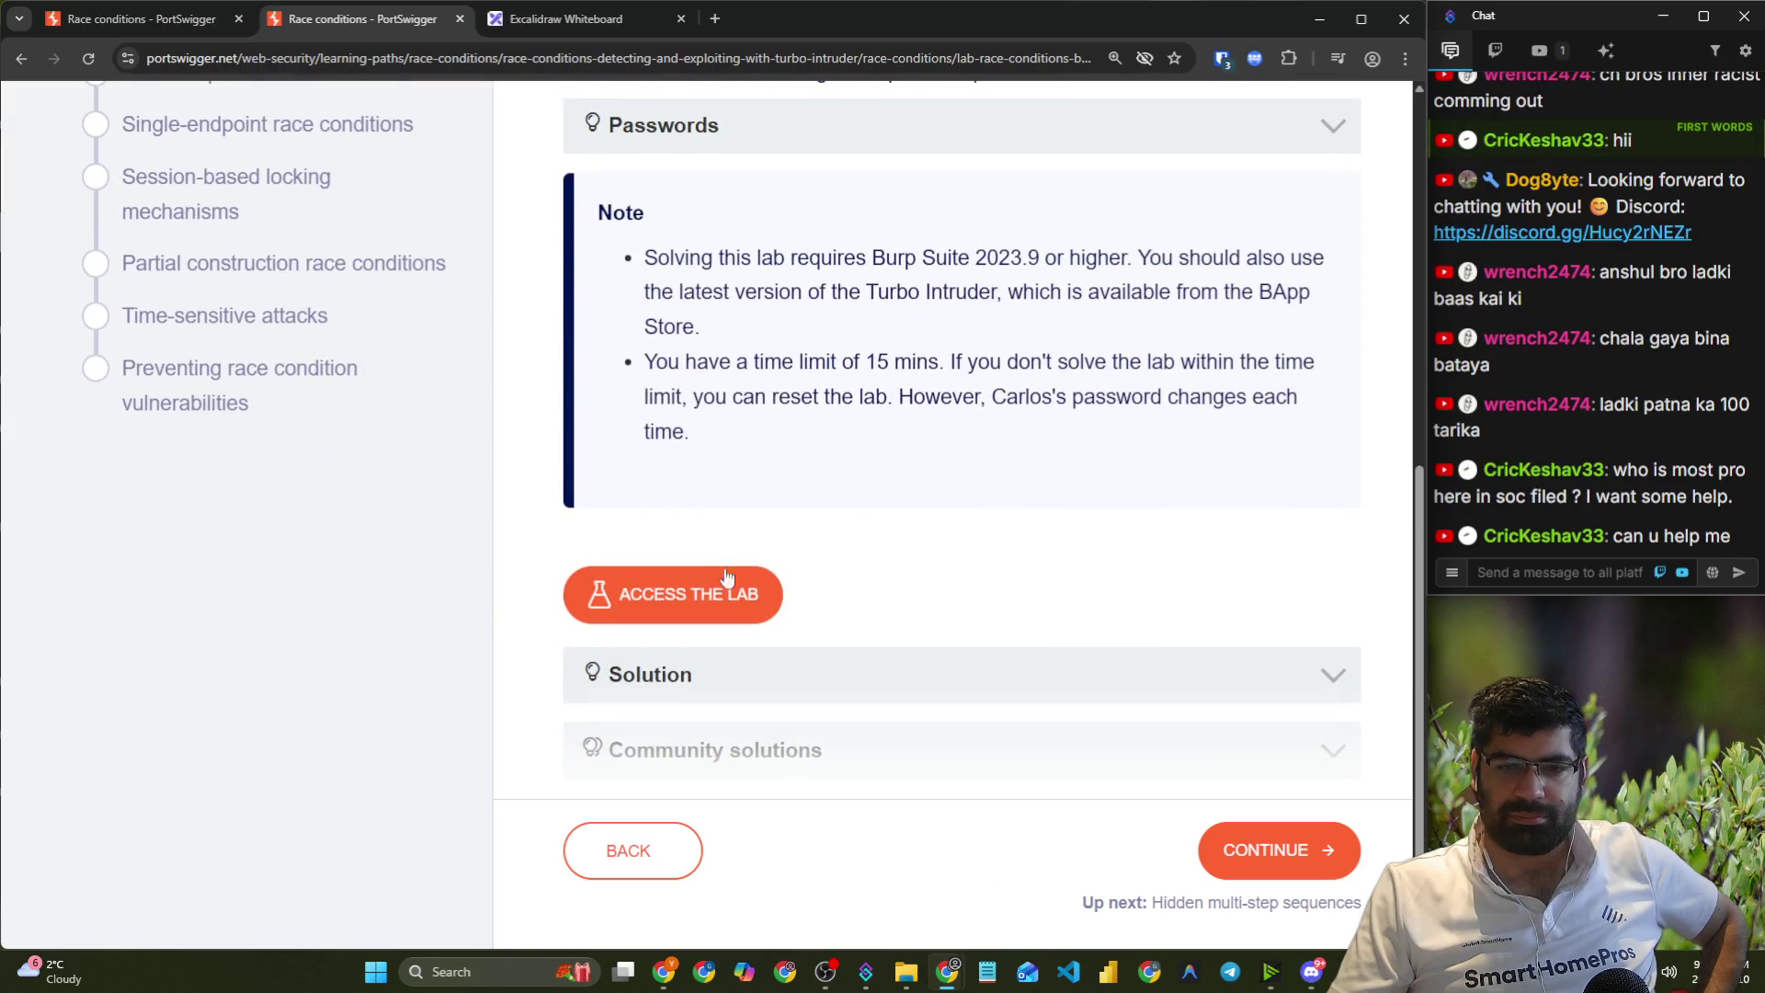
click(701, 590)
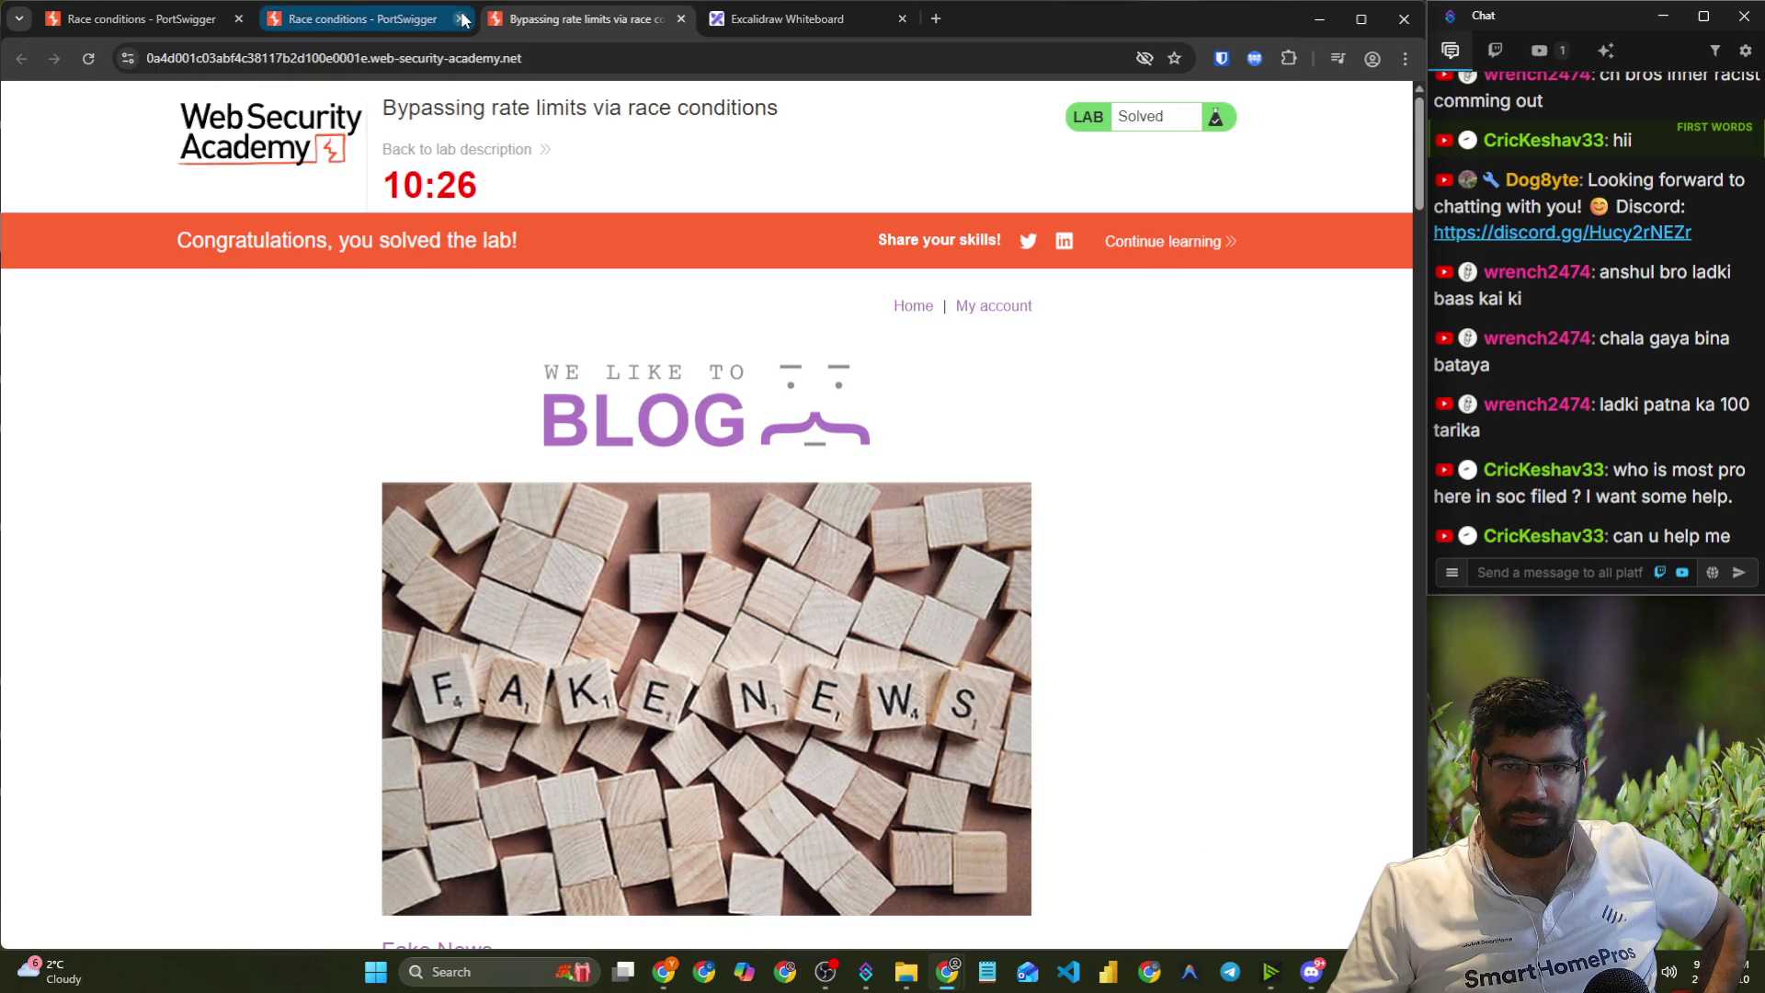
click(460, 18)
- Return to the lab description page showing the Solved badge, then bring Discord forward
click(428, 149)
scroll(658, 400, down, 15)
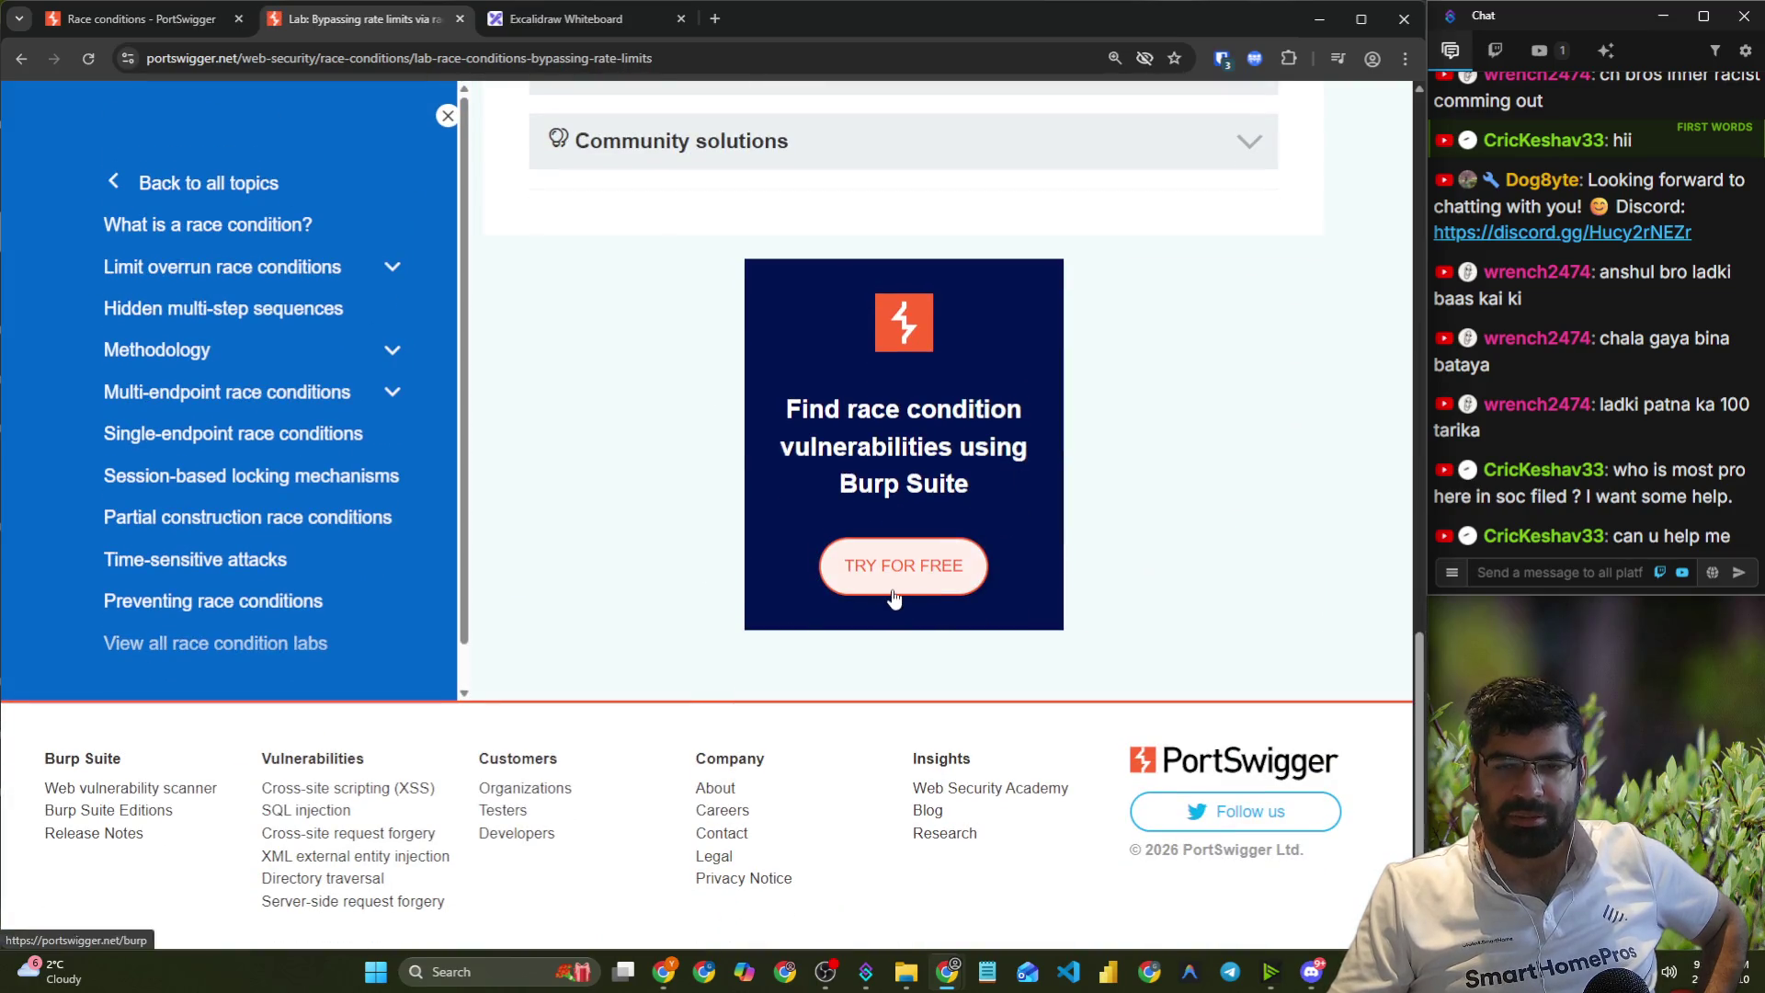
scroll(1108, 602, up, 10)
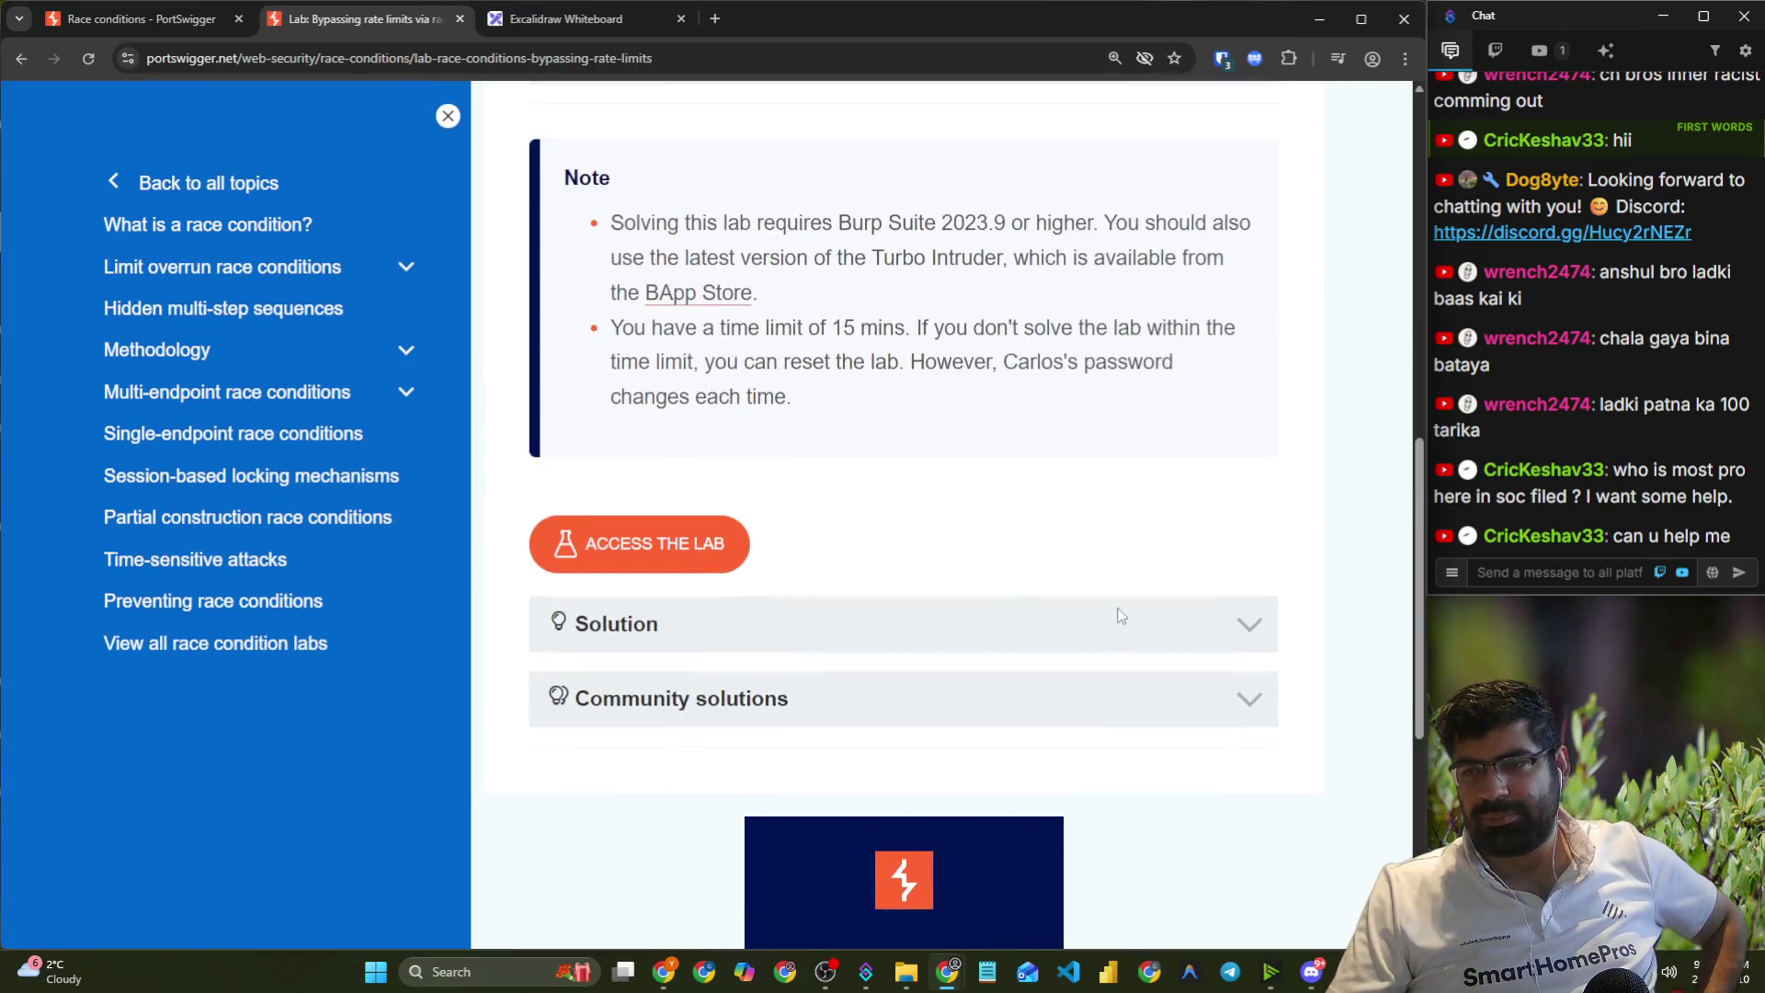
scroll(1120, 616, up, 5)
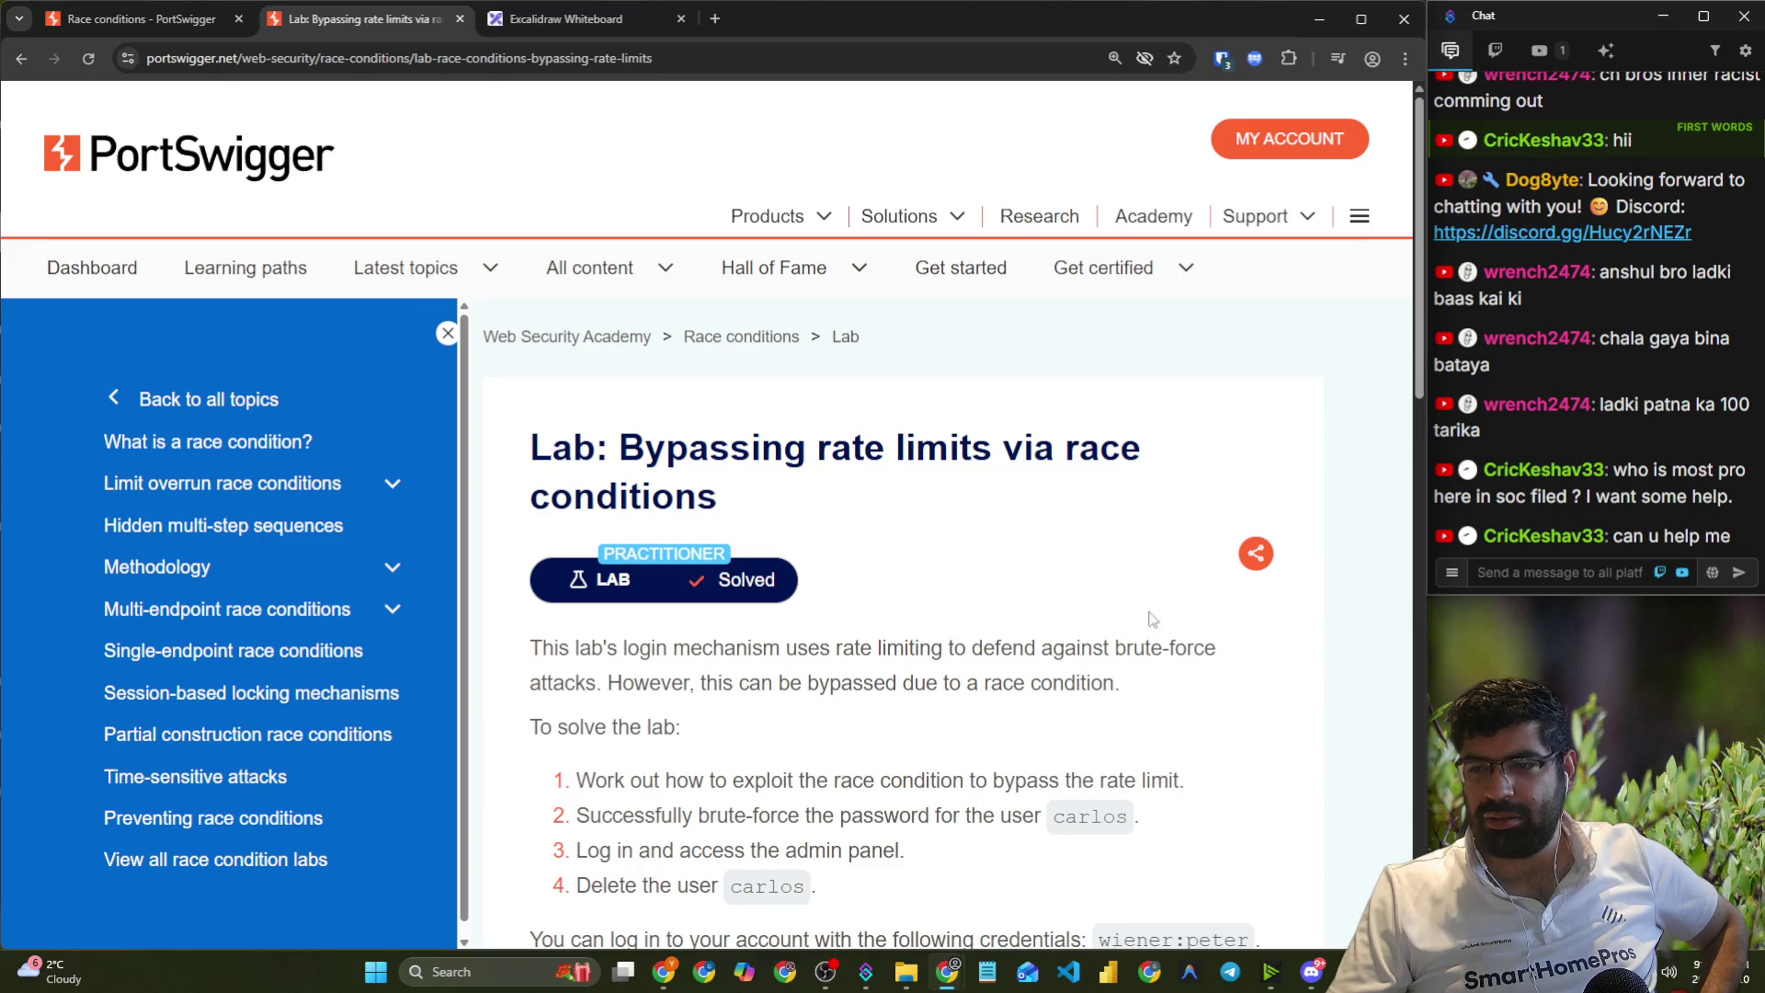
click(1485, 579)
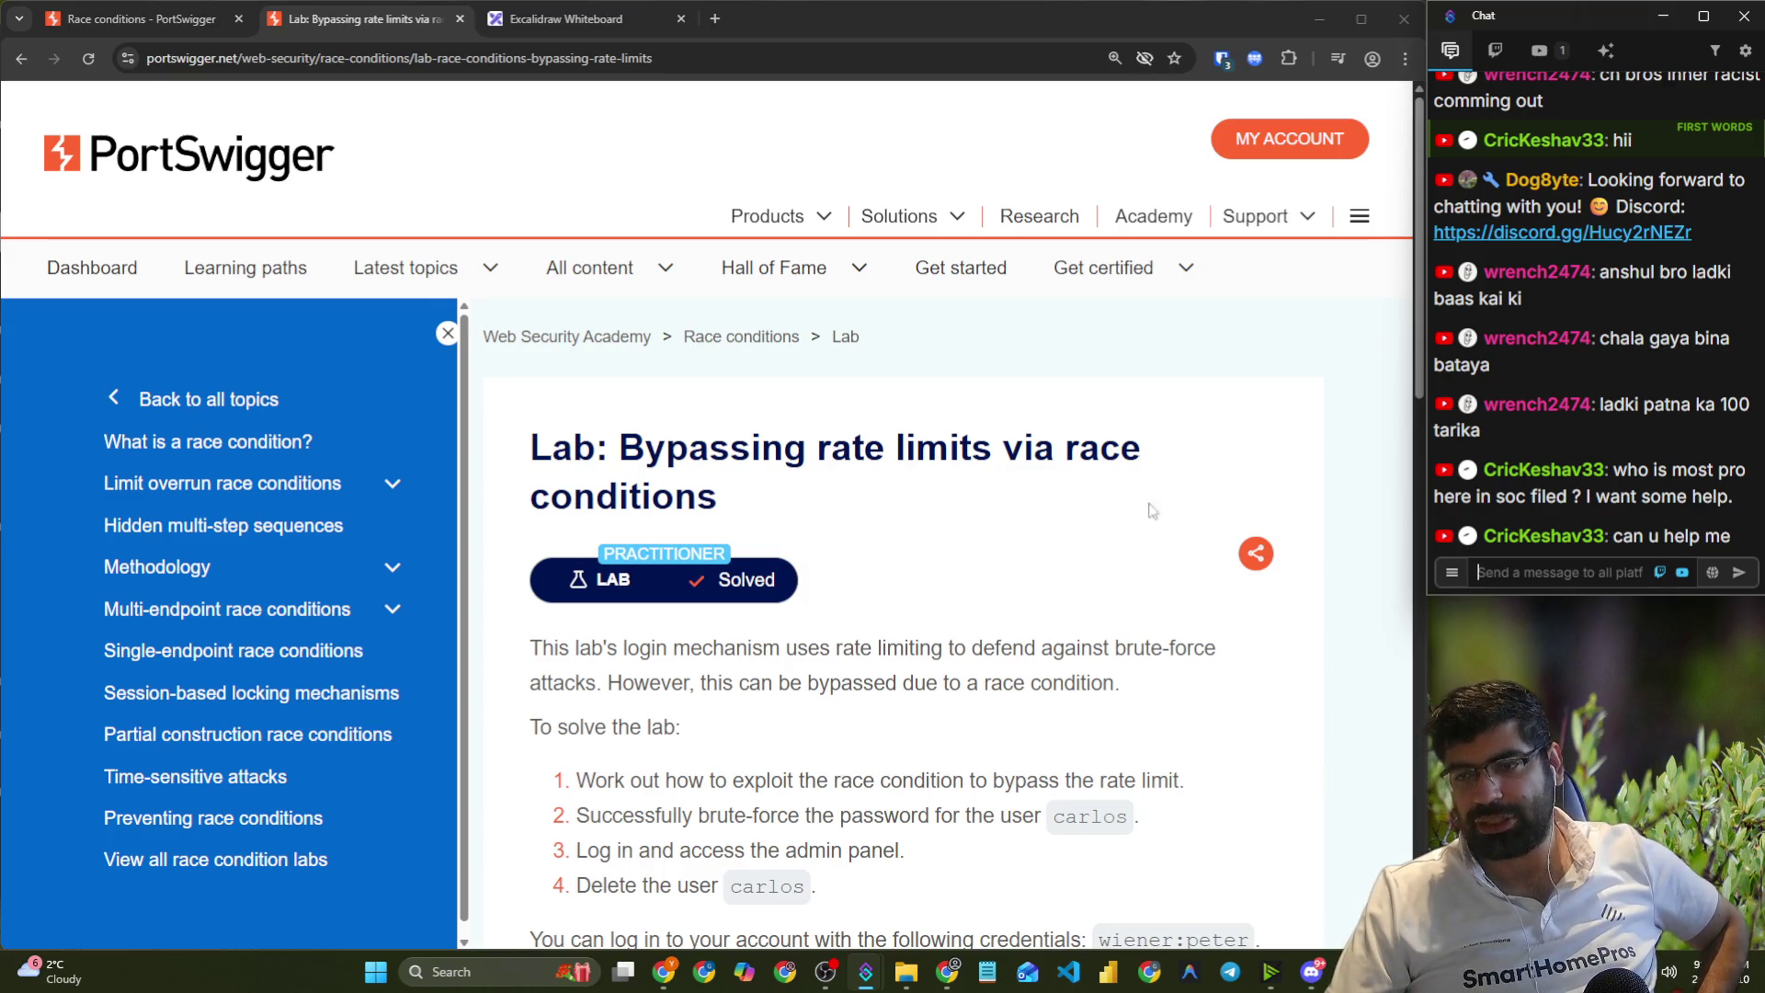
click(1312, 972)
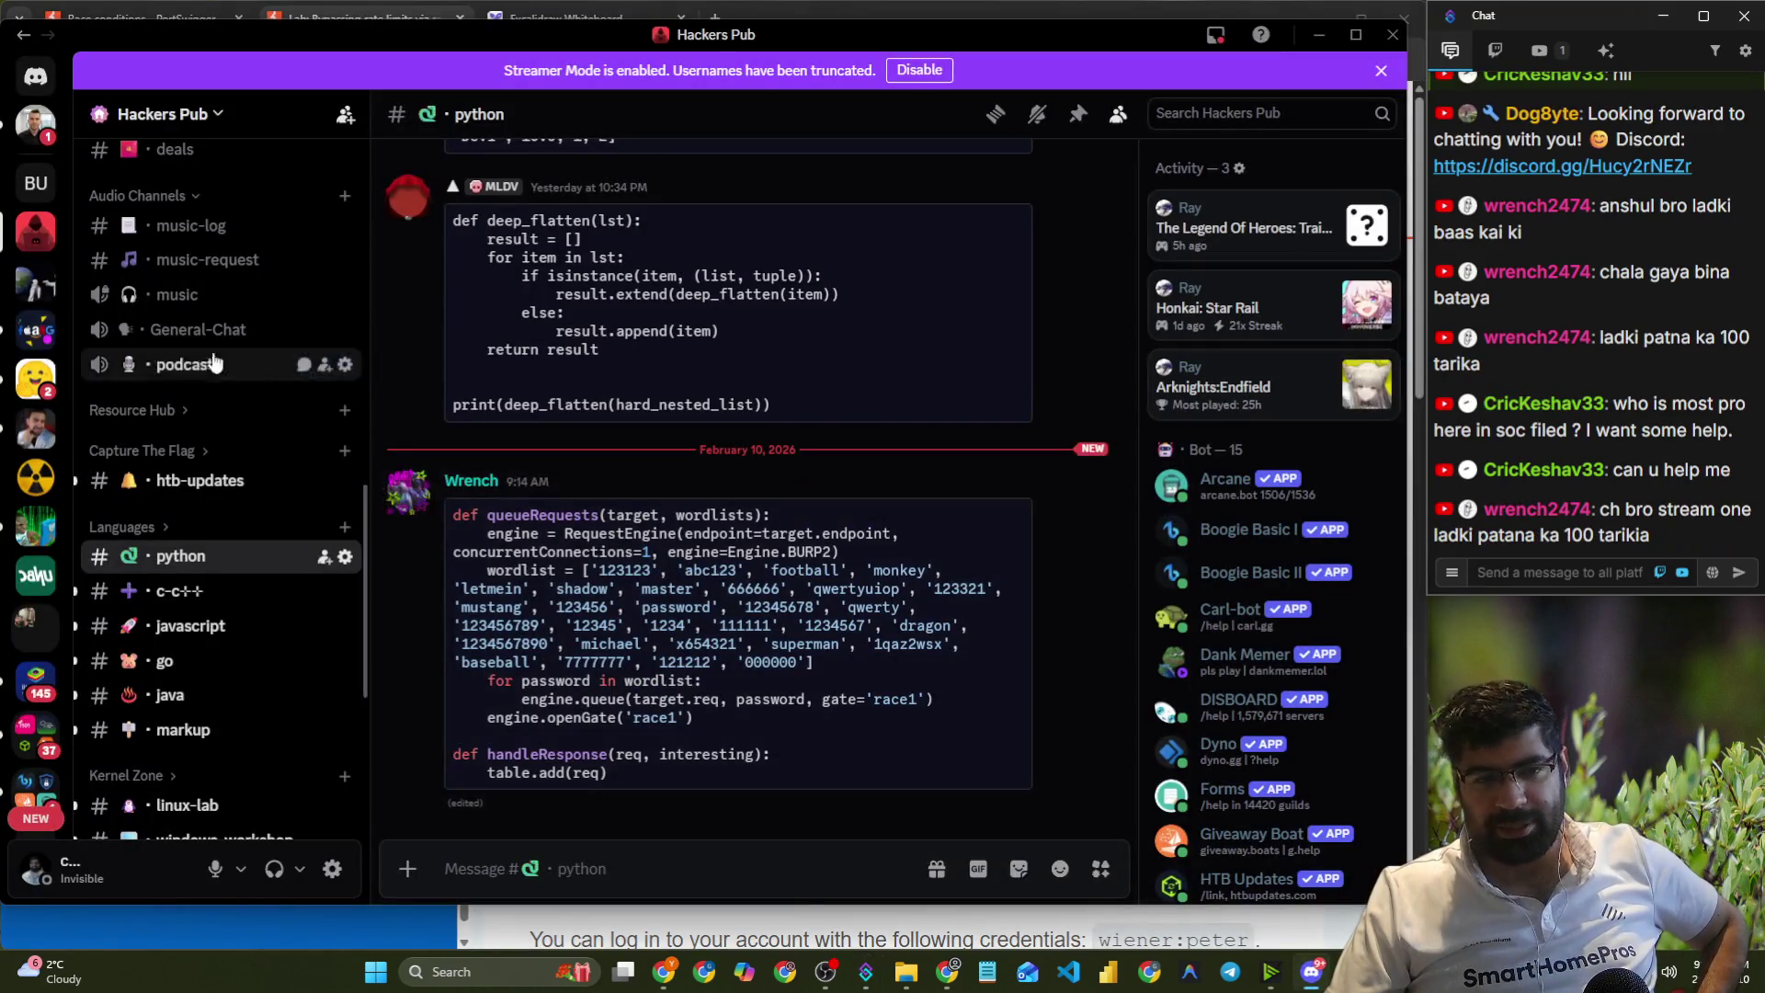
- Open #just-chatting and view the poker screenshot full size, then close it
scroll(229, 441, up, 5)
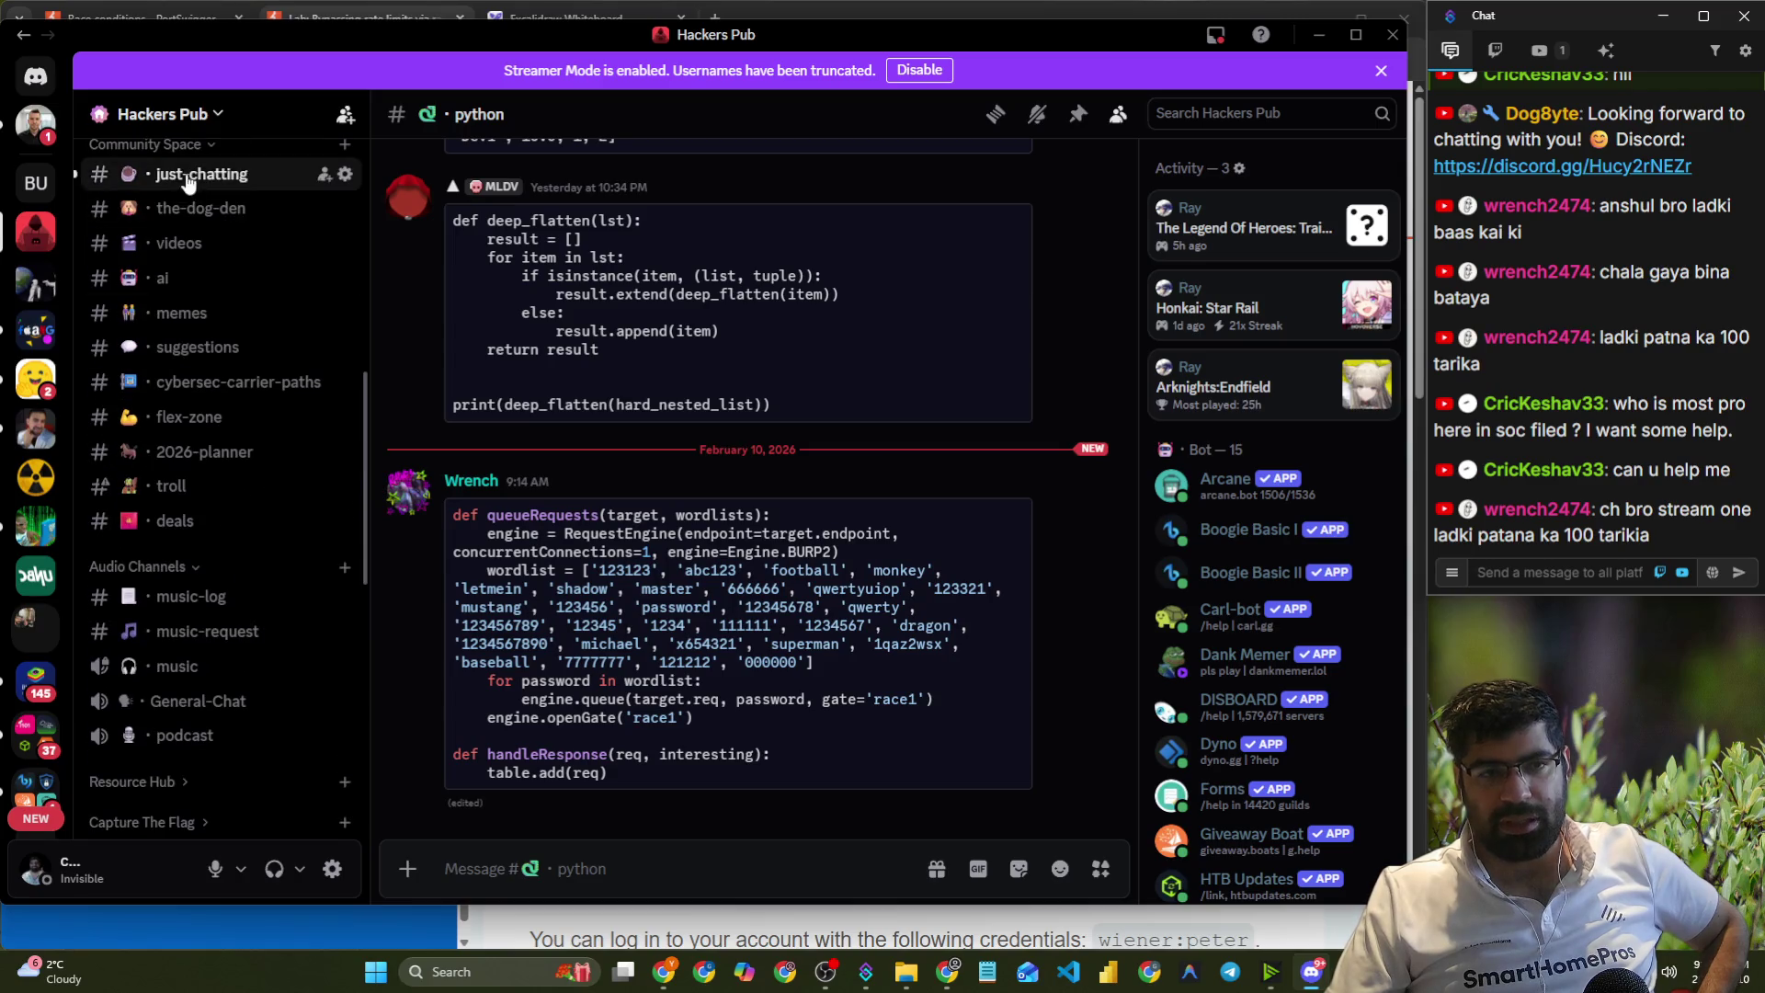
click(185, 174)
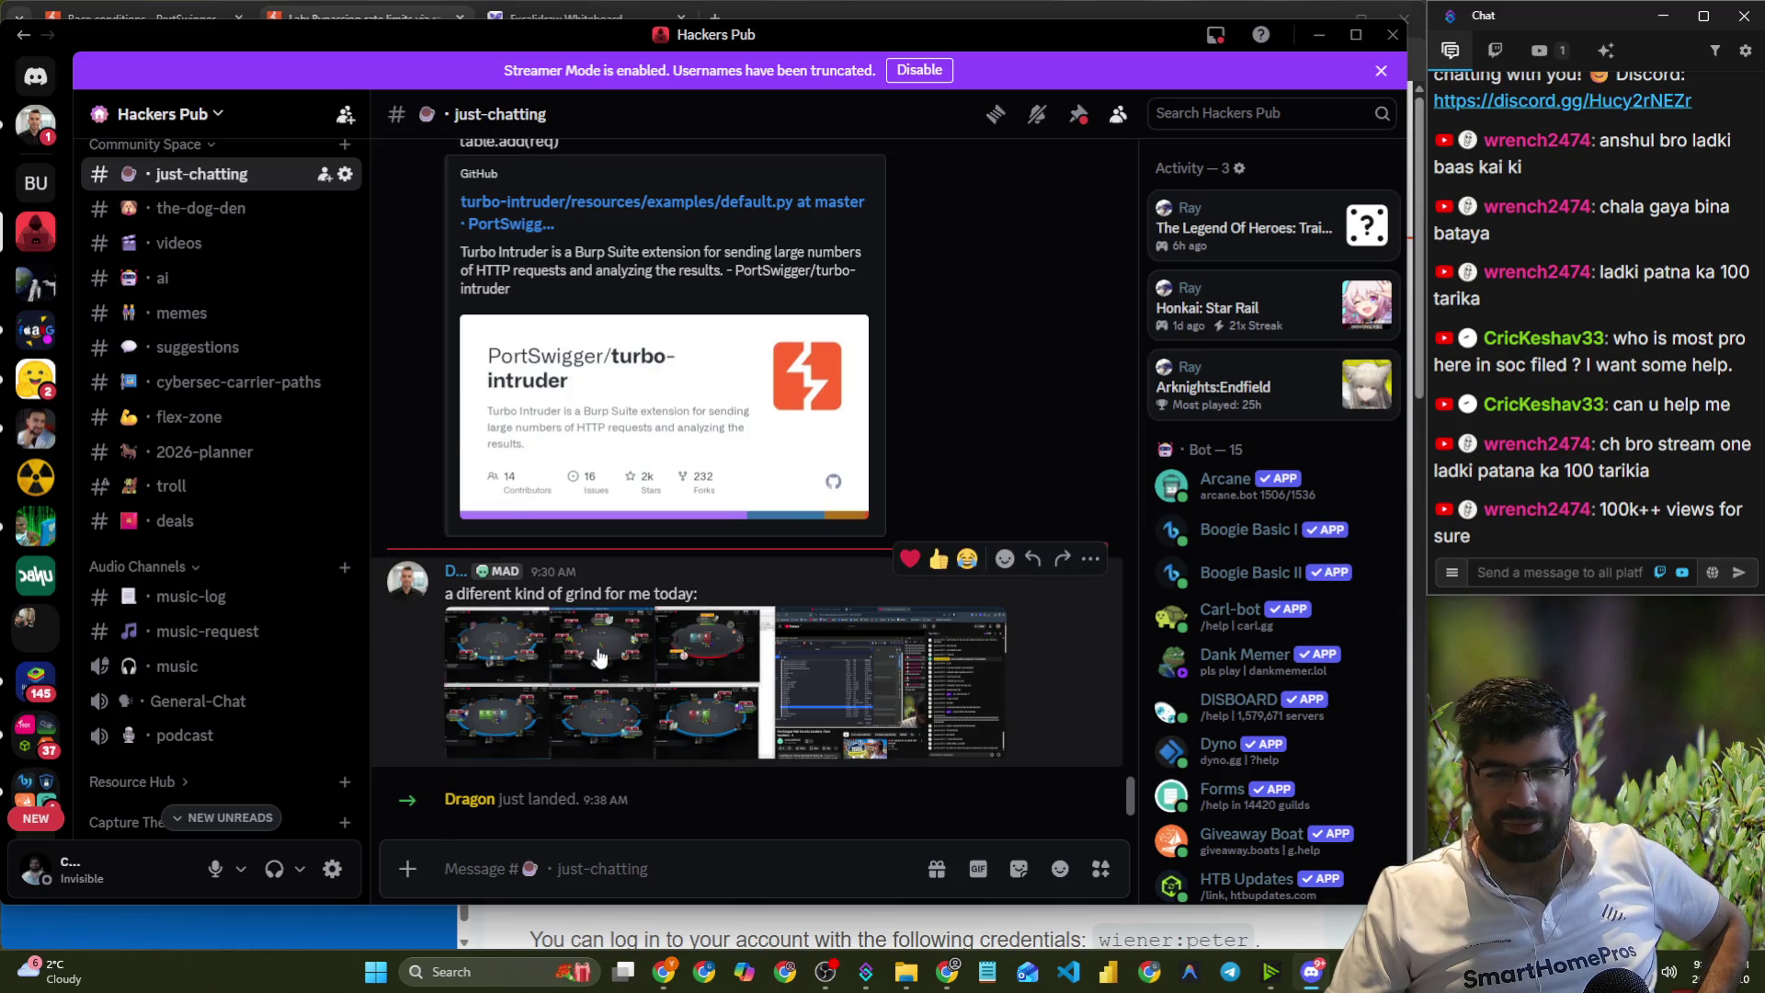
click(593, 651)
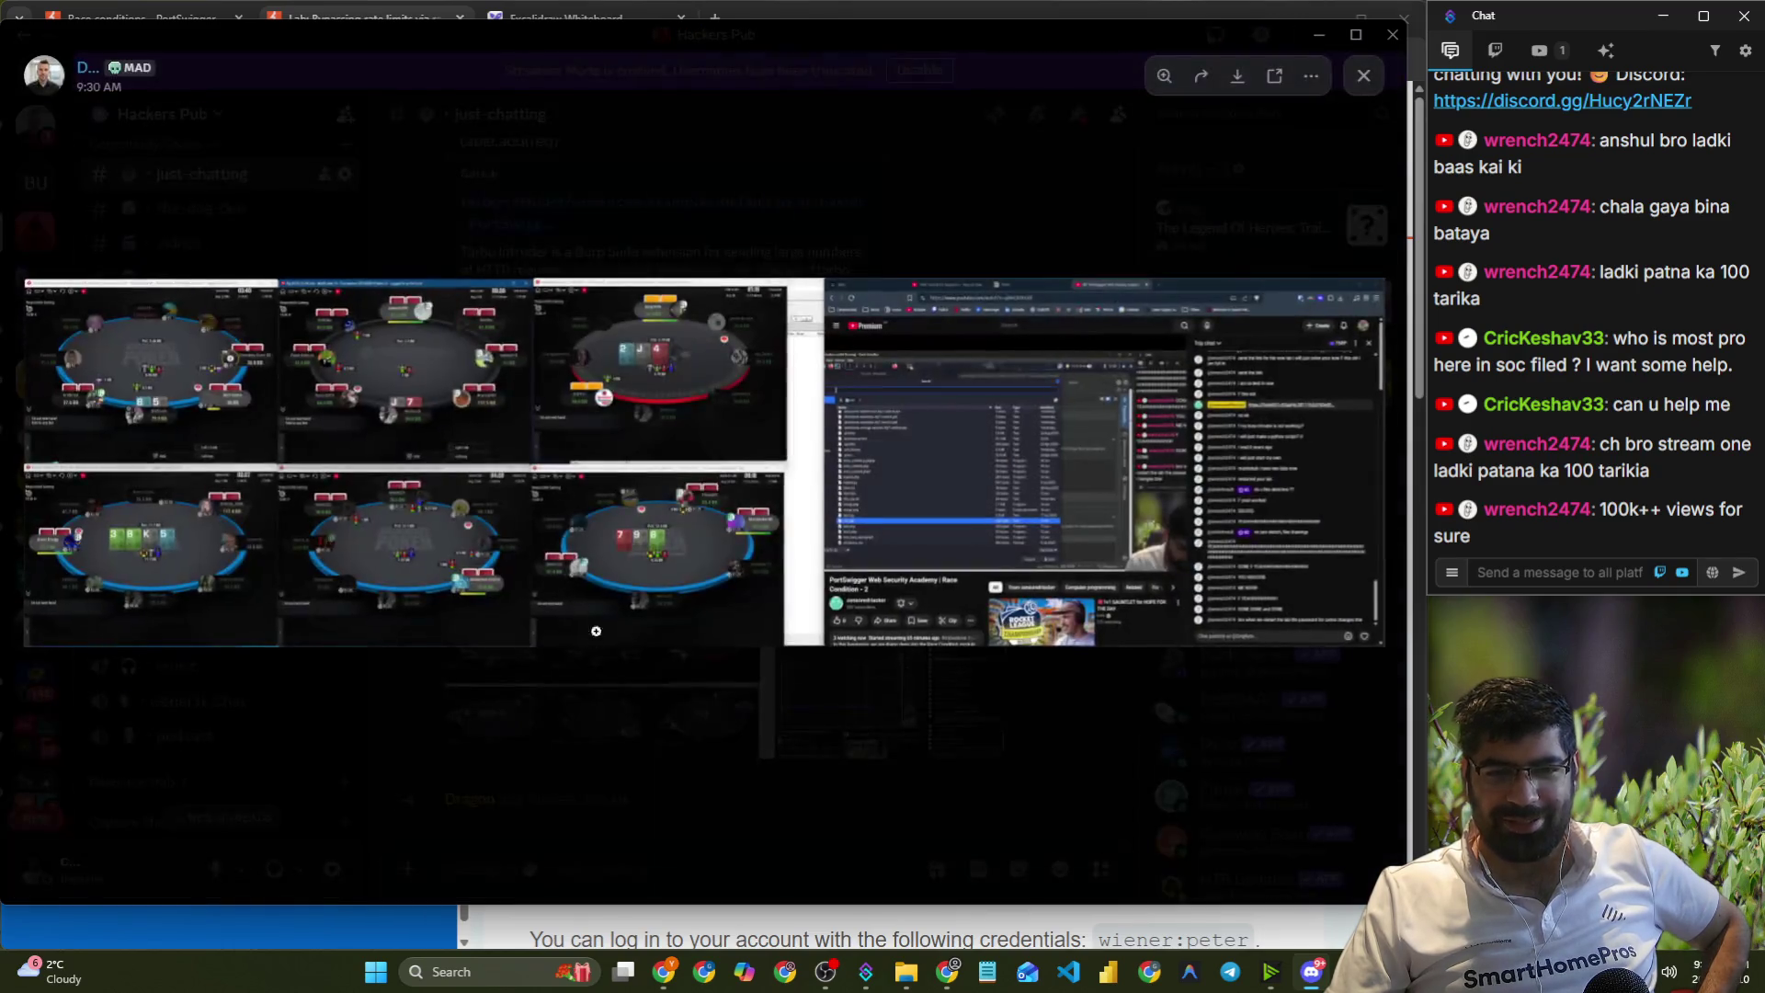
click(1004, 218)
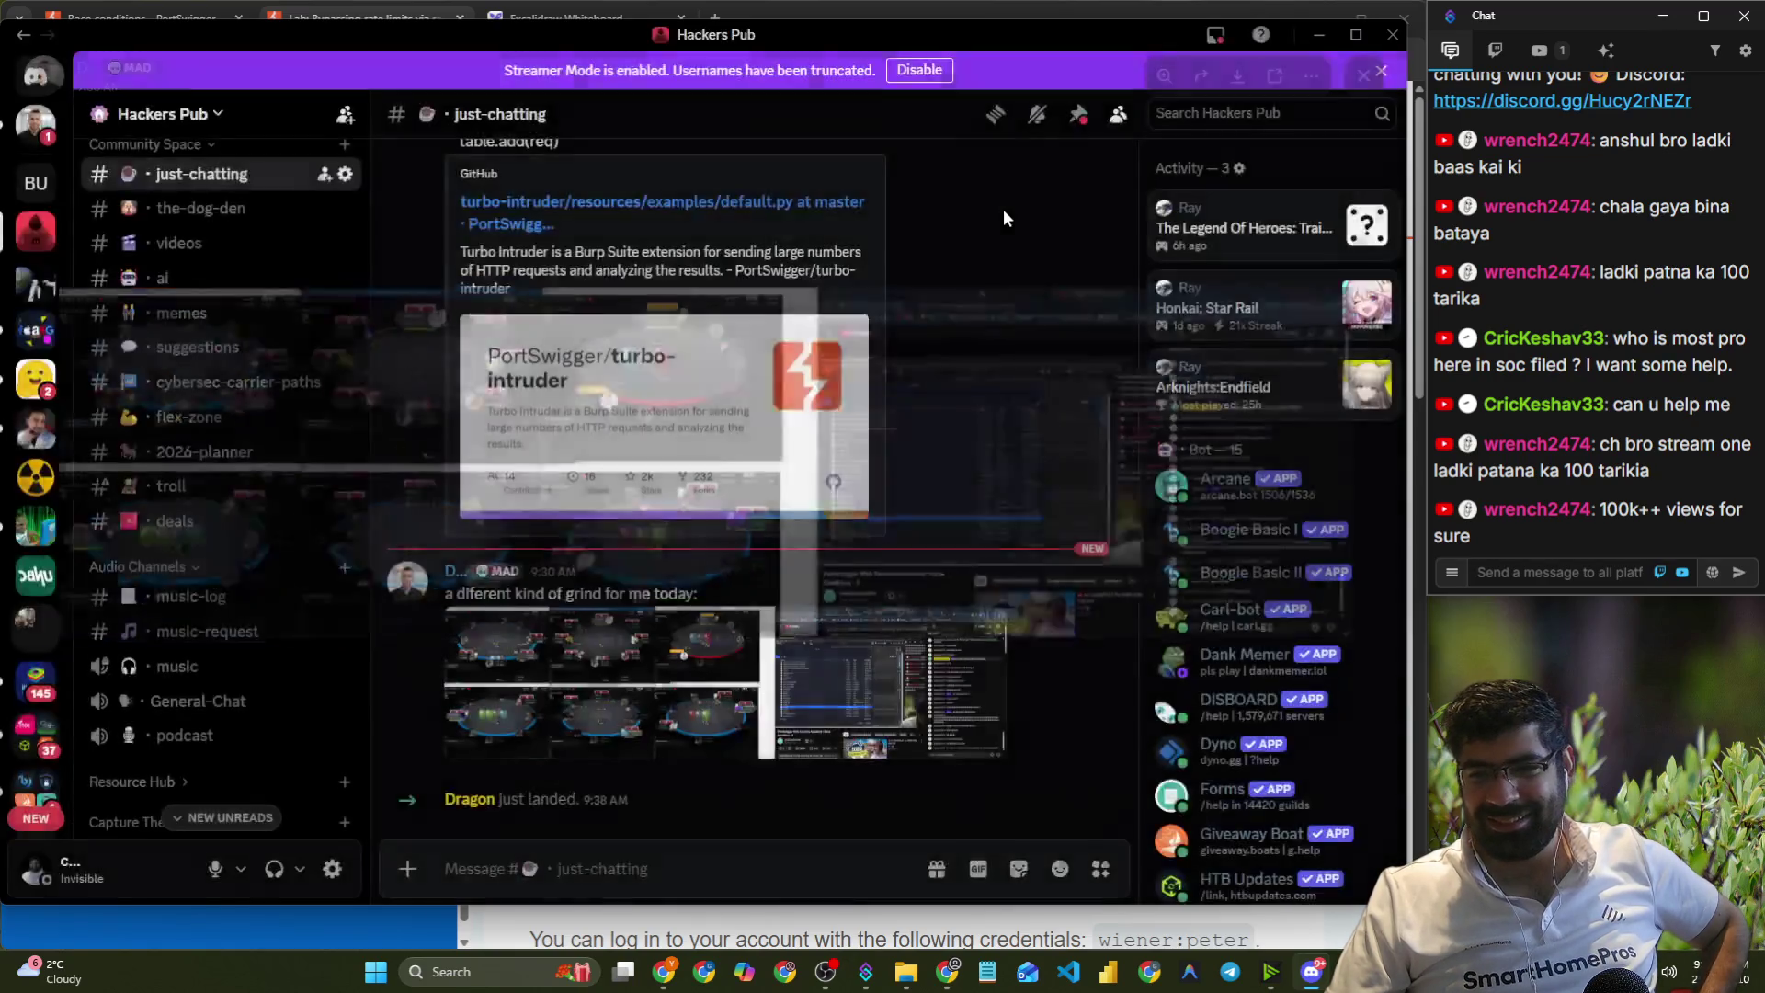
right_click(734, 685)
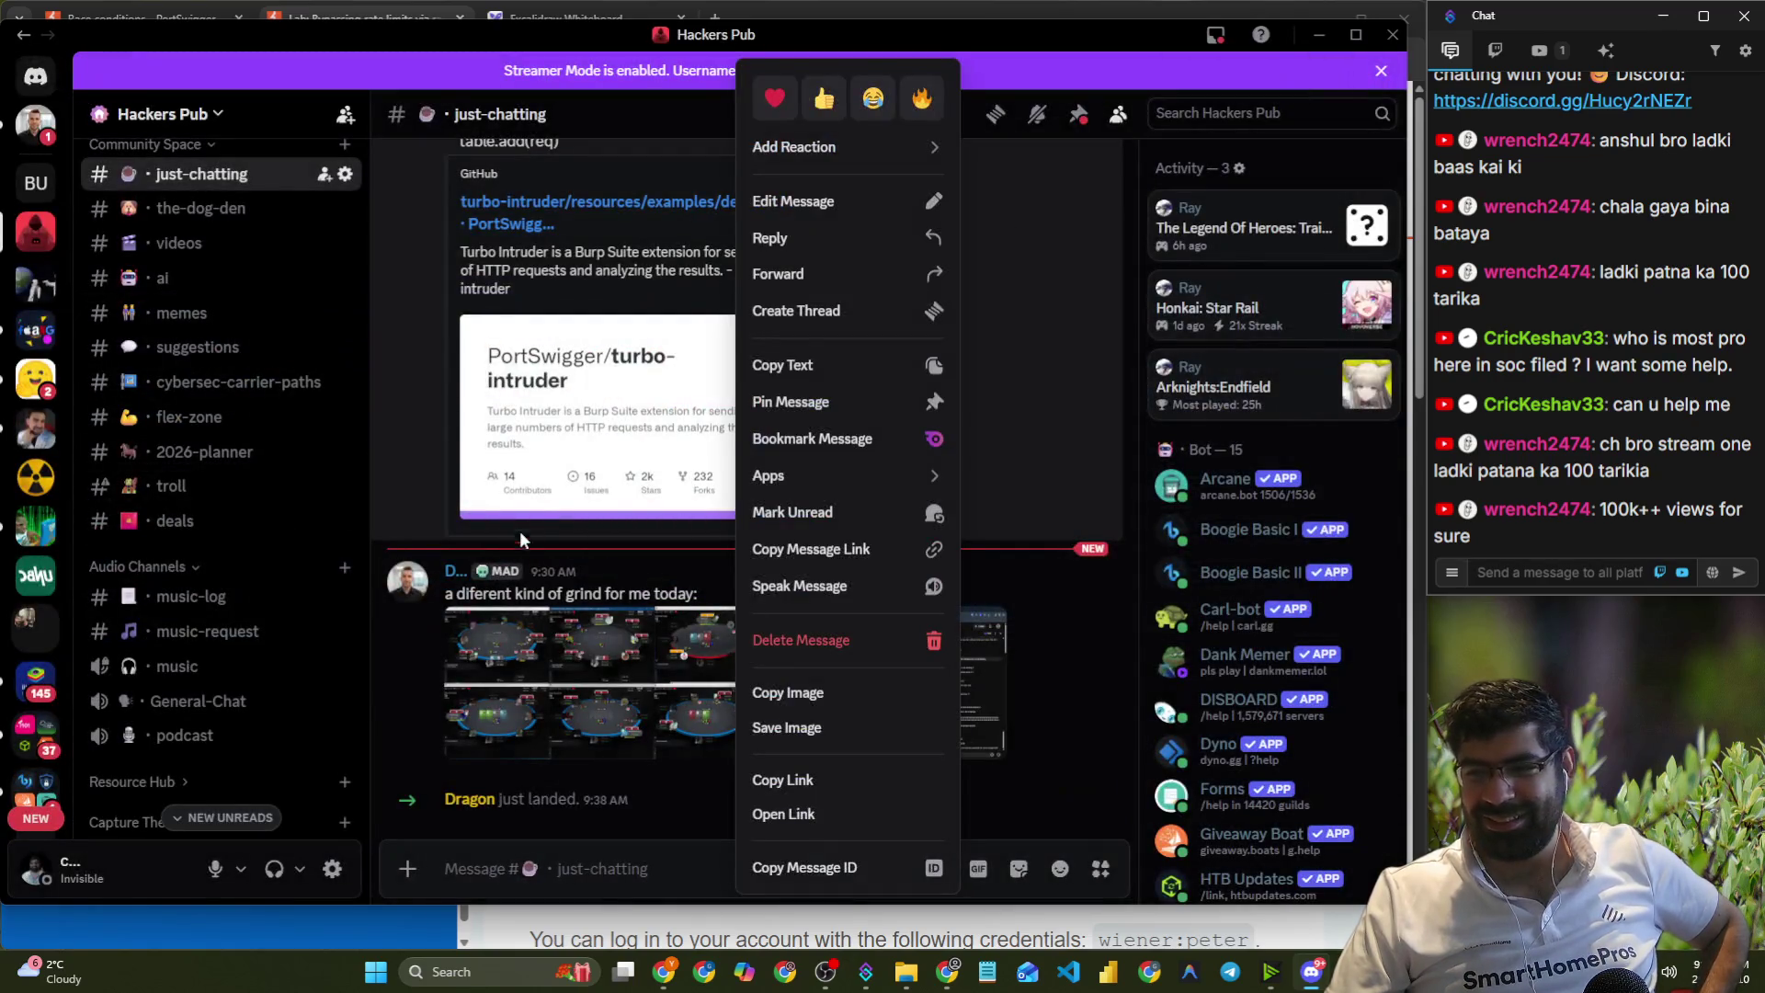
click(416, 187)
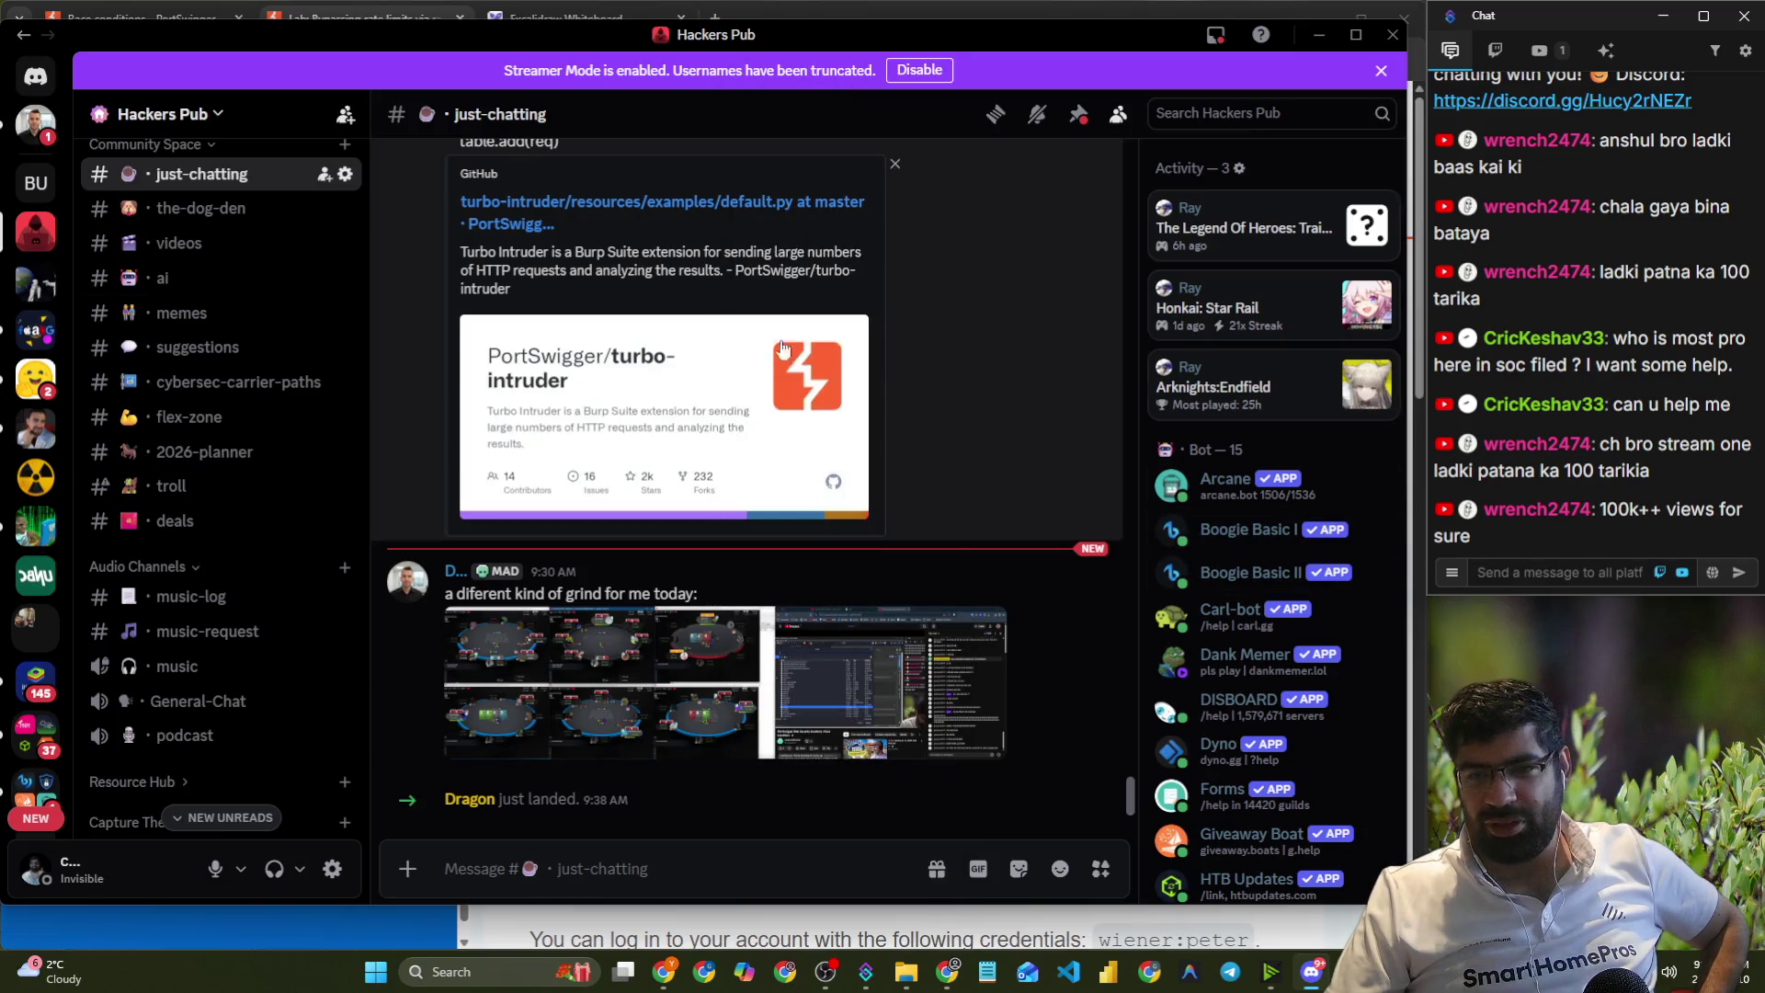
scroll(1351, 729, down, 5)
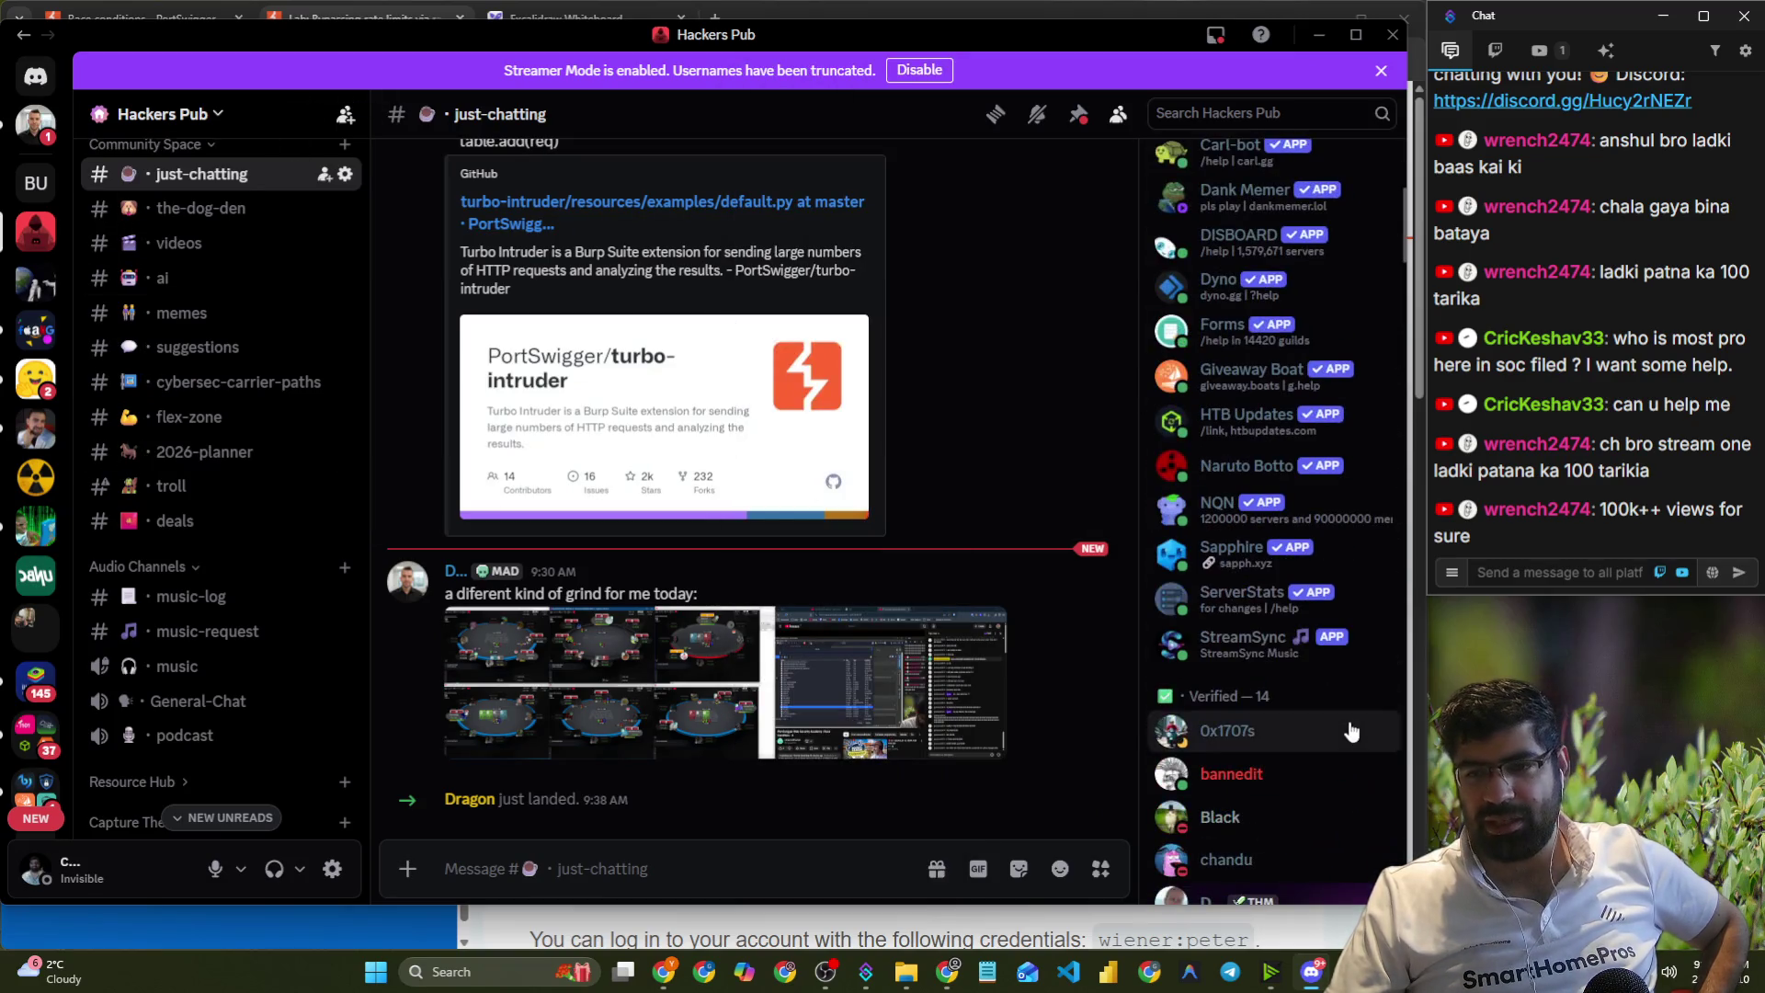
- Search the Discord server for the member's name and scroll through the results
click(1207, 113)
text(ash)
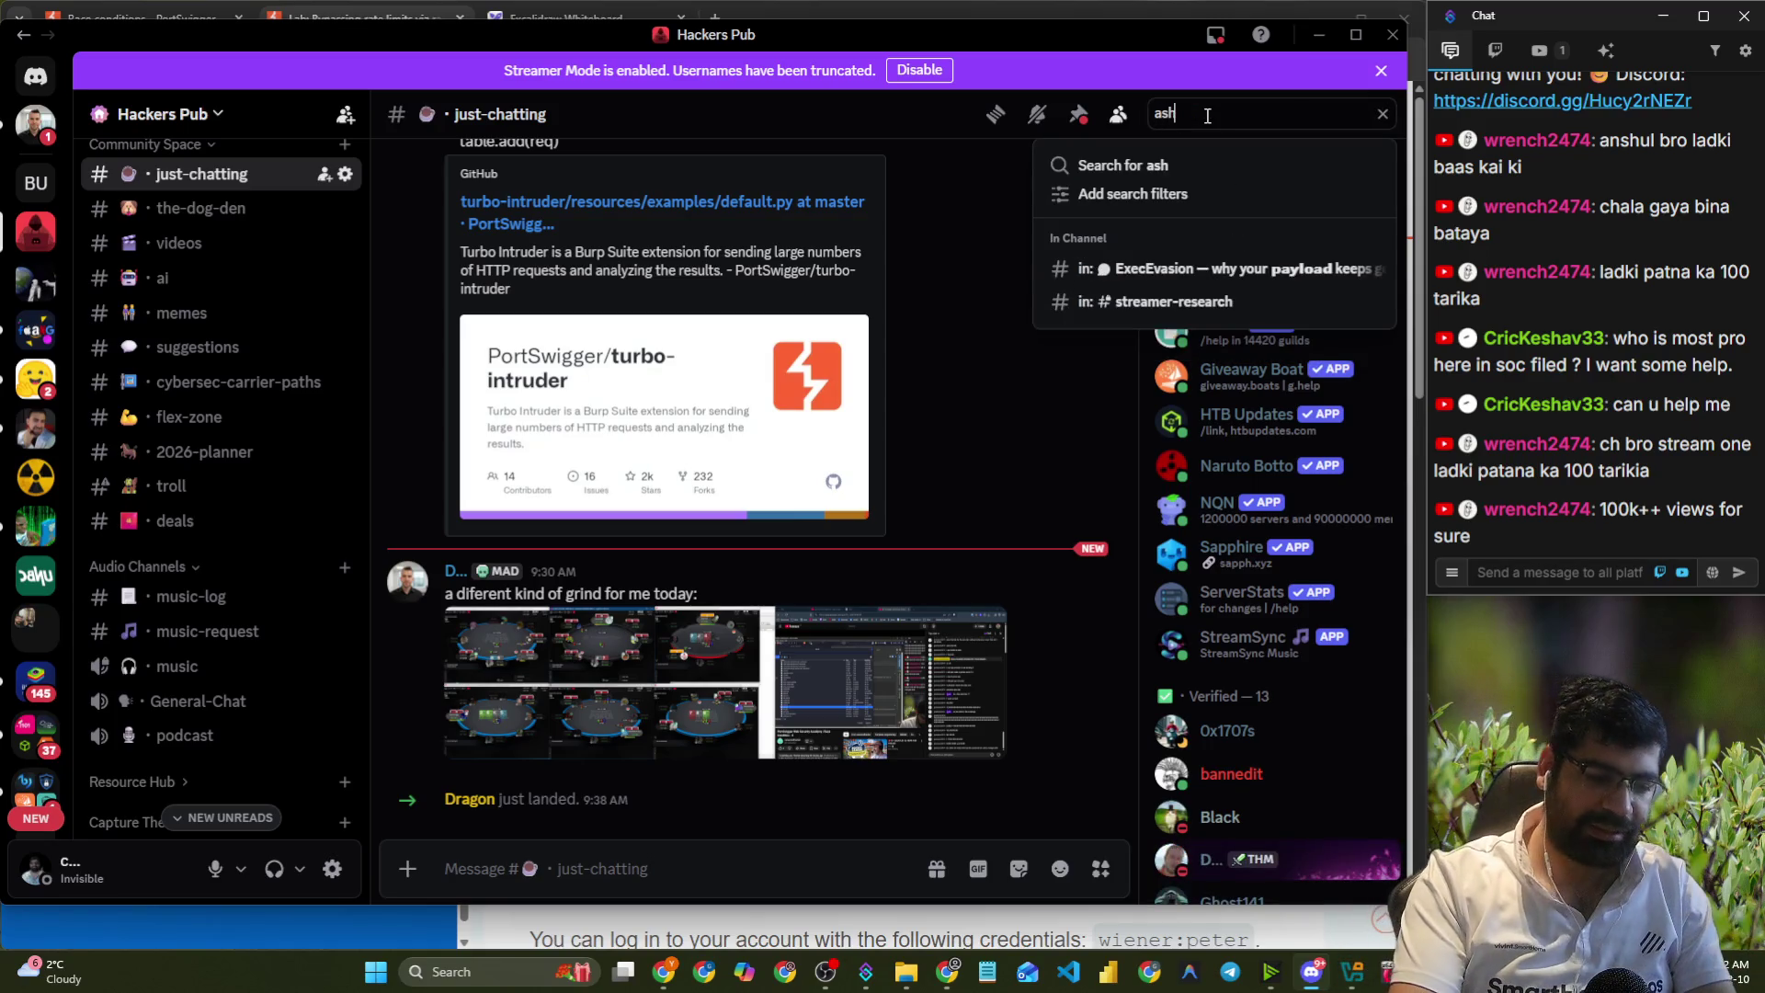
text(ish)
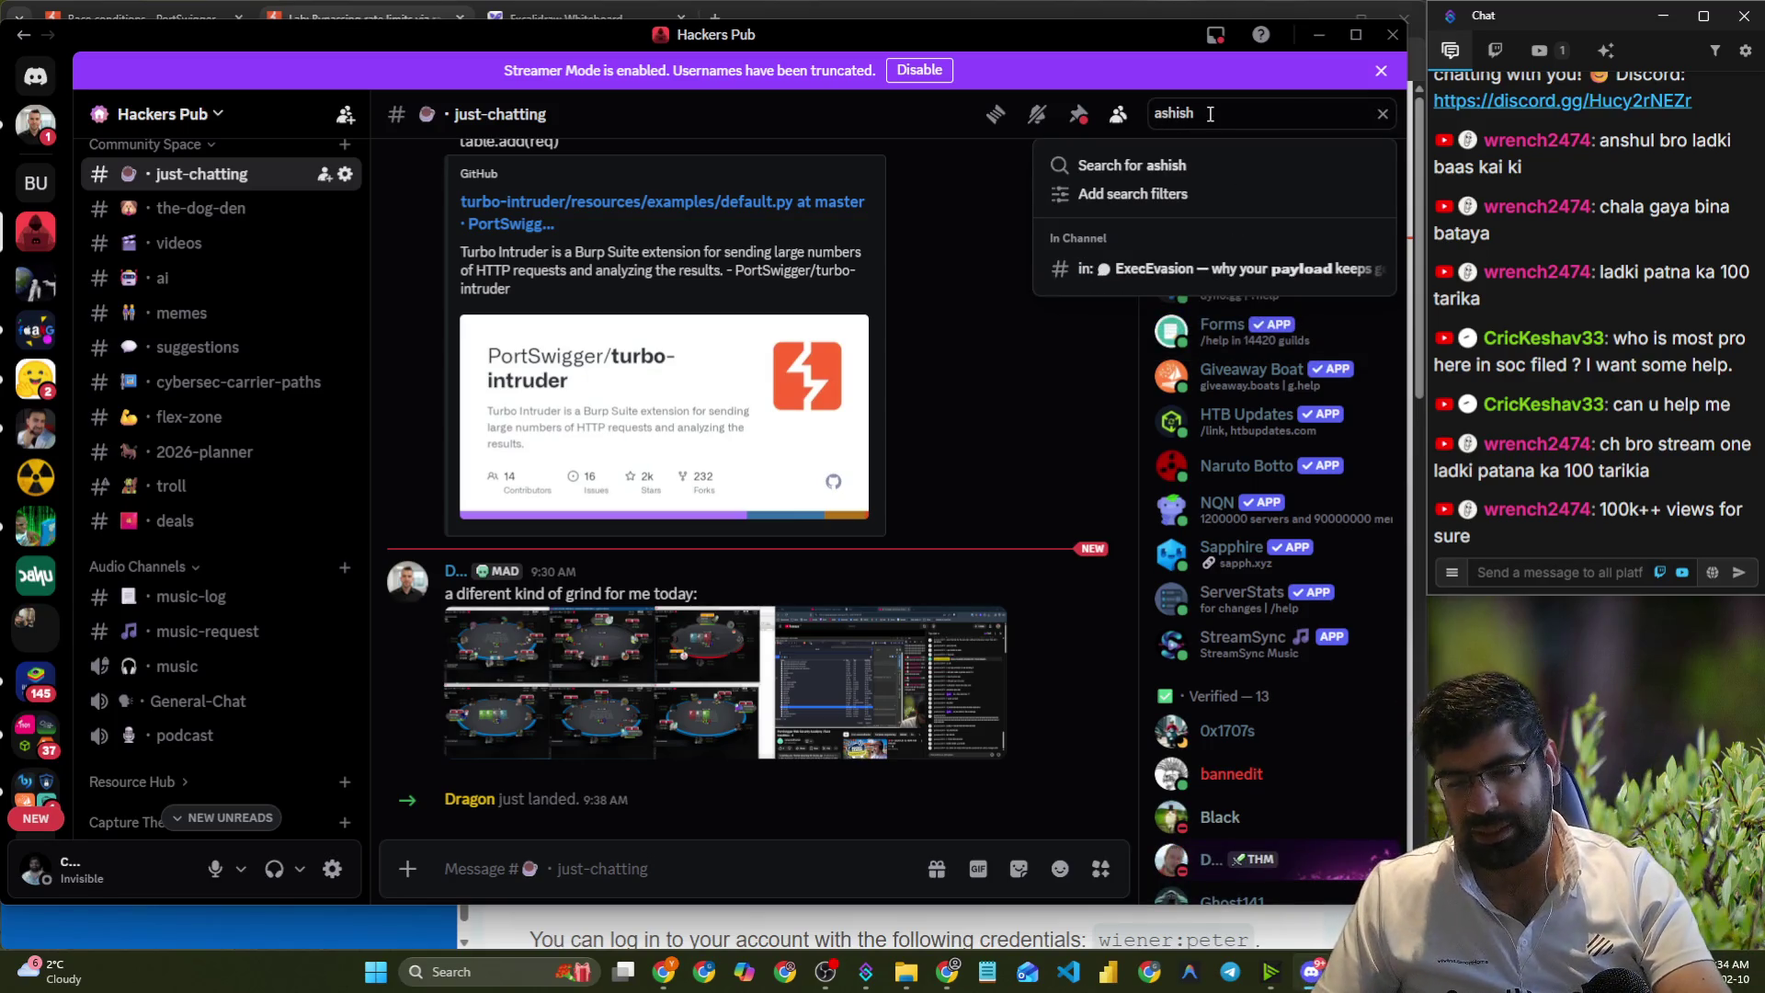
key(Return)
scroll(1184, 365, down, 2)
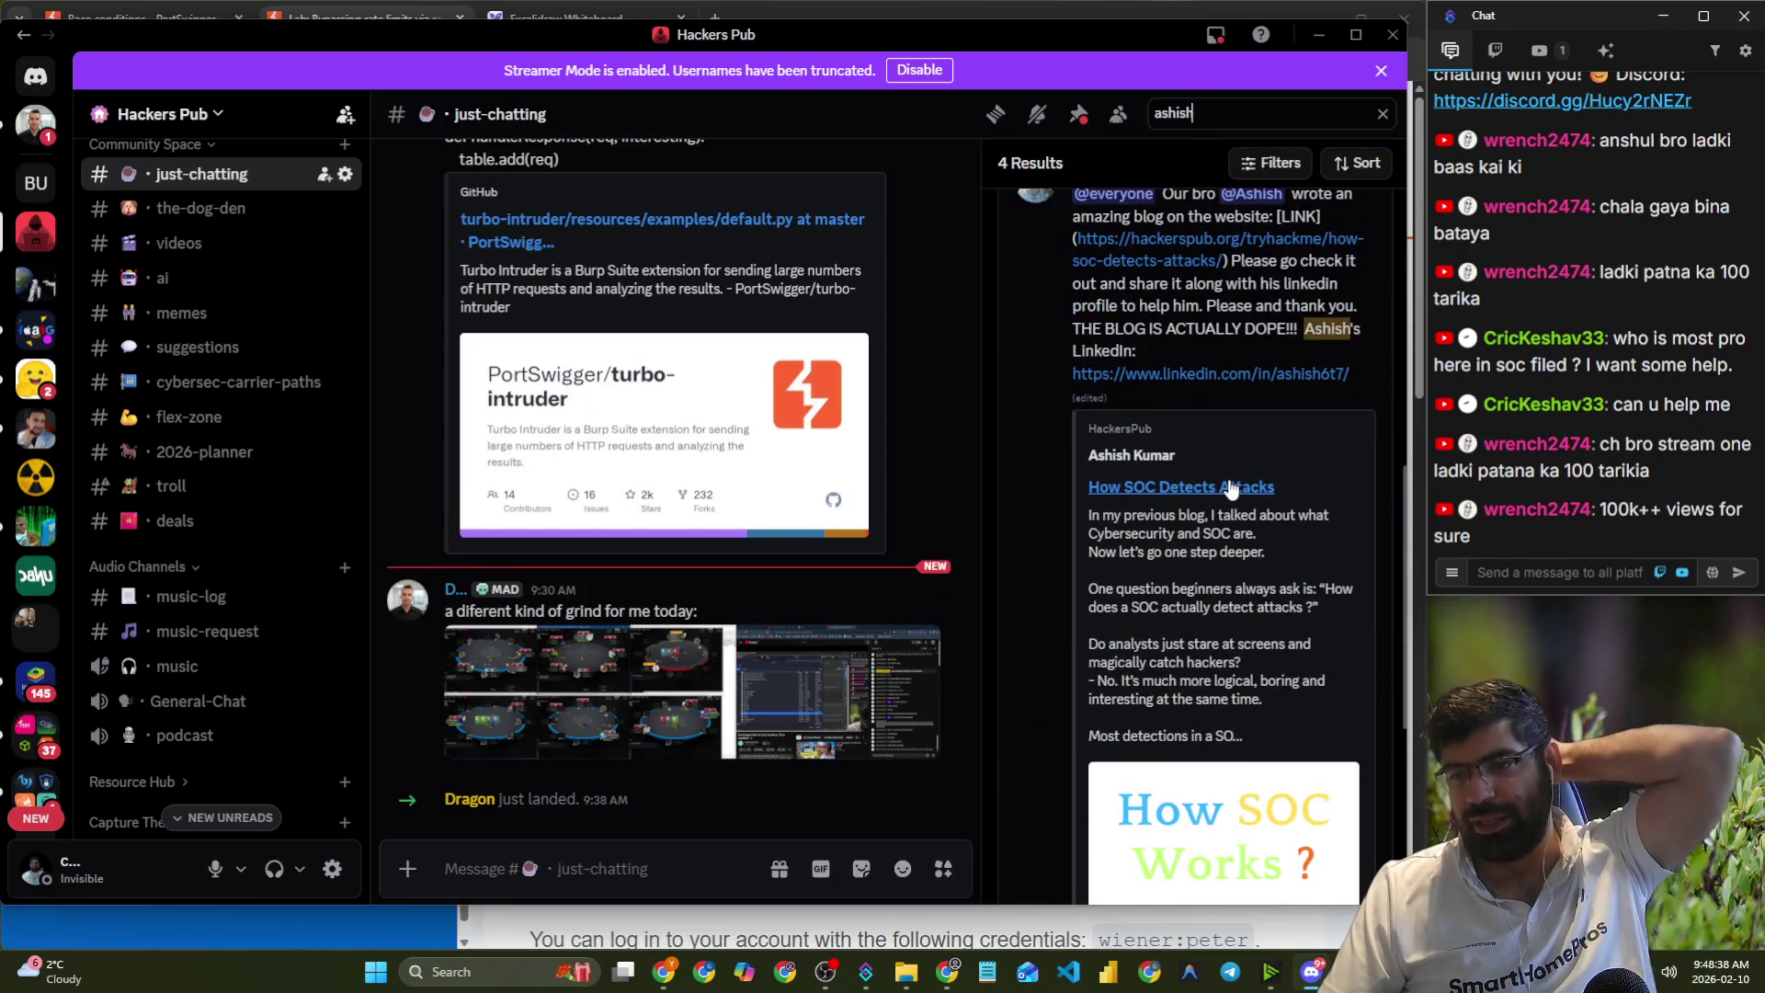
scroll(1251, 515, down, 3)
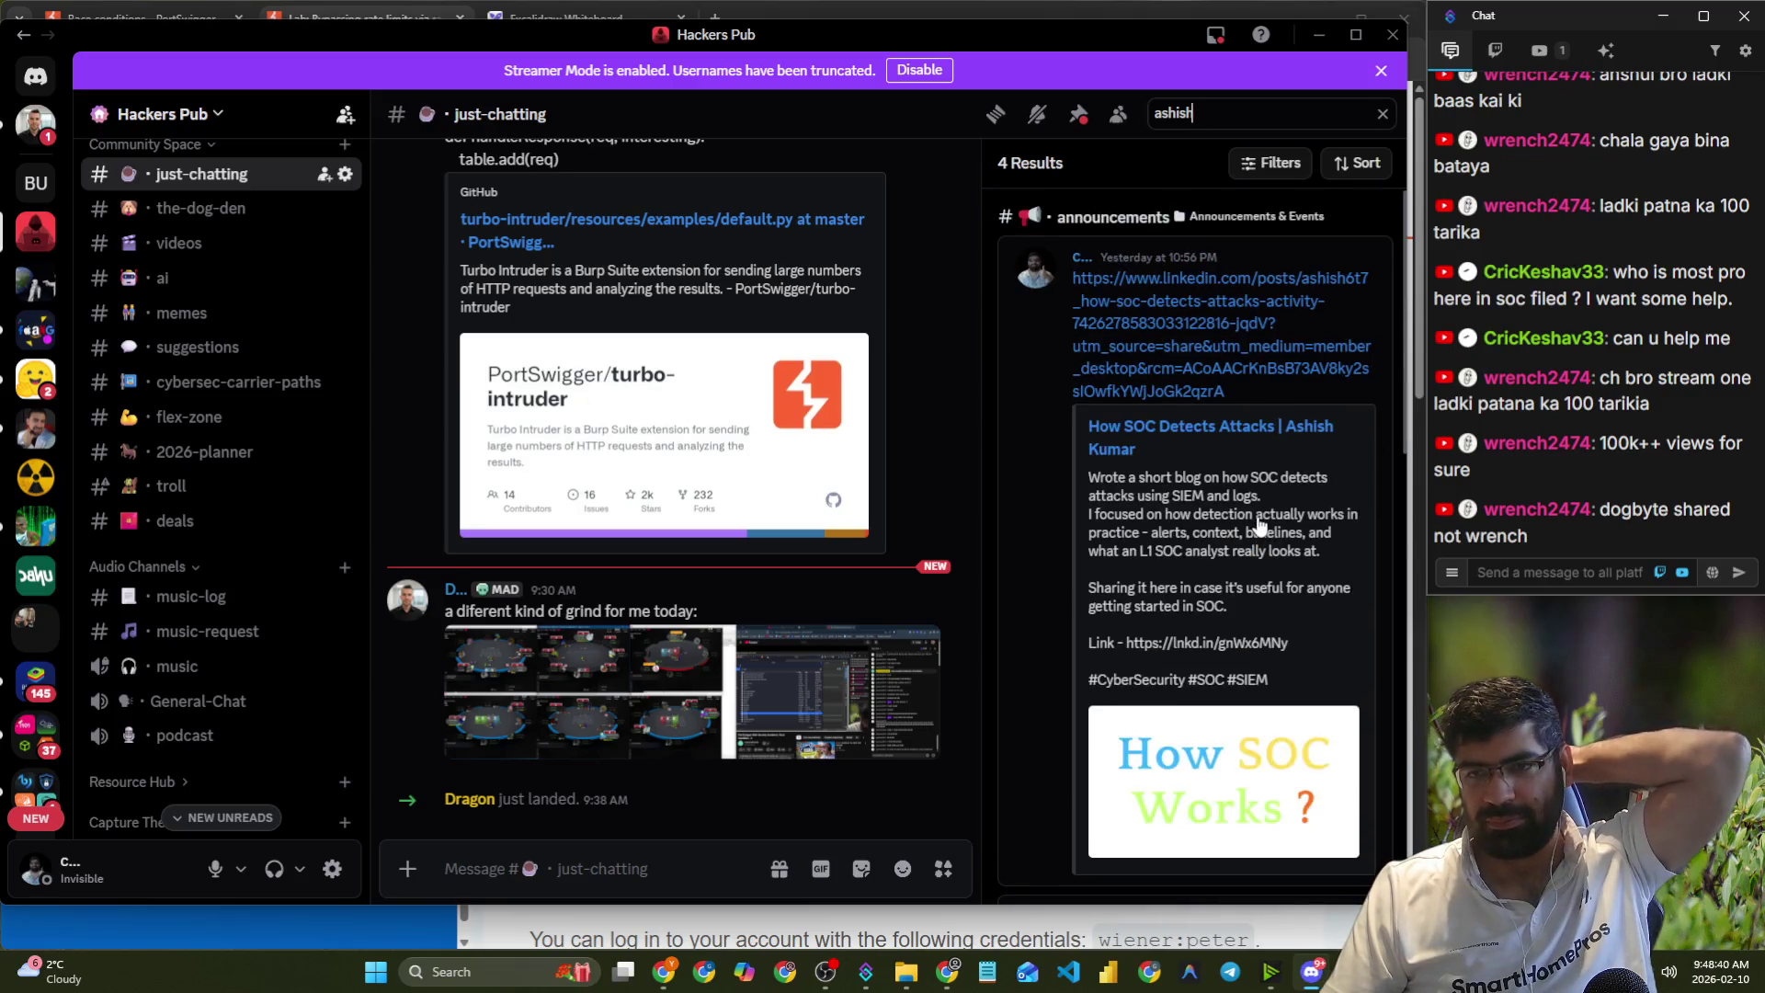
- Copy the member's LinkedIn post link, send it in stream chat, and clear the search
mouse_move(1236, 395)
mouse_down()
mouse_move(1085, 304)
mouse_move(1079, 279)
mouse_up()
right_click(1106, 305)
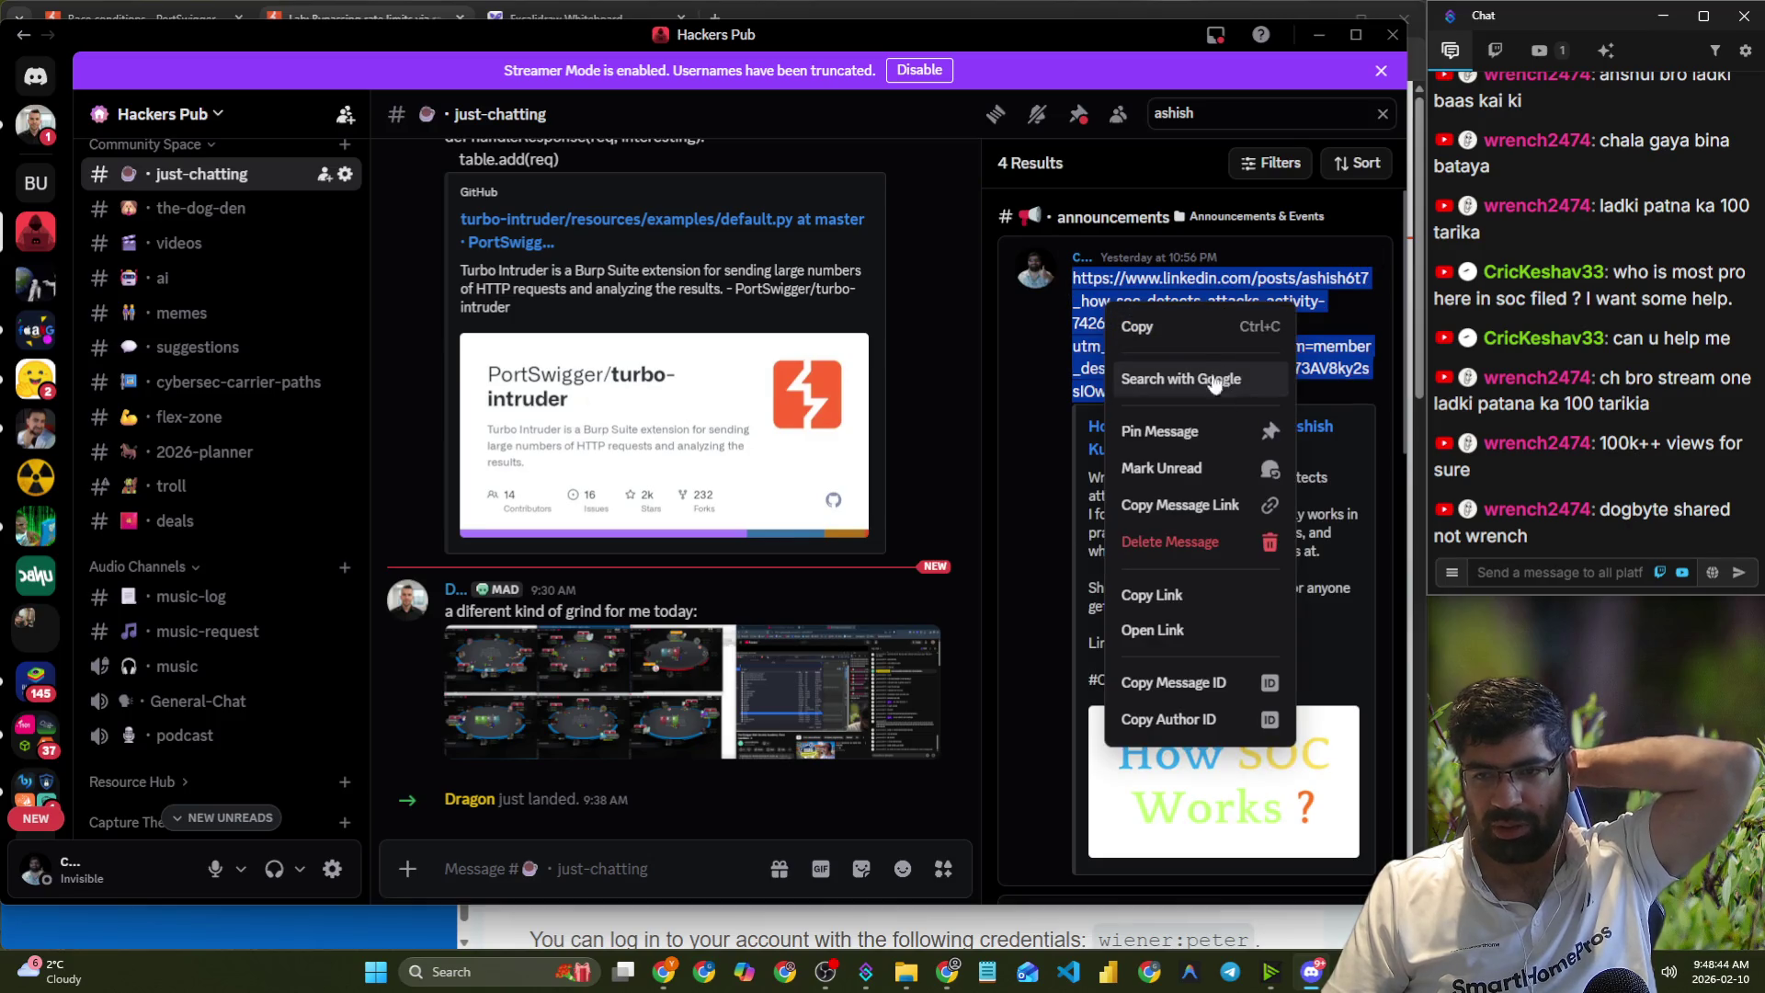
click(1182, 328)
click(1522, 567)
key(ctrl+v)
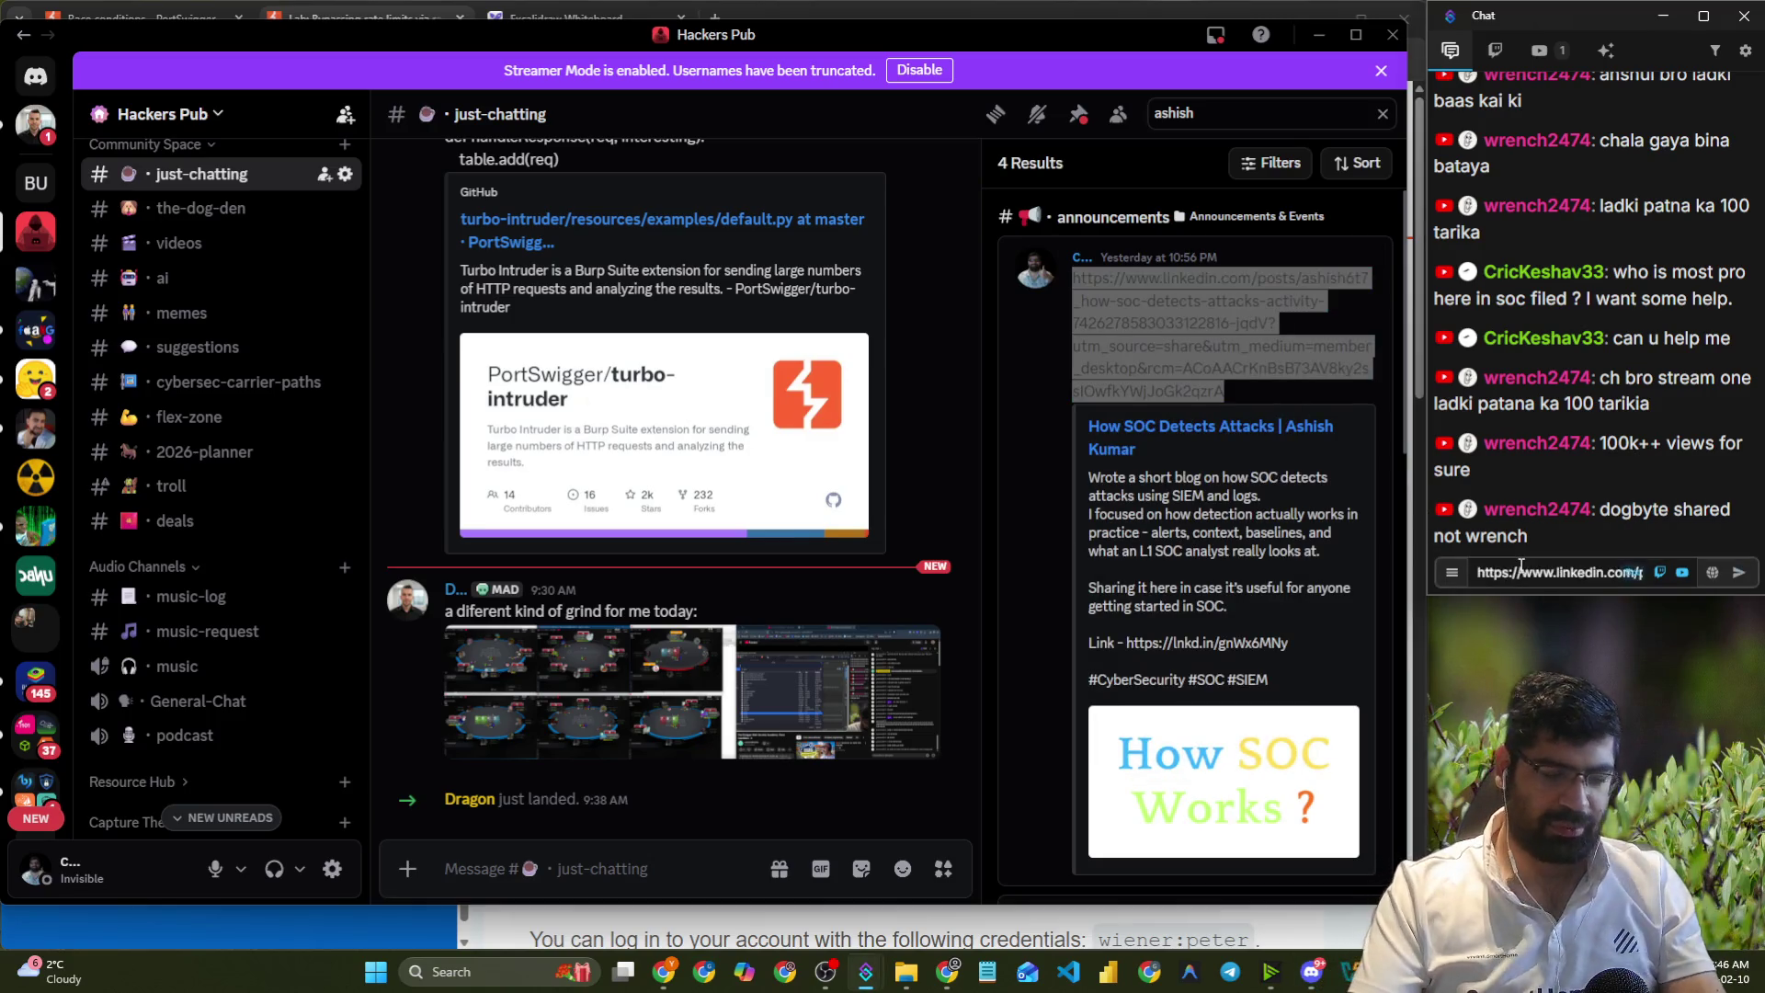
key(Return)
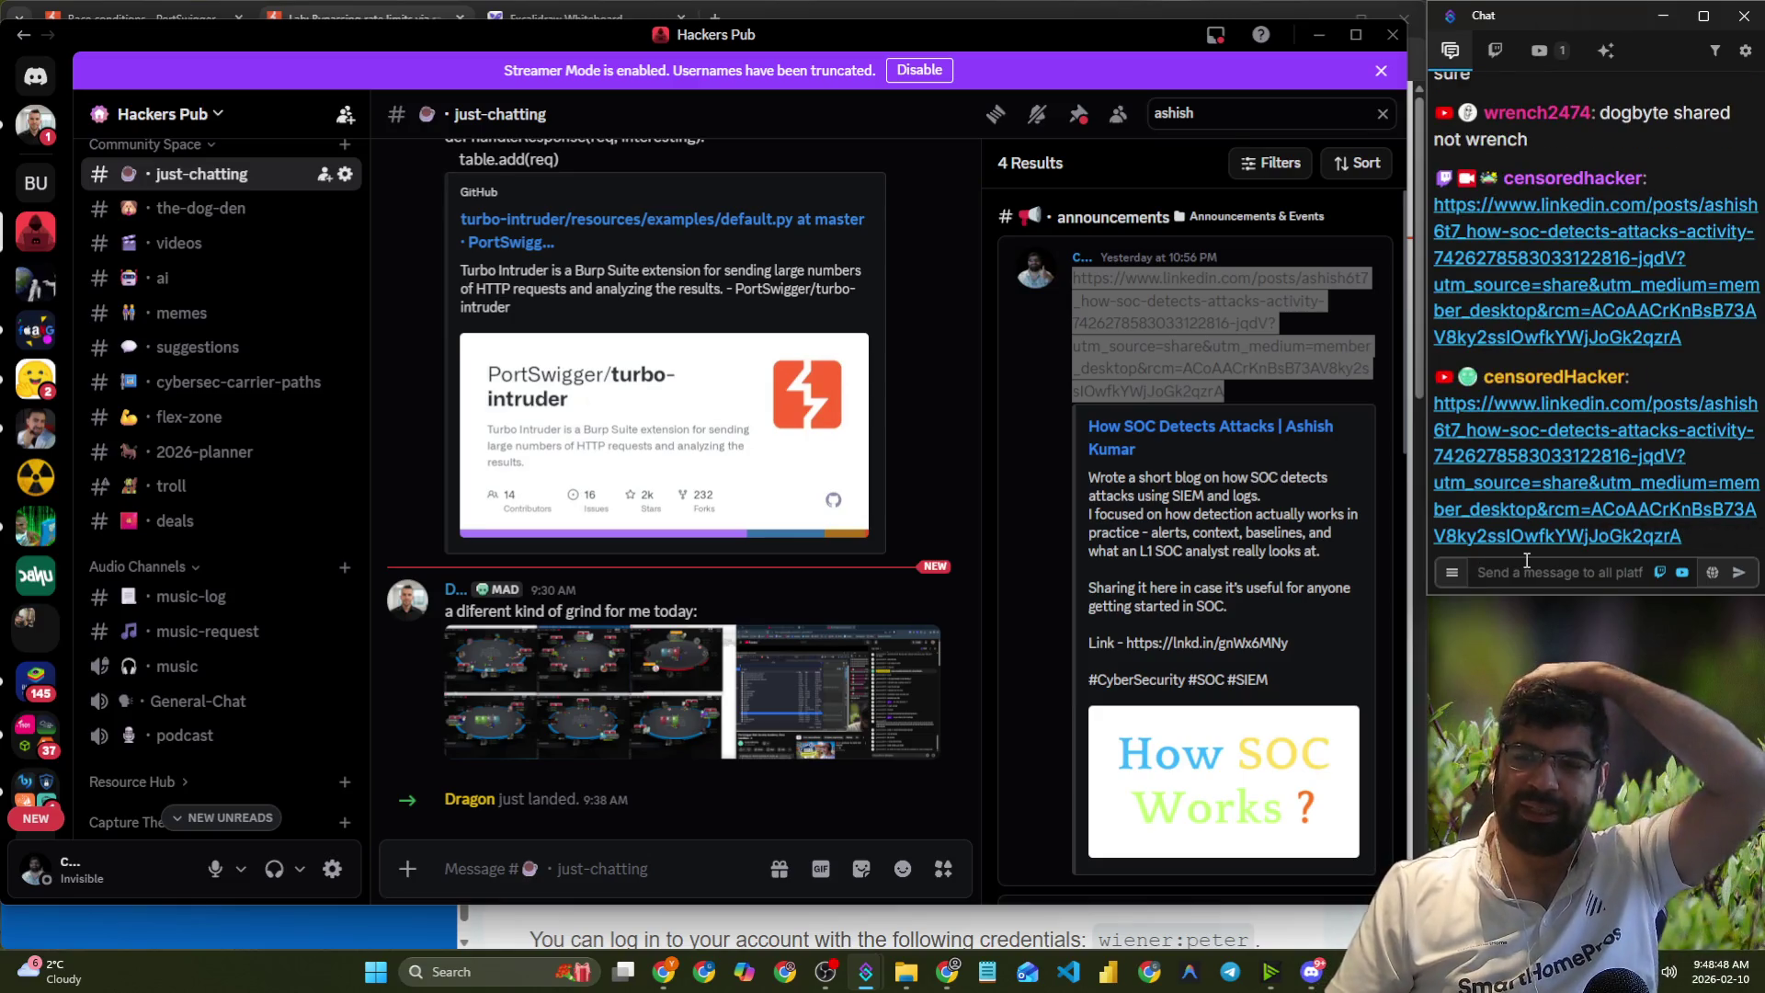
scroll(1103, 609, down, 5)
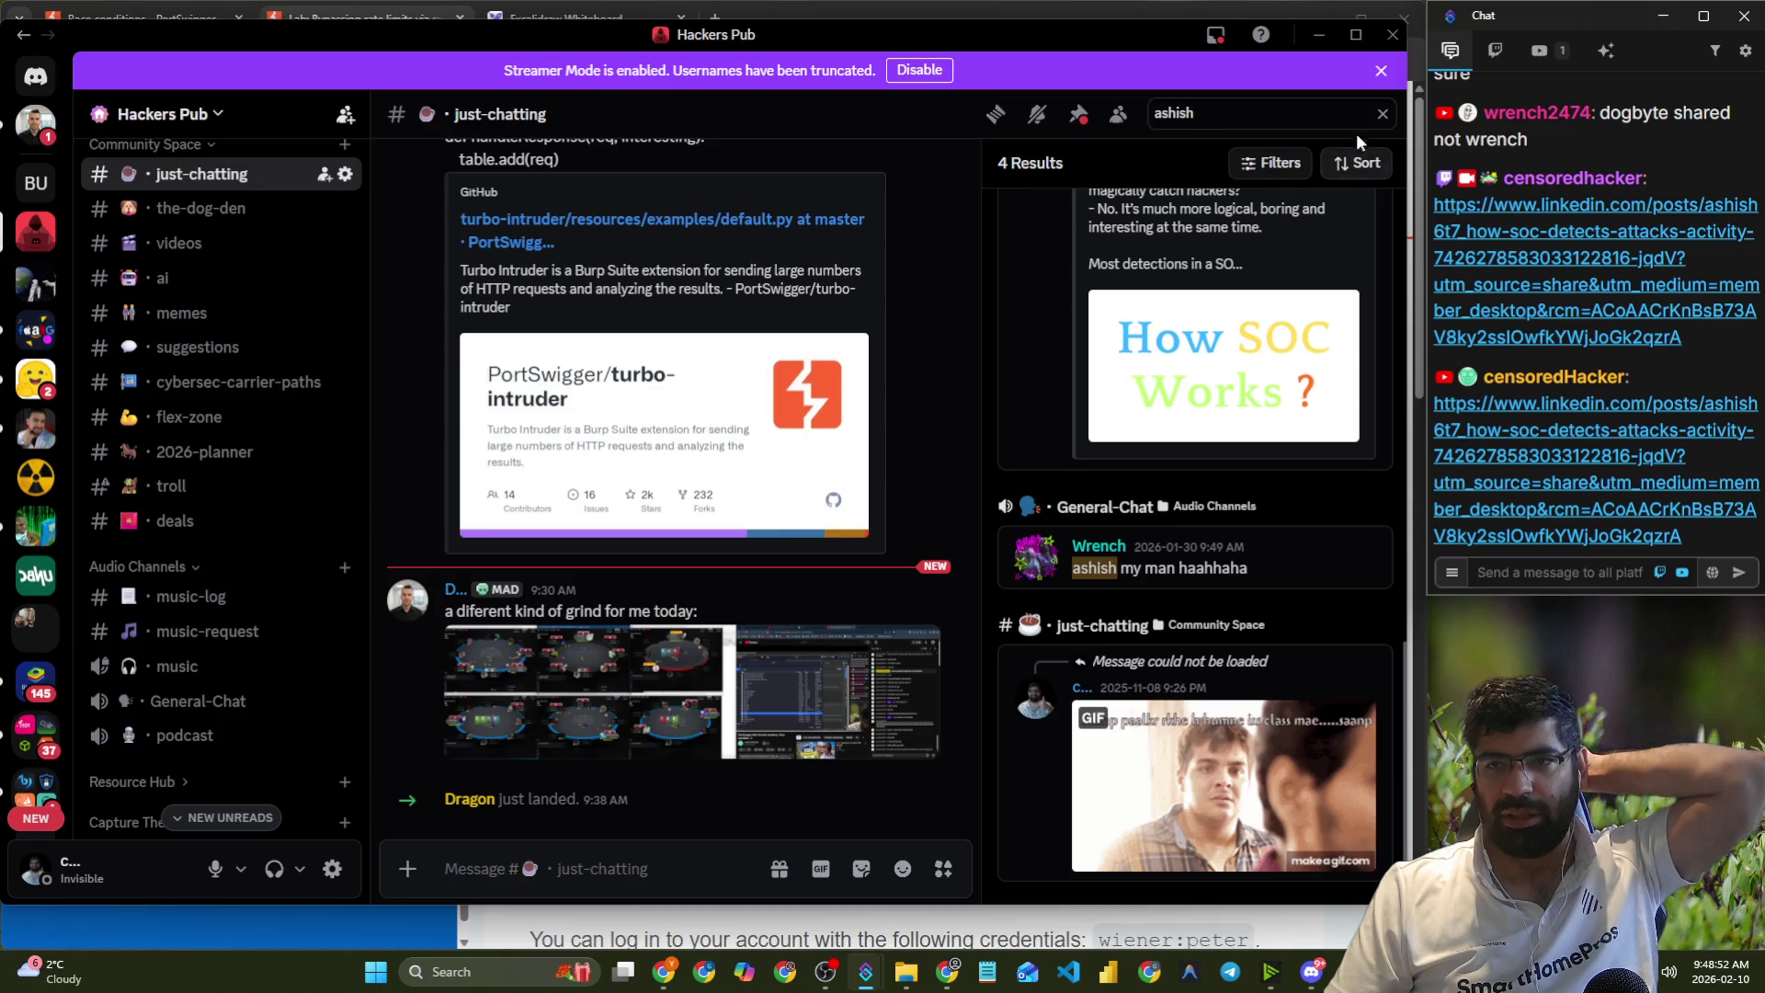
click(1381, 113)
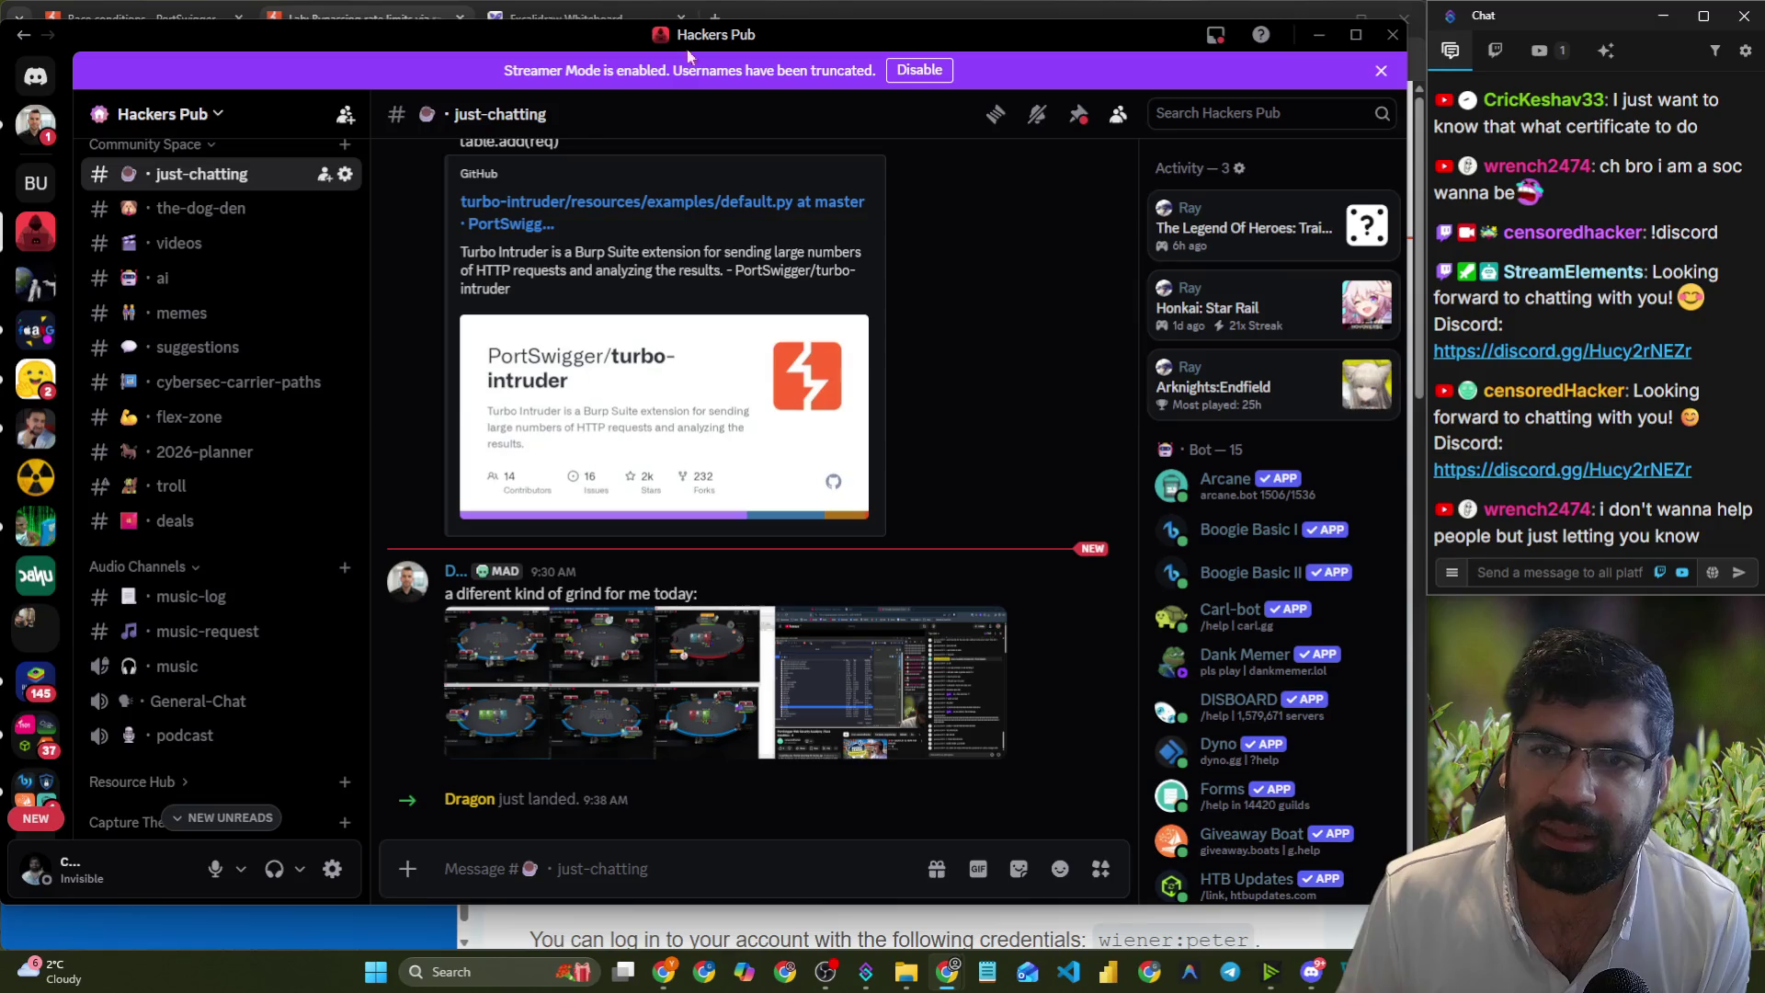
click(789, 14)
click(715, 20)
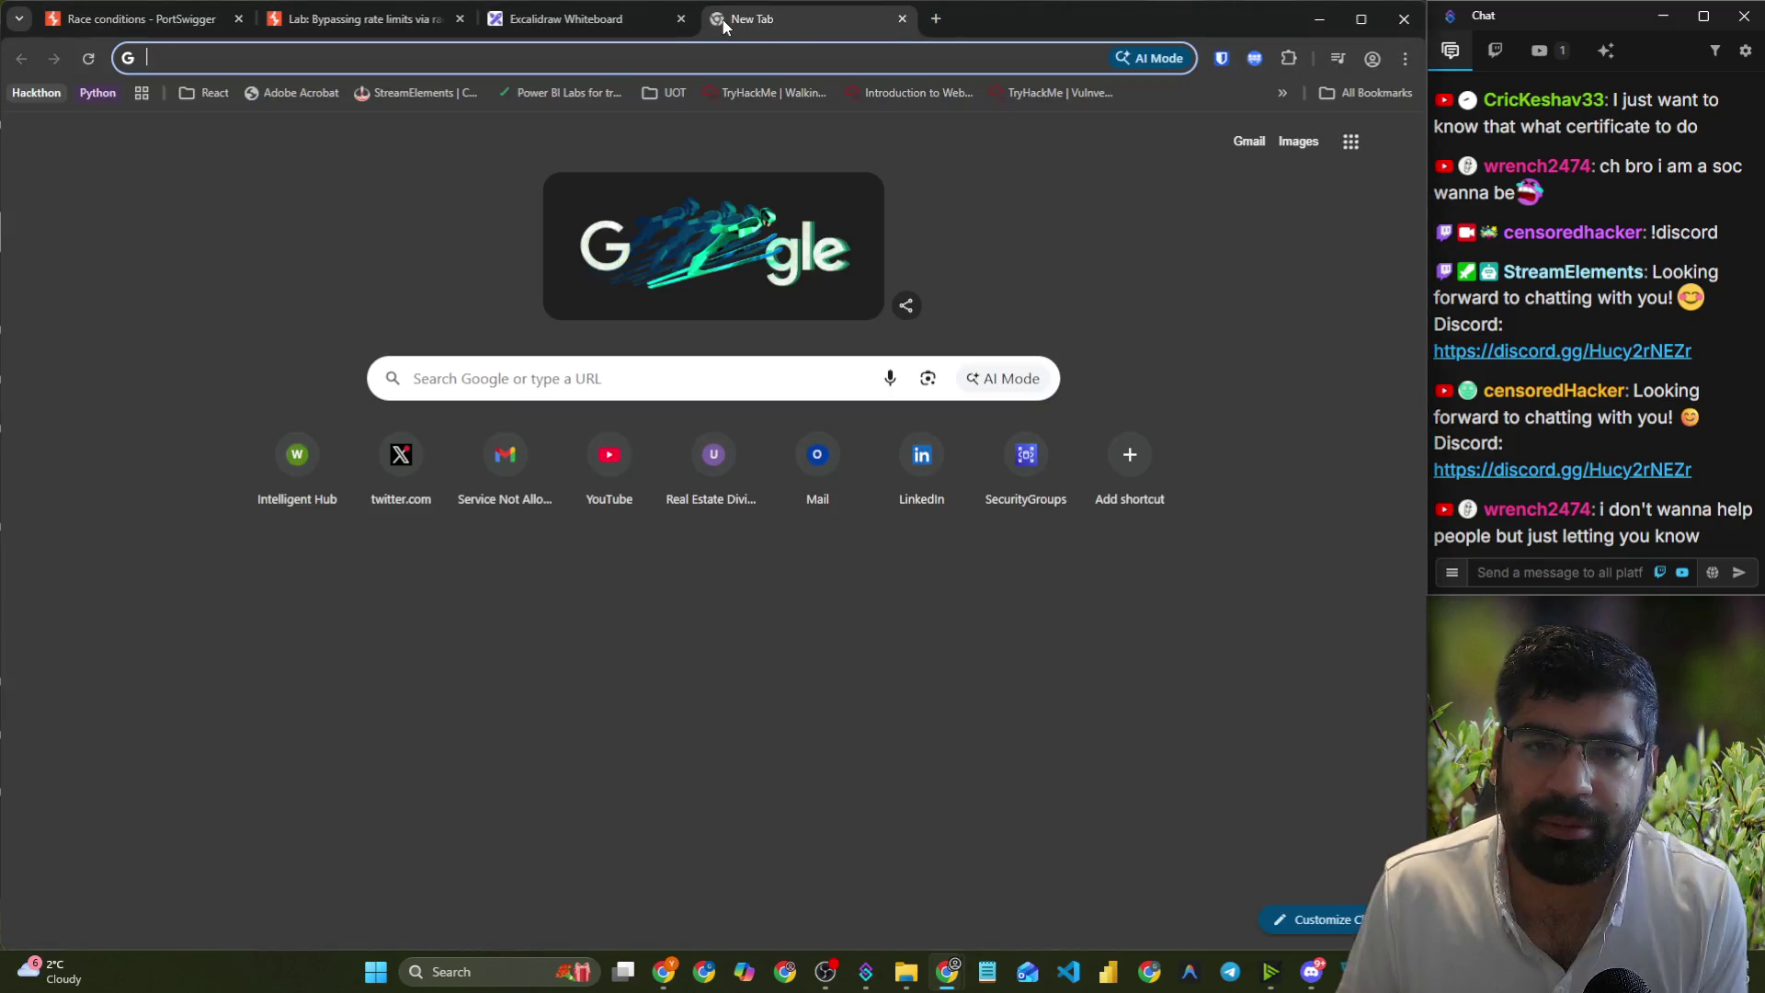
text(soc )
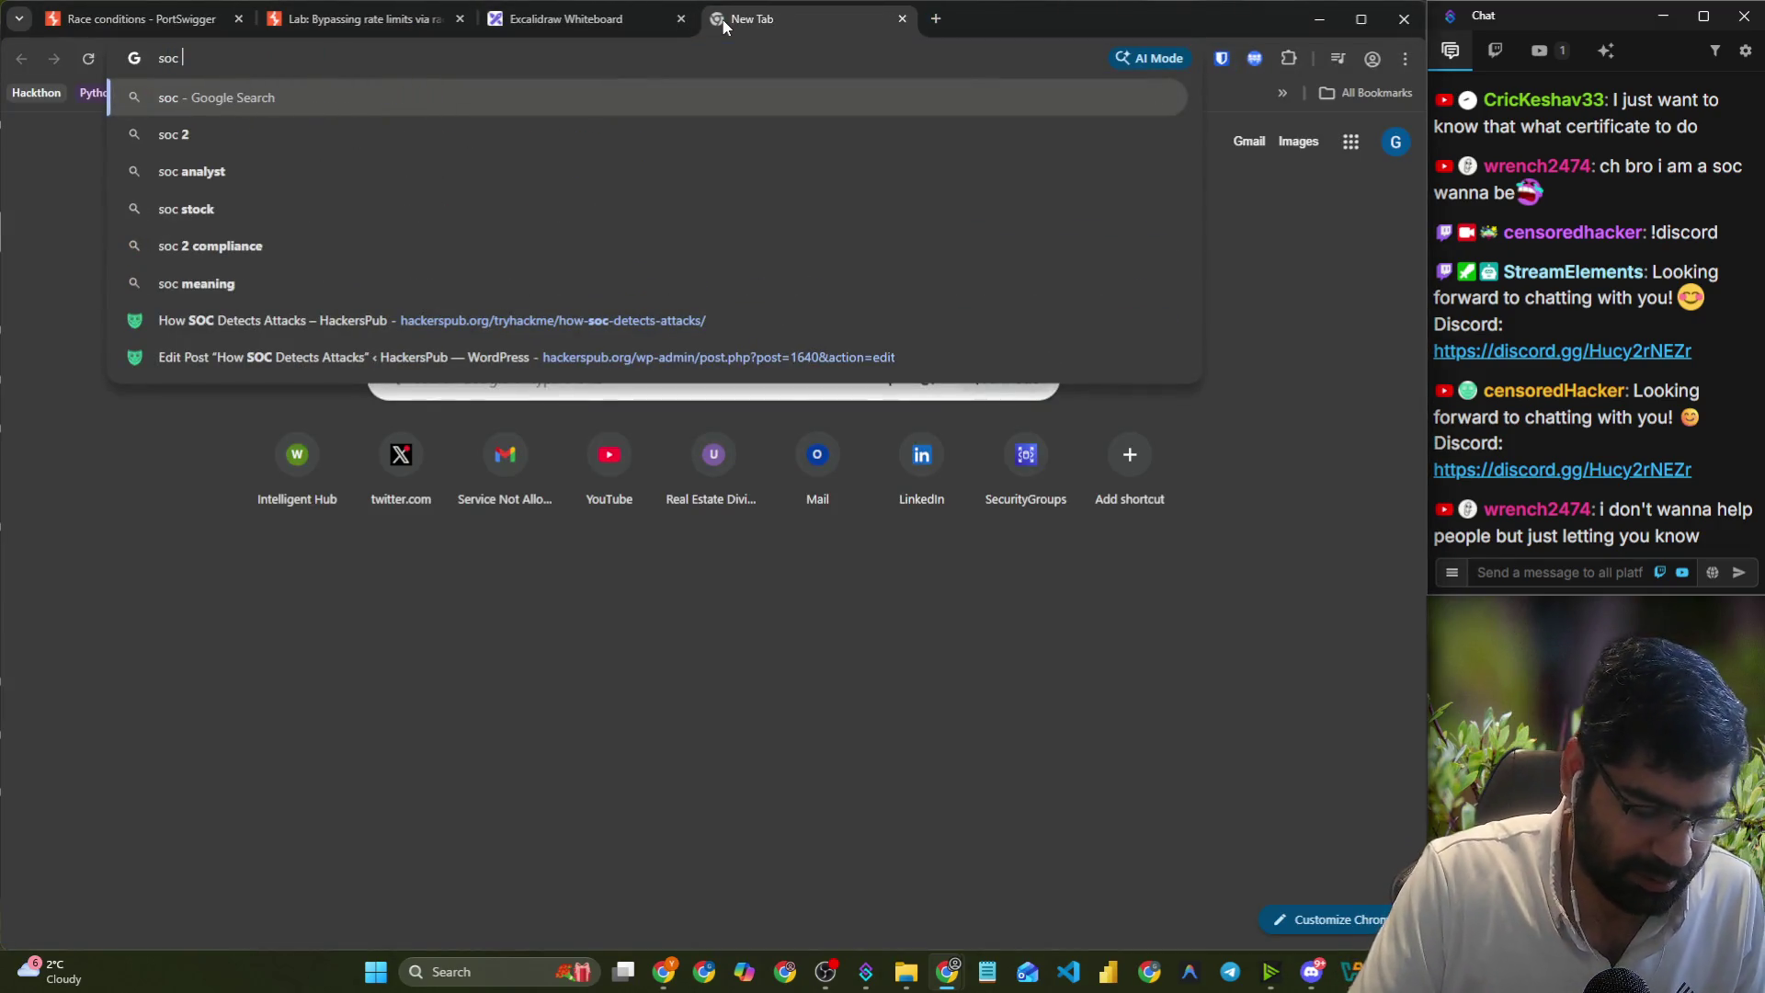
text(certs)
key(Return)
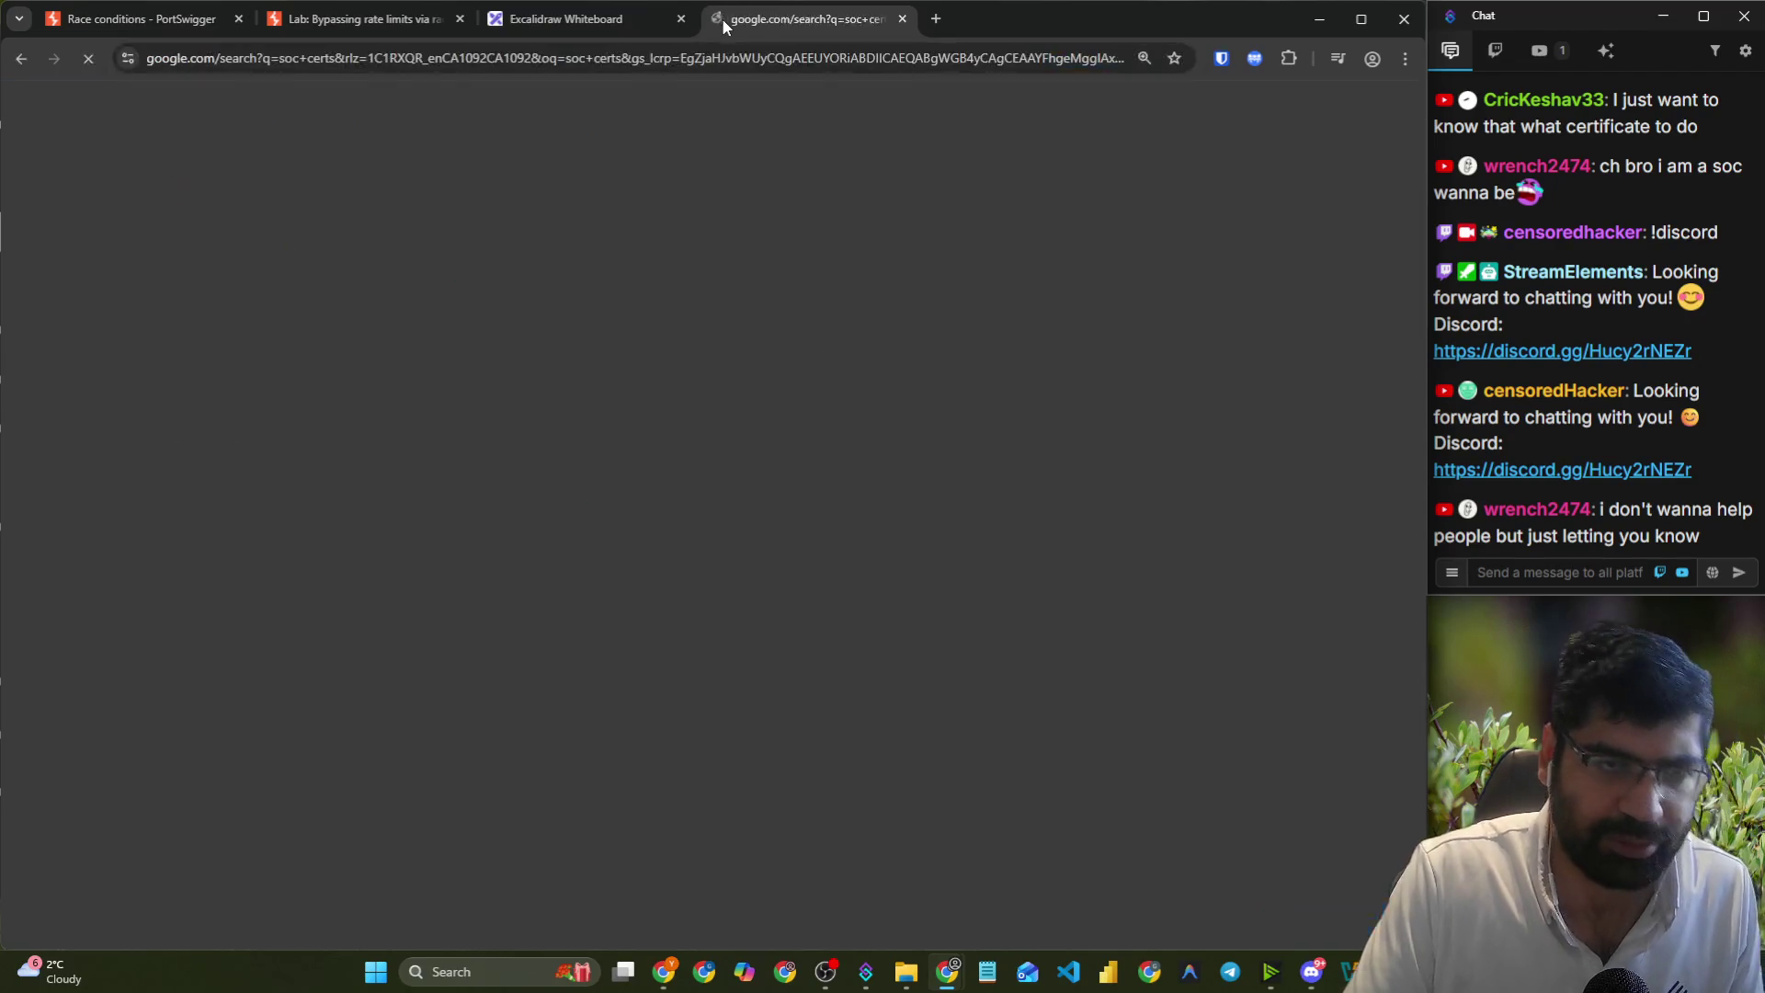
scroll(495, 302, down, 4)
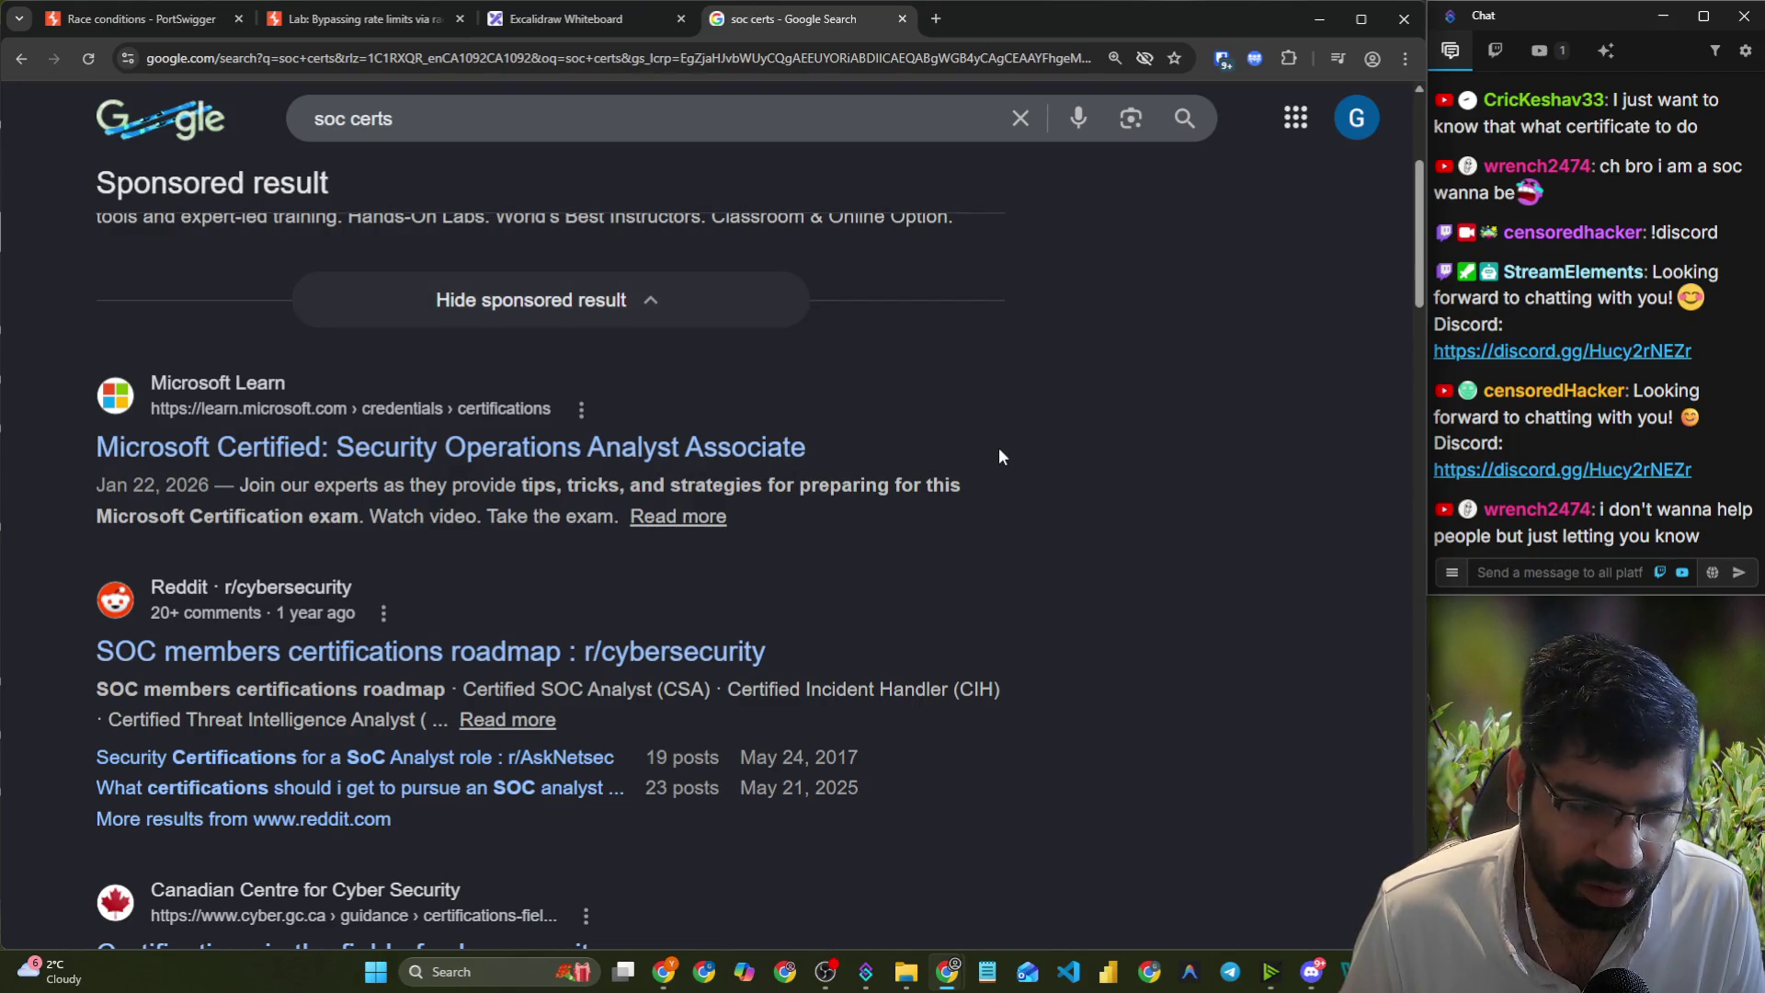
scroll(995, 447, down, 1)
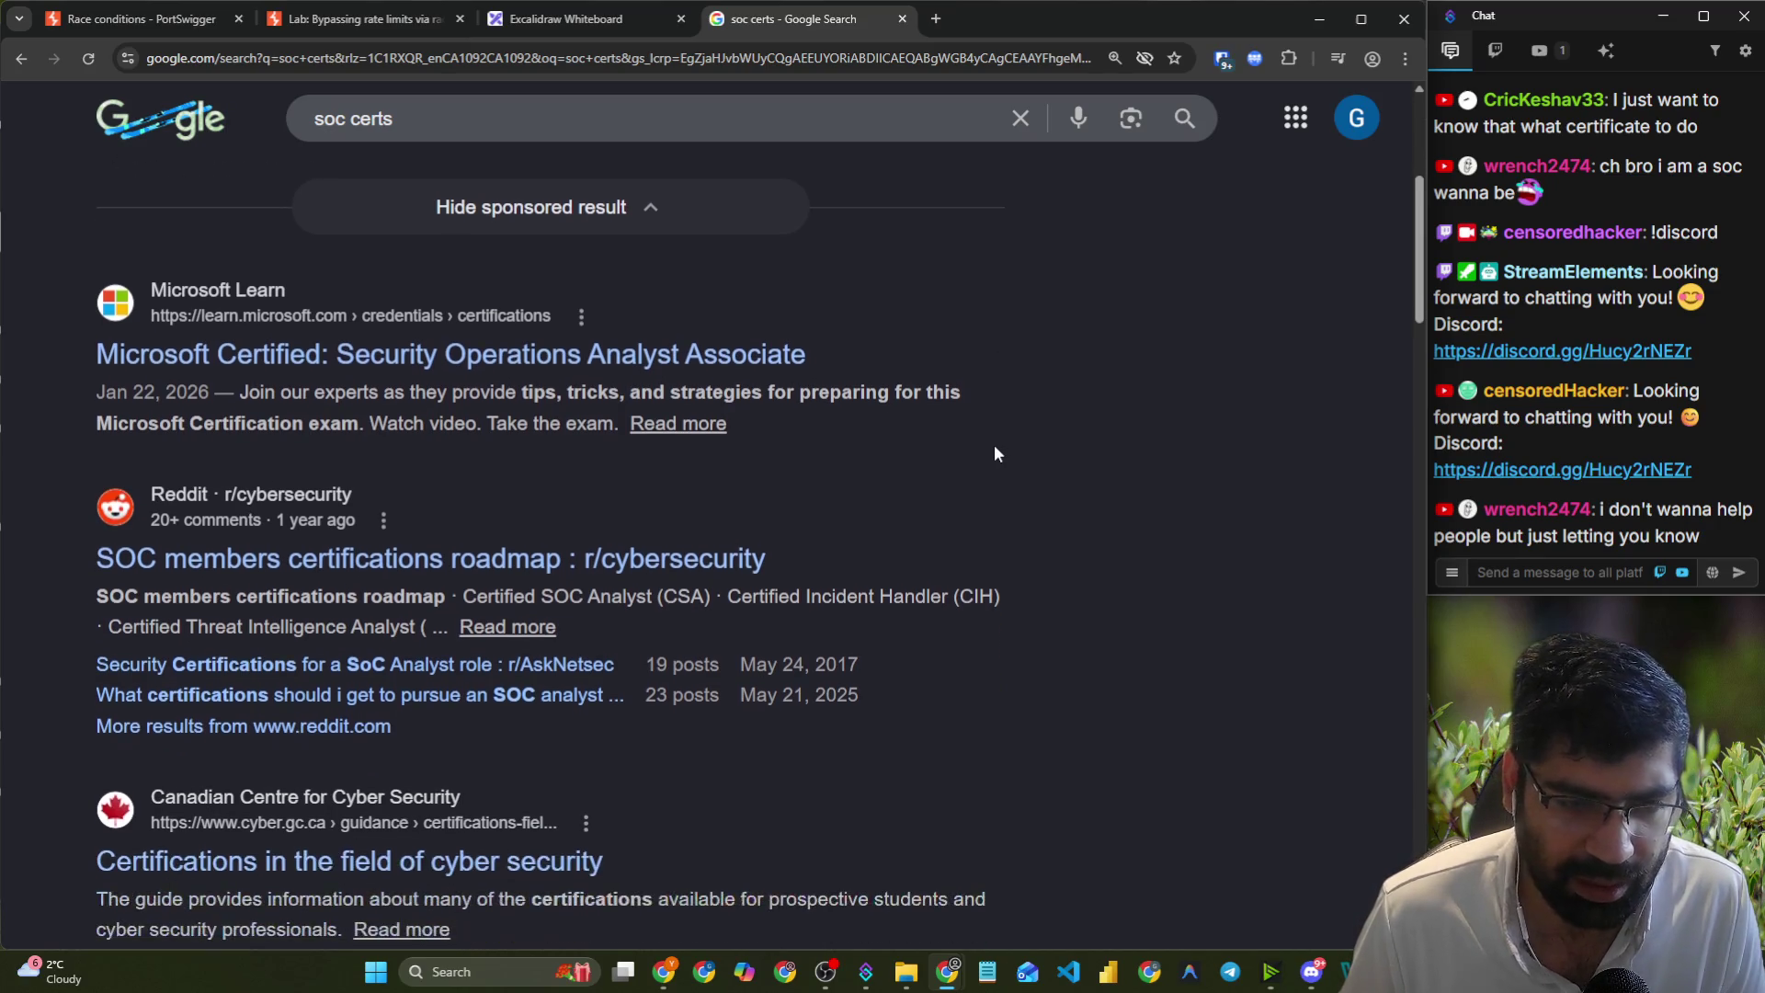
scroll(901, 440, down, 2)
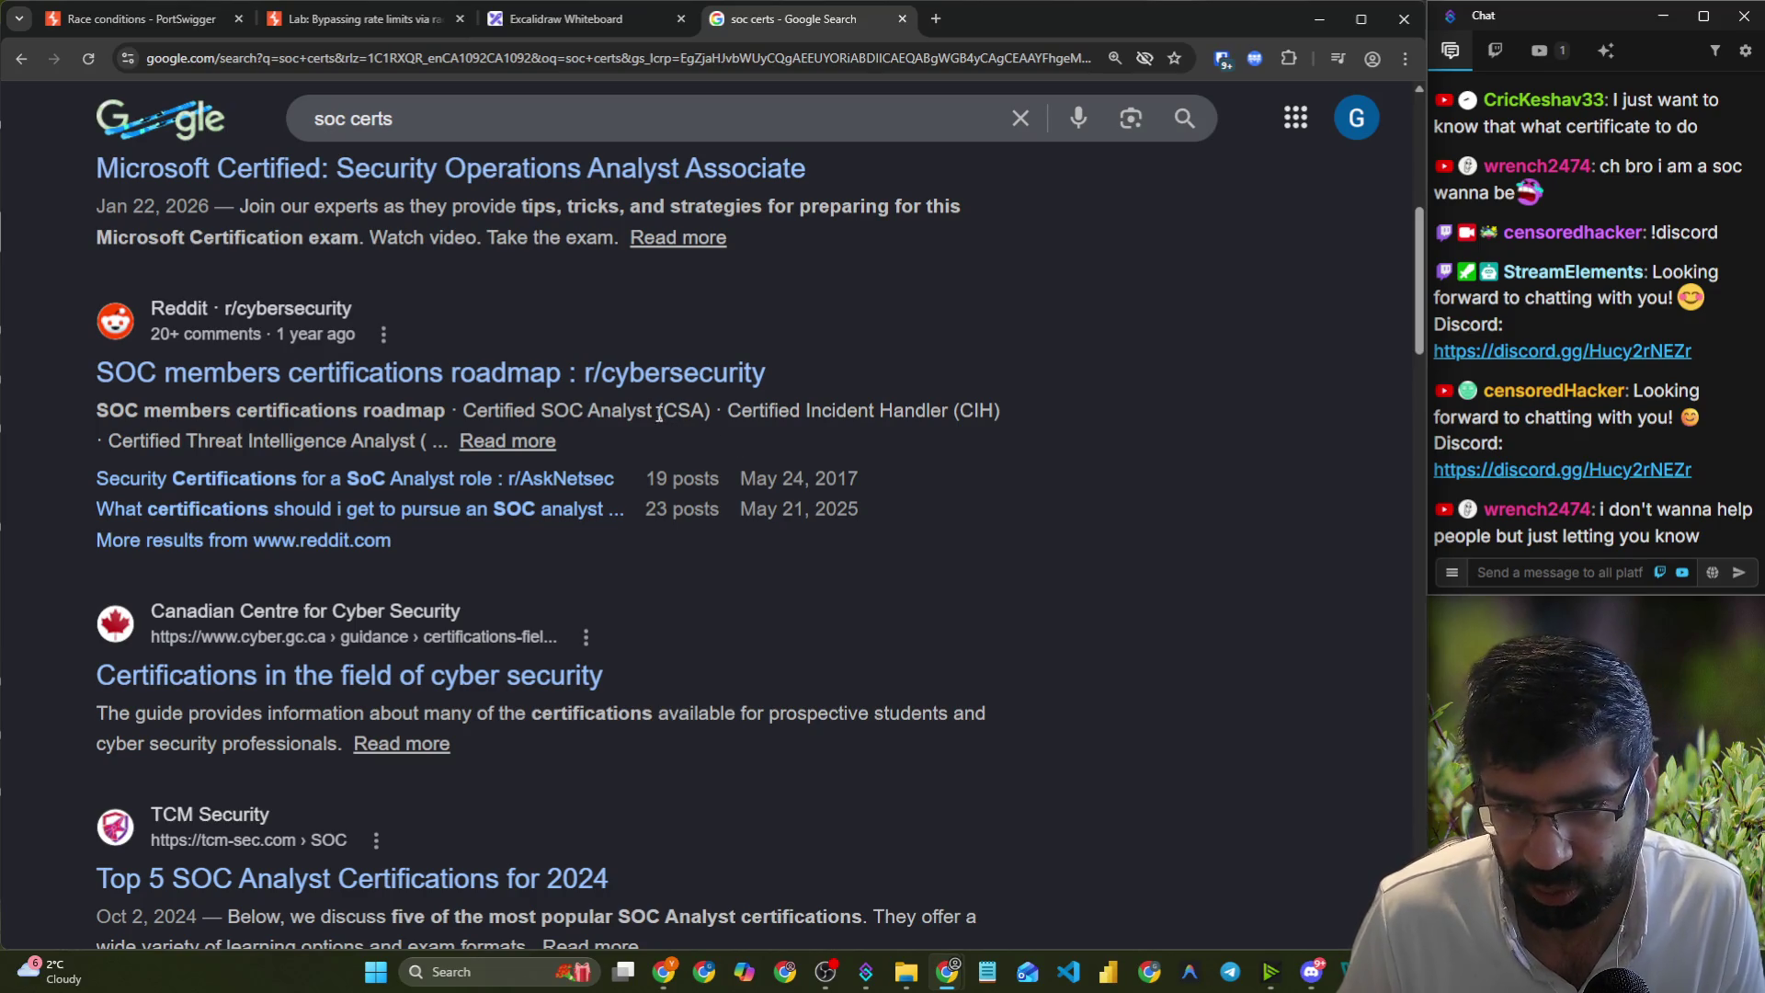
drag(656, 410, 704, 411)
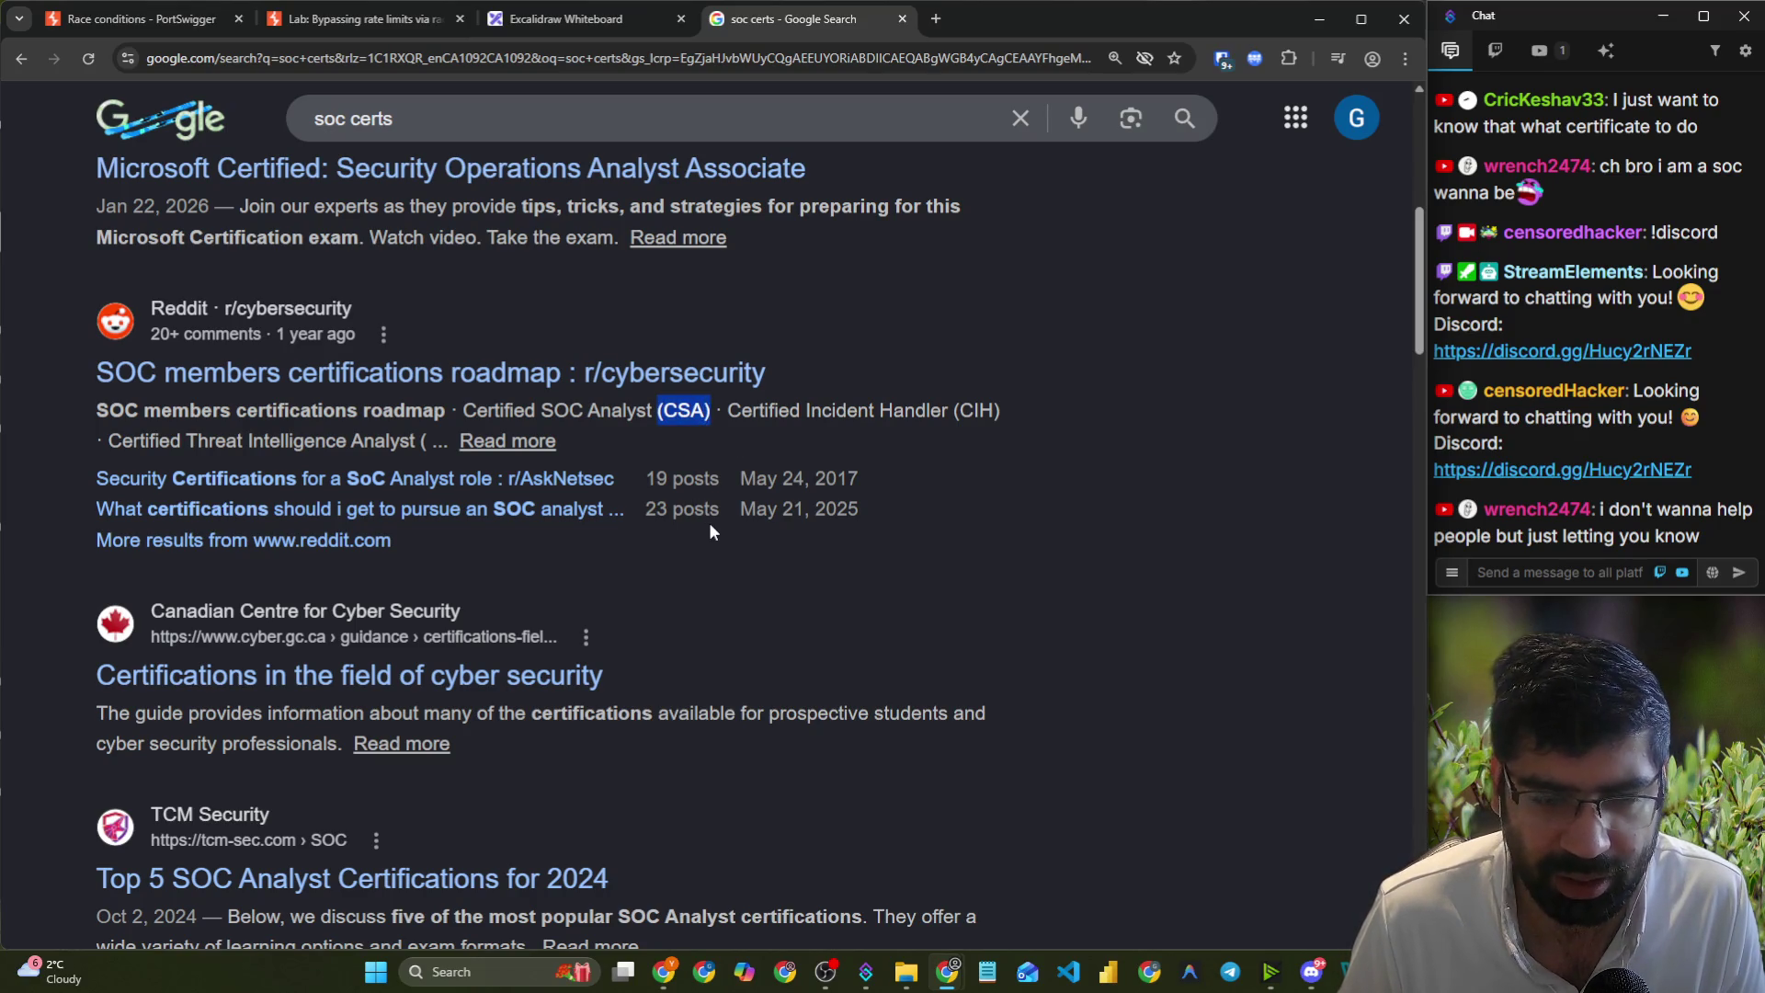
scroll(708, 520, down, 3)
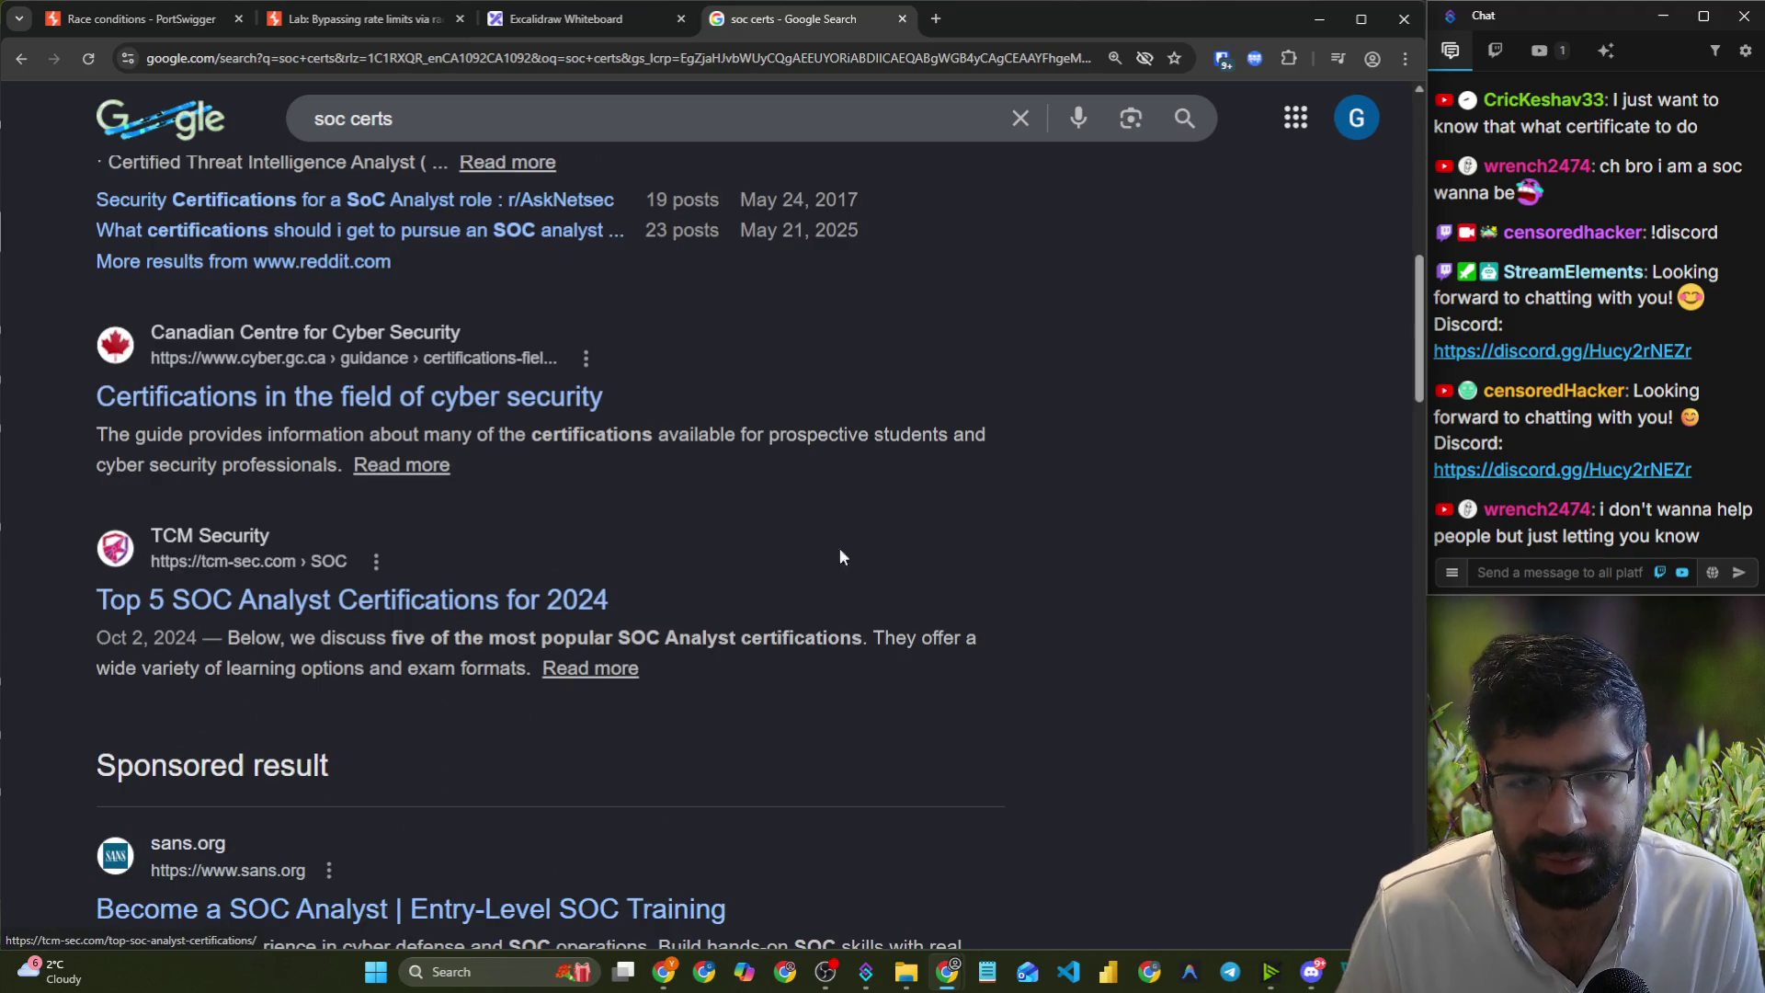
scroll(717, 584, down, 2)
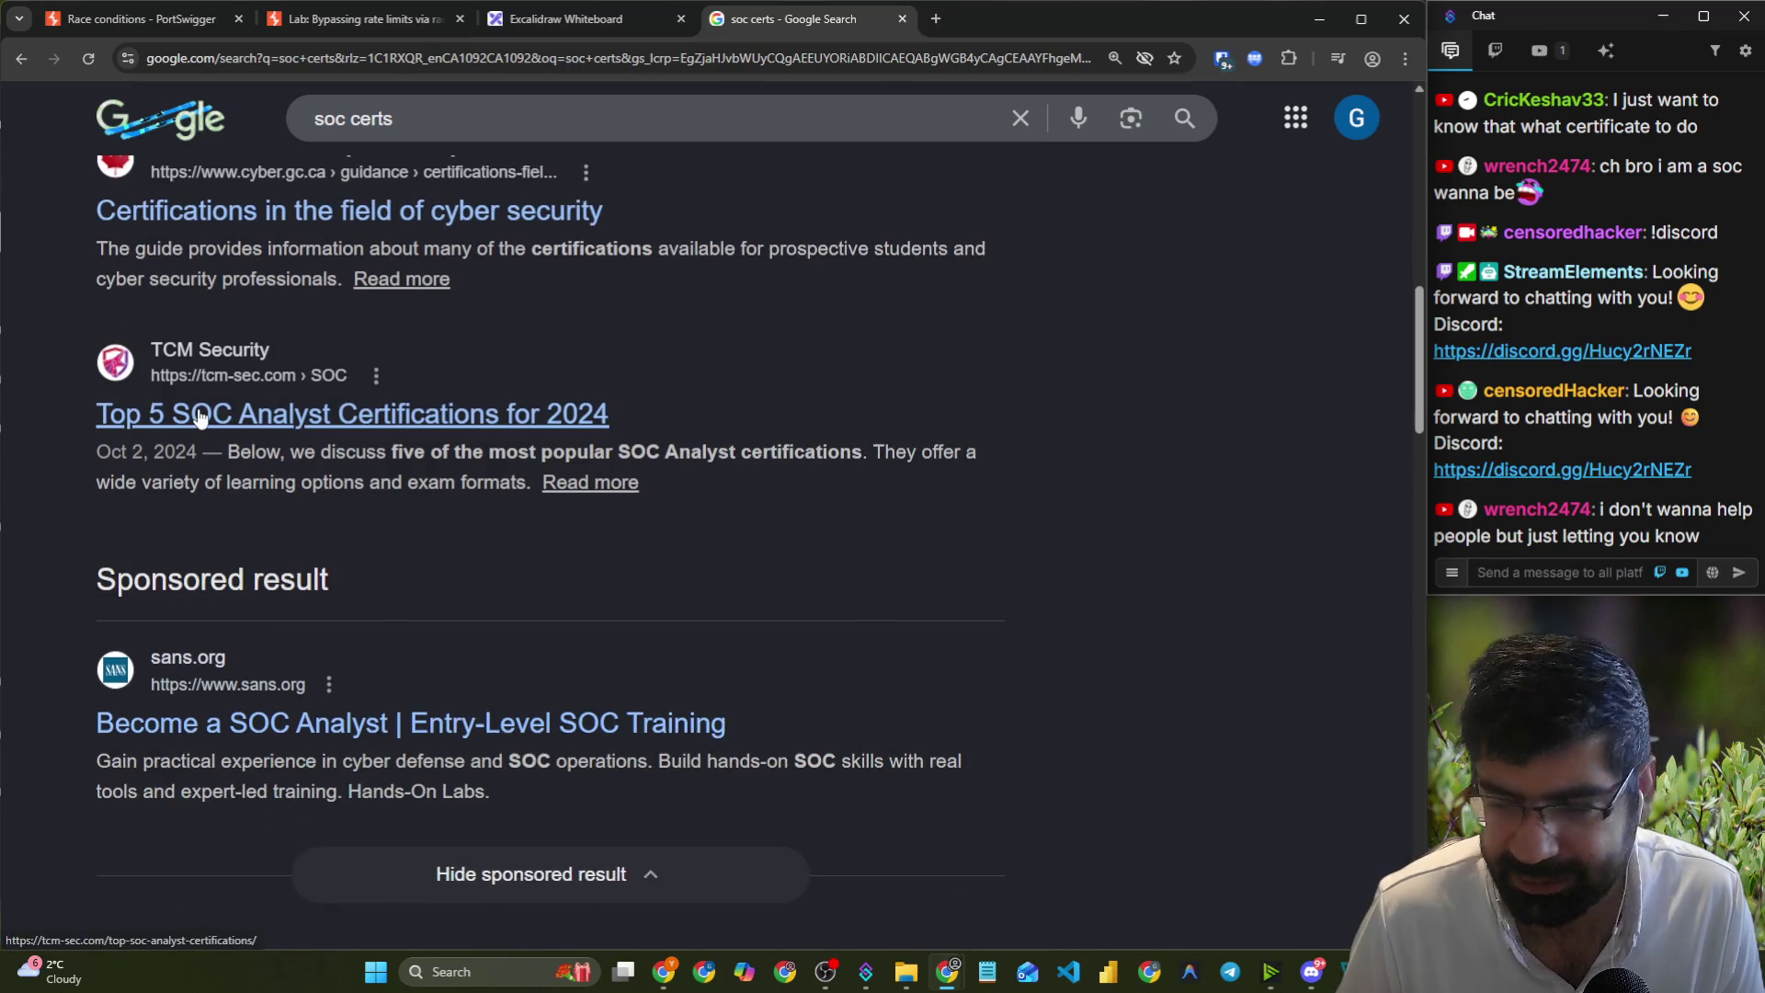
scroll(223, 550, down, 3)
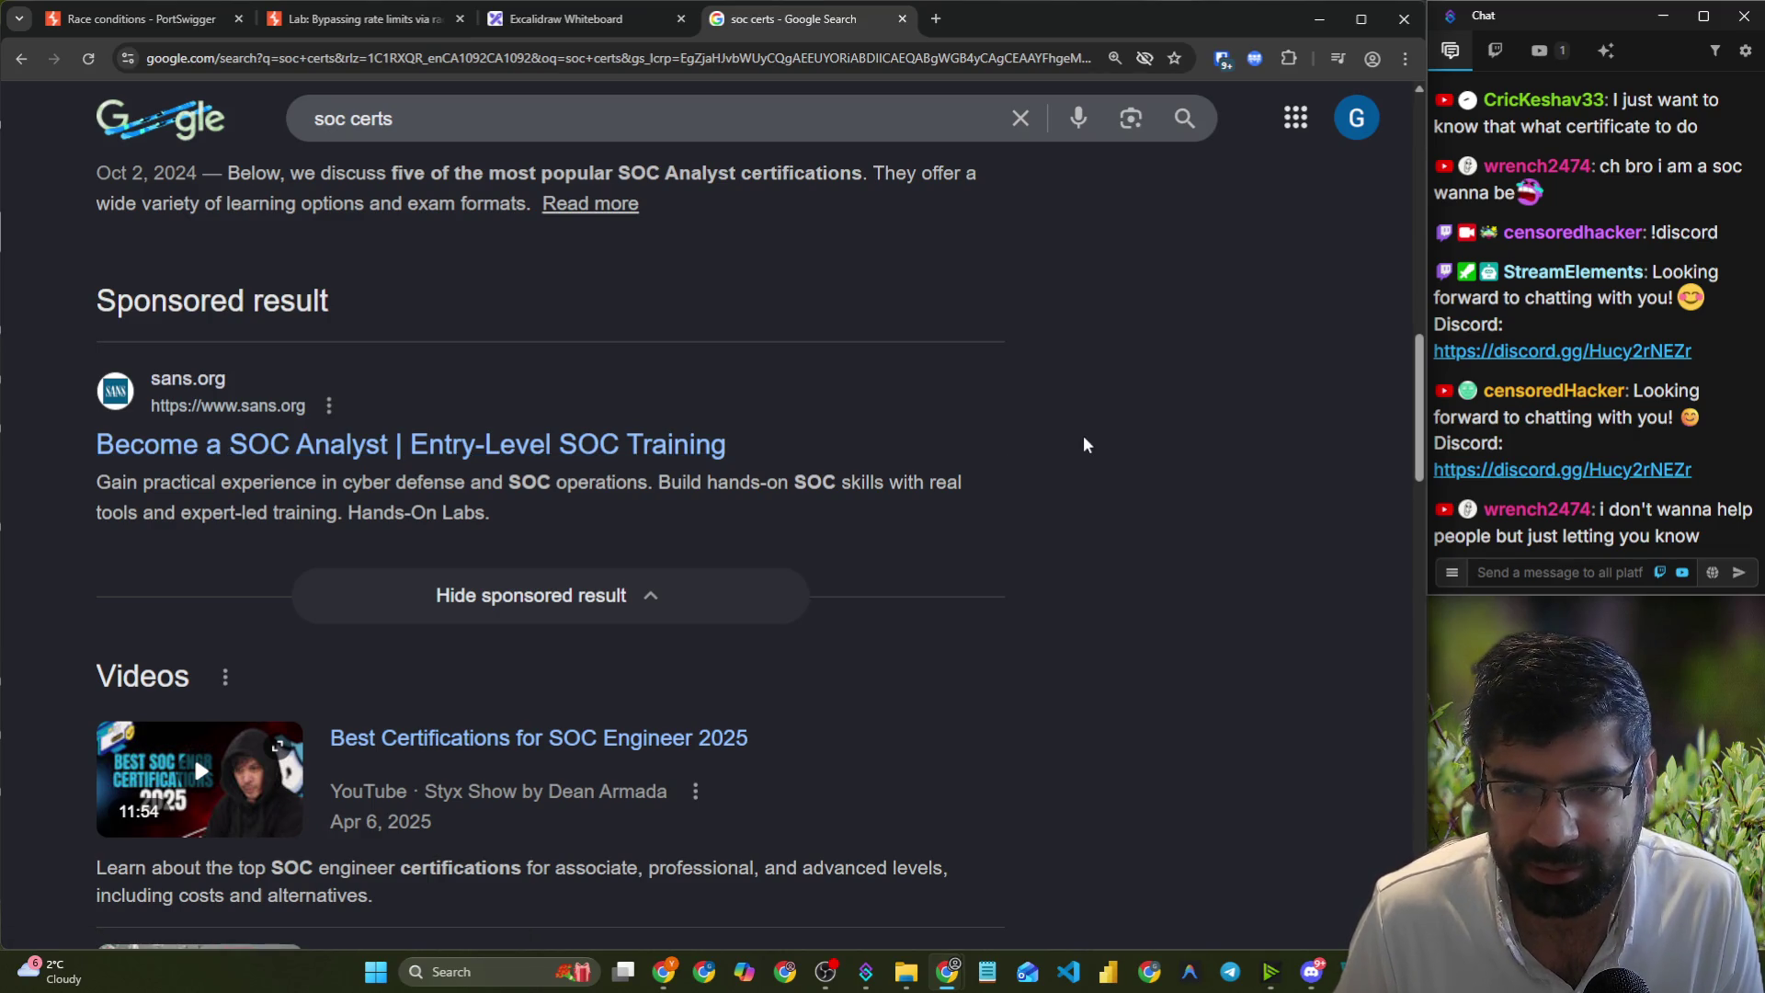
scroll(1012, 444, up, 3)
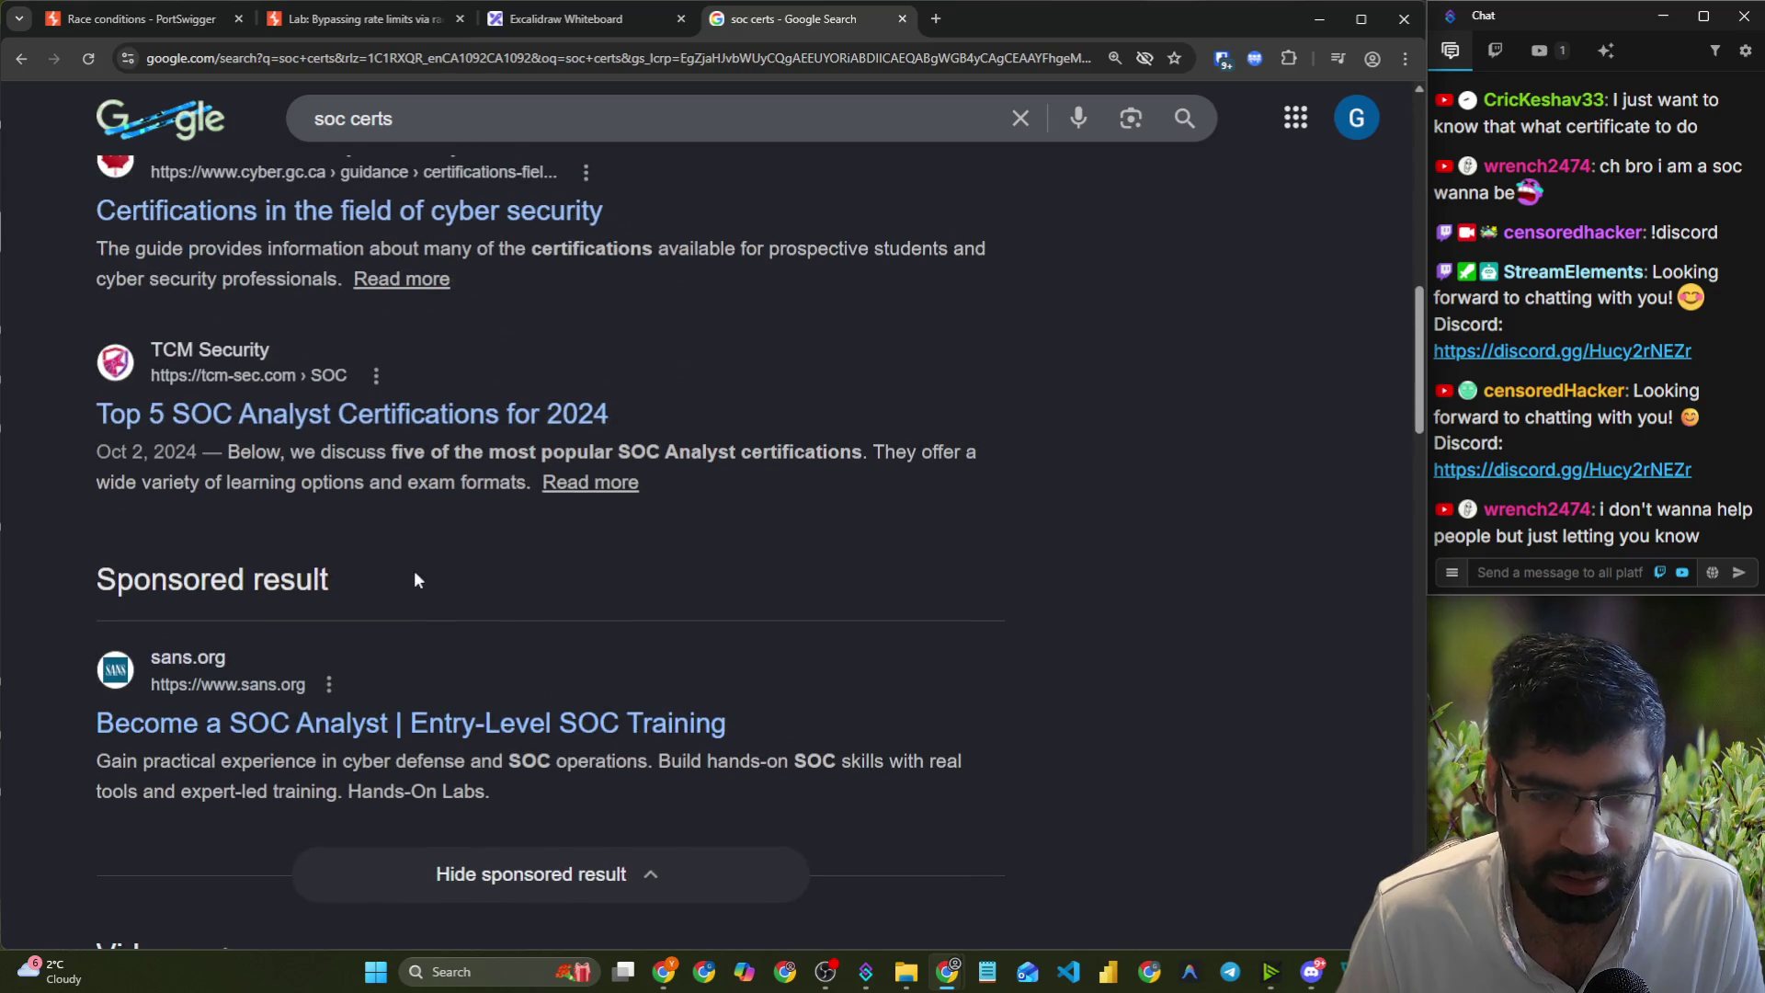
scroll(612, 460, up, 6)
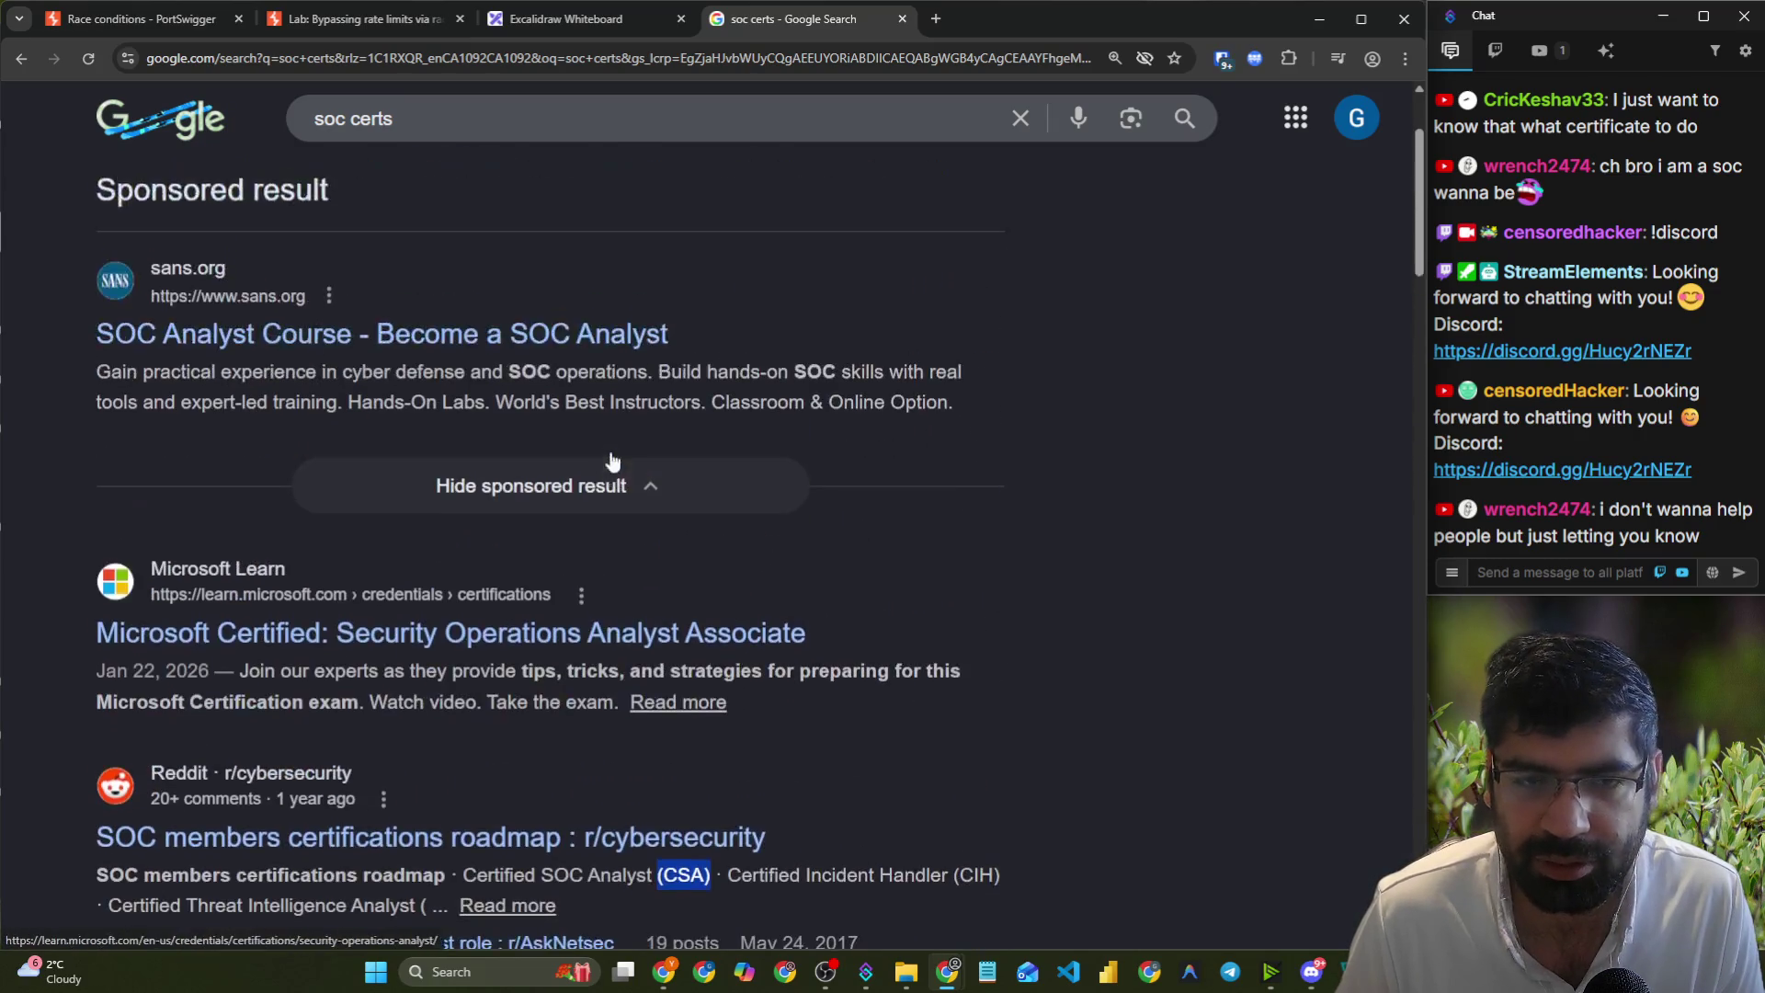
scroll(607, 473, up, 2)
scroll(440, 478, down, 3)
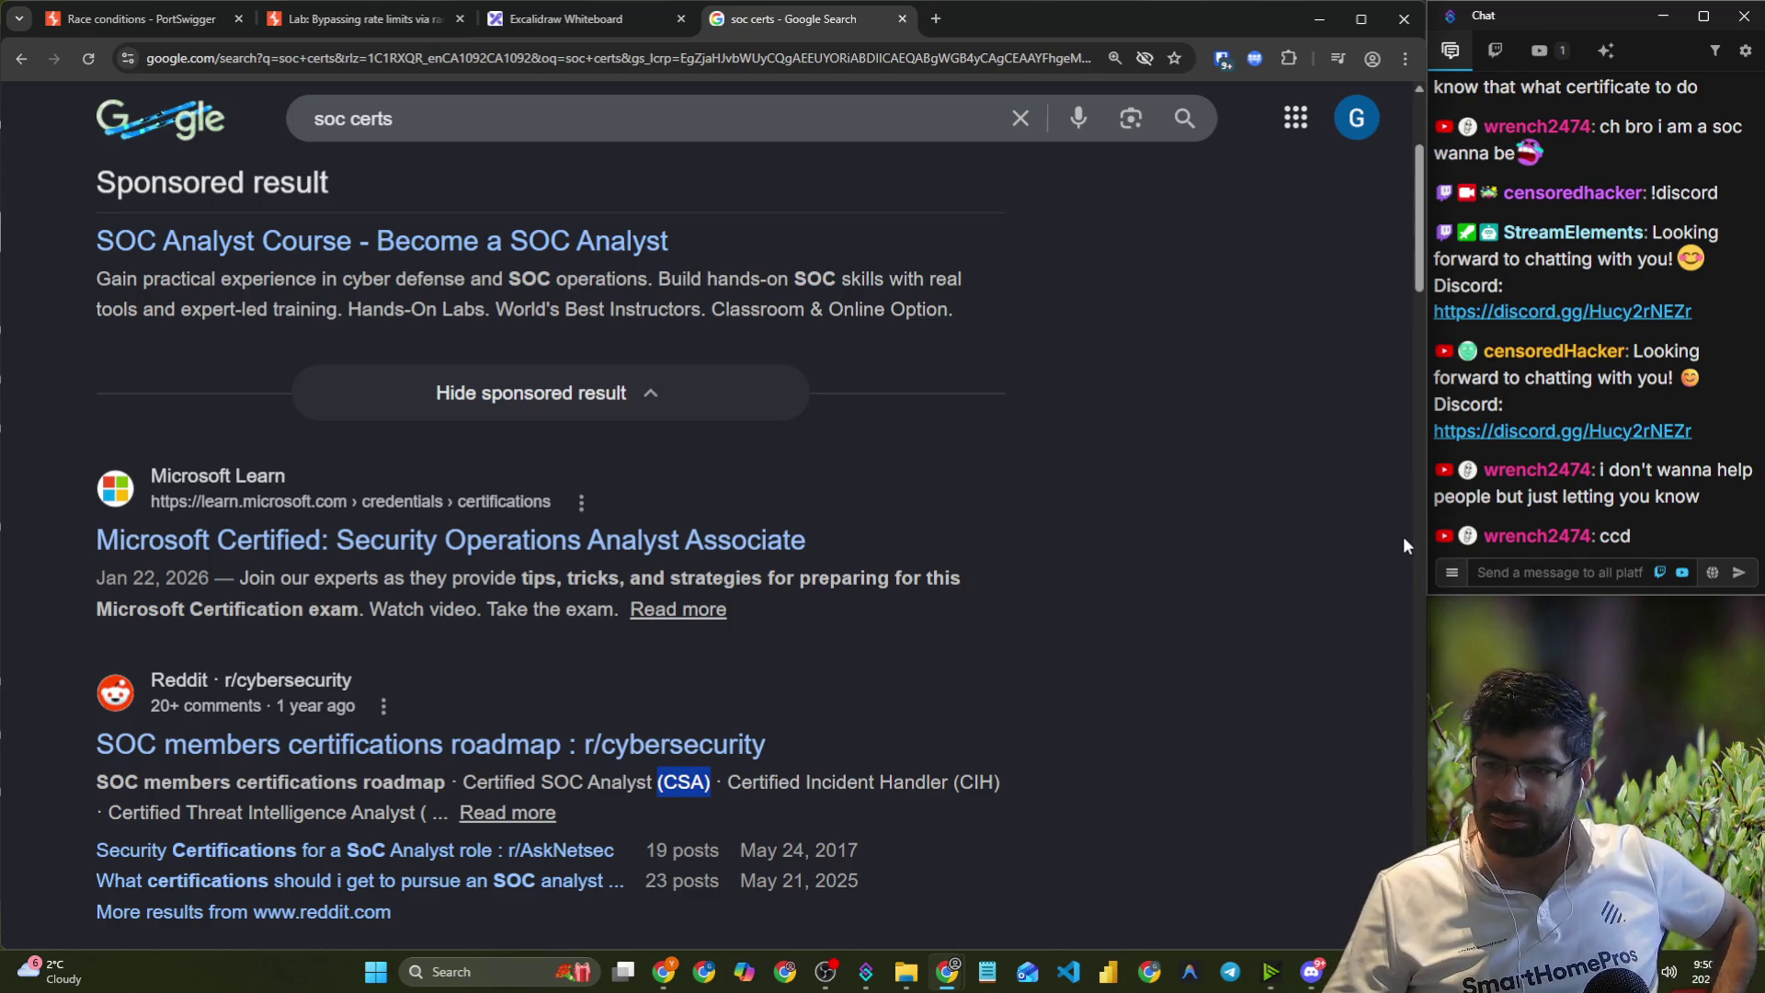
click(1554, 572)
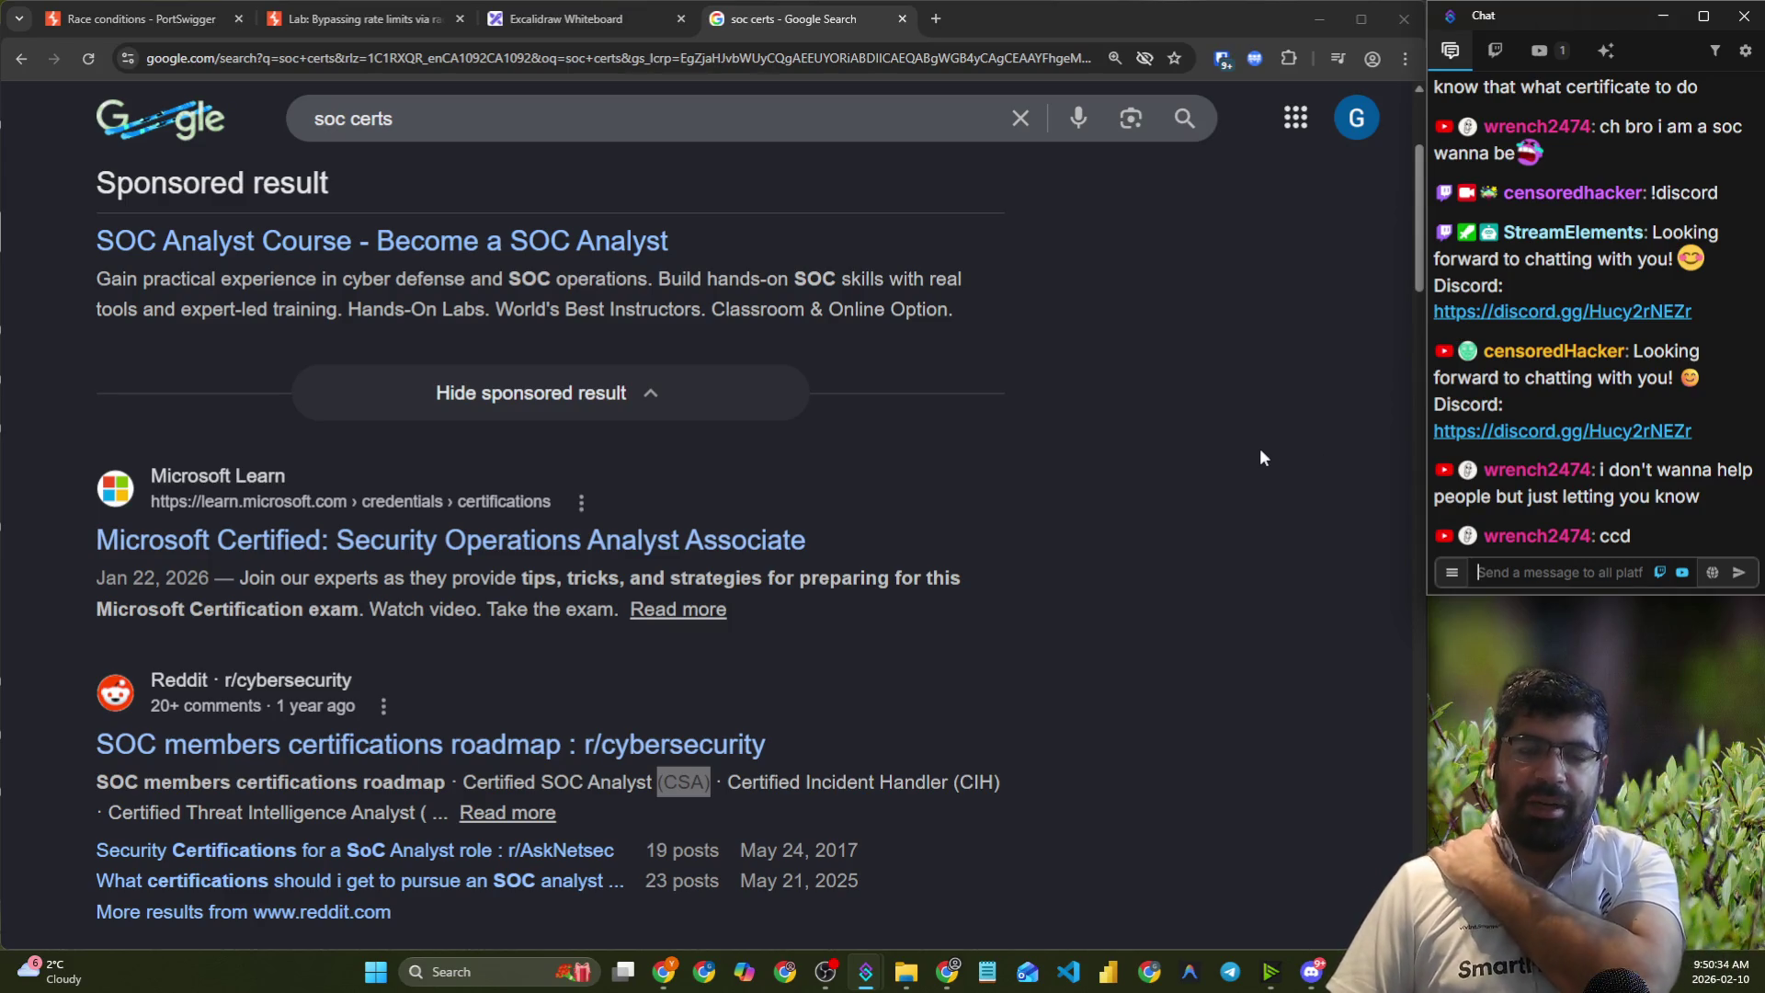
click(845, 971)
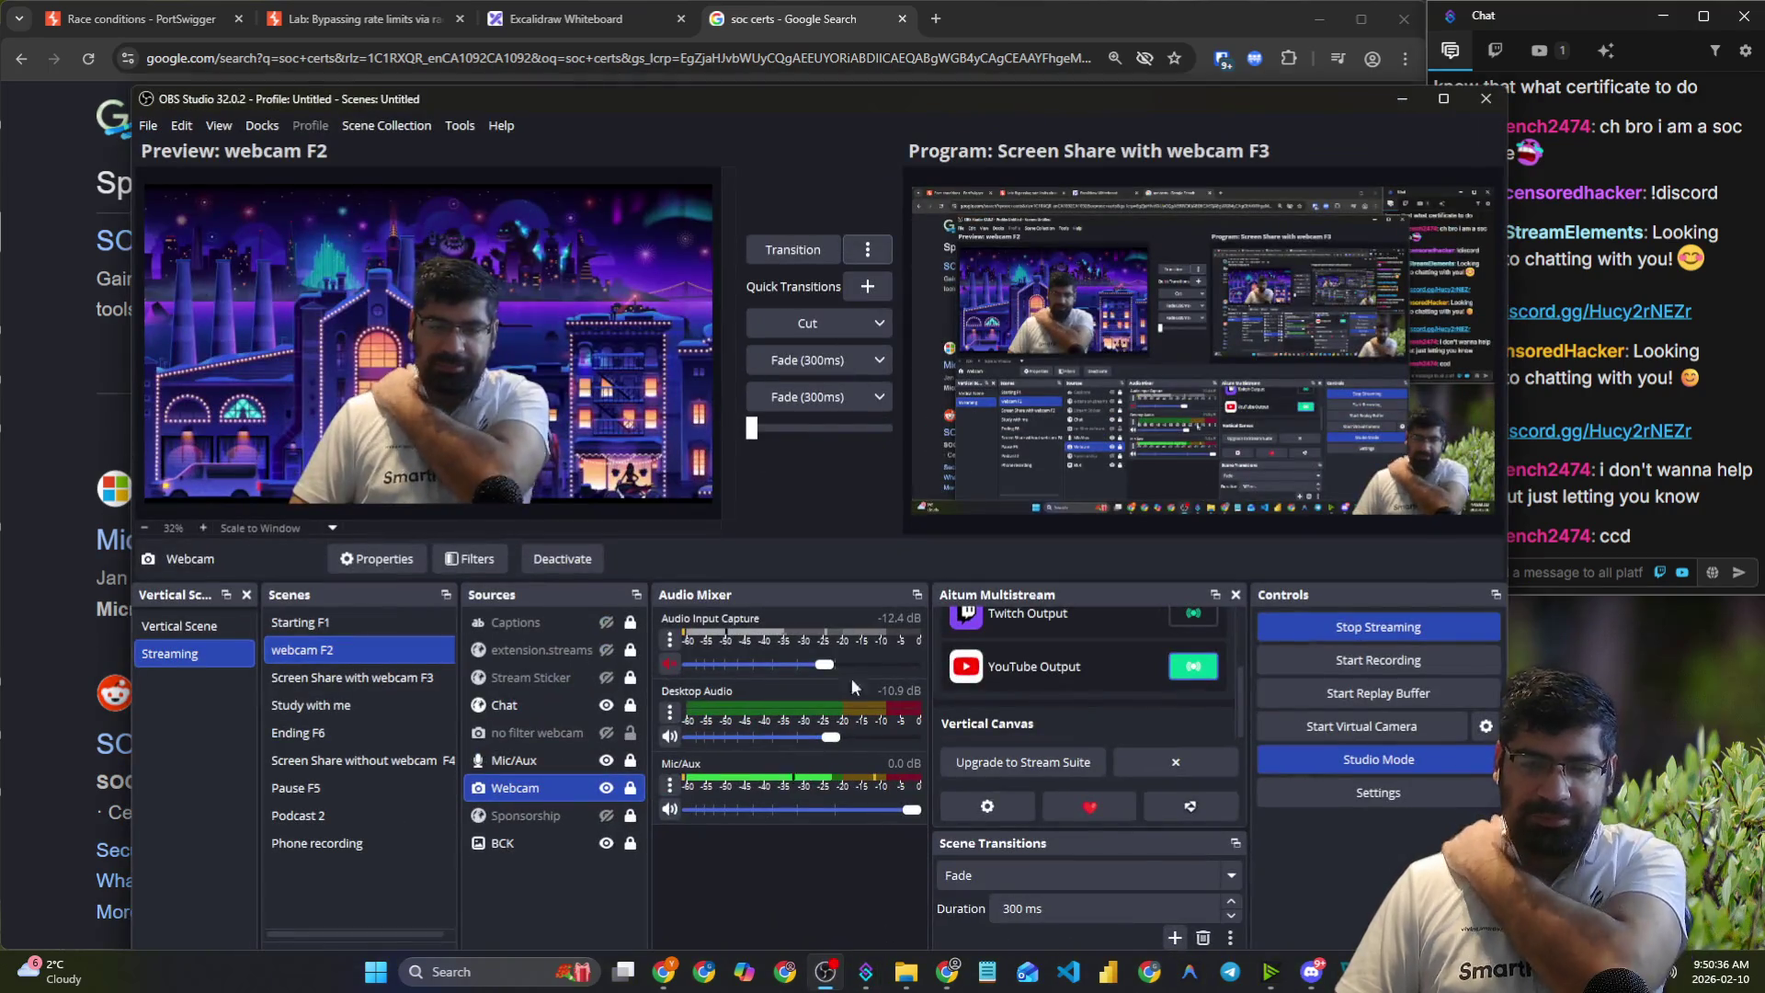
click(762, 250)
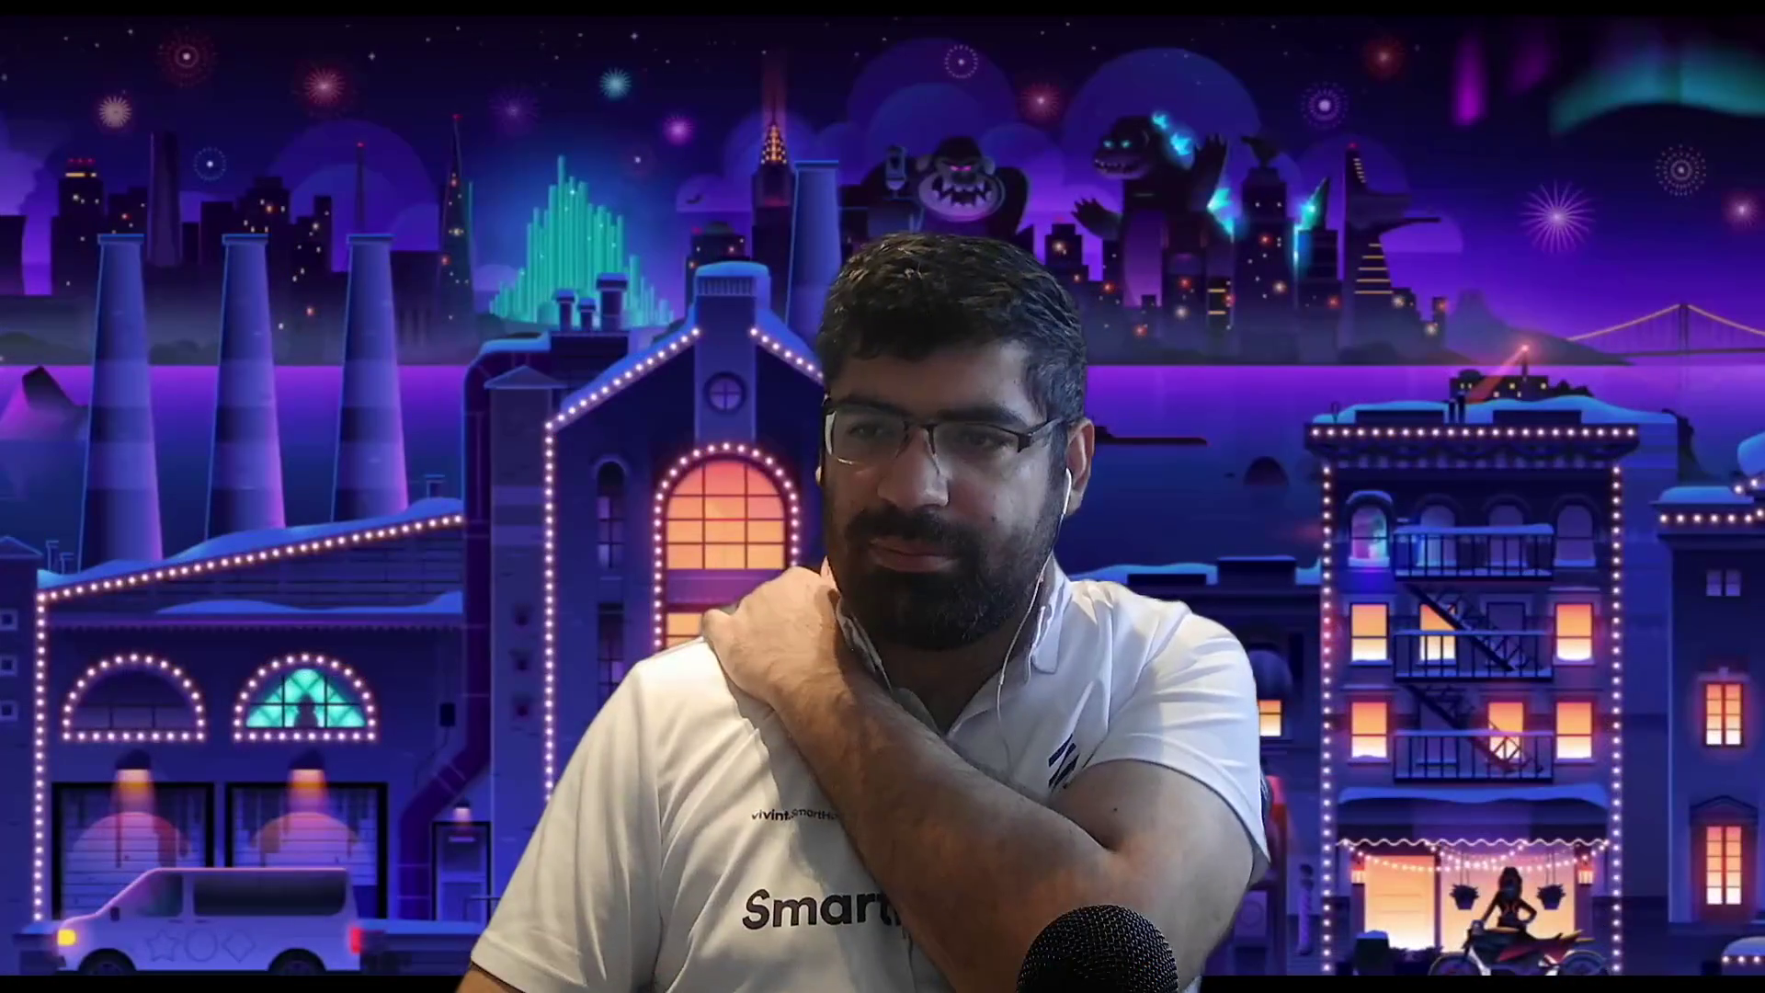
key(F3)
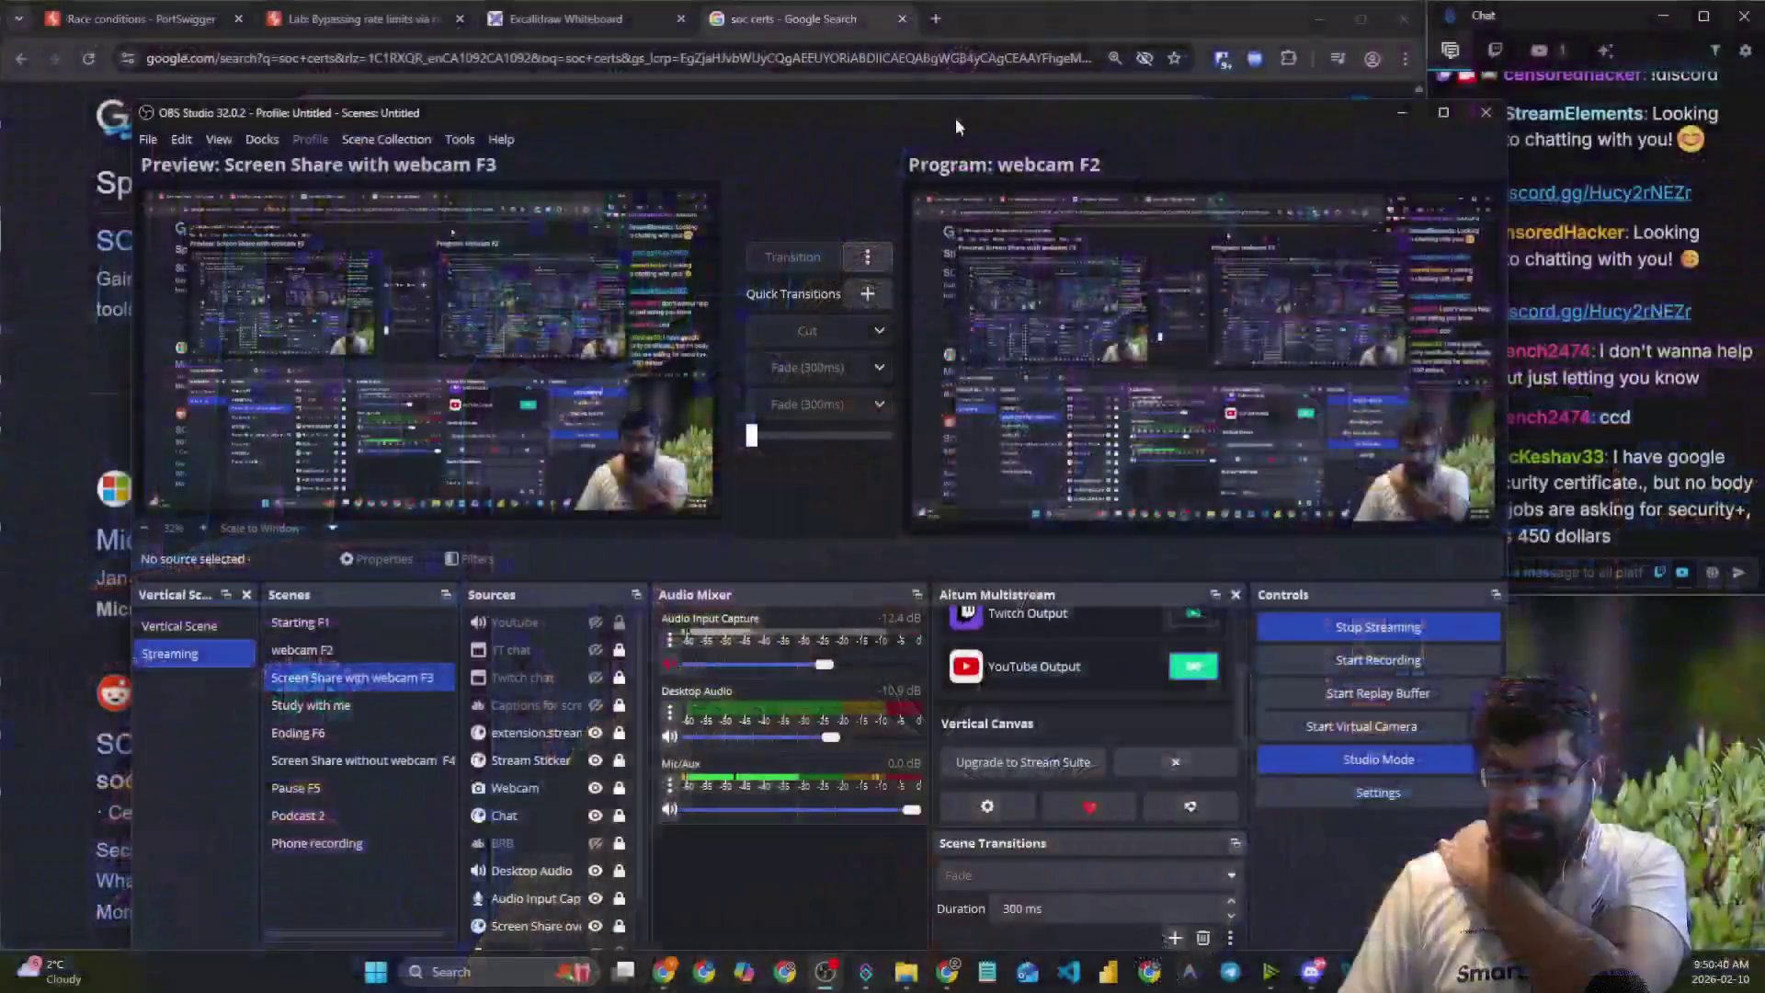
click(845, 970)
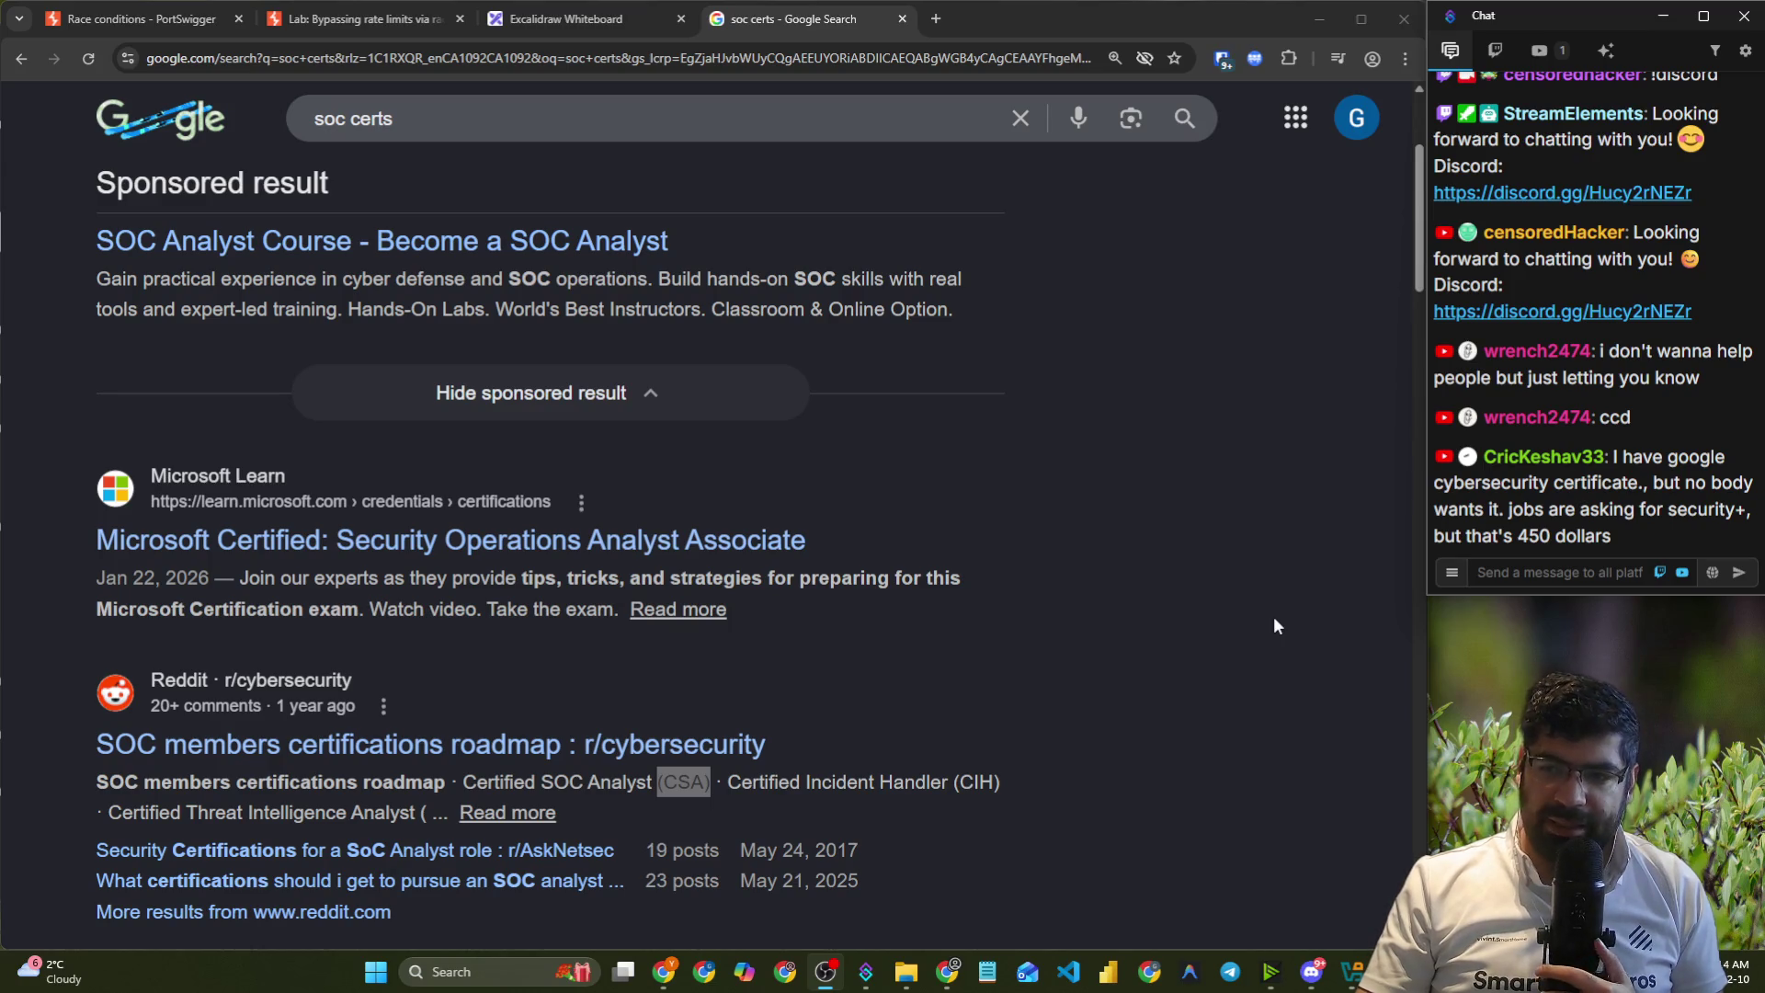
- In a new tab, search the analyst's name and open their suggested LinkedIn profile
click(930, 24)
text(shi)
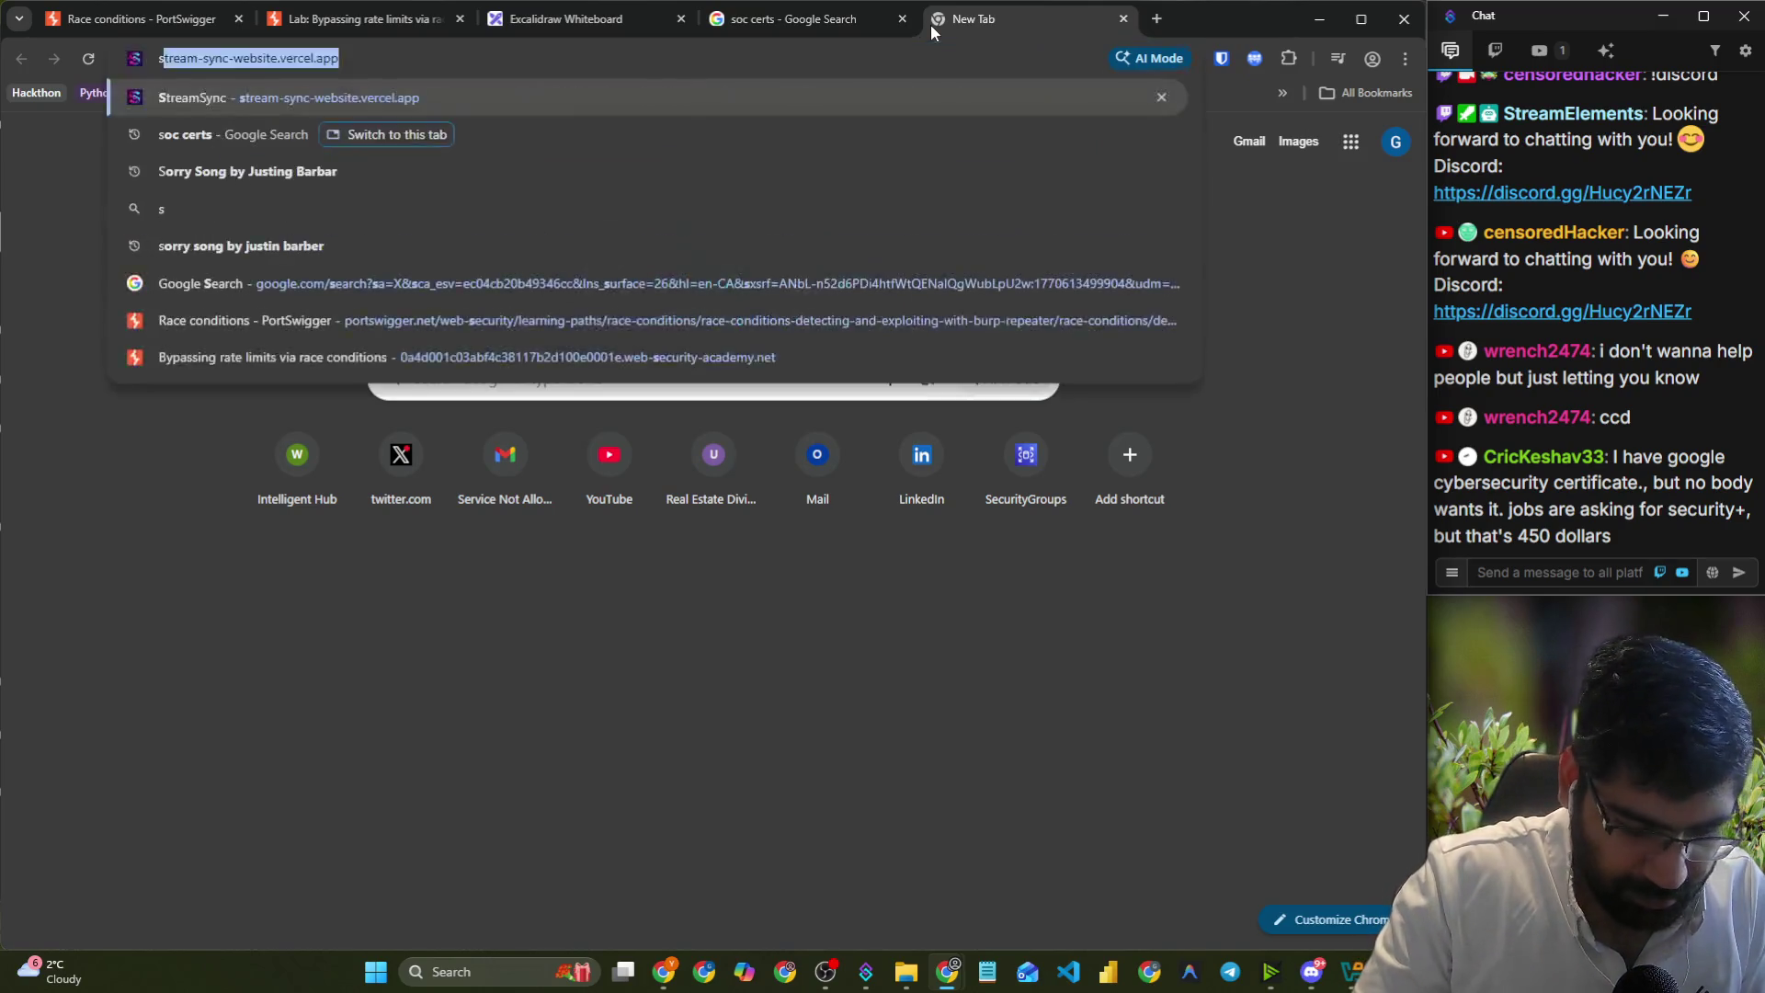
text(r)
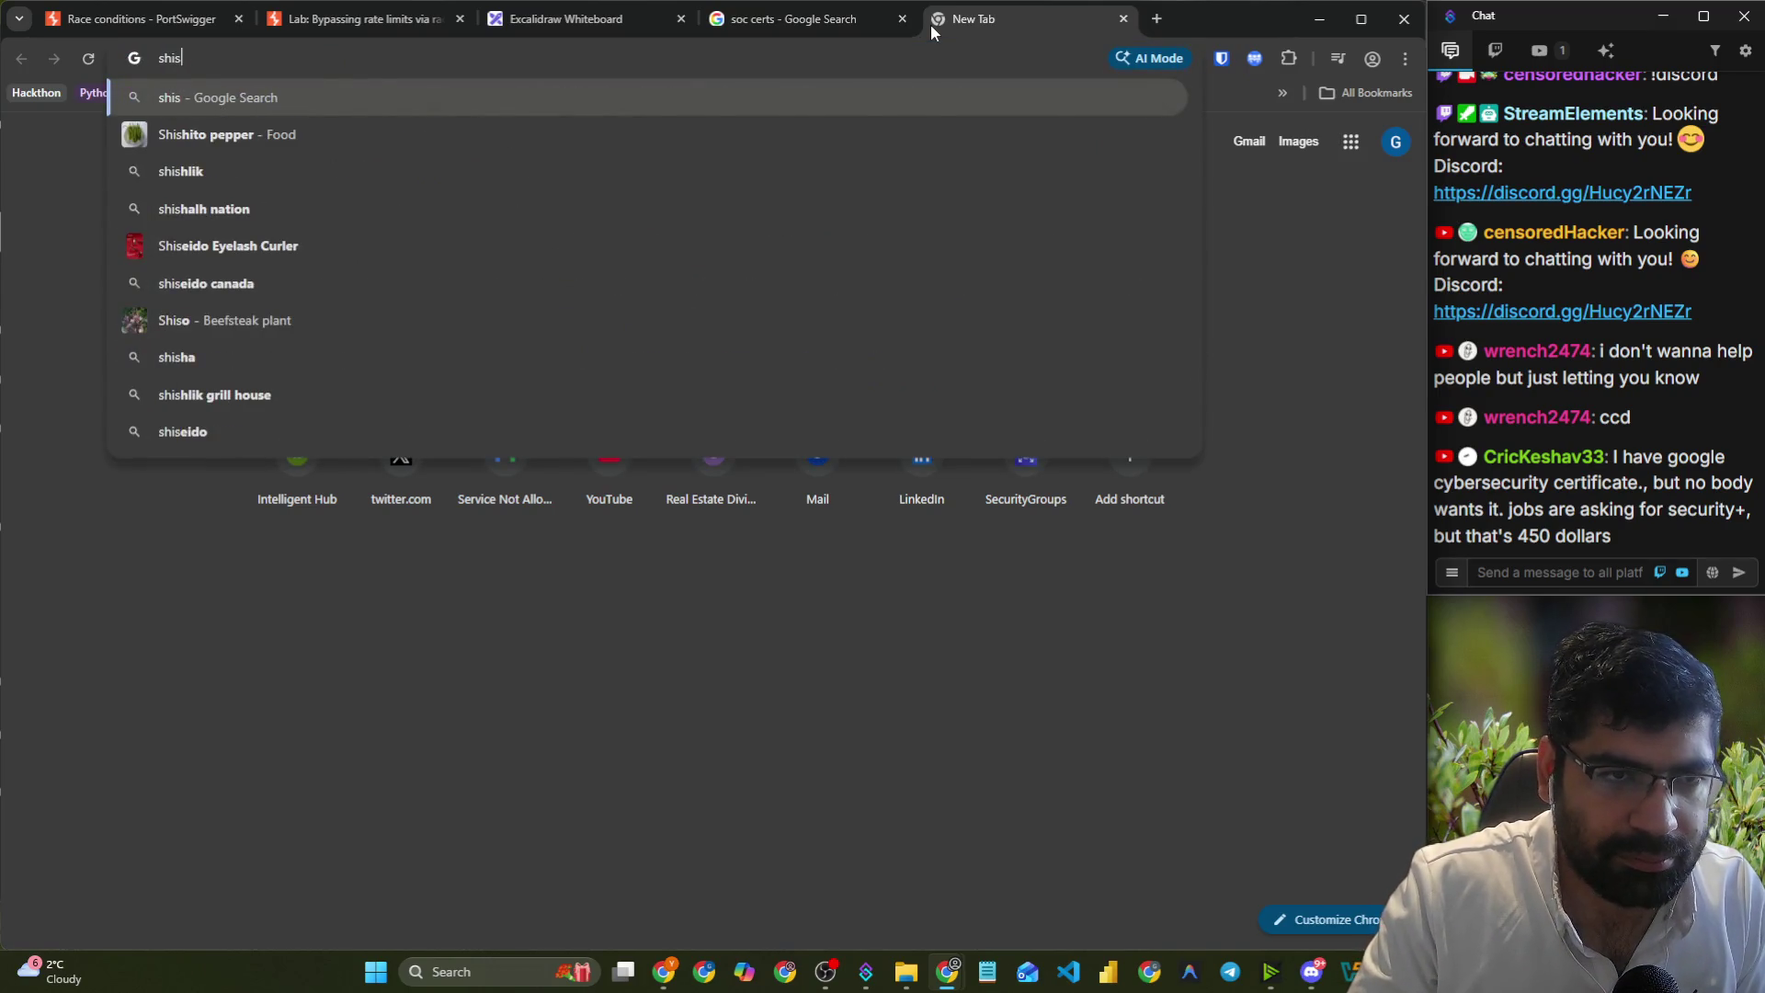
key(BackSpace)
key(BackSpace)
key(BackSpace)
text(a)
key(BackSpace)
key(BackSpace)
key(BackSpace)
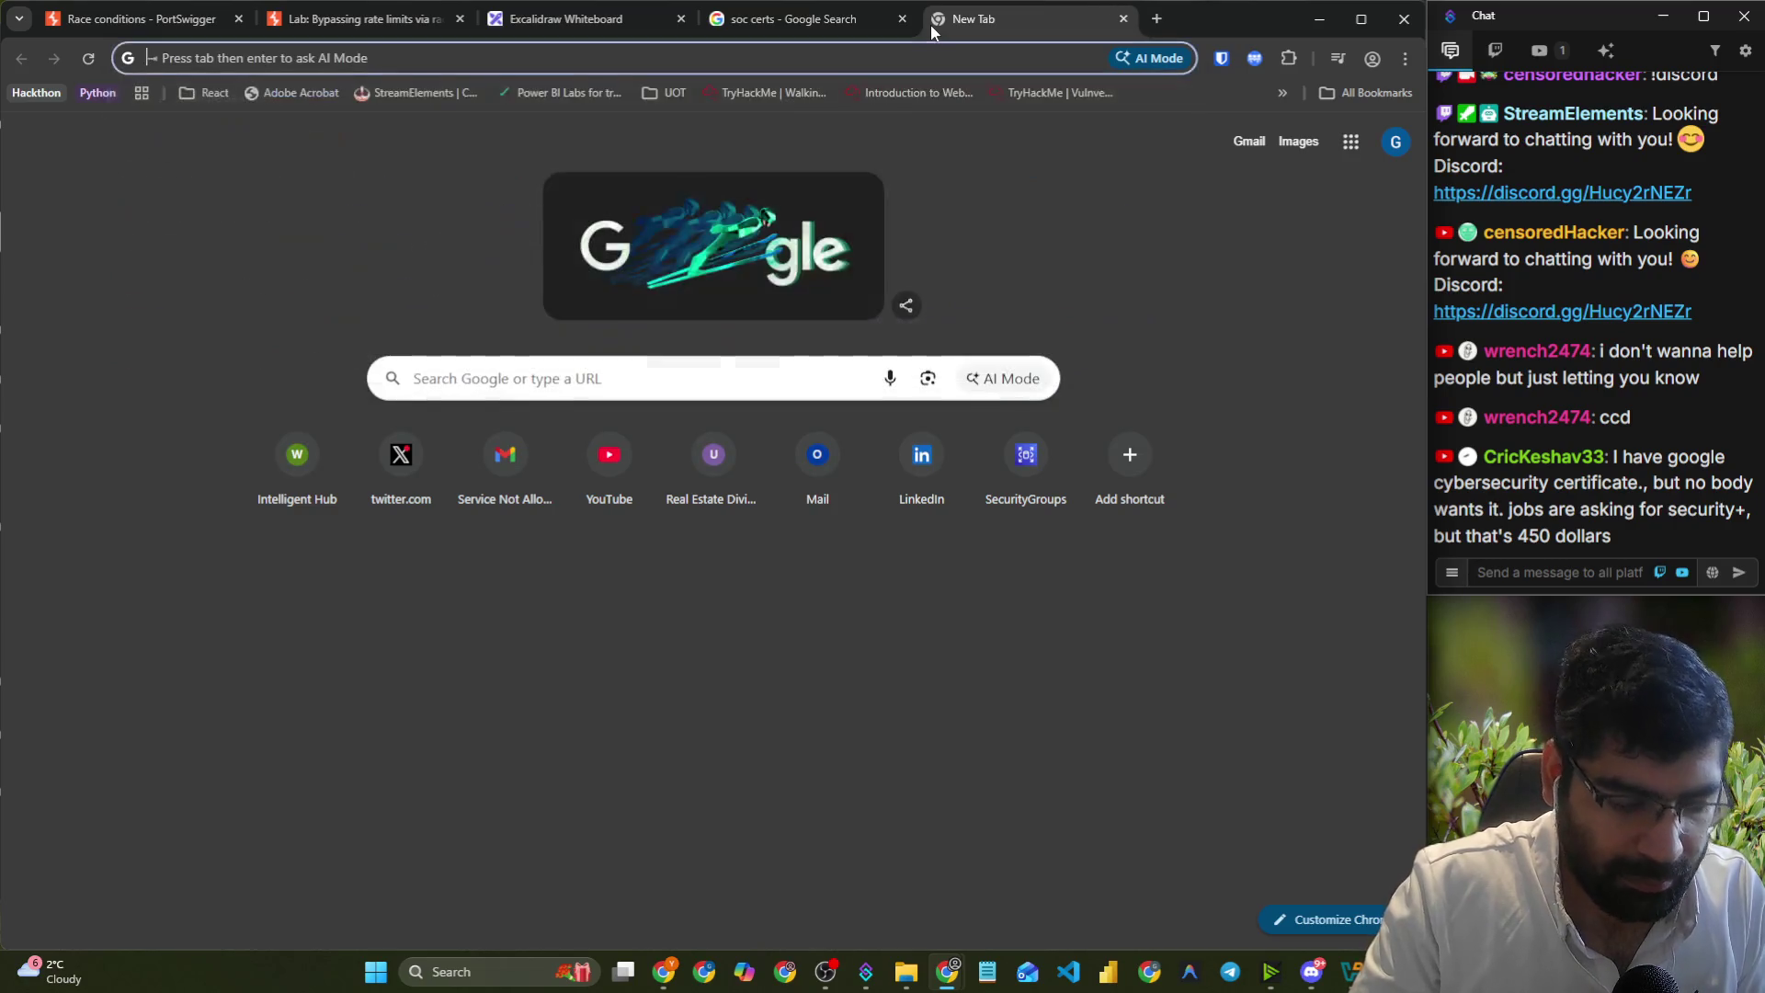
text(ashish6t7/)
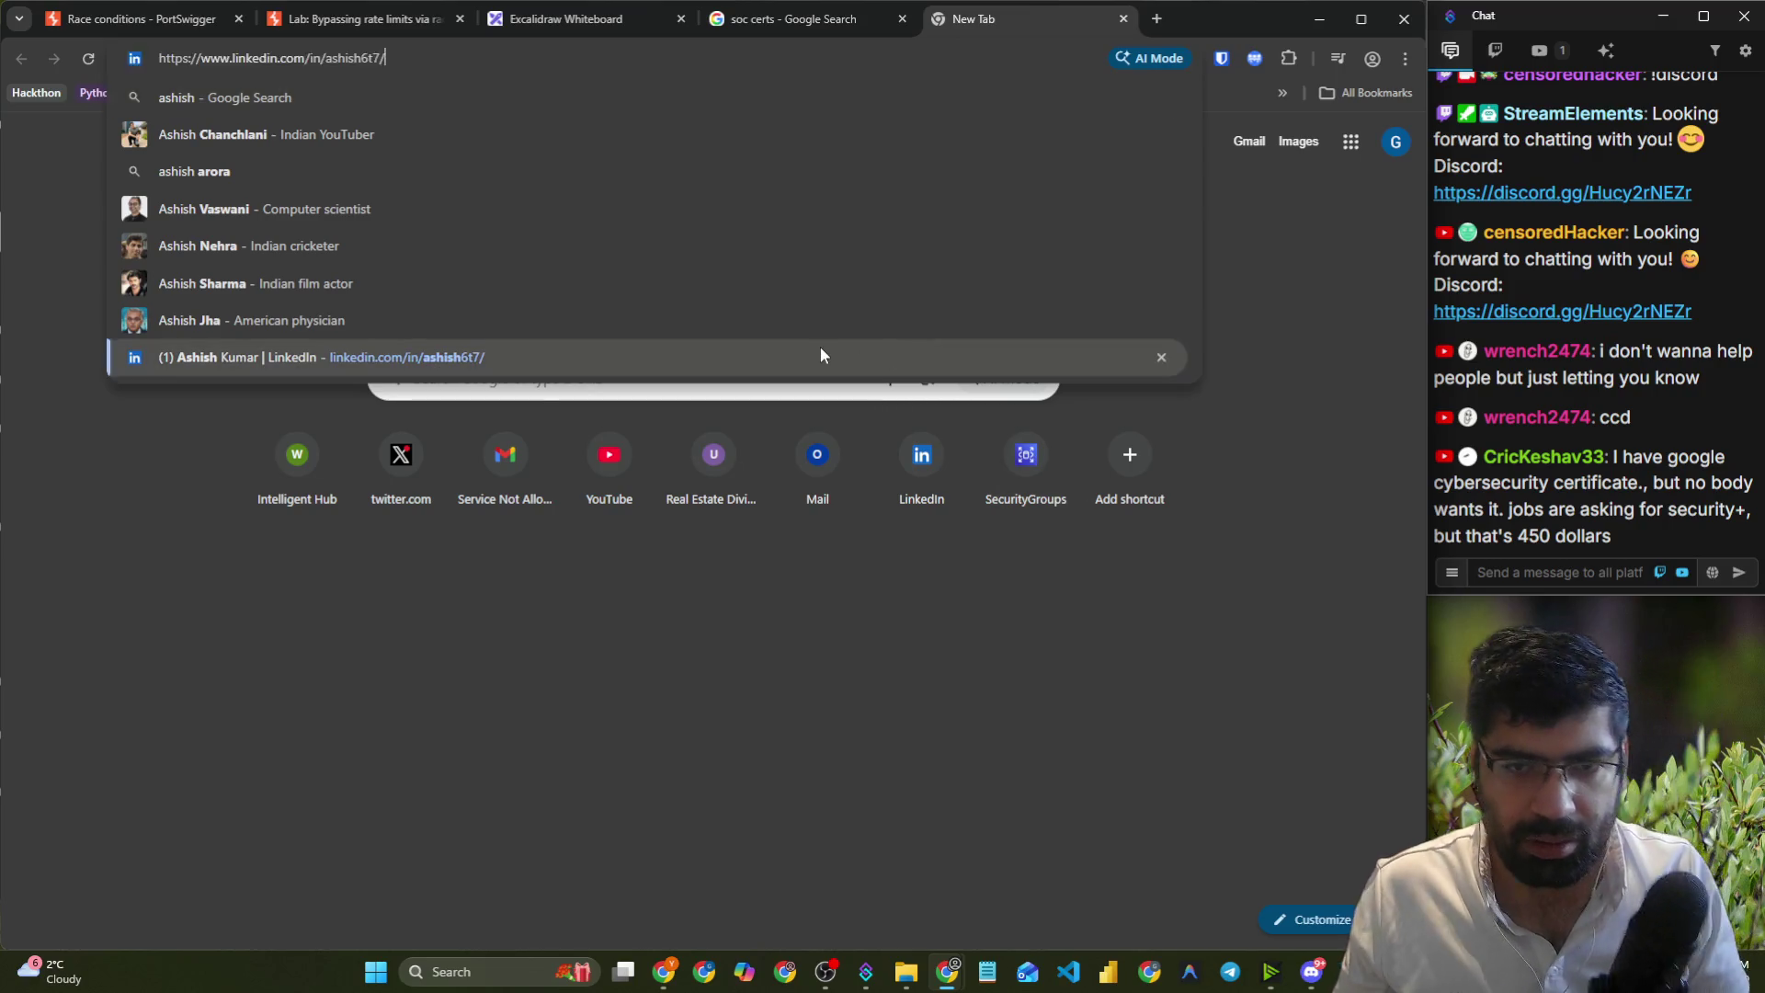
click(821, 347)
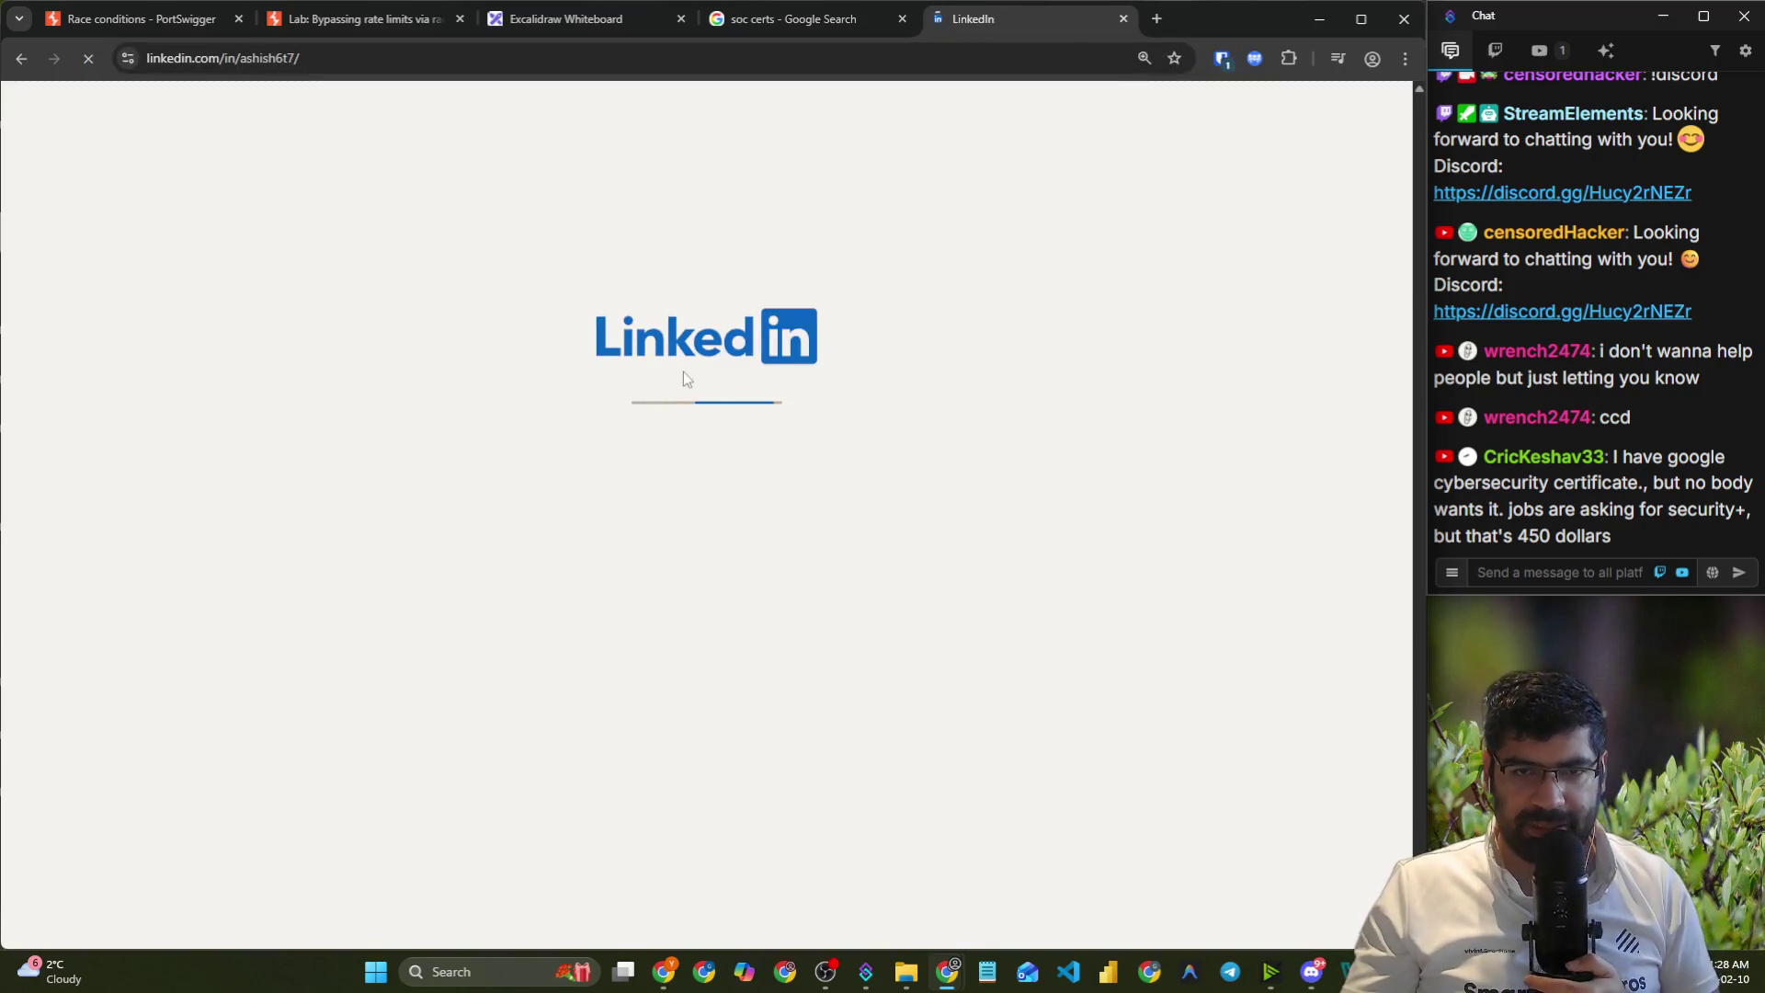
- Page through the profile's posts to the CompTIA Security+ post and open its Enterprise-SOC-Lab link
scroll(552, 386, down, 7)
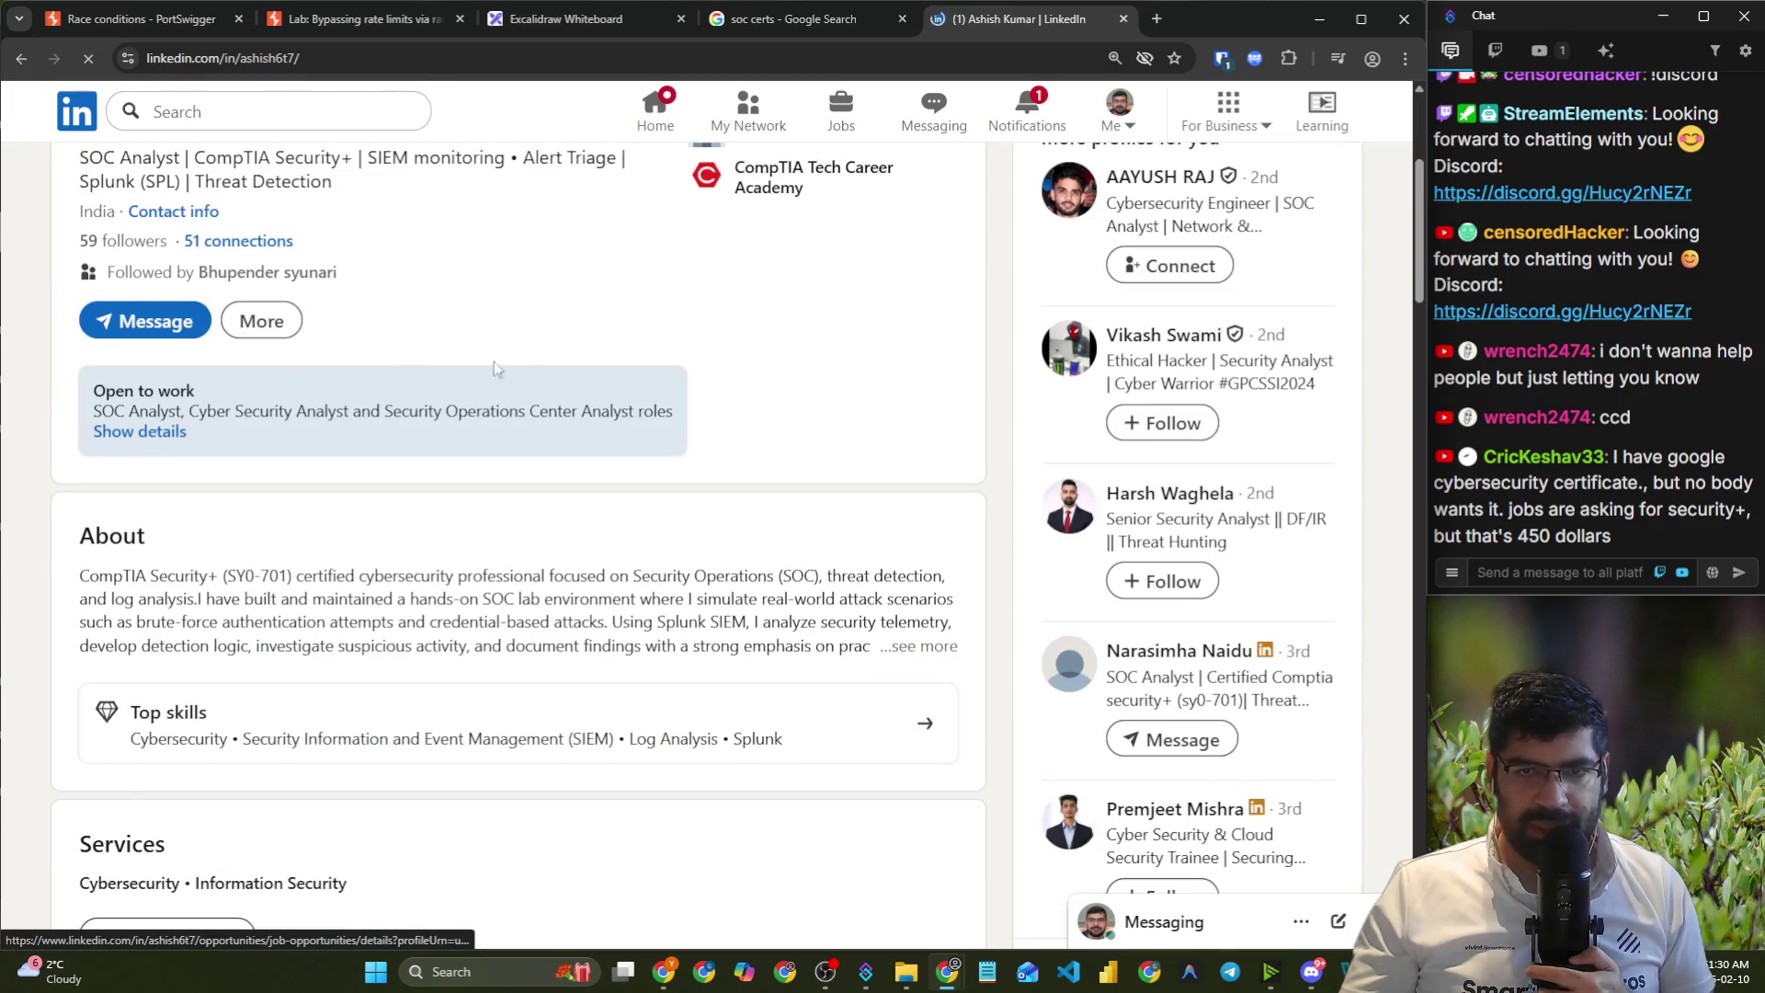
scroll(521, 395, up, 5)
scroll(478, 423, down, 15)
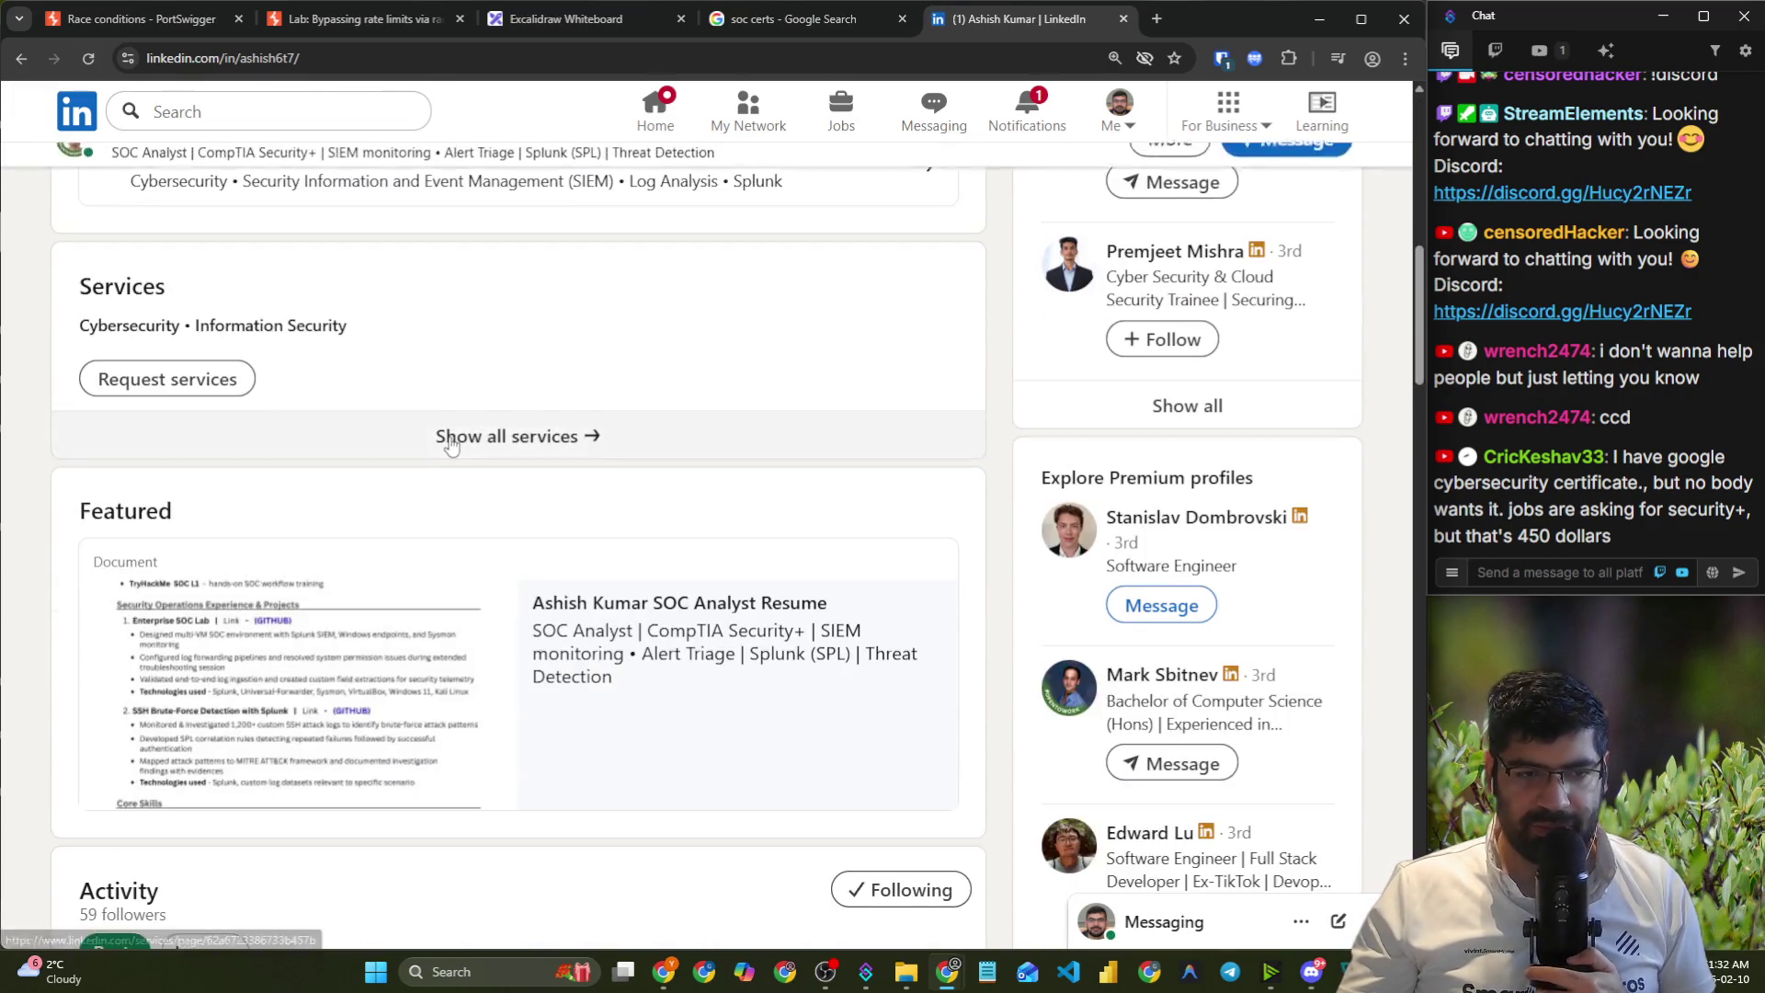
scroll(450, 446, down, 6)
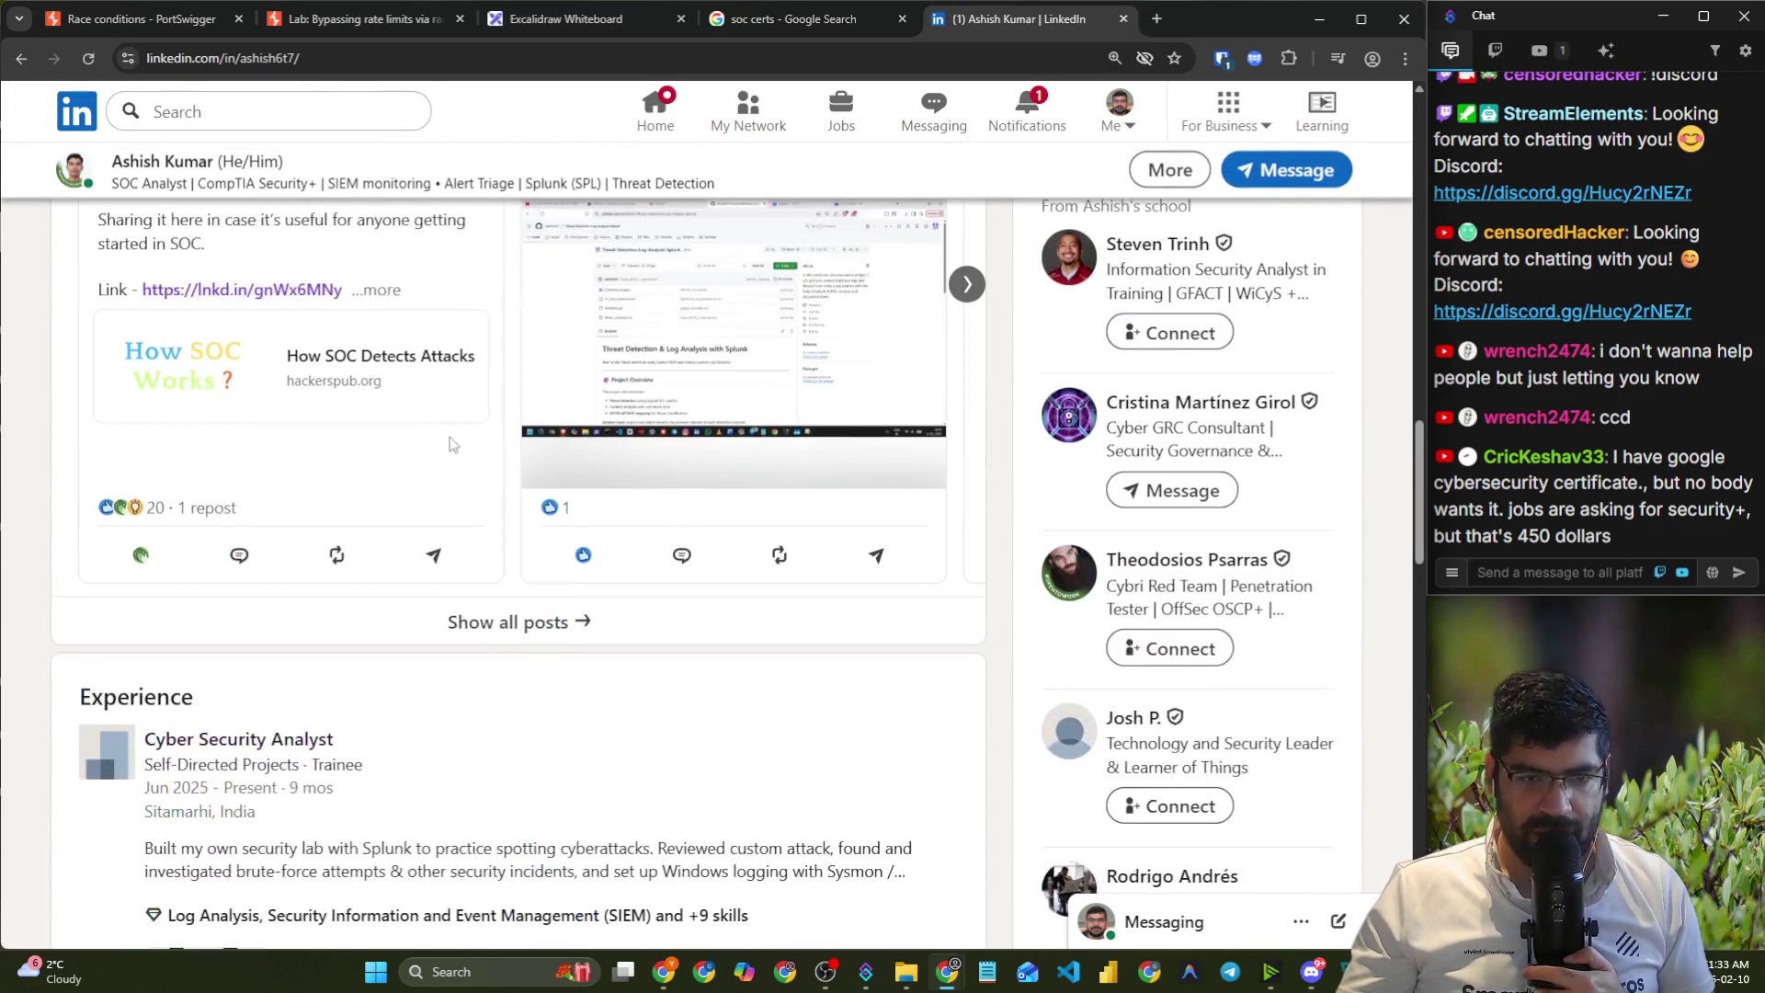
click(961, 287)
scroll(945, 322, up, 2)
click(966, 470)
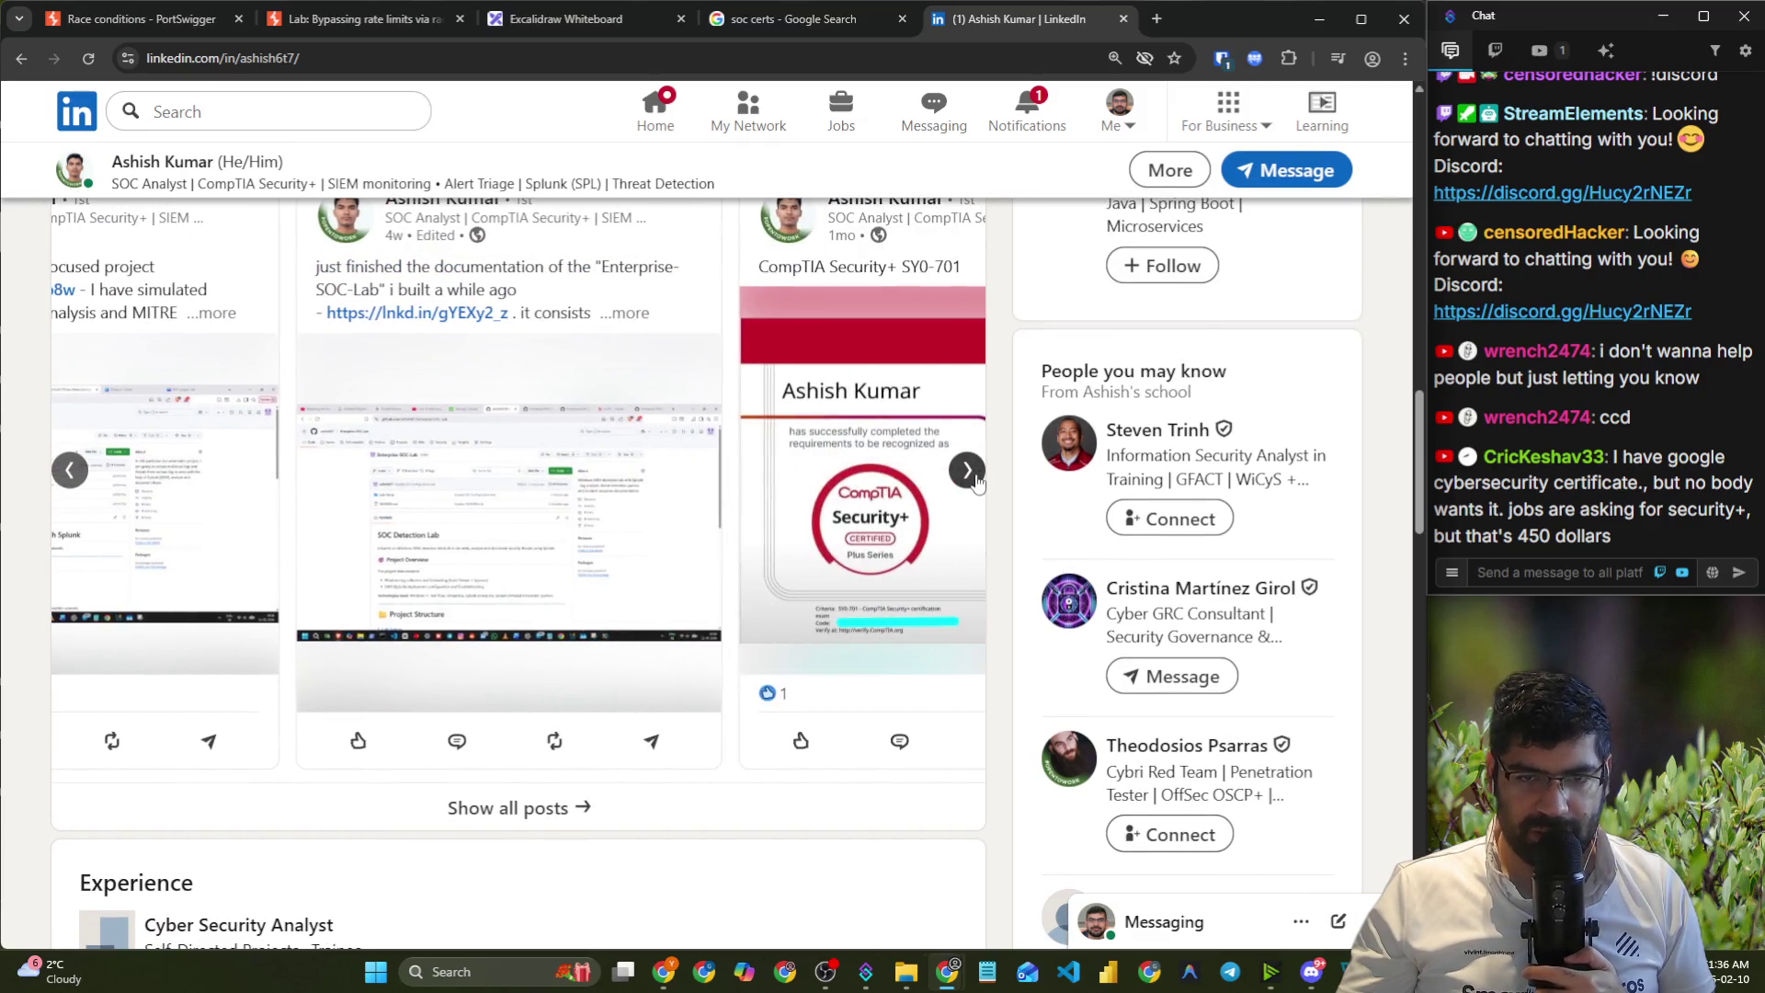
click(475, 315)
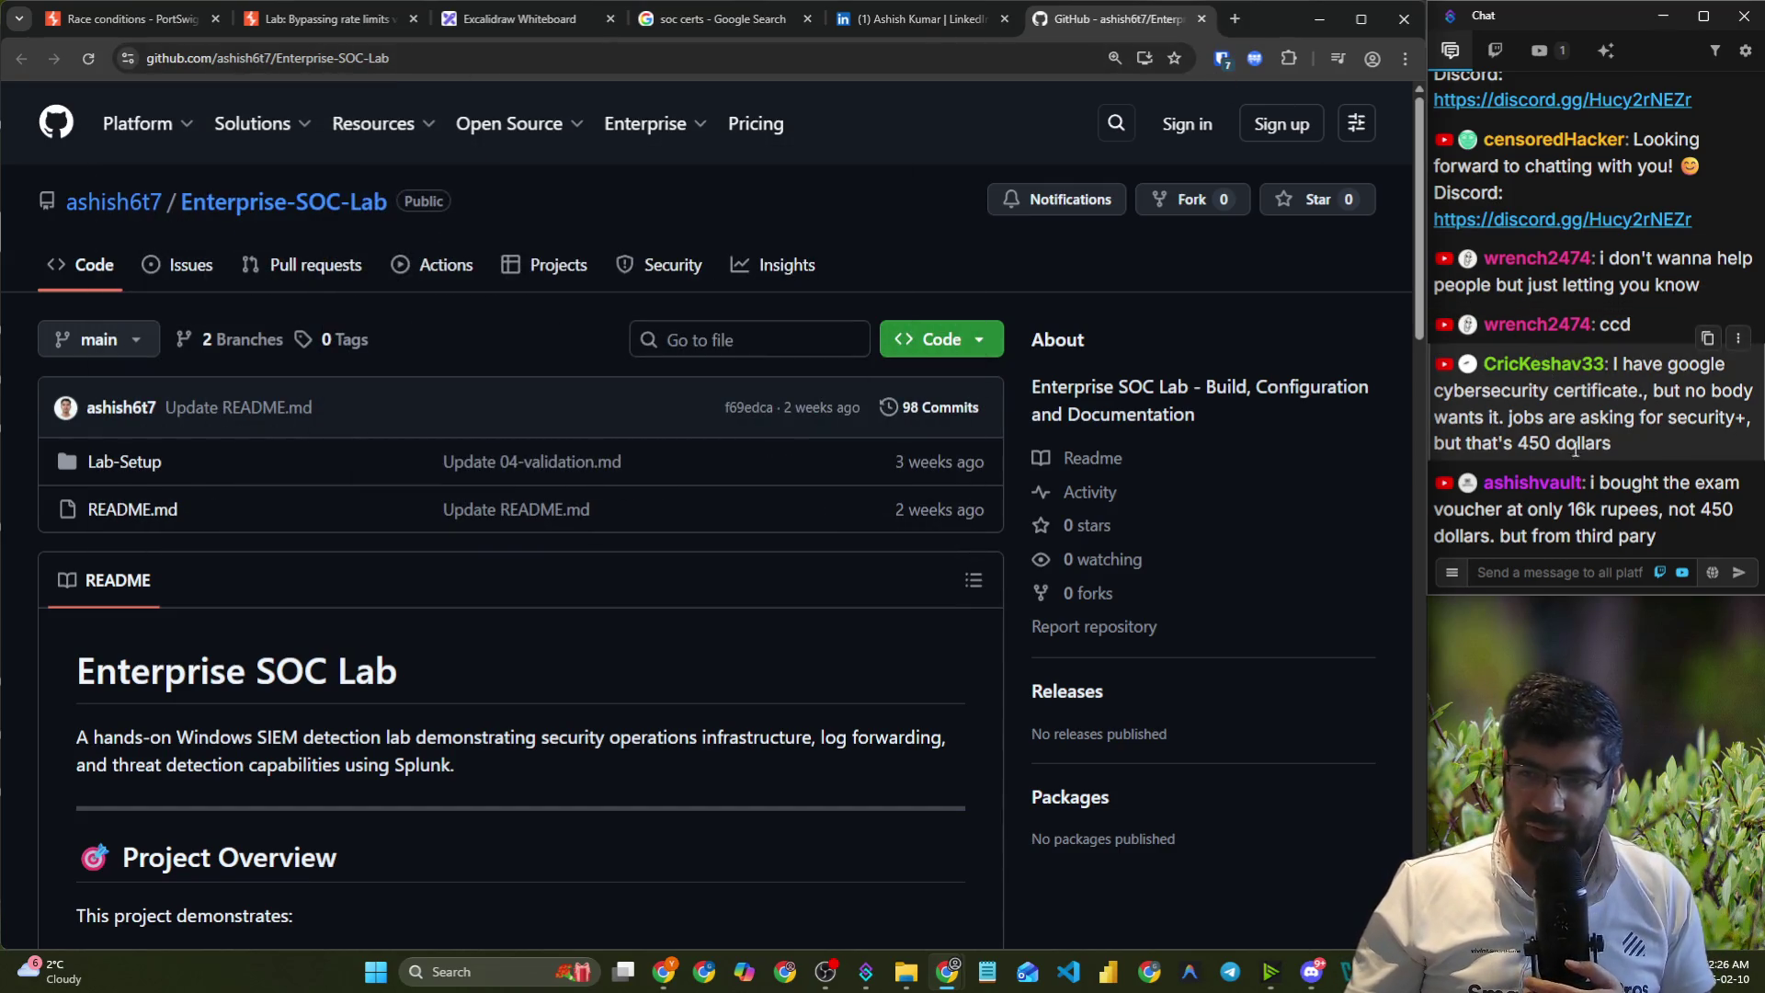
- Highlight the 16k rupees price mentioned in a stream chat message
drag(1569, 515, 1641, 514)
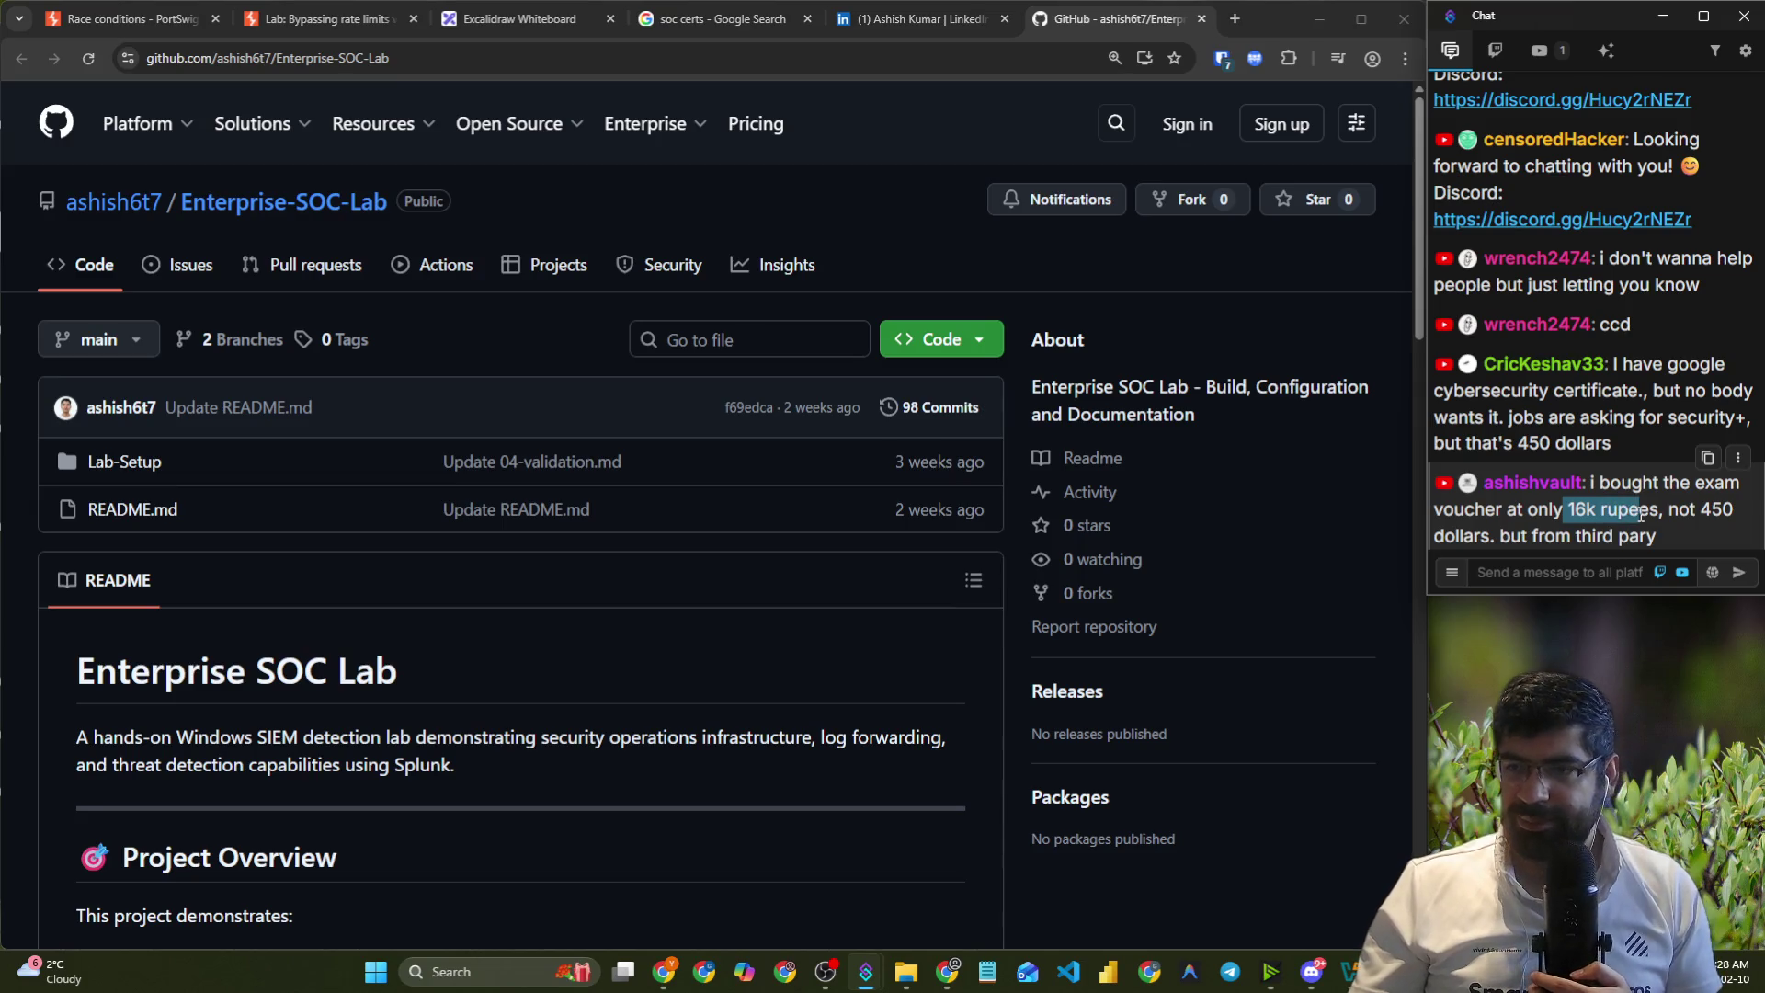